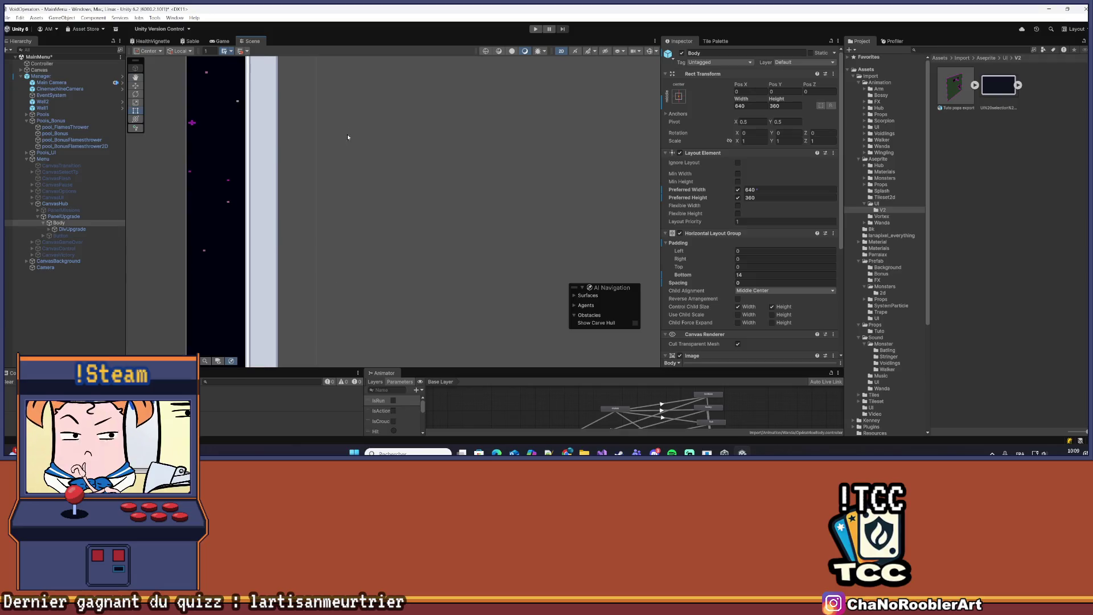
{"action": "scroll", "coordinate": [294, 200], "scroll_direction": "up", "scroll_amount": 5}
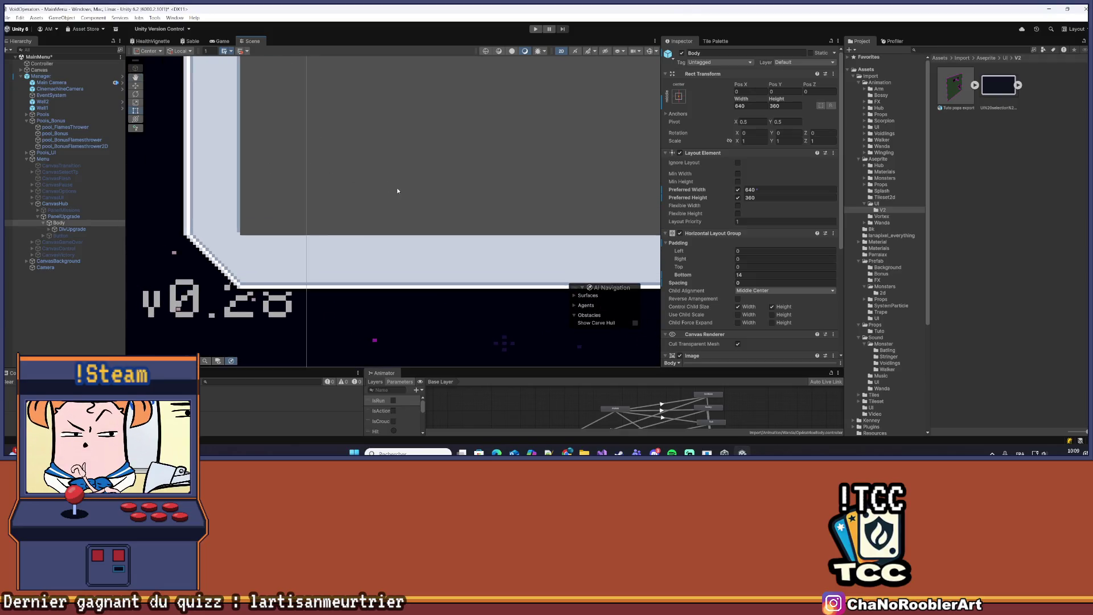
Set DivUpgrade's Layout Element preferred height to 288
{"action": "left_click", "coordinate": [350, 201]}
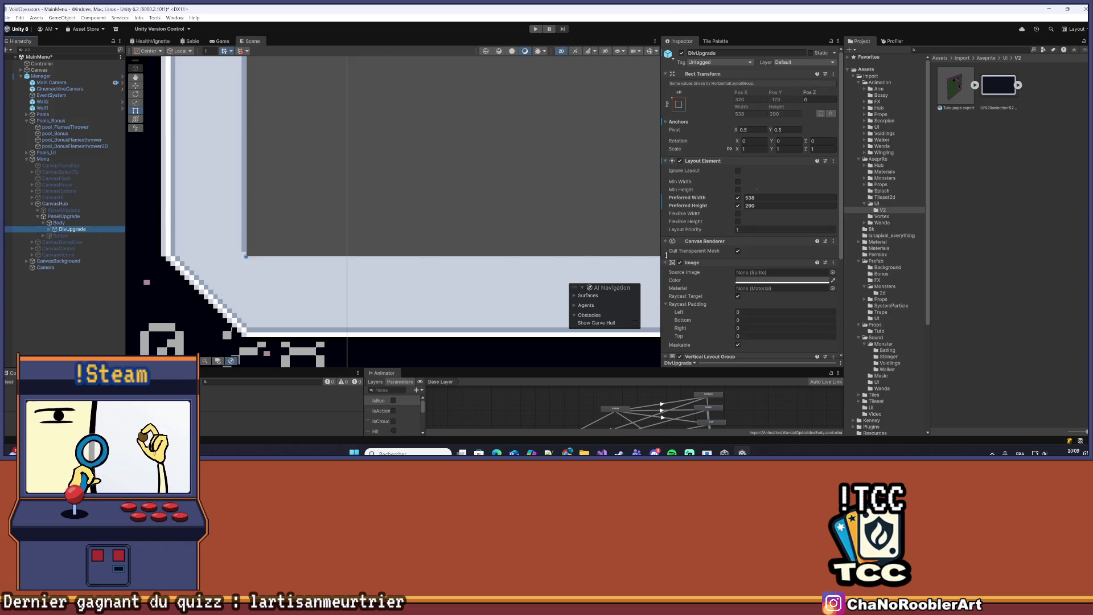
{"action": "left_click", "coordinate": [741, 207]}
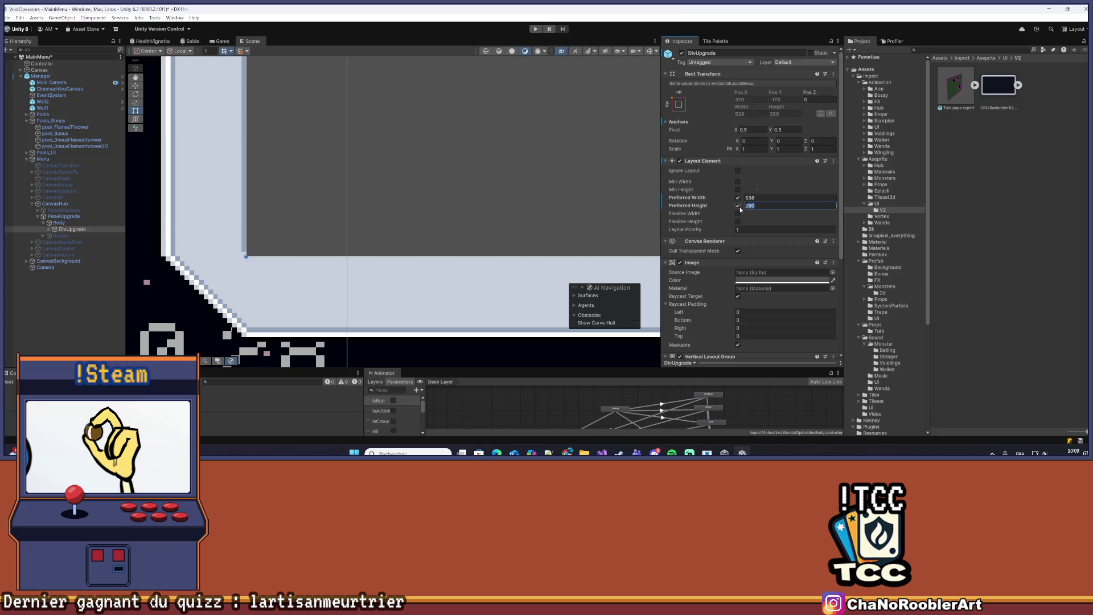
{"action": "type", "text": "289"}
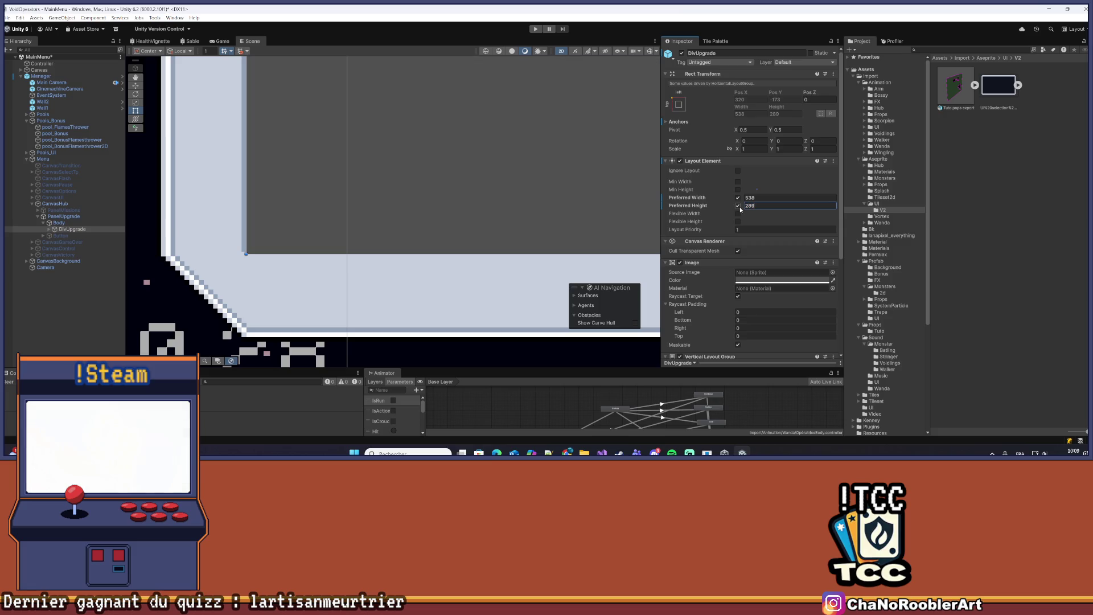
{"action": "key", "text": "BackSpace"}
{"action": "type", "text": "8"}
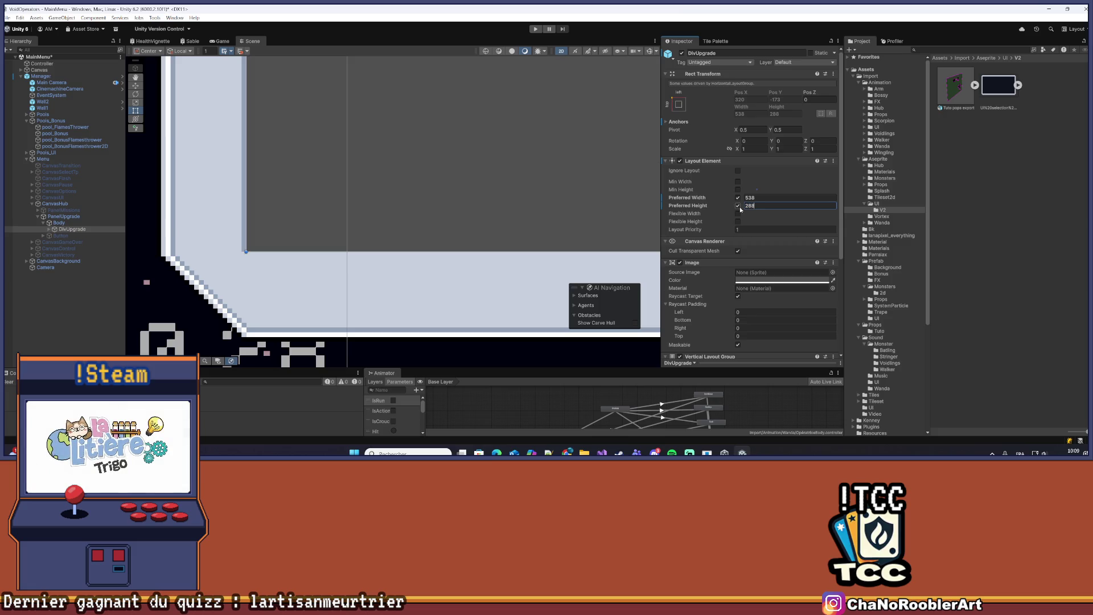
{"action": "scroll", "coordinate": [374, 132], "scroll_direction": "down", "scroll_amount": 5}
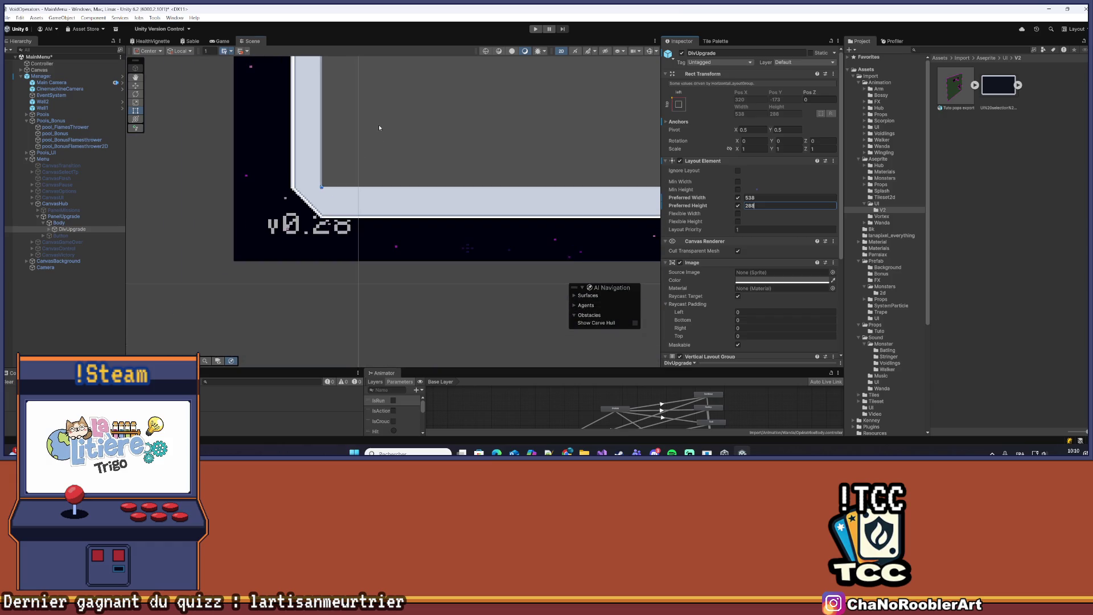
{"action": "scroll", "coordinate": [363, 157], "scroll_direction": "up", "scroll_amount": 3}
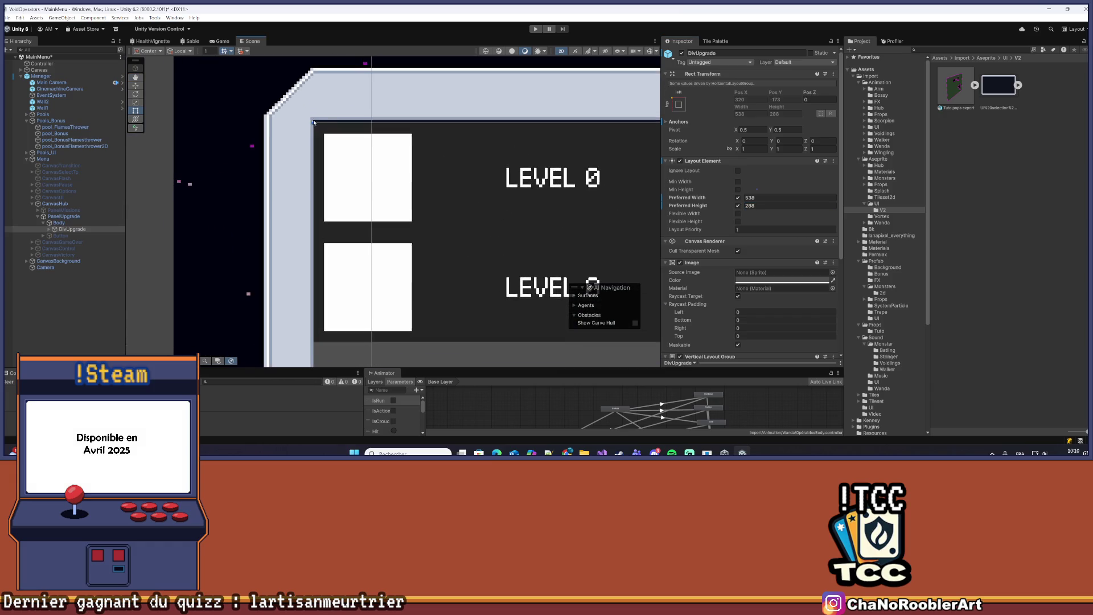
Set the Body Horizontal Layout Group's bottom padding to 16
{"action": "left_click", "coordinate": [70, 223]}
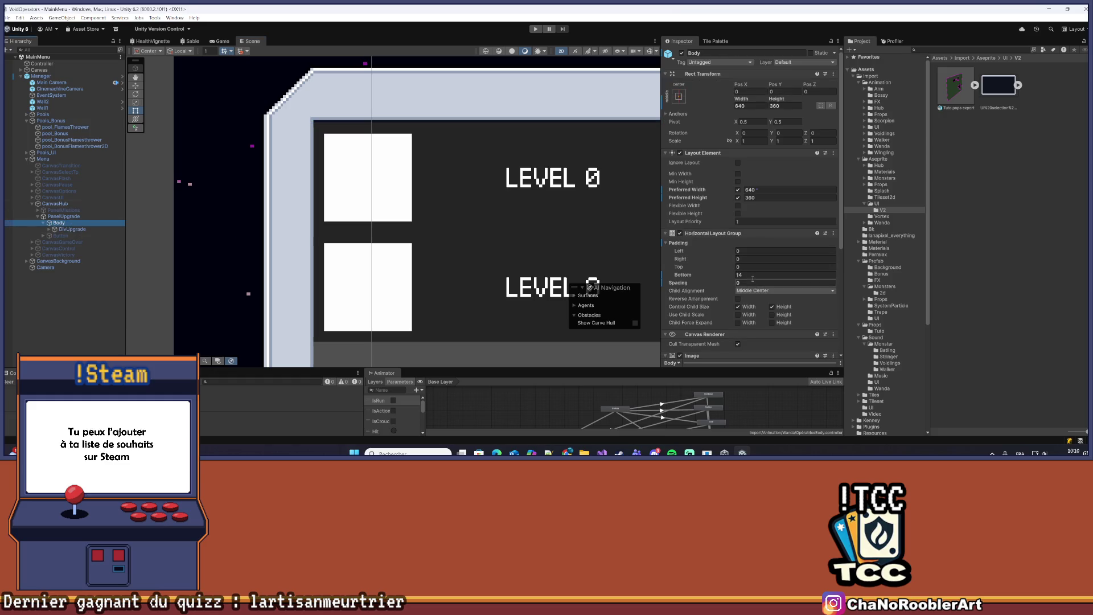
{"action": "left_click", "coordinate": [755, 275]}
{"action": "type", "text": "14"}
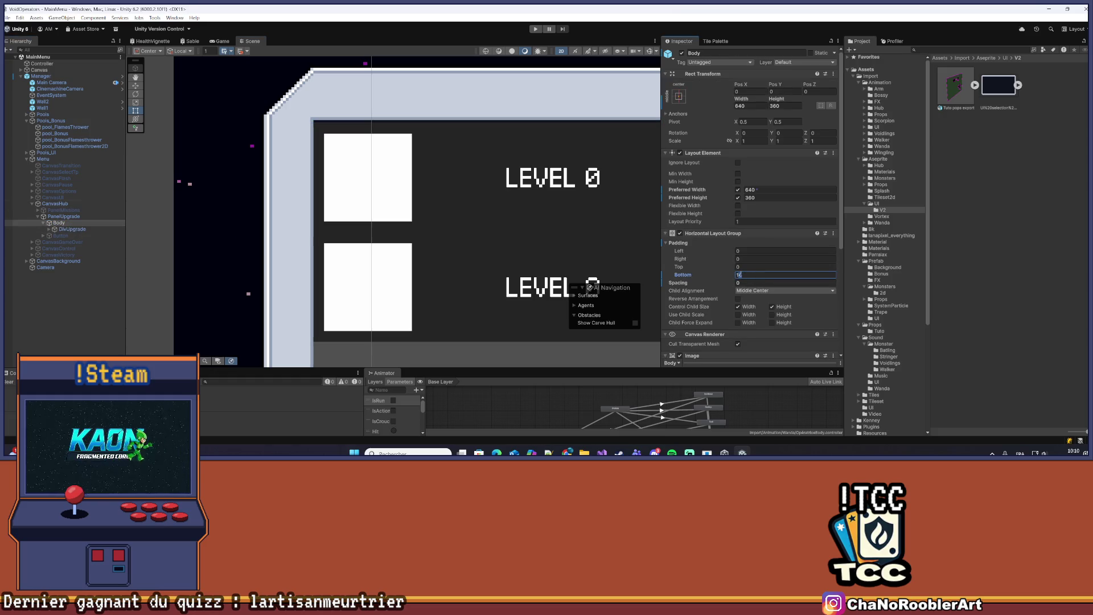
{"action": "key", "text": "BackSpace"}
{"action": "type", "text": "8"}
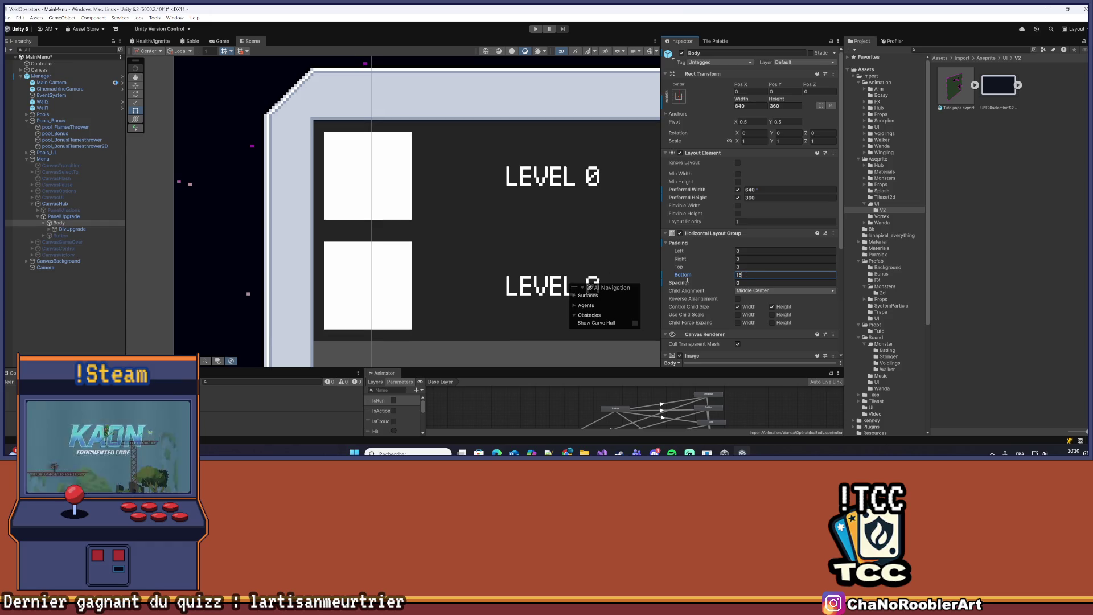
{"action": "scroll", "coordinate": [296, 100], "scroll_direction": "up", "scroll_amount": 5}
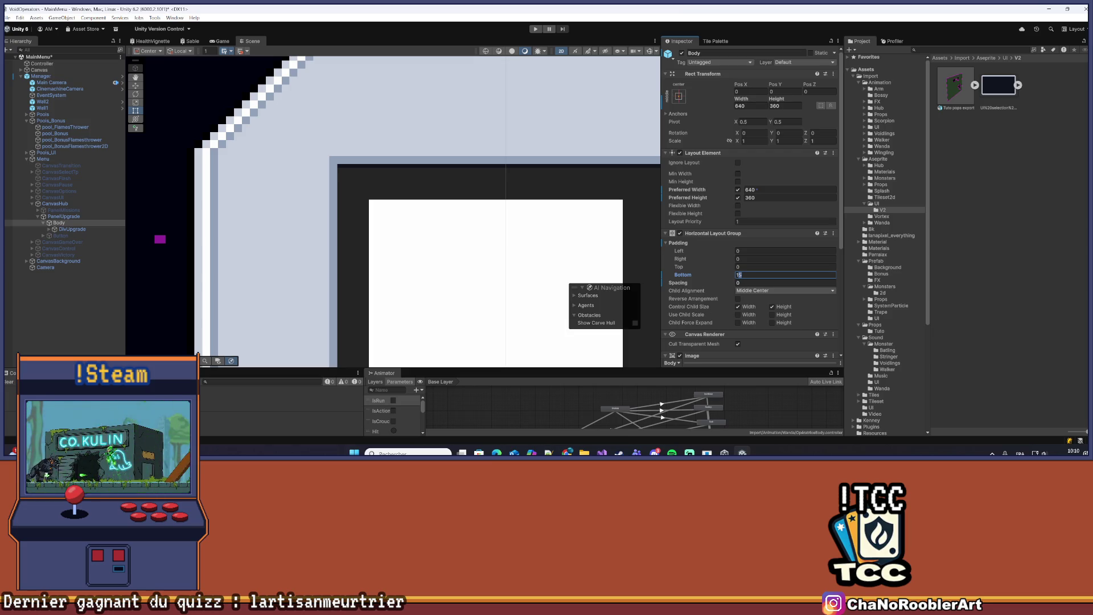
{"action": "scroll", "coordinate": [405, 208], "scroll_direction": "down", "scroll_amount": 3}
{"action": "left_click_drag", "start_coordinate": [410, 276], "coordinate": [417, 53]}
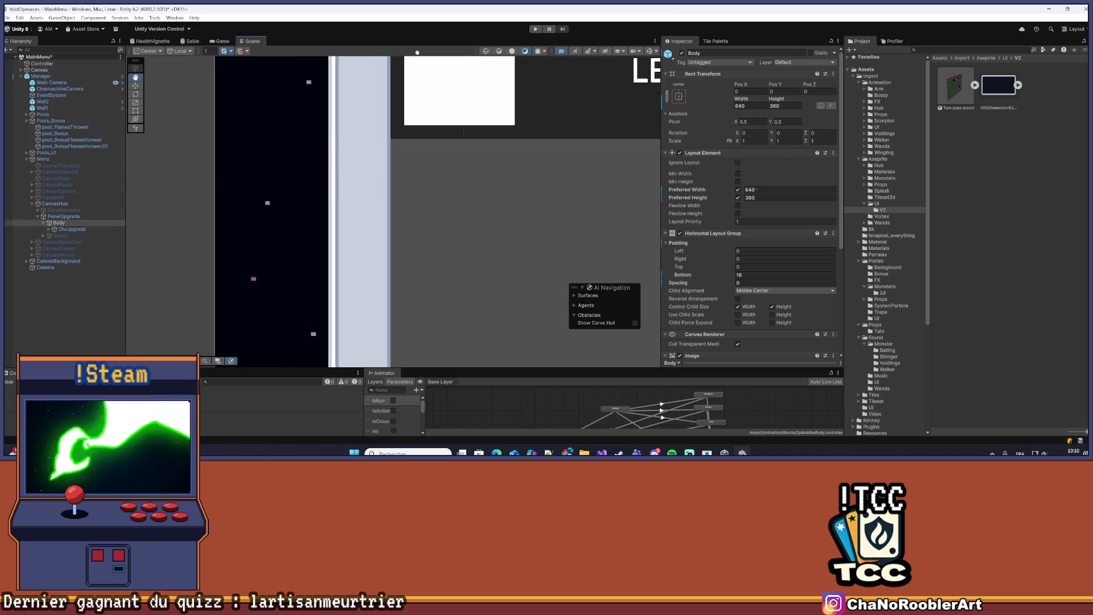
Switch to the Rect tool and expand DivUpgrade in the Hierarchy to show its upgrade rows
{"action": "scroll", "coordinate": [417, 182], "scroll_direction": "down", "scroll_amount": 3}
{"action": "key", "text": "t"}
{"action": "scroll", "coordinate": [461, 127], "scroll_direction": "down", "scroll_amount": 5}
{"action": "scroll", "coordinate": [385, 190], "scroll_direction": "up", "scroll_amount": 2}
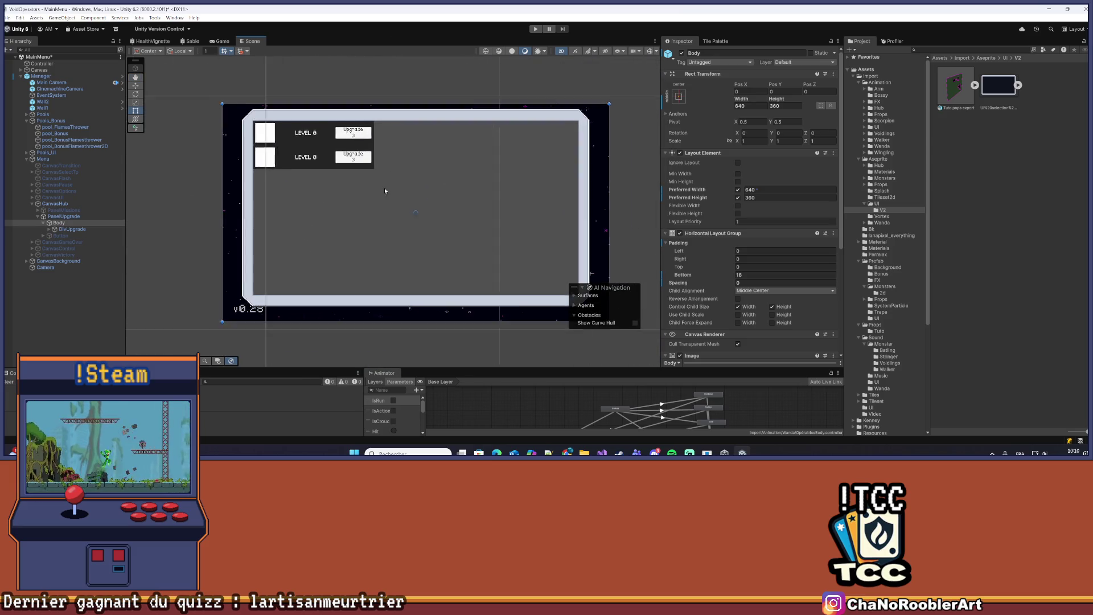
{"action": "scroll", "coordinate": [385, 191], "scroll_direction": "up", "scroll_amount": 1}
{"action": "left_click", "coordinate": [63, 309]}
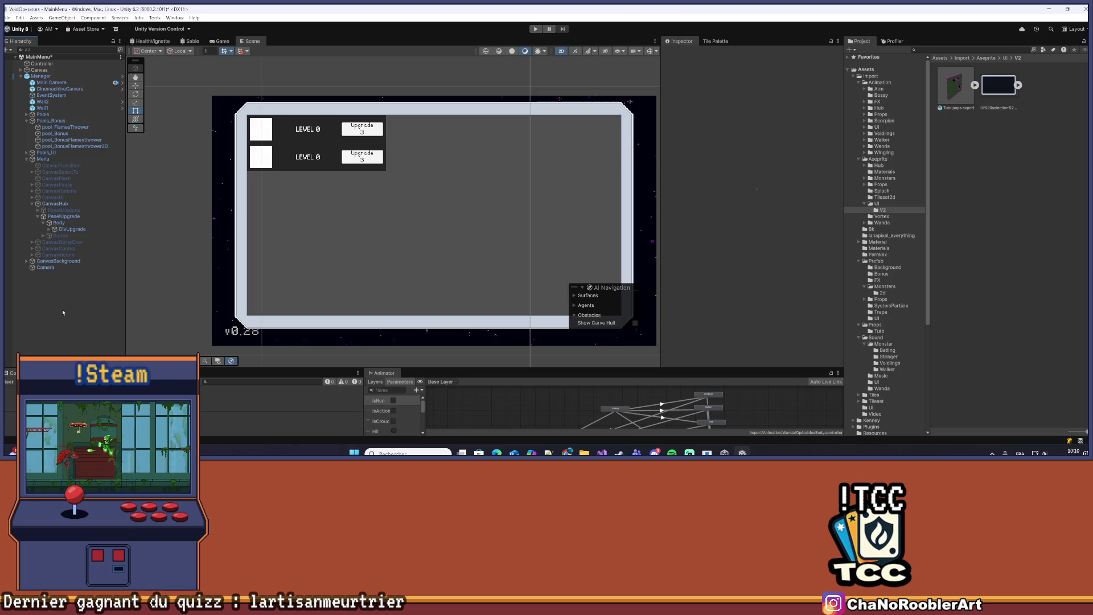
{"action": "left_click", "coordinate": [62, 223]}
{"action": "left_click", "coordinate": [66, 230]}
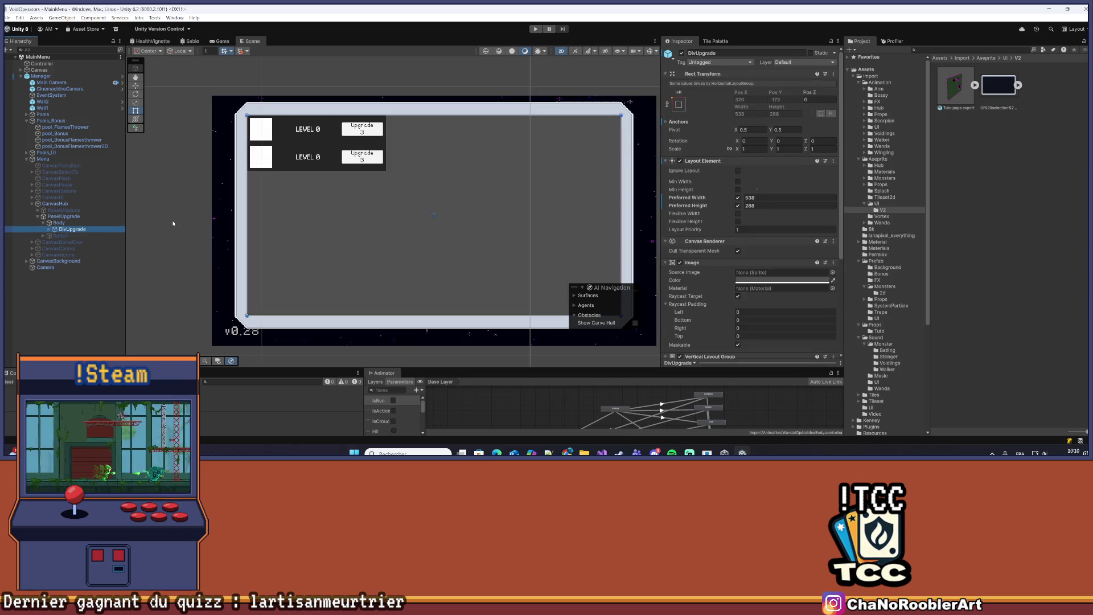
{"action": "left_click", "coordinate": [49, 229]}
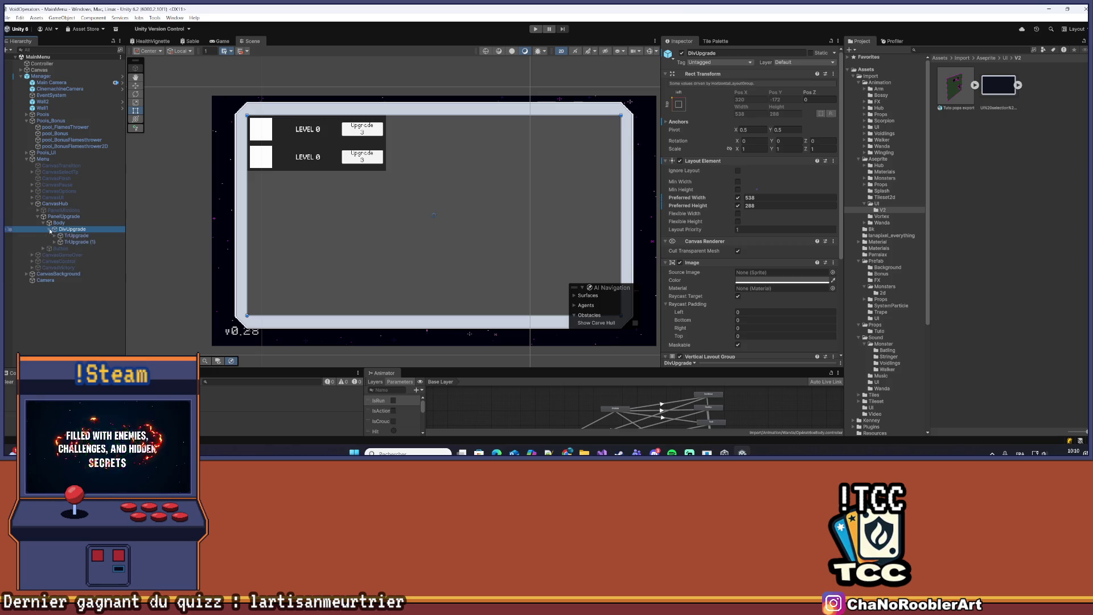
{"action": "left_click", "coordinate": [69, 236]}
{"action": "left_click", "coordinate": [68, 241]}
{"action": "left_click", "coordinate": [73, 229]}
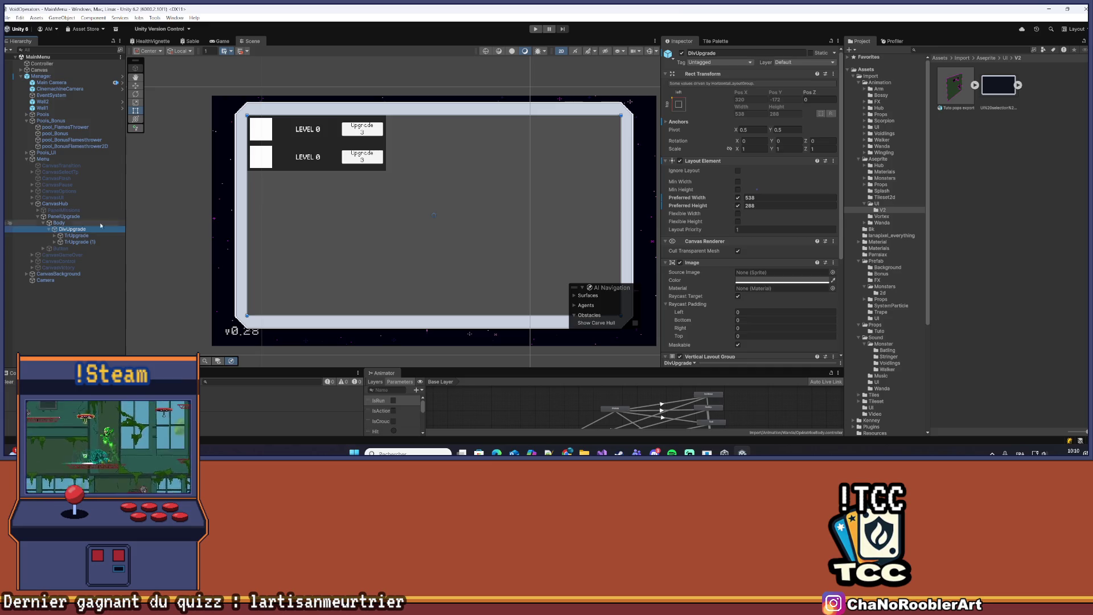
Delete the TrUpgrade (1) row and save the scene
{"action": "scroll", "coordinate": [722, 204], "scroll_direction": "down", "scroll_amount": 3}
{"action": "scroll", "coordinate": [722, 204], "scroll_direction": "down", "scroll_amount": 2}
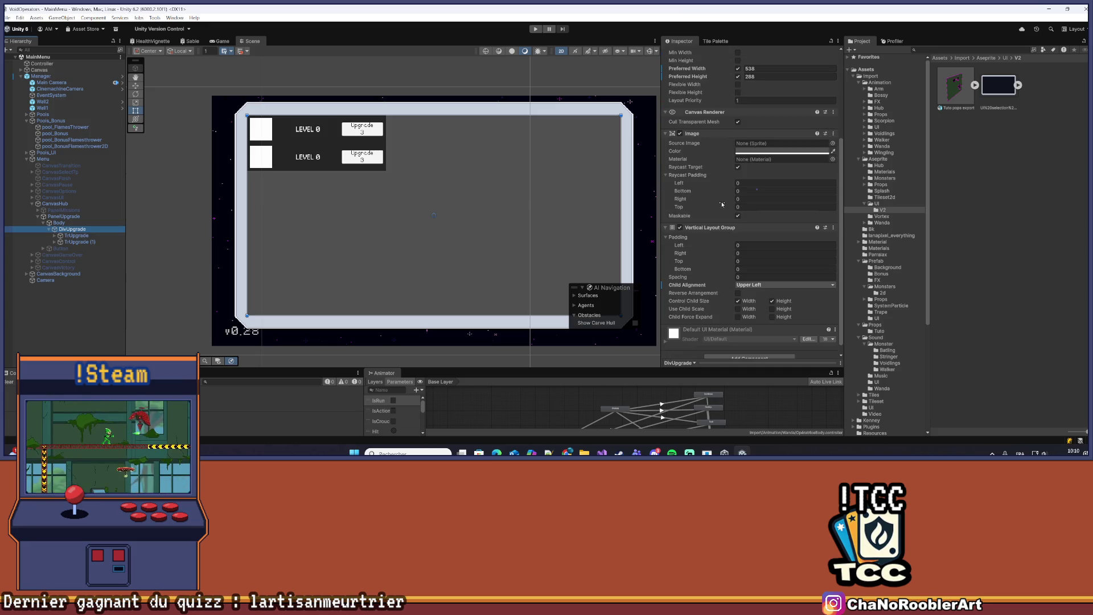
{"action": "left_click", "coordinate": [76, 236]}
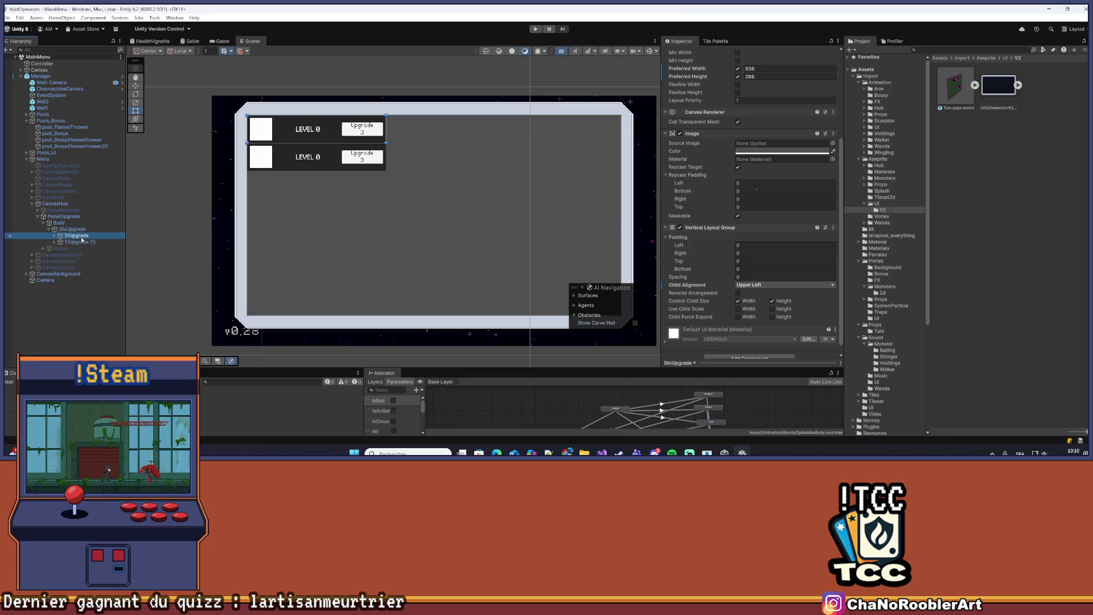
{"action": "left_click", "coordinate": [100, 241]}
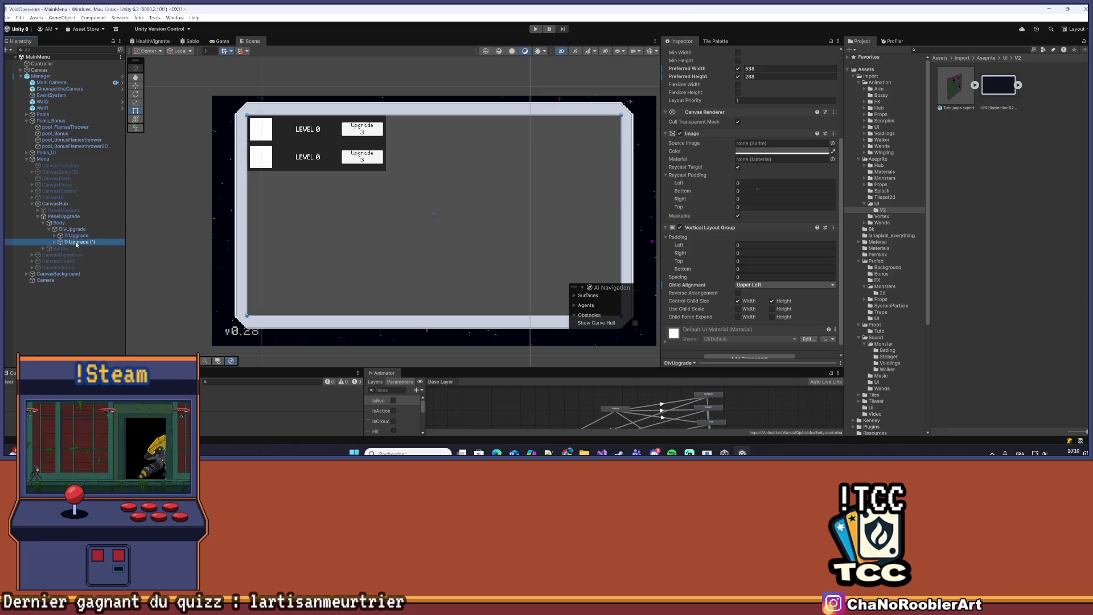
{"action": "key", "text": "Delete"}
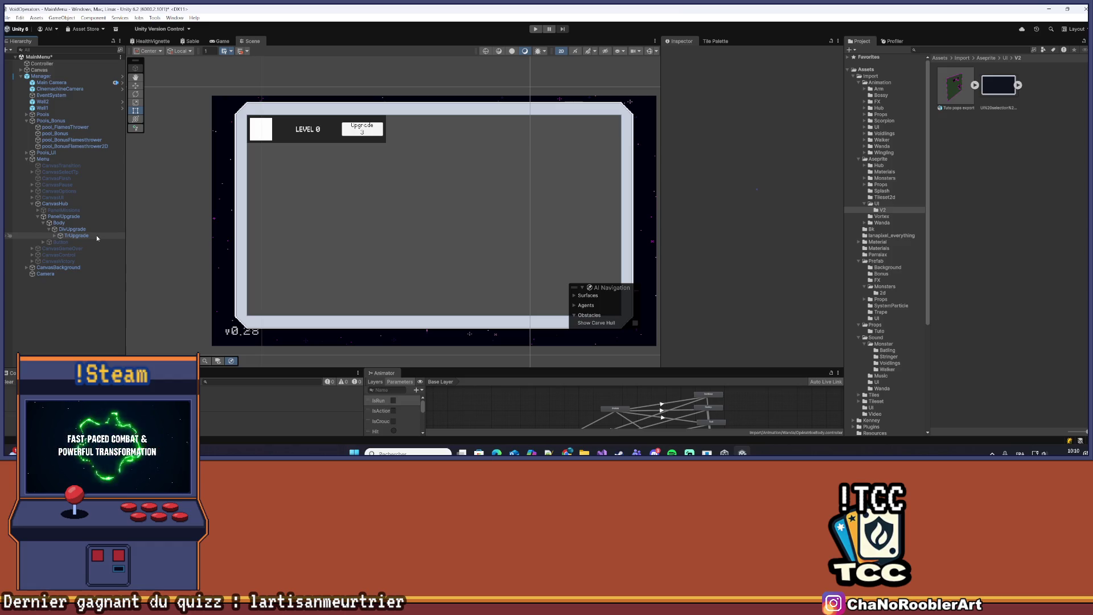
{"action": "left_click", "coordinate": [94, 230]}
{"action": "key", "text": "ctrl+s"}
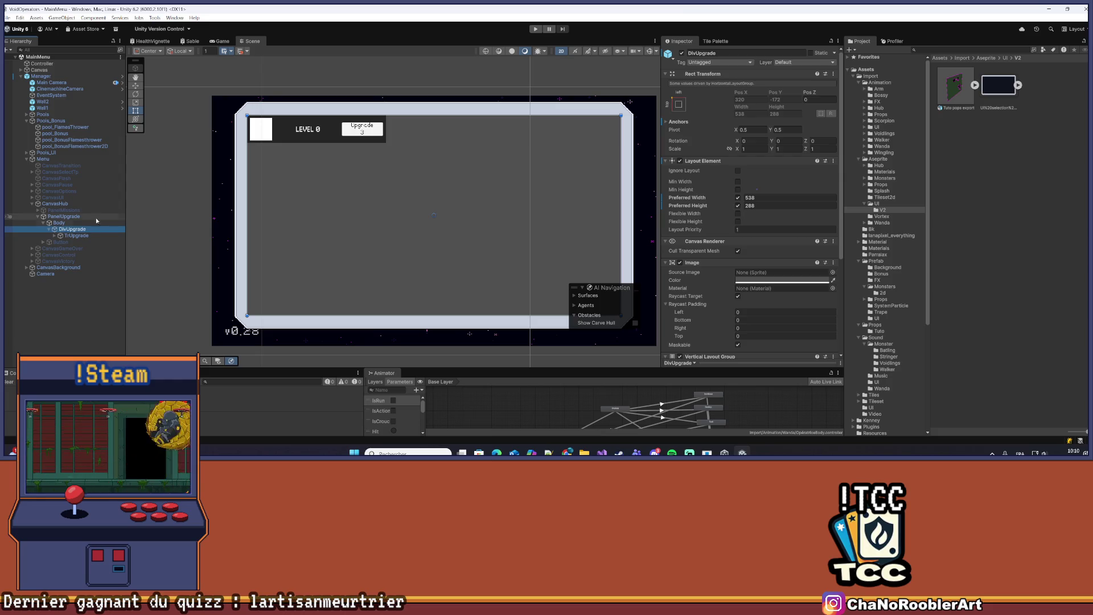
{"action": "right_click", "coordinate": [83, 229]}
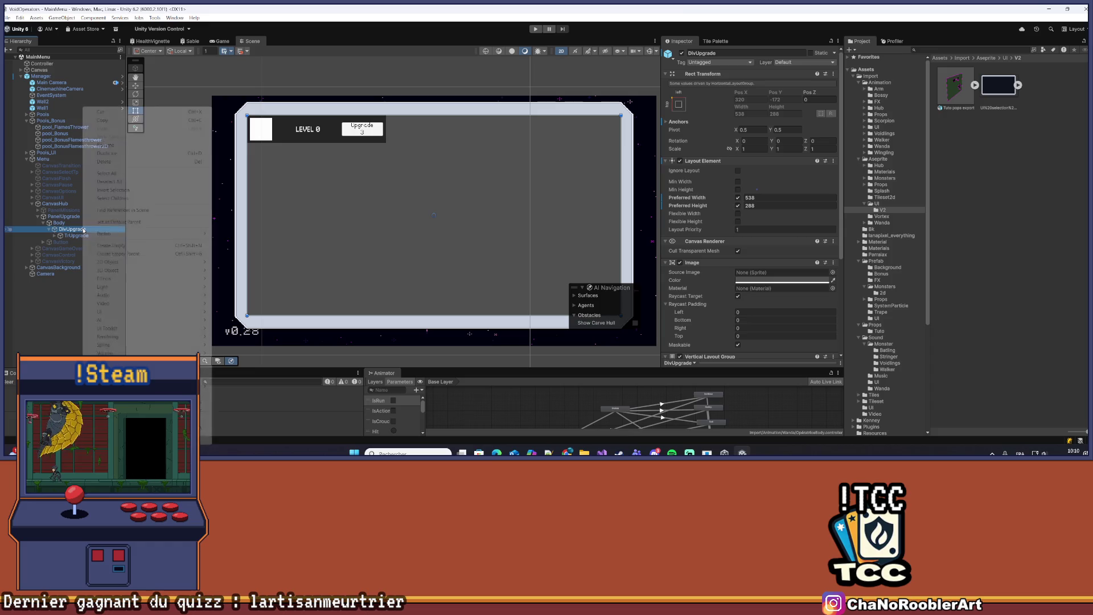
Create an empty child named 'Left' under DivUpgrade, placed above TrUpgrade
{"action": "left_click", "coordinate": [103, 246]}
{"action": "type", "text": "Left"}
{"action": "key", "text": "Return"}
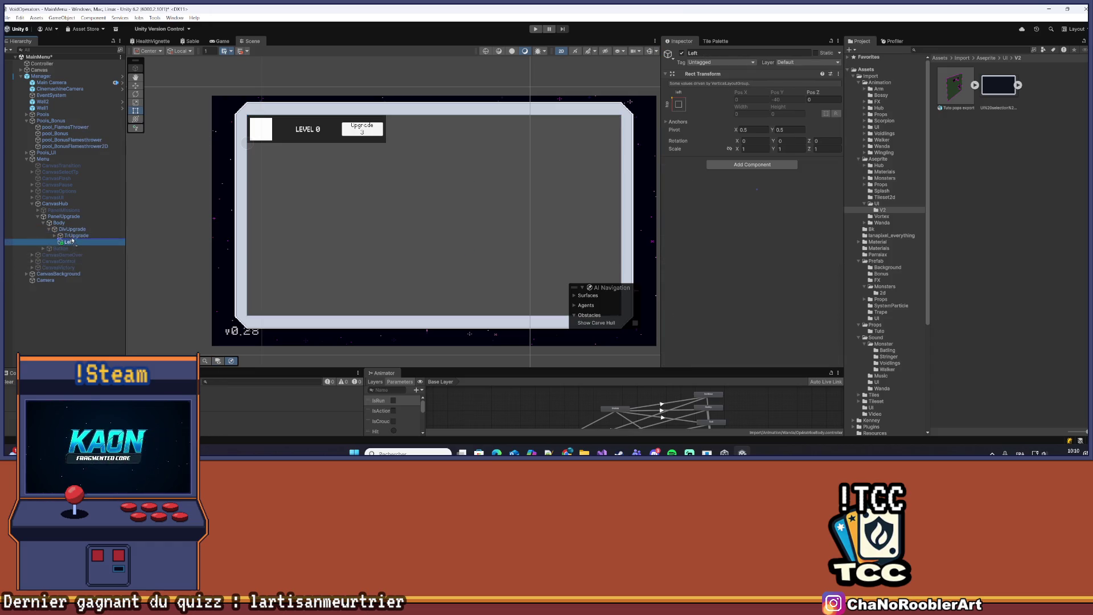
{"action": "left_click_drag", "start_coordinate": [75, 236], "coordinate": [75, 234]}
Add a second empty child named 'Right' under DivUpgrade, above TrUpgrade
{"action": "left_click", "coordinate": [74, 230]}
{"action": "right_click", "coordinate": [74, 229]}
{"action": "left_click", "coordinate": [103, 245]}
{"action": "left_click", "coordinate": [69, 255]}
{"action": "left_click_drag", "start_coordinate": [72, 251], "coordinate": [75, 239]}
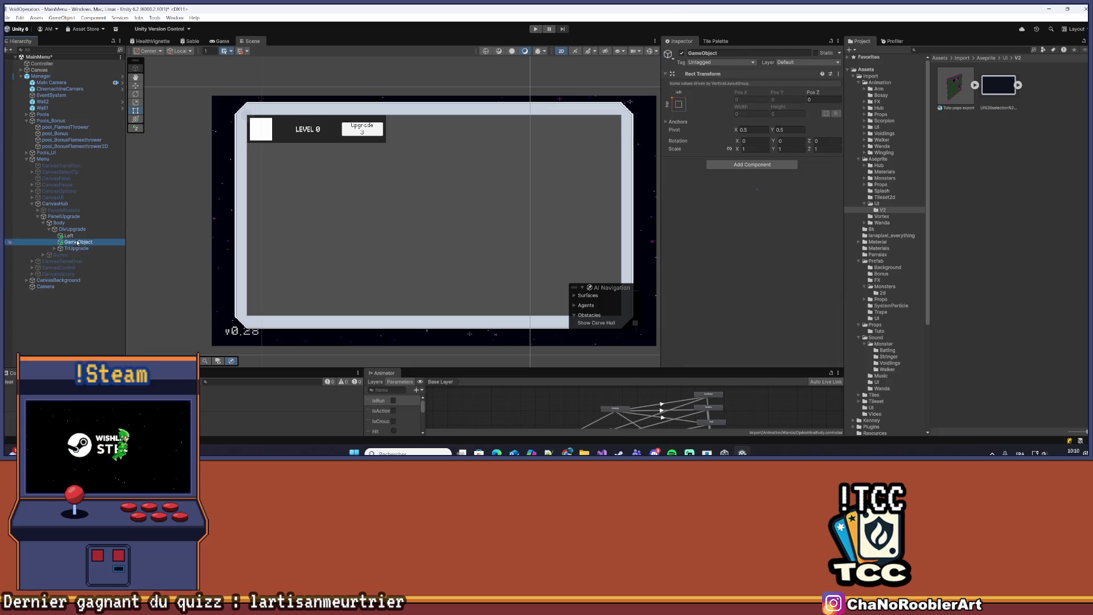
{"action": "right_click", "coordinate": [76, 242]}
{"action": "left_click", "coordinate": [104, 137]}
{"action": "type", "text": "Right"}
{"action": "key", "text": "Return"}
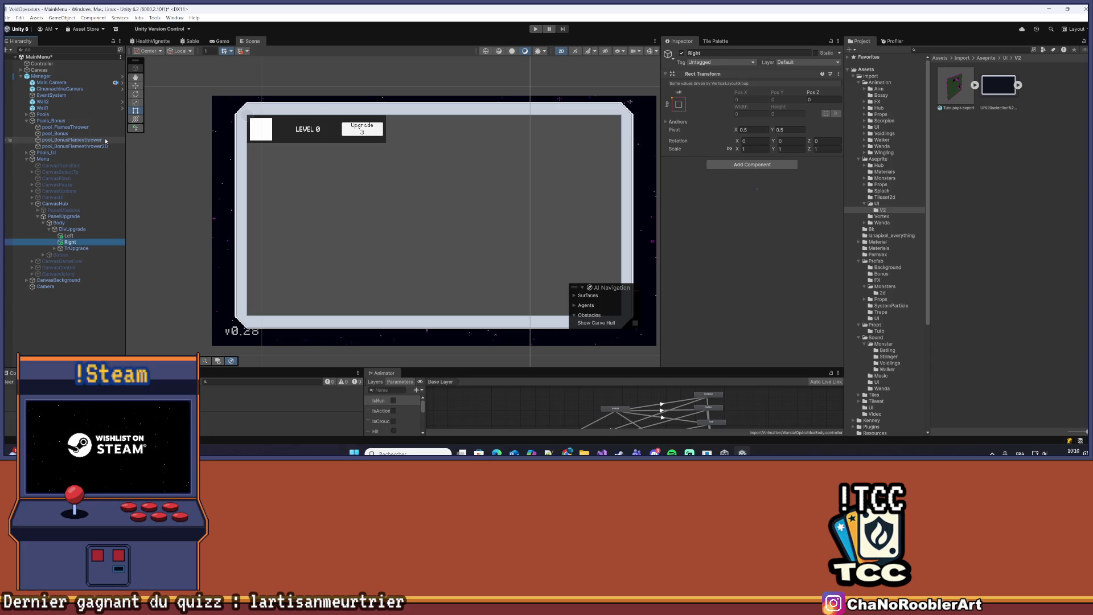
Check DivUpgrade's Layout Element and Vertical Layout Group, then select Left
{"action": "left_click", "coordinate": [71, 235], "text": "ctrl"}
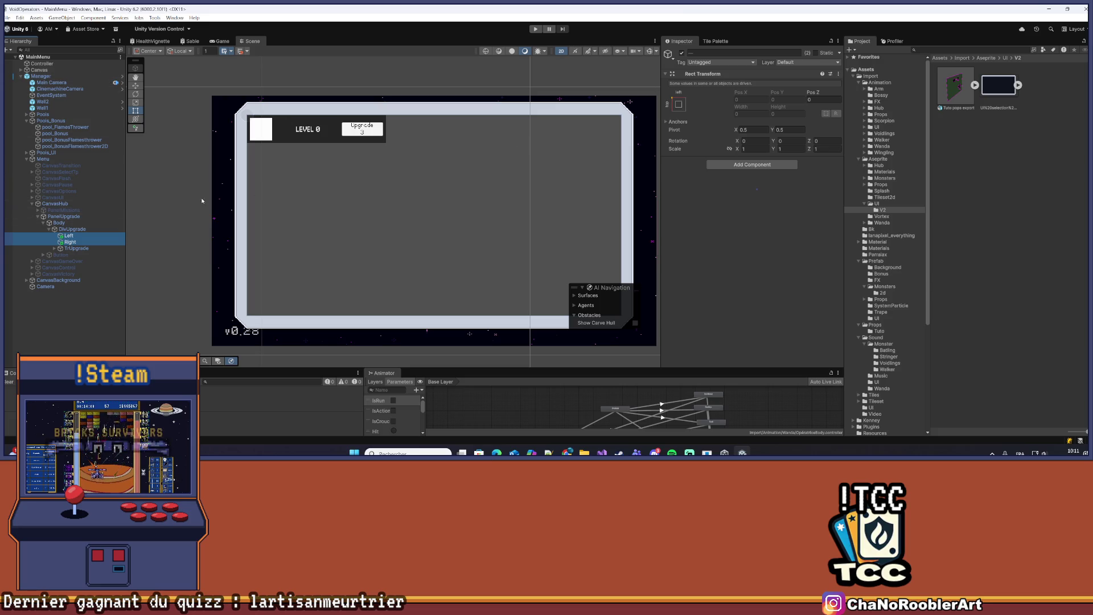
{"action": "right_click", "coordinate": [75, 239]}
{"action": "mouse_move", "coordinate": [127, 228]}
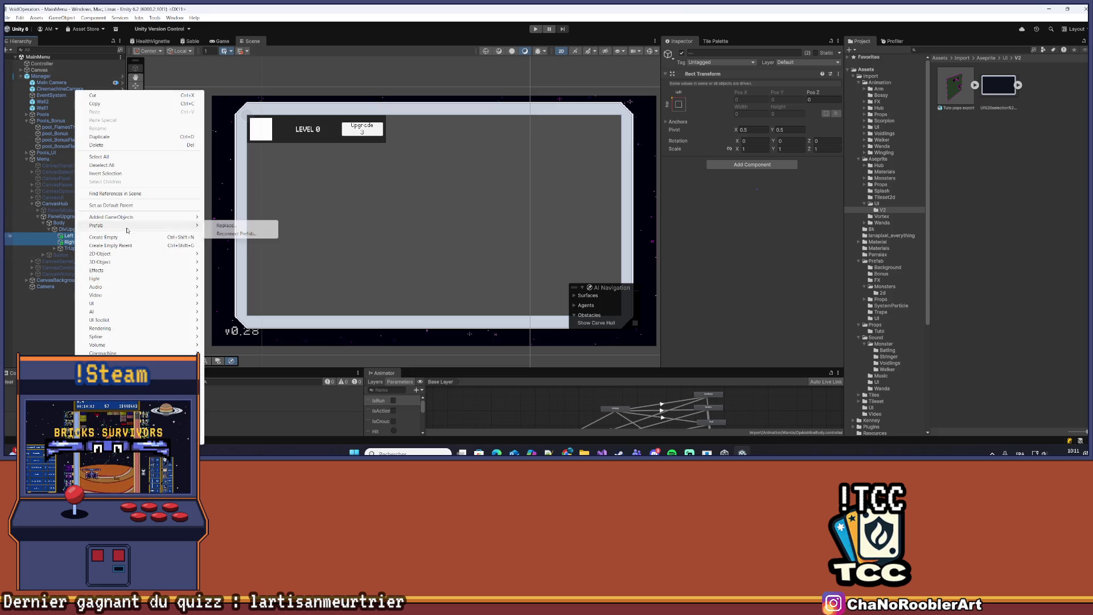
{"action": "key", "text": "Escape"}
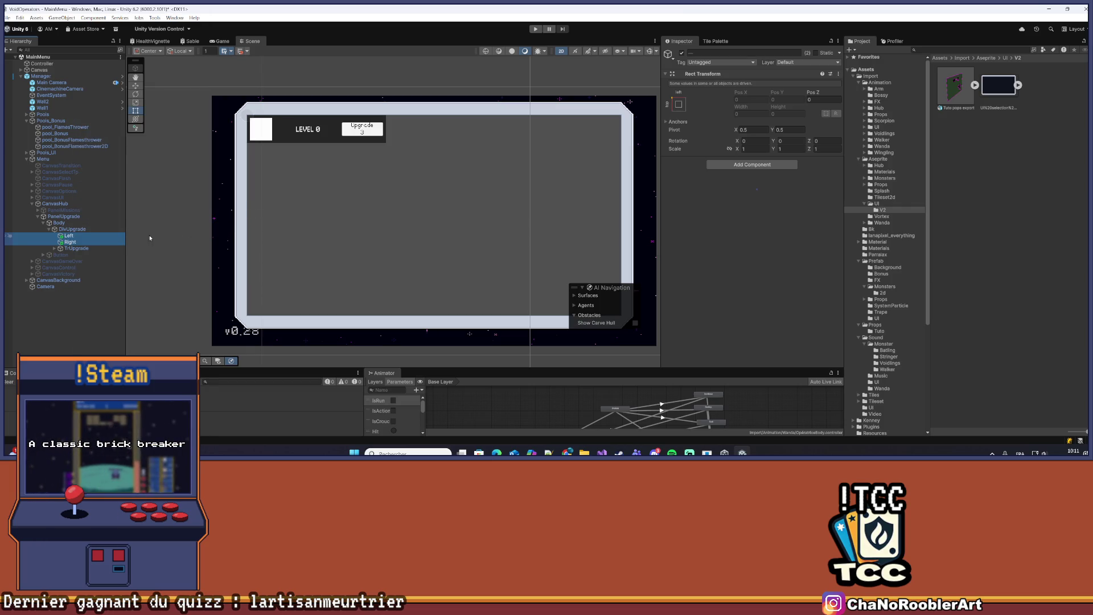
{"action": "left_click", "coordinate": [72, 229]}
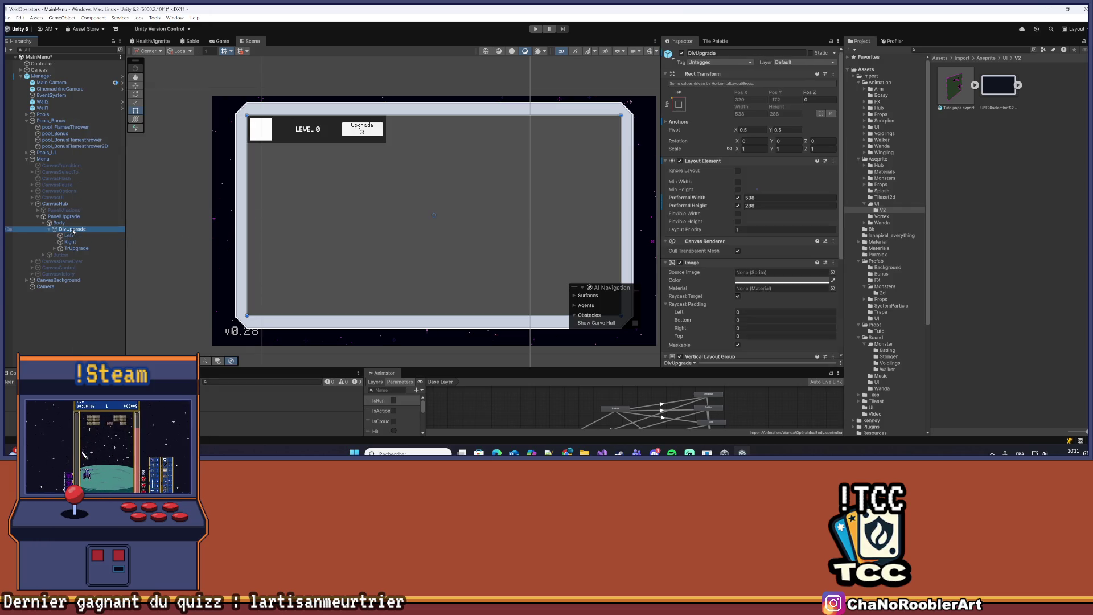
{"action": "left_click", "coordinate": [89, 235]}
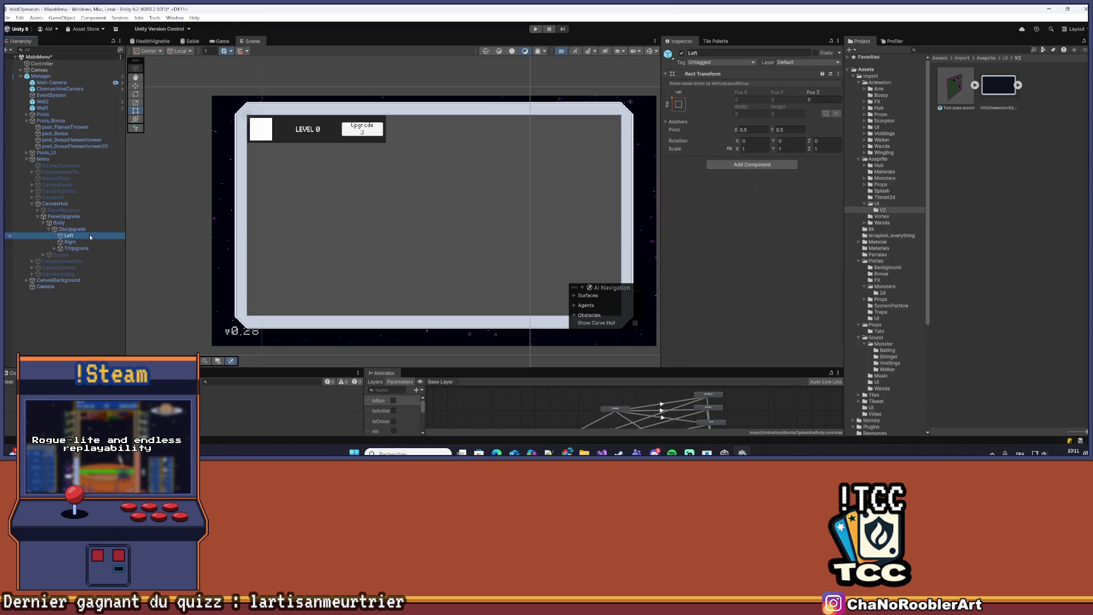
Add a Layout Element to Left with preferred width 300 and preferred height 288
{"action": "left_click", "coordinate": [729, 165]}
{"action": "type", "text": "Layo"}
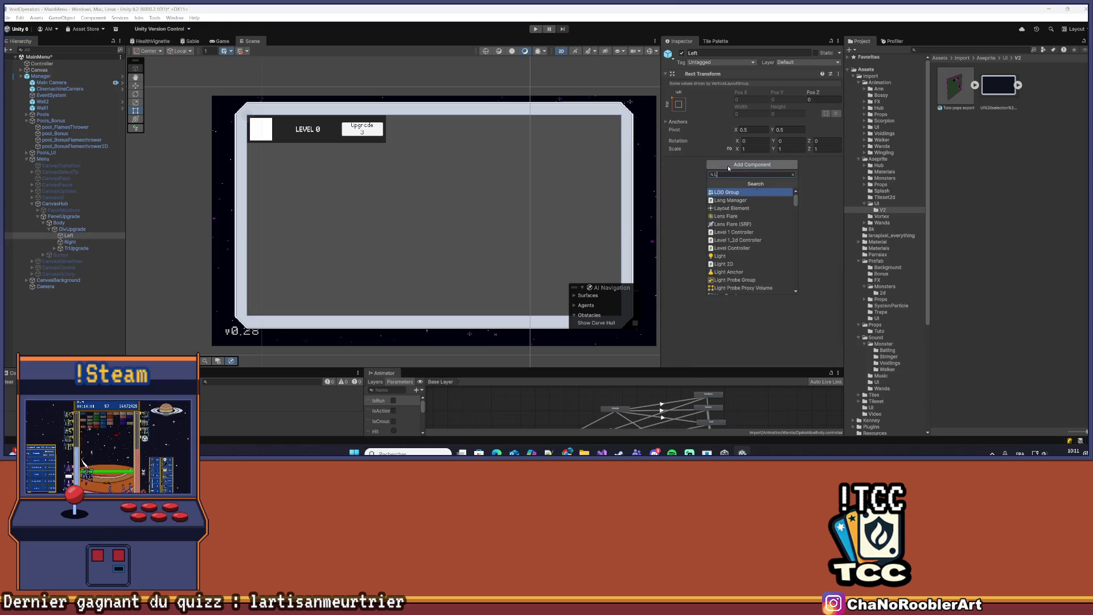
{"action": "key", "text": "Return"}
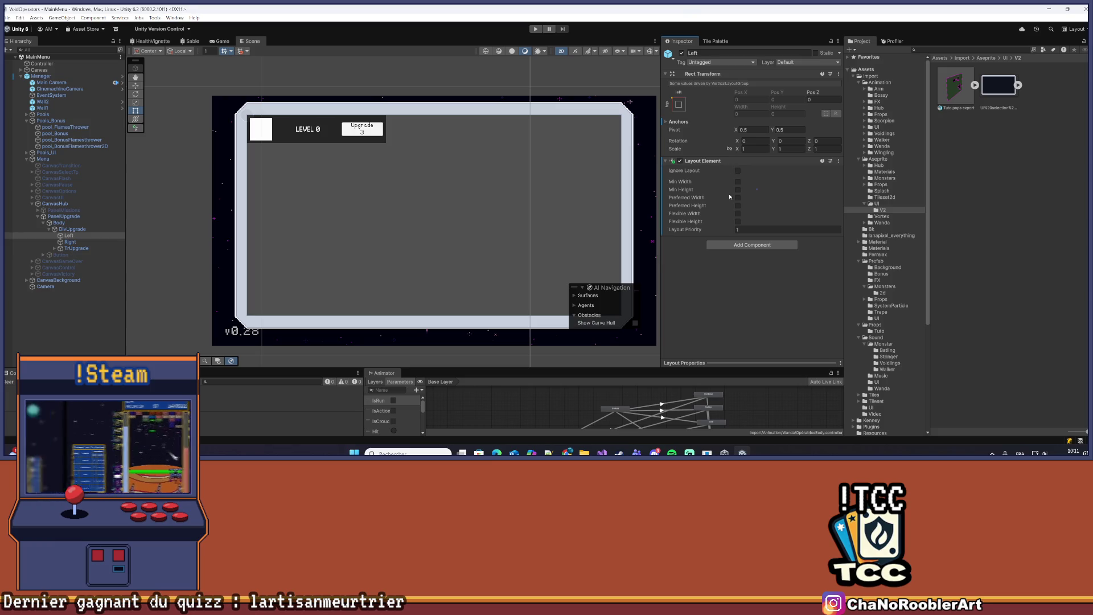
{"action": "left_click", "coordinate": [738, 198]}
{"action": "left_click", "coordinate": [739, 190]}
{"action": "left_click", "coordinate": [739, 189]}
{"action": "left_click", "coordinate": [738, 197]}
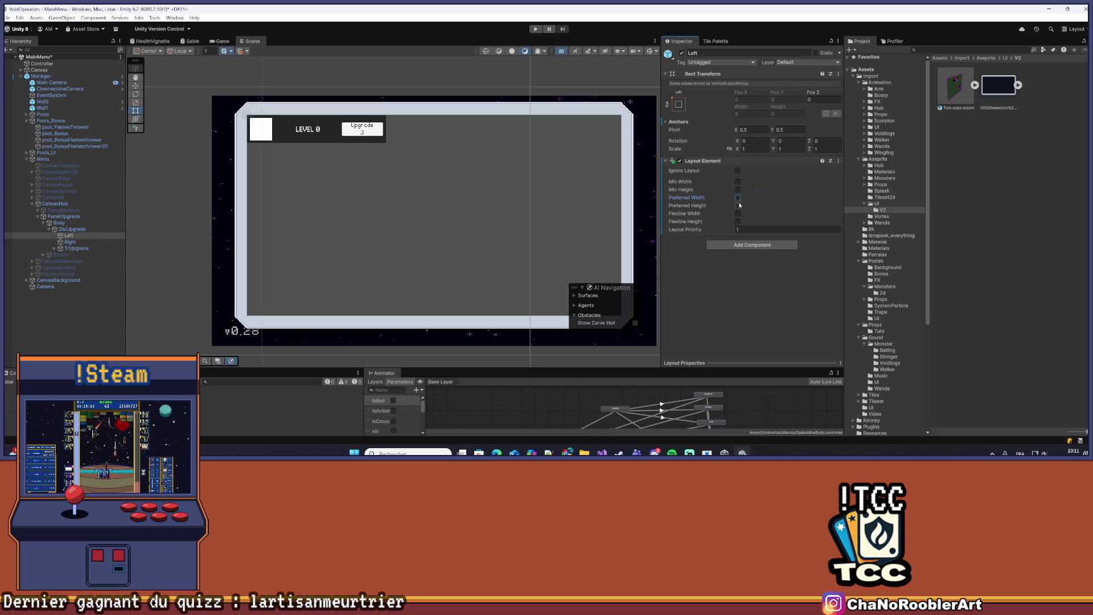
{"action": "left_click", "coordinate": [738, 206]}
{"action": "left_click", "coordinate": [738, 197]}
{"action": "type", "text": "300"}
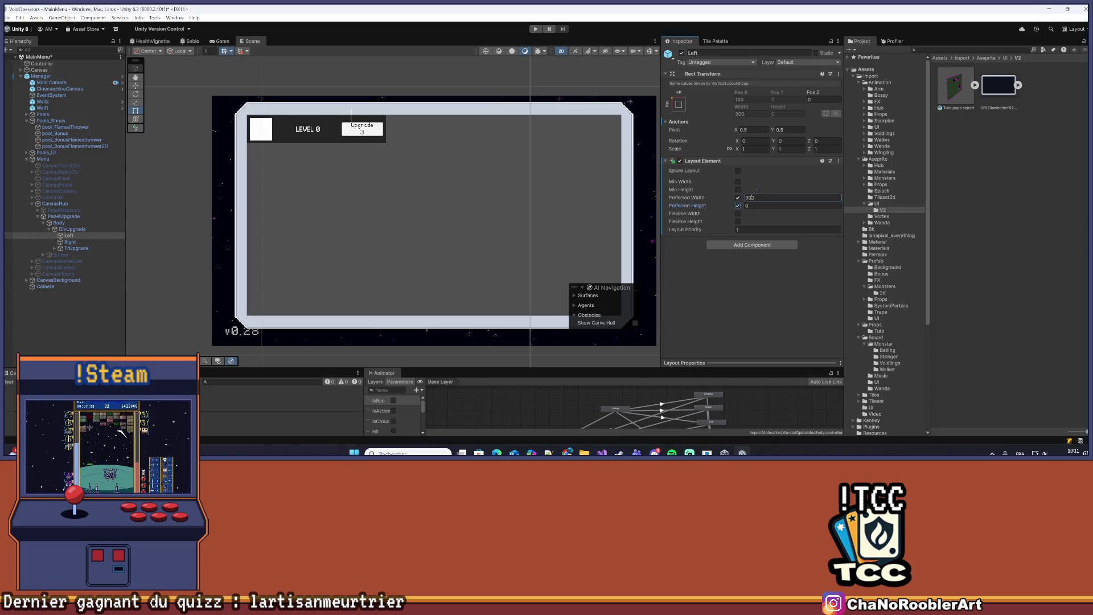
{"action": "key", "text": "Tab"}
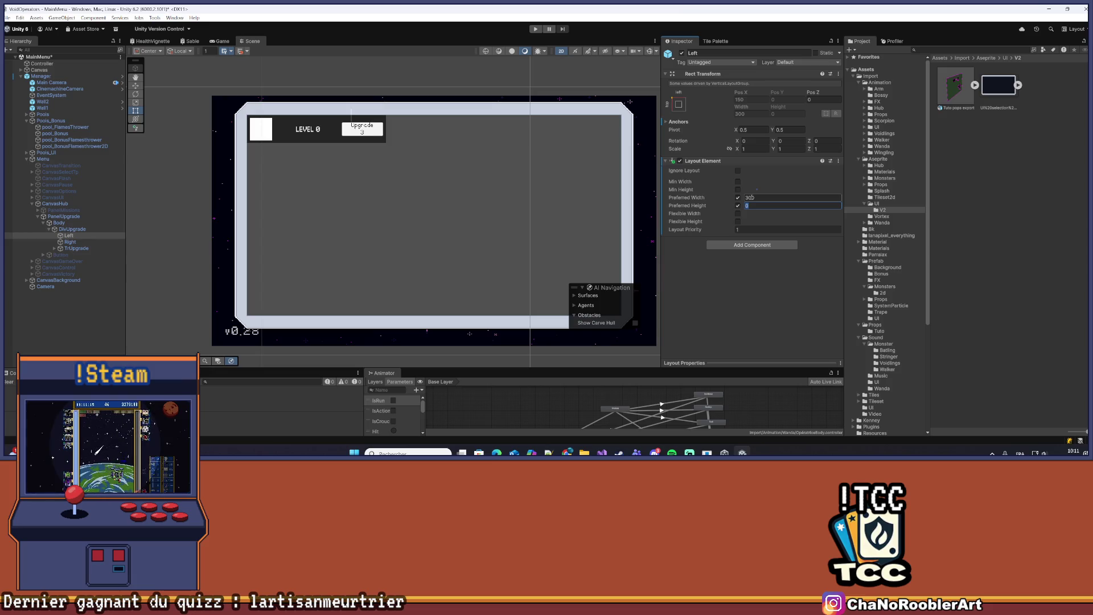
{"action": "left_click", "coordinate": [86, 230]}
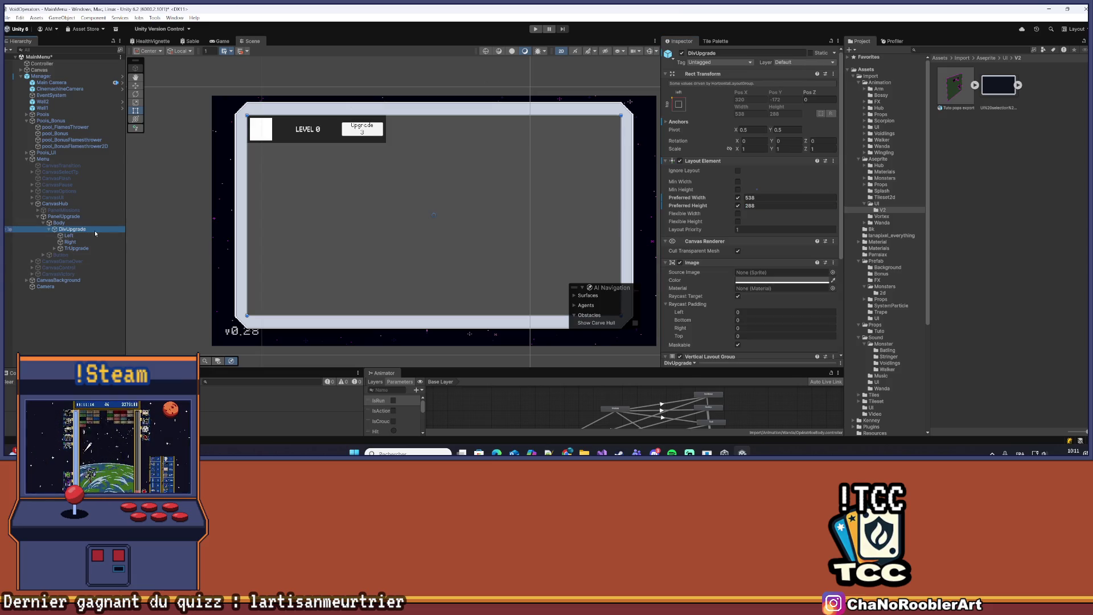
{"action": "left_click", "coordinate": [86, 235]}
{"action": "left_click", "coordinate": [782, 205]}
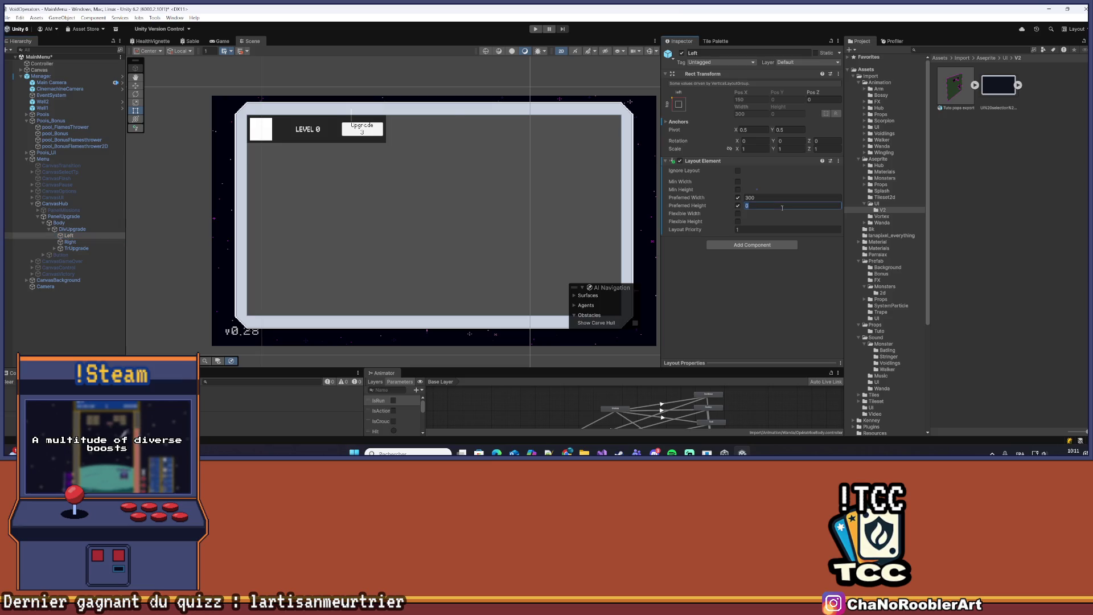
{"action": "type", "text": "288"}
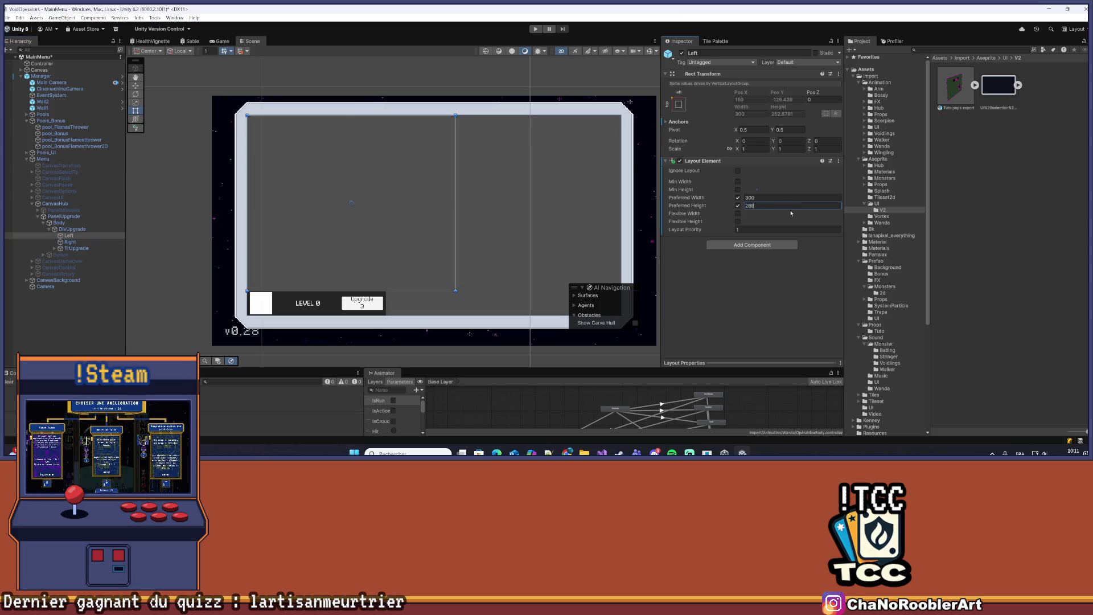
Add a Vertical Layout Group to Left, untick Force Expand Width, align children Upper Center
{"action": "left_click", "coordinate": [756, 245]}
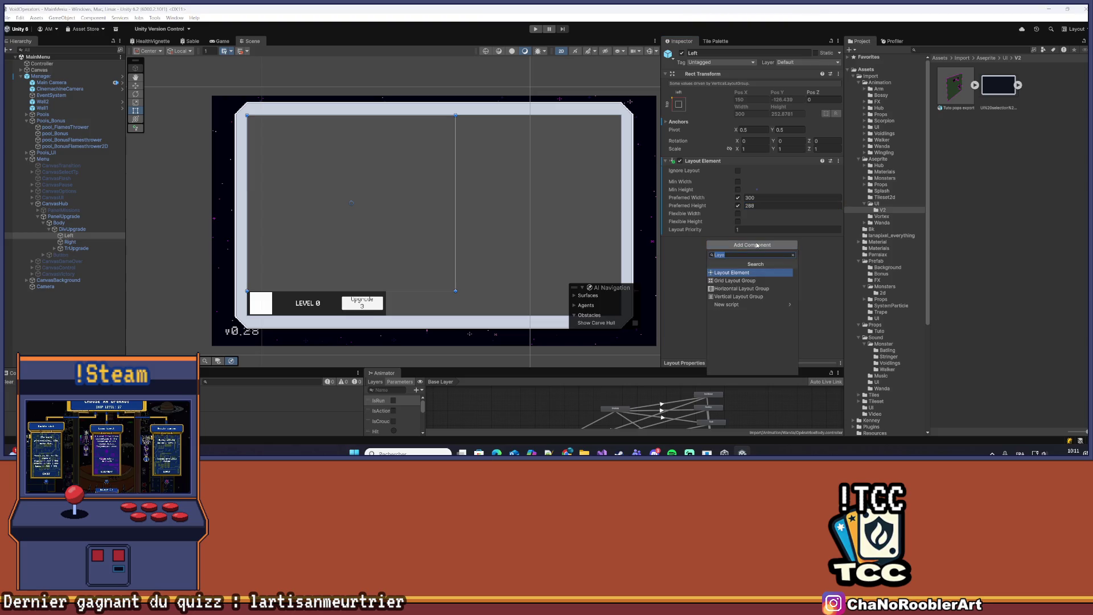
{"action": "type", "text": "c"}
{"action": "key", "text": "BackSpace"}
{"action": "type", "text": "vertical"}
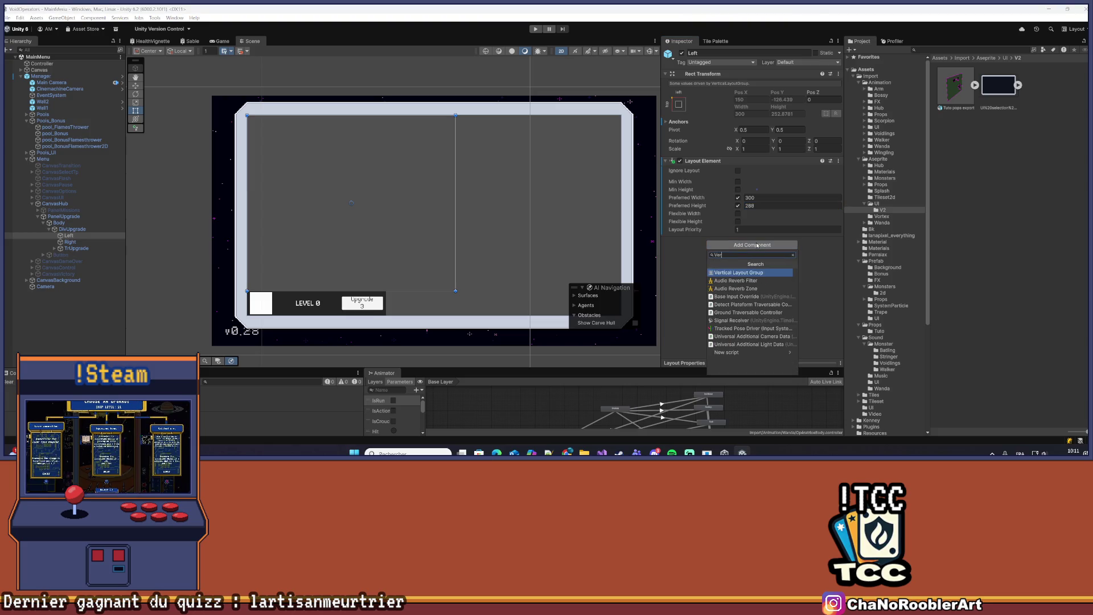
{"action": "key", "text": "Return"}
{"action": "left_click", "coordinate": [738, 330]}
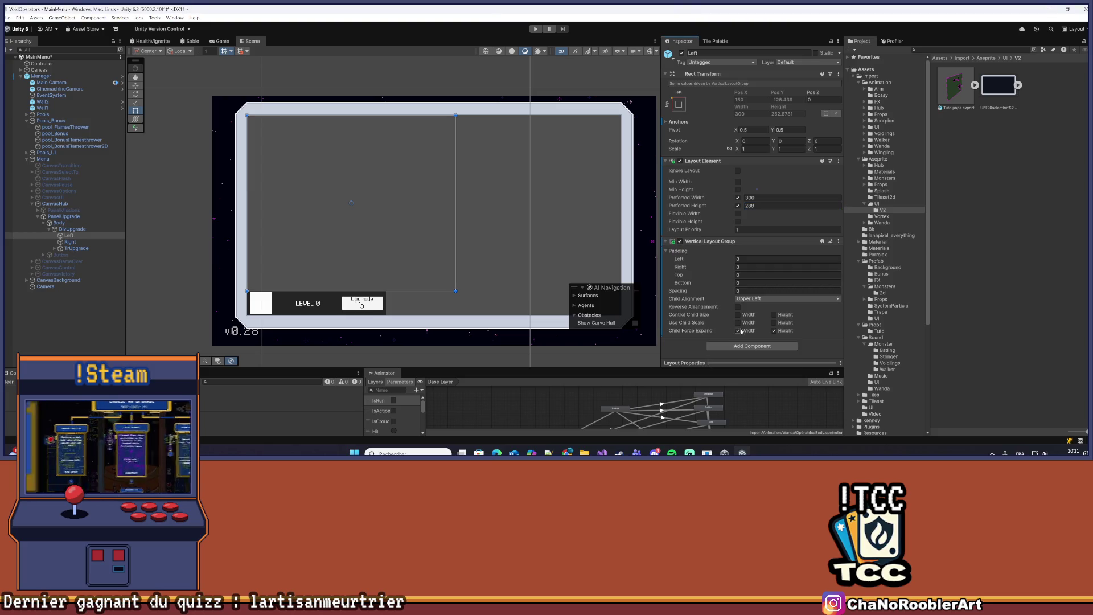
{"action": "left_click", "coordinate": [776, 298]}
{"action": "left_click", "coordinate": [772, 315]}
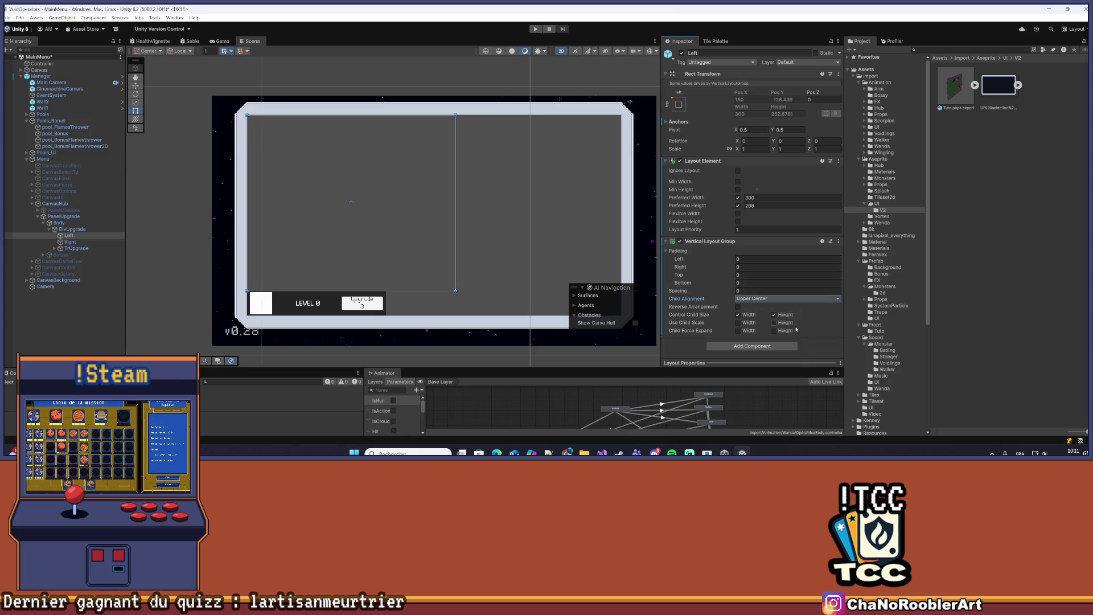
In the Manager prefab, drag TrUpgrade into Left, then return to the MainMenu scene
{"action": "left_click_drag", "start_coordinate": [77, 248], "coordinate": [68, 235]}
{"action": "left_click", "coordinate": [568, 247]}
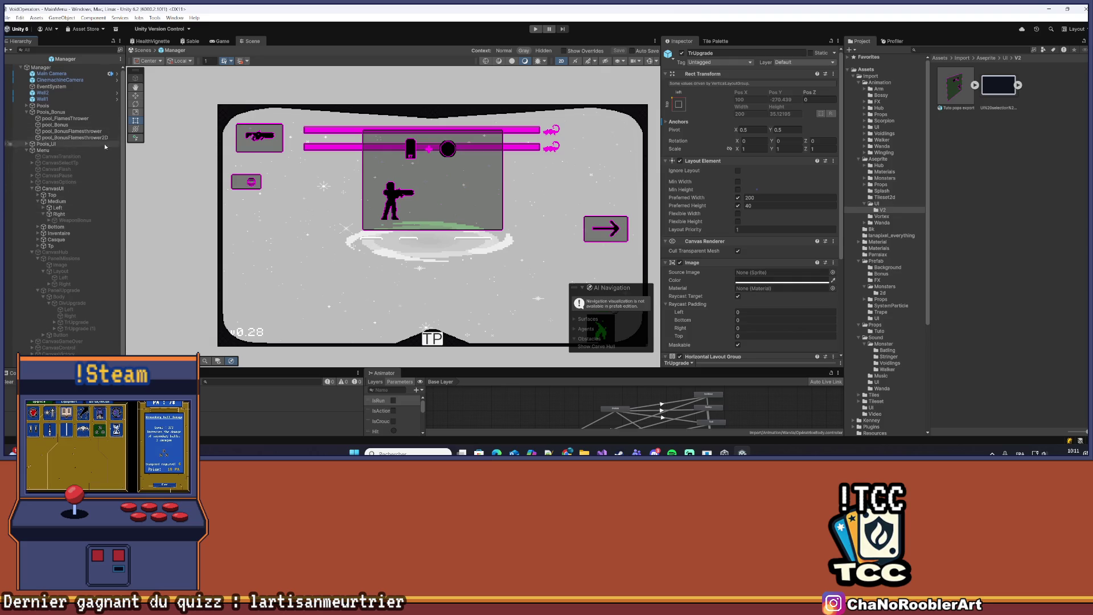
{"action": "scroll", "coordinate": [97, 195], "scroll_direction": "down", "scroll_amount": 1}
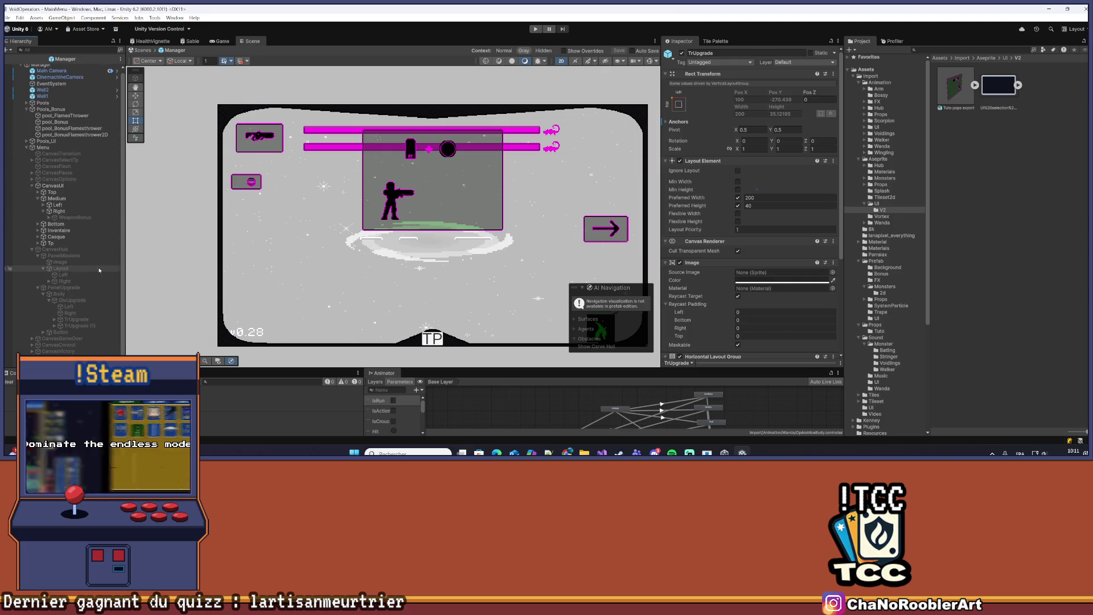
{"action": "mouse_move", "coordinate": [81, 319]}
{"action": "left_mouse_down"}
{"action": "mouse_move", "coordinate": [67, 306]}
{"action": "mouse_move", "coordinate": [94, 320]}
{"action": "left_mouse_up"}
{"action": "left_click", "coordinate": [77, 326]}
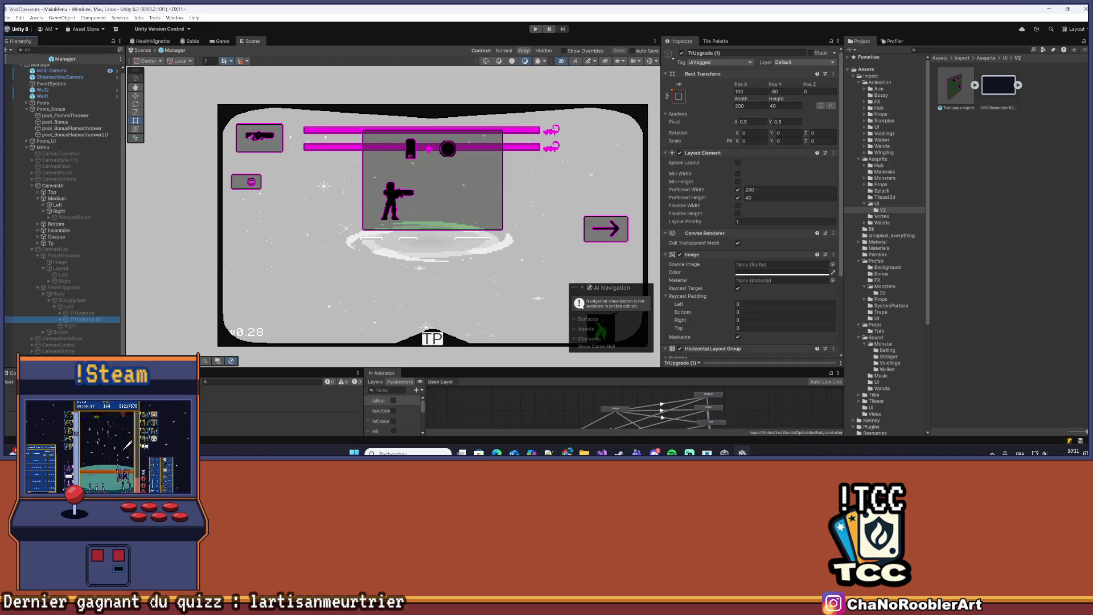
{"action": "left_click", "coordinate": [9, 59]}
{"action": "key", "text": "Right"}
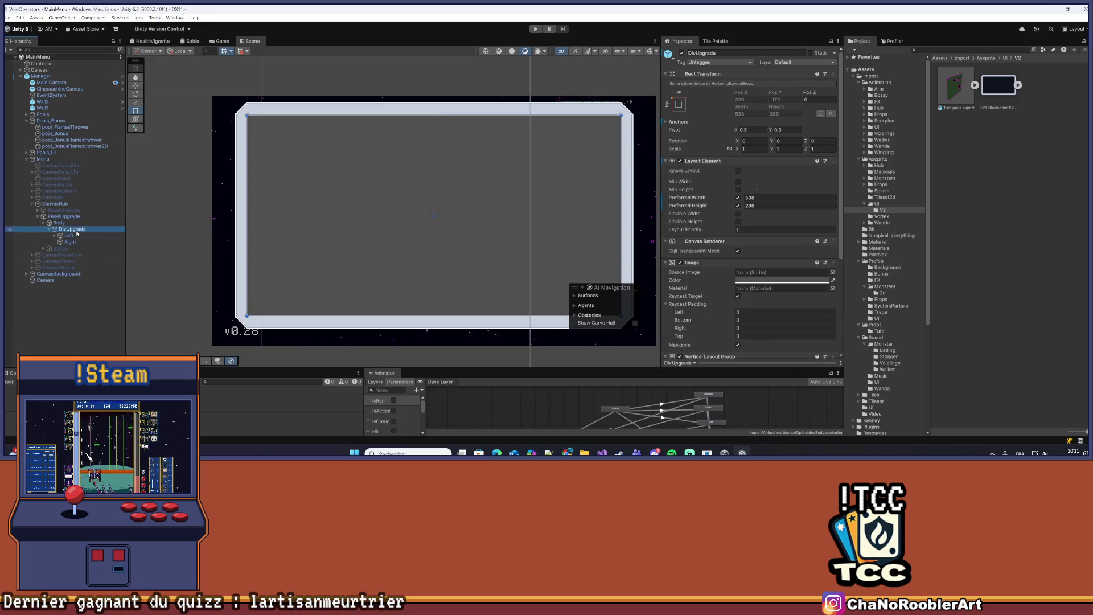
Inspect TrUpgrade and its Icon, Level and Button children under Left
{"action": "left_click", "coordinate": [73, 242]}
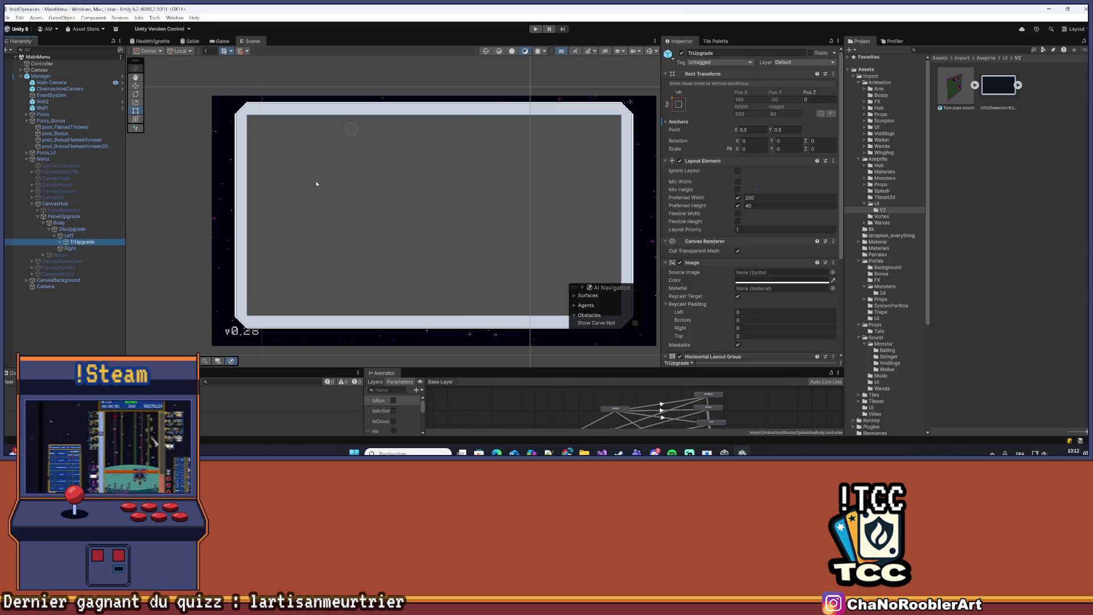
{"action": "scroll", "coordinate": [500, 186], "scroll_direction": "down", "scroll_amount": 1}
{"action": "scroll", "coordinate": [500, 186], "scroll_direction": "down", "scroll_amount": 1}
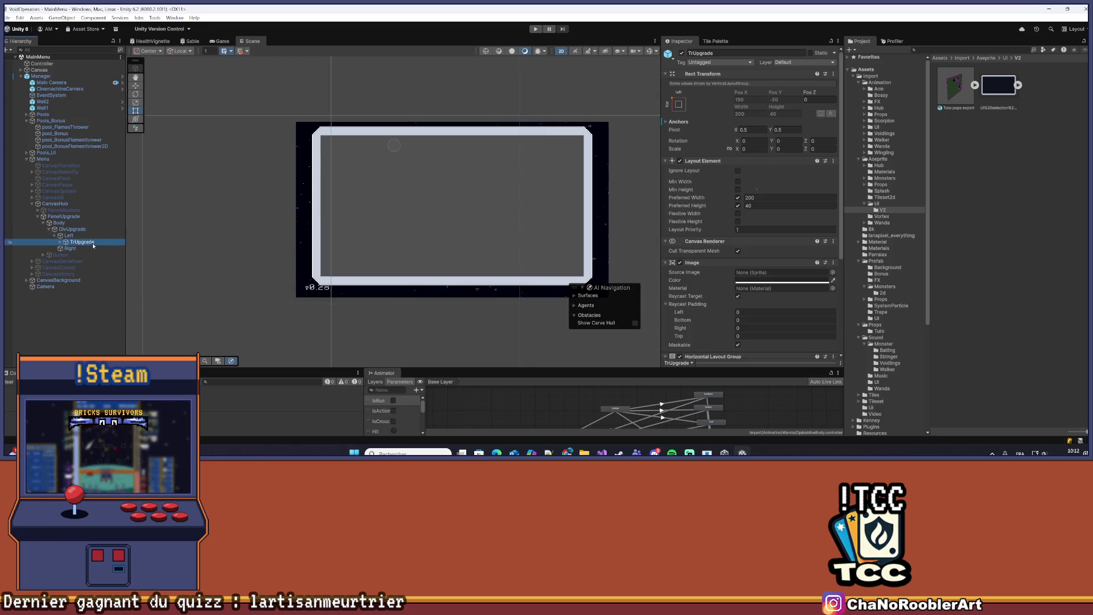
{"action": "left_click", "coordinate": [59, 242]}
{"action": "left_click", "coordinate": [65, 236]}
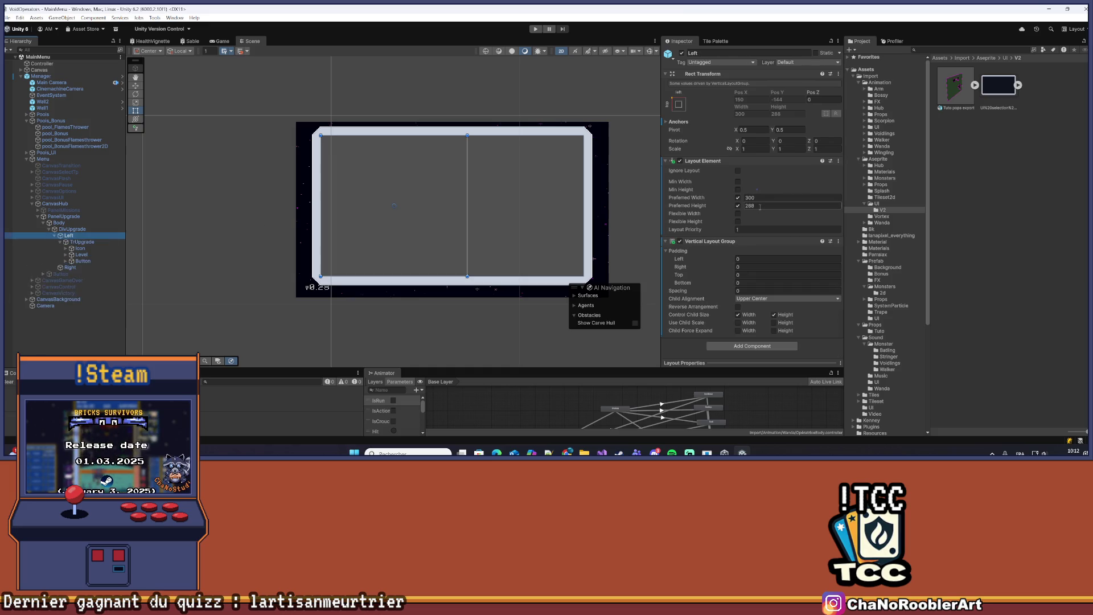
Set DivUpgrade's Image color to white, then remove its Image component
{"action": "left_click", "coordinate": [73, 229]}
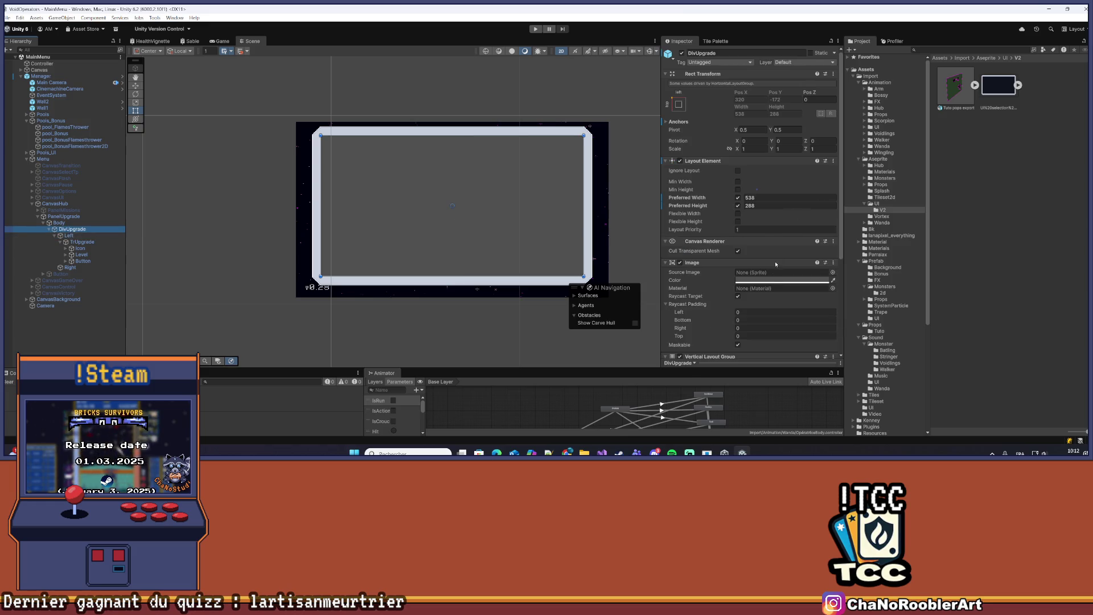
{"action": "left_click", "coordinate": [791, 280]}
{"action": "mouse_move", "coordinate": [795, 274]}
{"action": "left_mouse_down"}
{"action": "mouse_move", "coordinate": [805, 242]}
{"action": "mouse_move", "coordinate": [774, 212]}
{"action": "left_mouse_up"}
{"action": "left_click", "coordinate": [857, 185]}
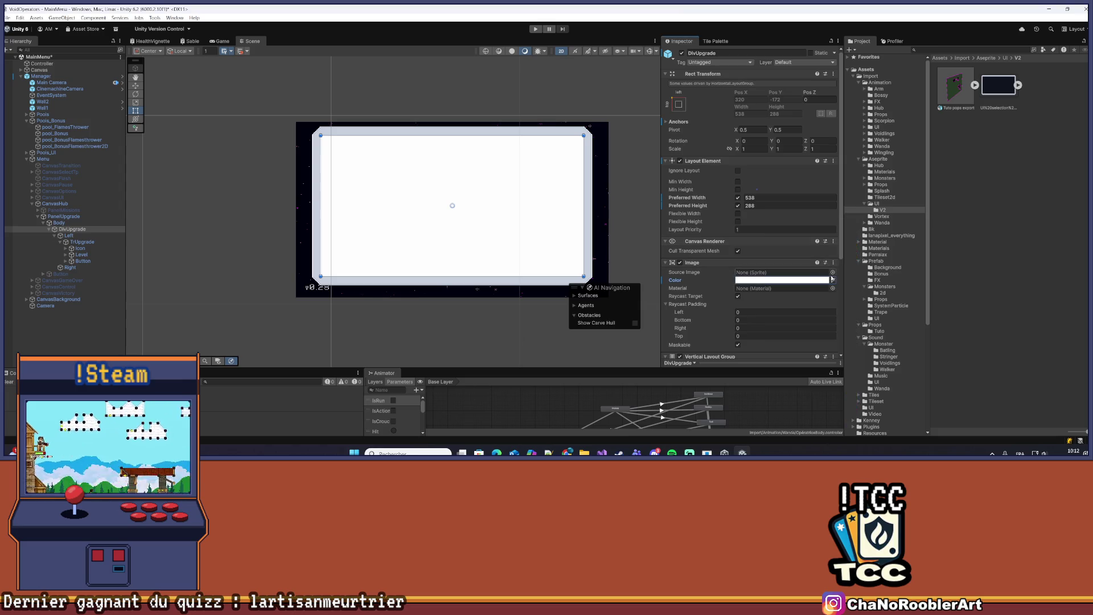
{"action": "left_click", "coordinate": [791, 280]}
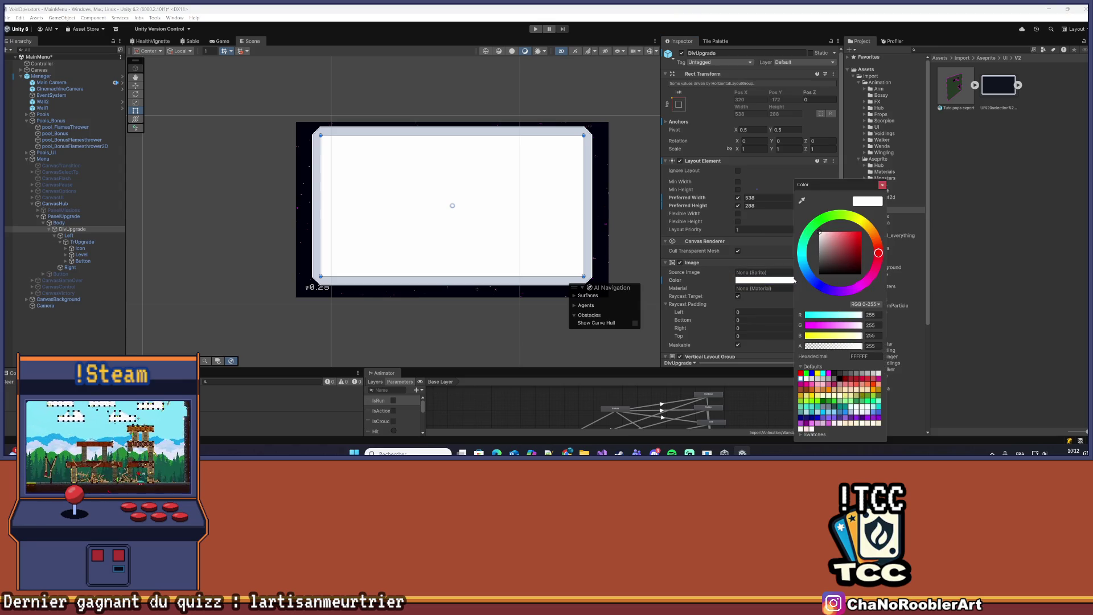
{"action": "left_click", "coordinate": [447, 261]}
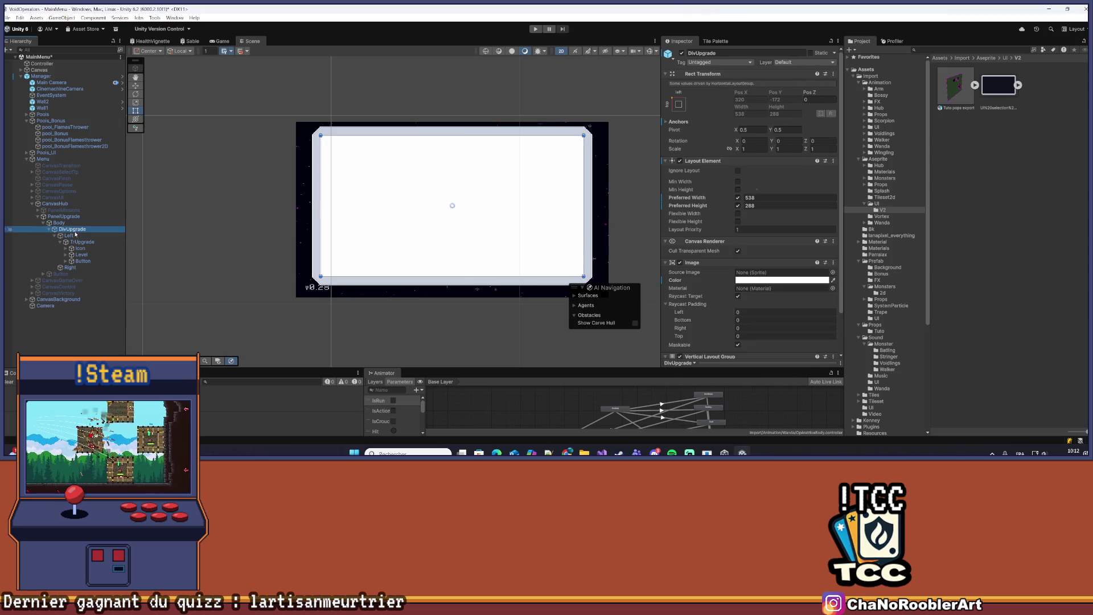
{"action": "right_click", "coordinate": [693, 264]}
{"action": "left_click", "coordinate": [712, 287]}
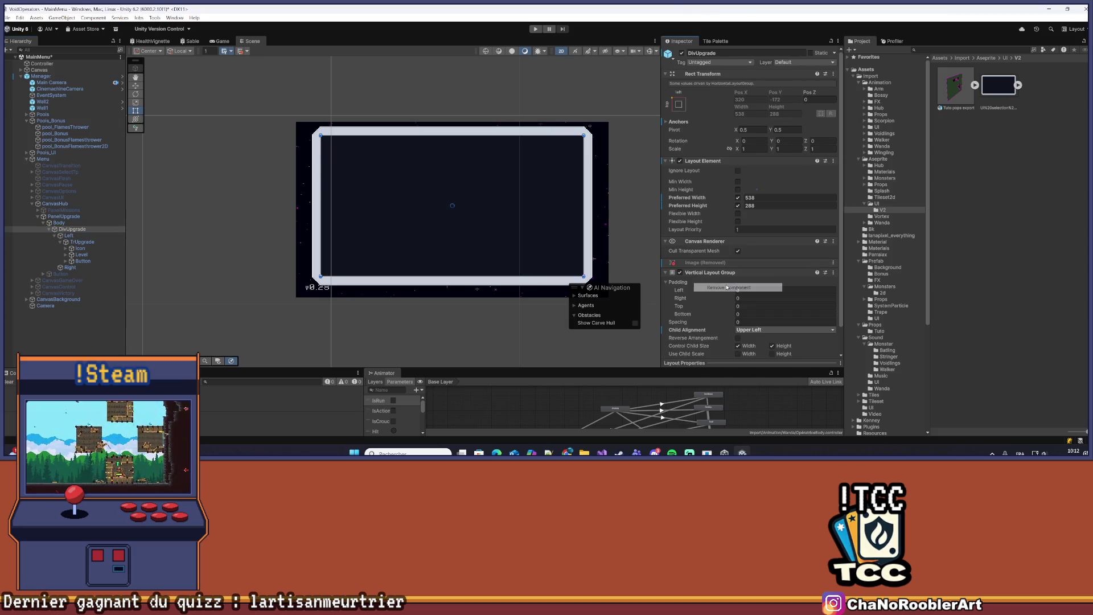
Select and frame TrUpgrade under Left, checking its 200×40 size, white Image and Icon
{"action": "left_click", "coordinate": [89, 306]}
{"action": "double_click", "coordinate": [82, 241]}
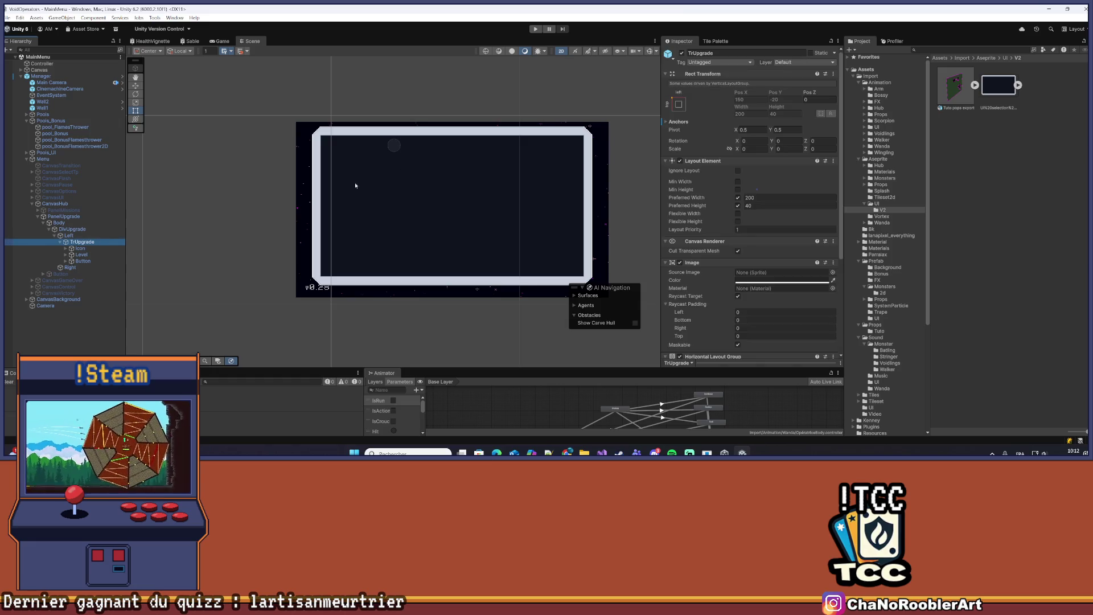
{"action": "left_click", "coordinate": [86, 235]}
{"action": "double_click", "coordinate": [90, 242]}
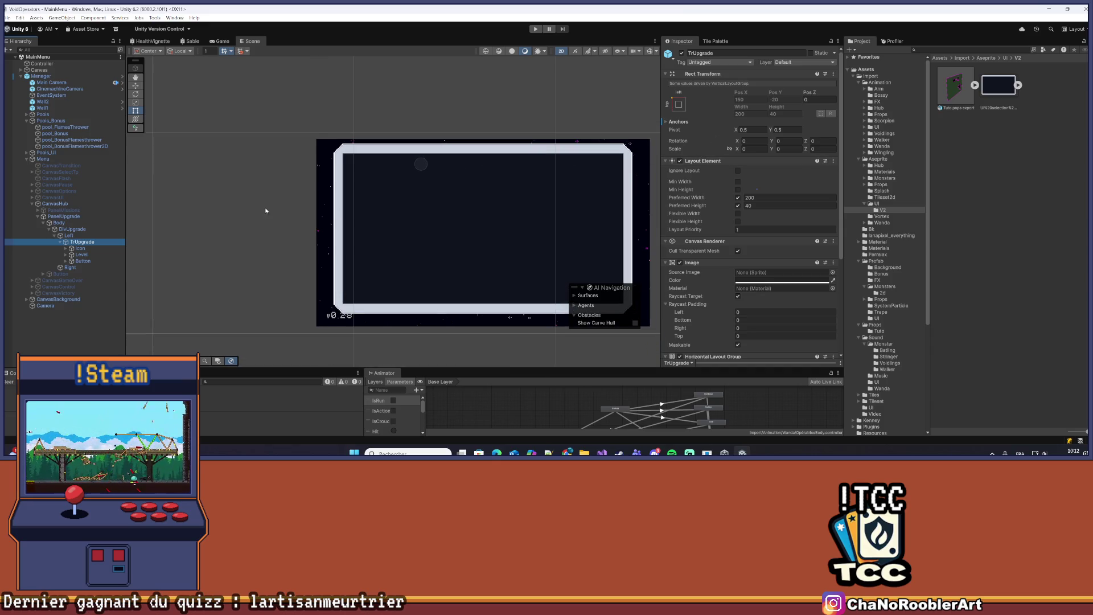
{"action": "left_click", "coordinate": [84, 248]}
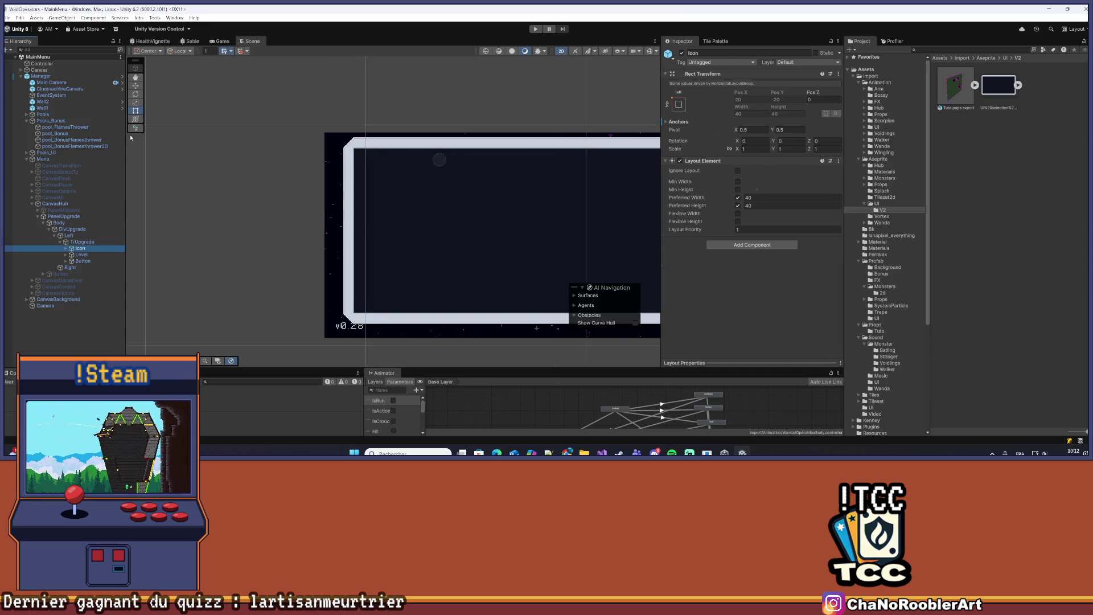
{"action": "left_click", "coordinate": [83, 242]}
{"action": "scroll", "coordinate": [429, 194], "scroll_direction": "down", "scroll_amount": 5}
{"action": "scroll", "coordinate": [393, 215], "scroll_direction": "up", "scroll_amount": 6}
{"action": "scroll", "coordinate": [381, 215], "scroll_direction": "up", "scroll_amount": 5}
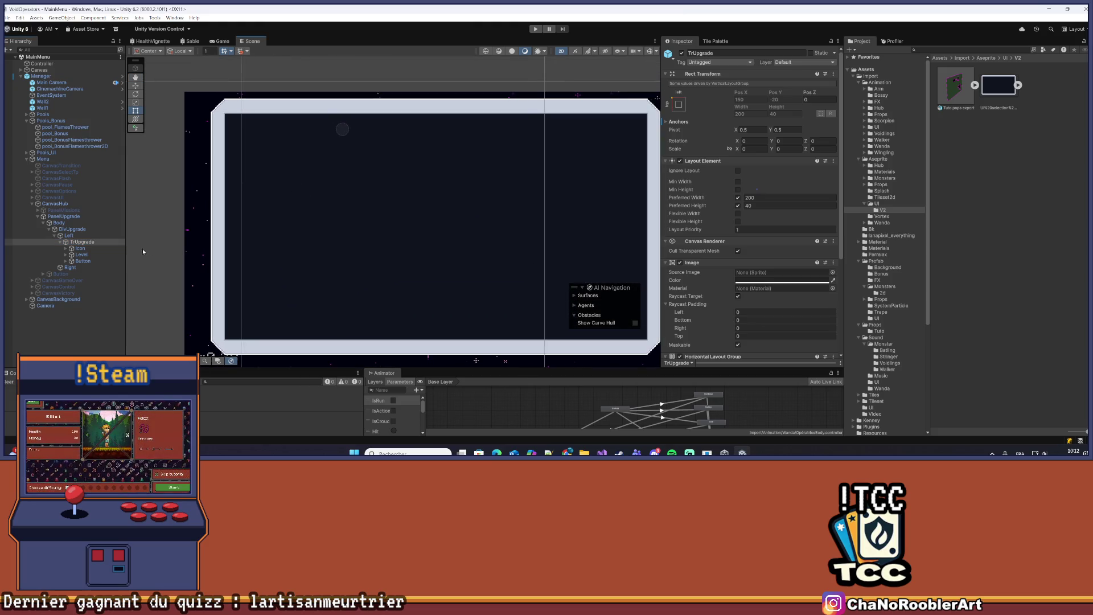
{"action": "left_click", "coordinate": [81, 236]}
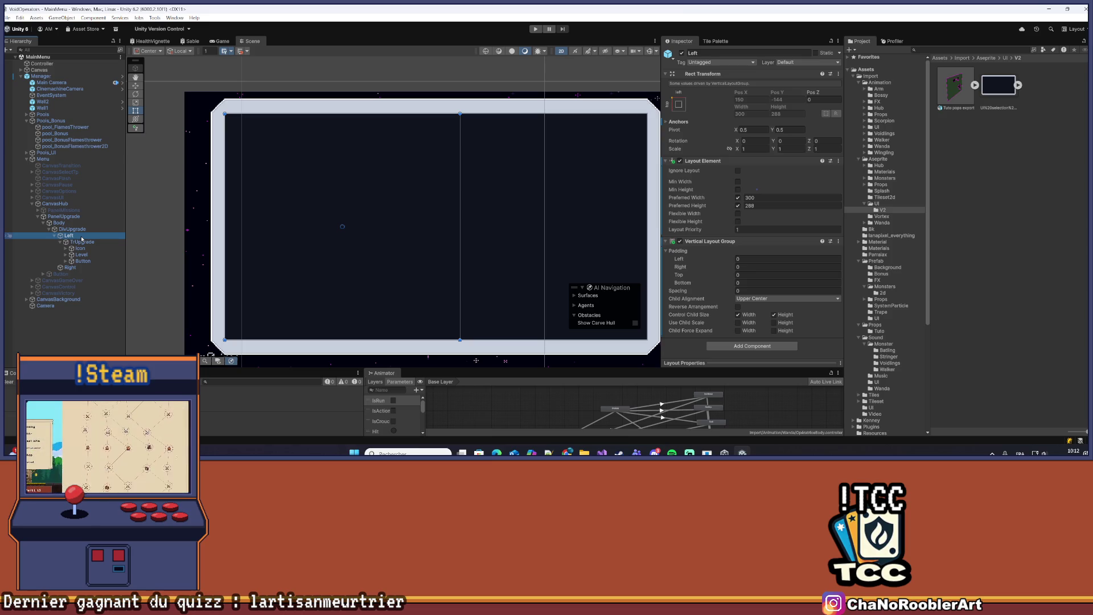
{"action": "left_click", "coordinate": [83, 242]}
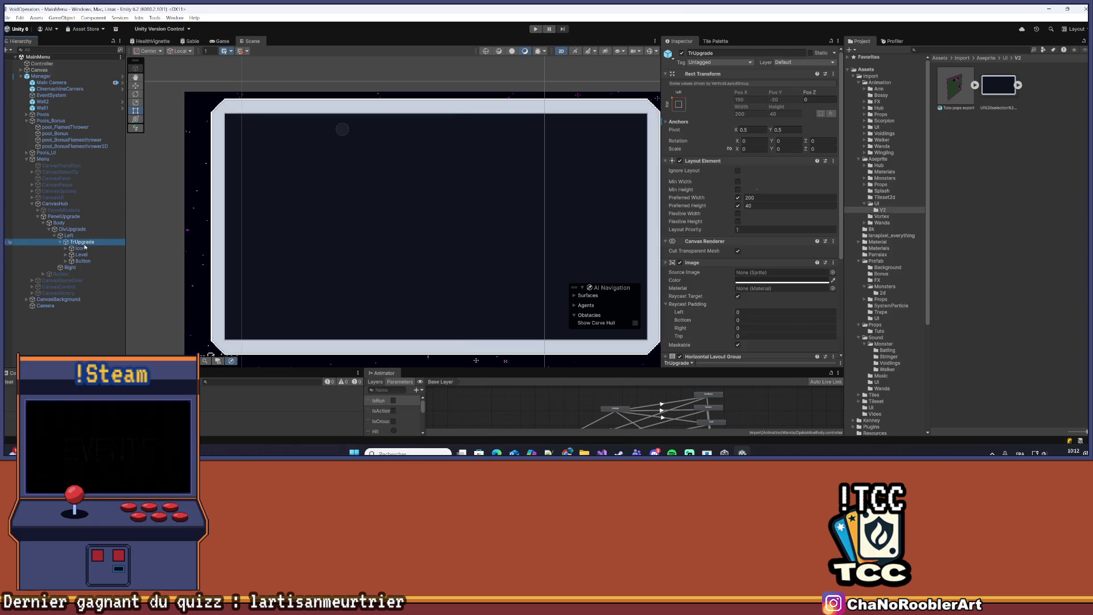
Preview TrUpgrade's Image colour but leave it white, then look over its Icon and Level children
{"action": "left_click", "coordinate": [783, 281]}
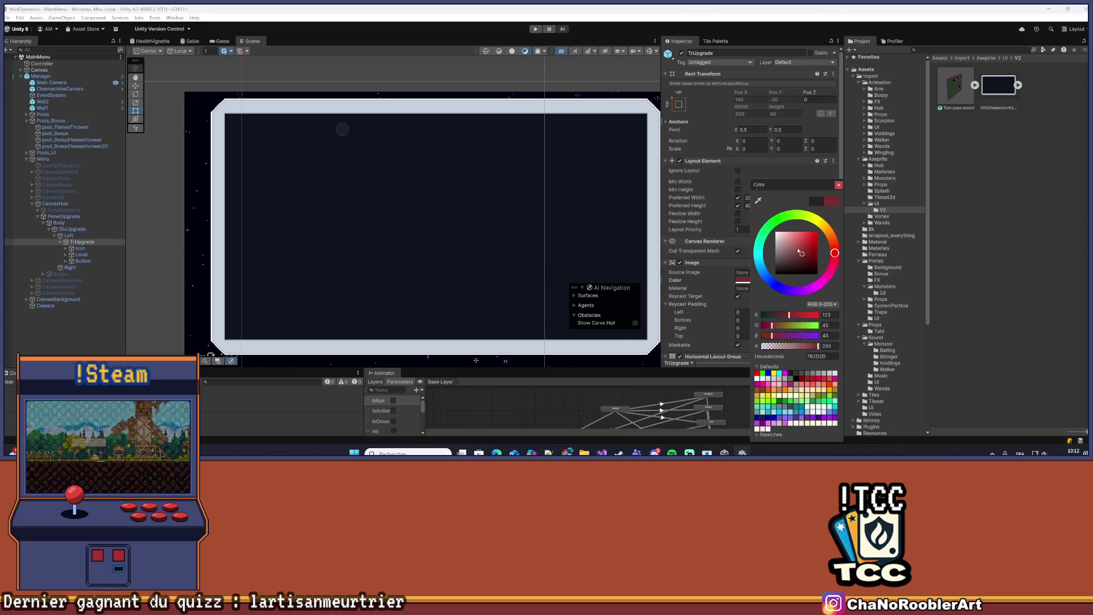
{"action": "left_click", "coordinate": [709, 254]}
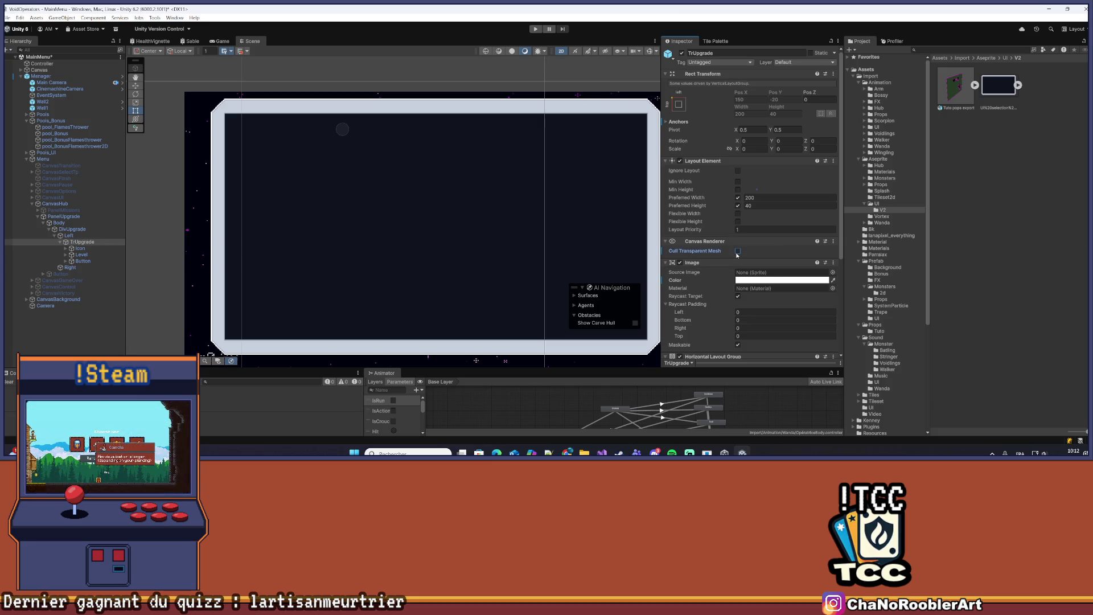
{"action": "left_click", "coordinate": [81, 254]}
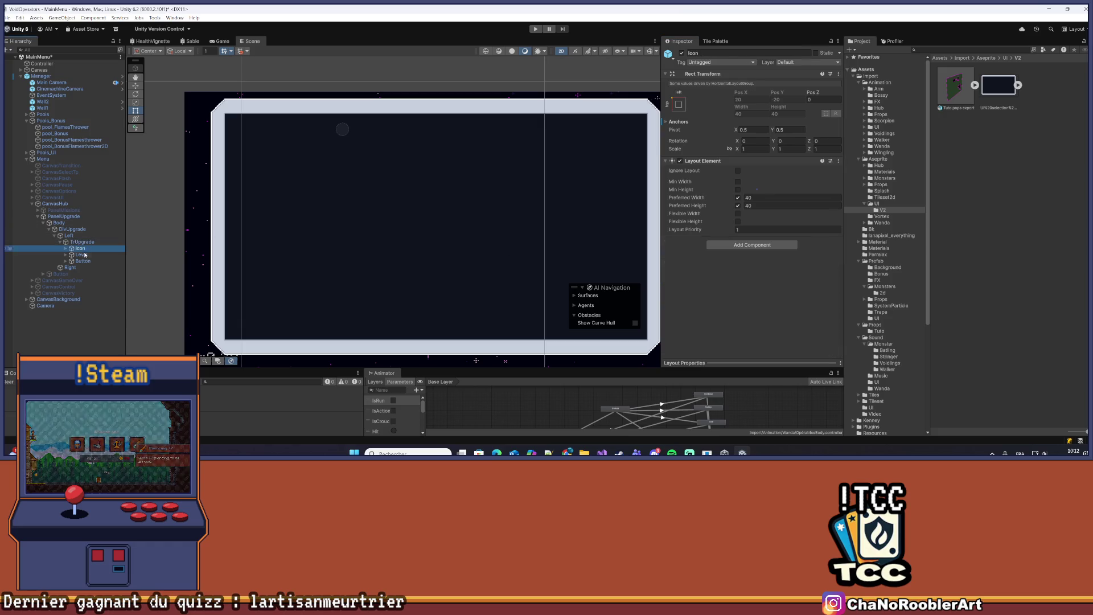
{"action": "left_click", "coordinate": [79, 242]}
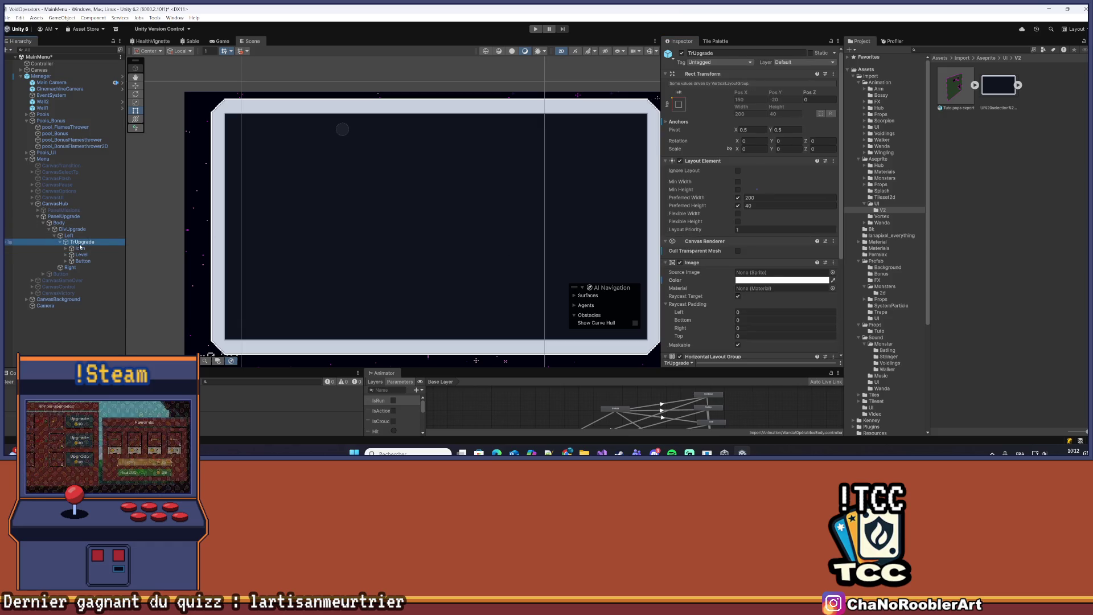
{"action": "scroll", "coordinate": [753, 232], "scroll_direction": "down", "scroll_amount": 5}
{"action": "key", "text": "Down"}
{"action": "key", "text": "Down"}
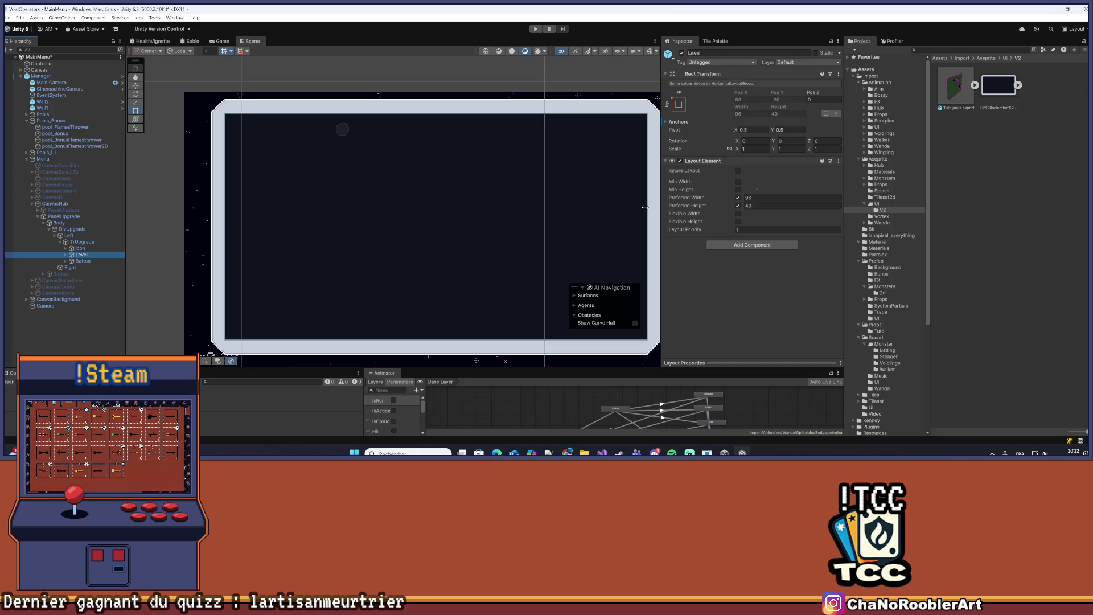
{"action": "key", "text": "Down"}
{"action": "scroll", "coordinate": [752, 197], "scroll_direction": "down", "scroll_amount": 2}
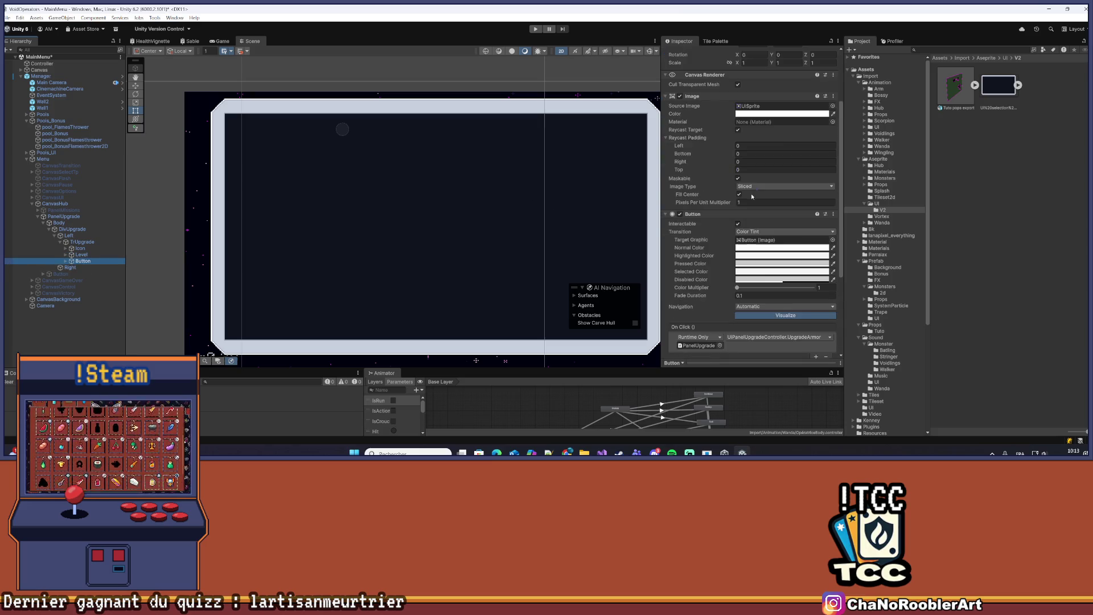
{"action": "scroll", "coordinate": [752, 196], "scroll_direction": "down", "scroll_amount": 4}
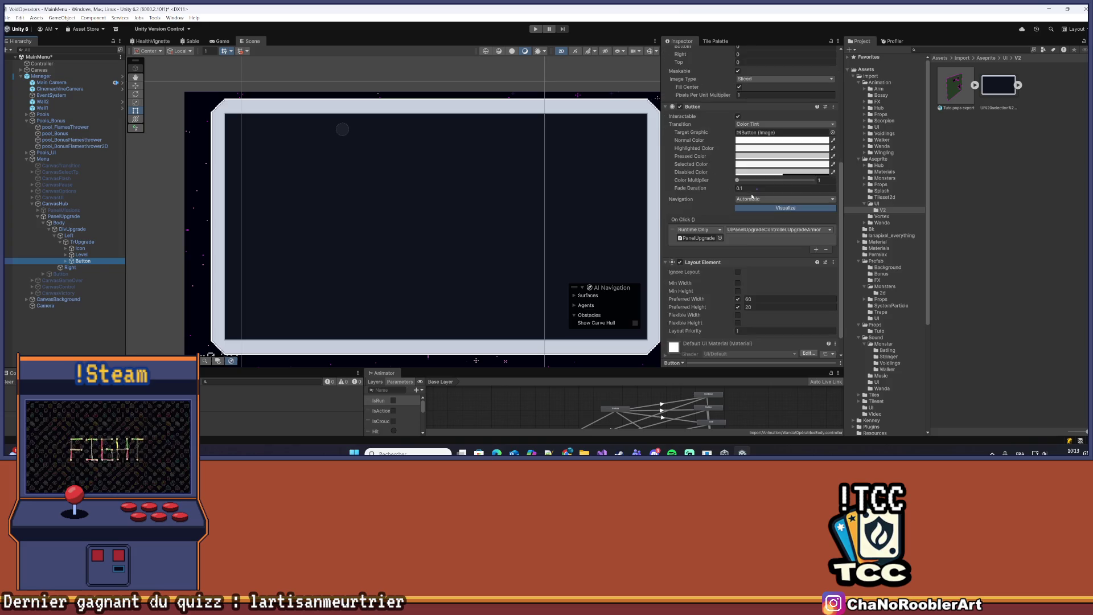
{"action": "scroll", "coordinate": [749, 194], "scroll_direction": "up", "scroll_amount": 3}
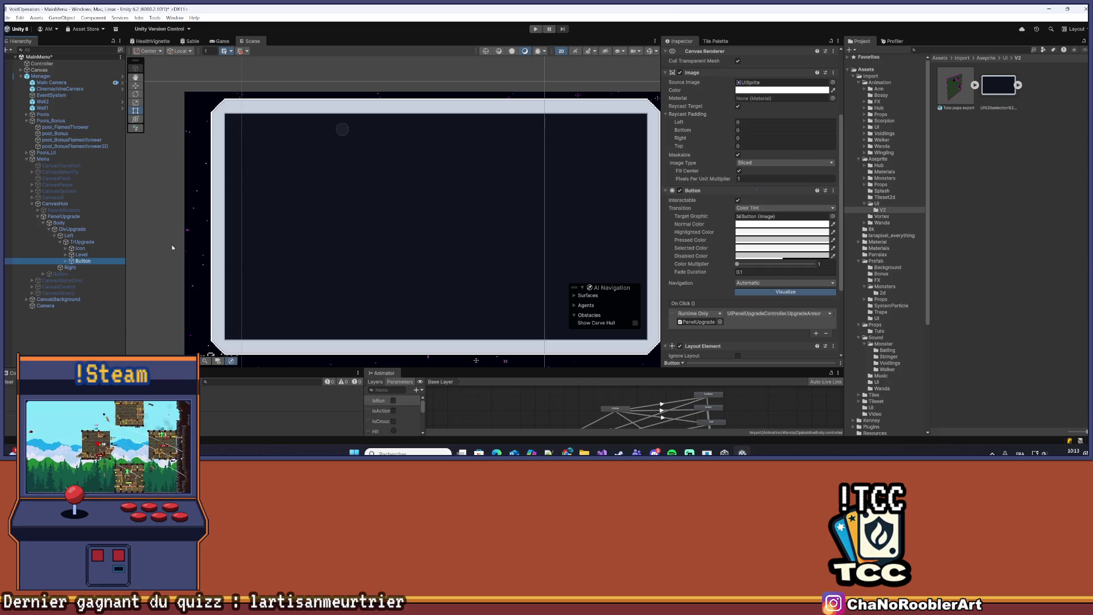
{"action": "left_click", "coordinate": [80, 248]}
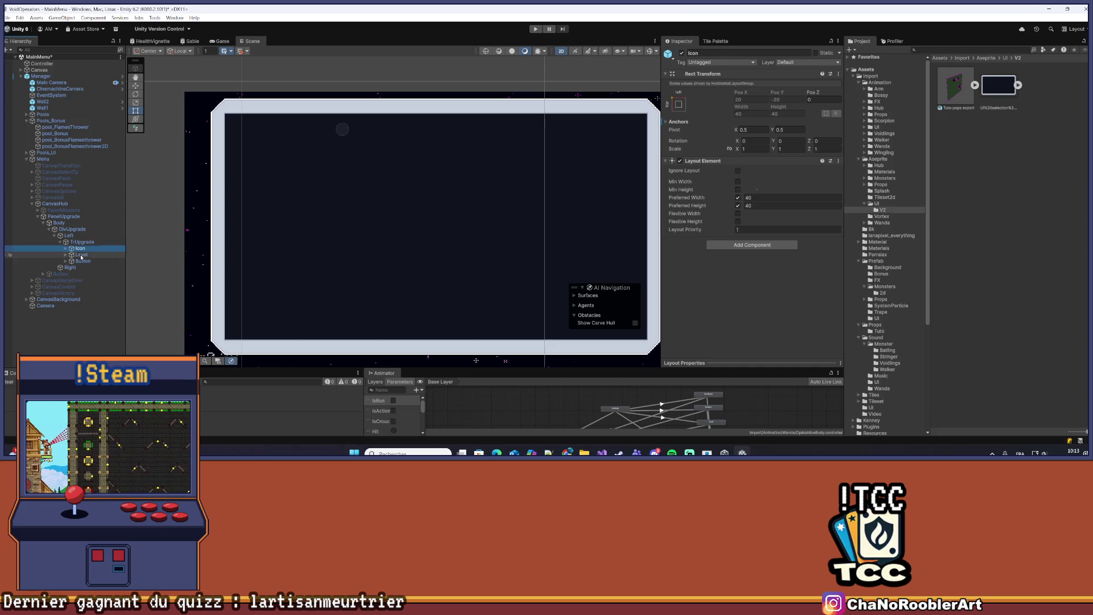
{"action": "left_click", "coordinate": [83, 261]}
{"action": "scroll", "coordinate": [749, 179], "scroll_direction": "down", "scroll_amount": 2}
{"action": "scroll", "coordinate": [749, 179], "scroll_direction": "down", "scroll_amount": 3}
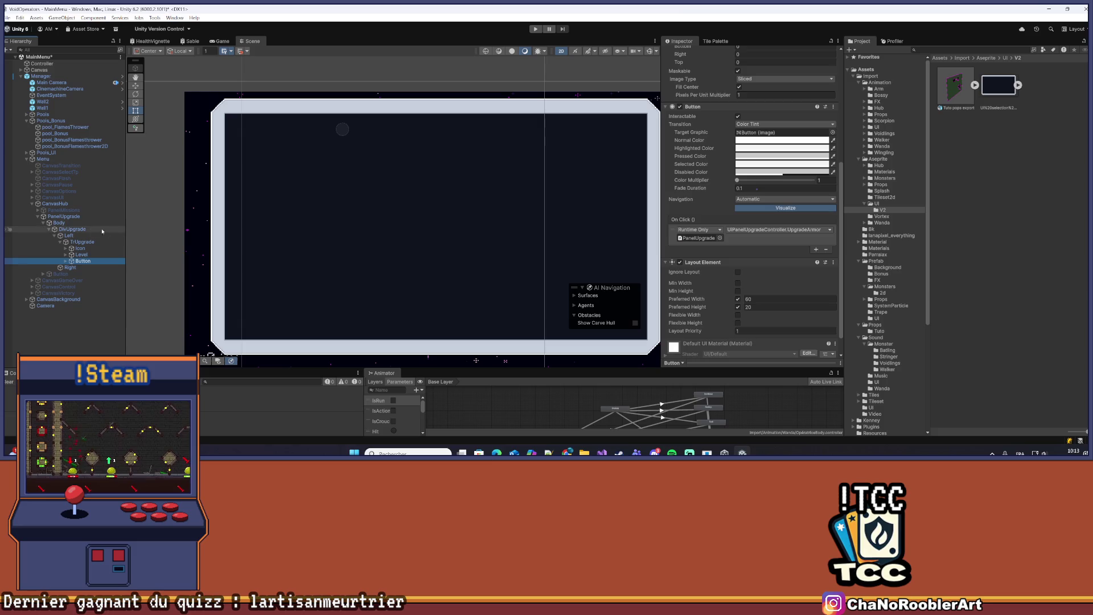
{"action": "left_click", "coordinate": [64, 216]}
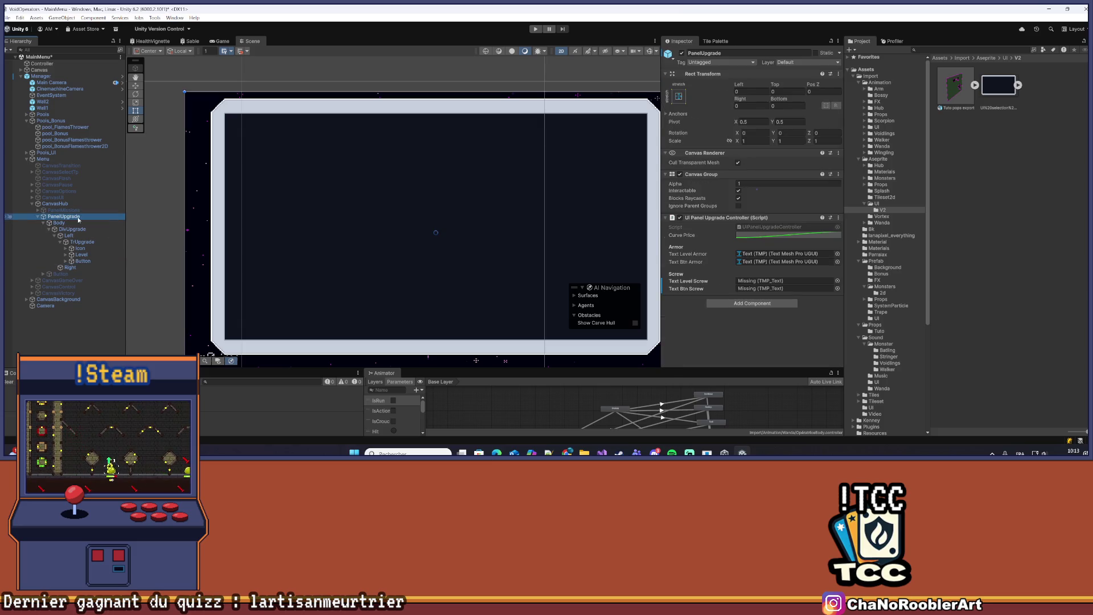
Compare the layout settings of Left, Body and DivUpgrade
{"action": "left_click", "coordinate": [69, 235]}
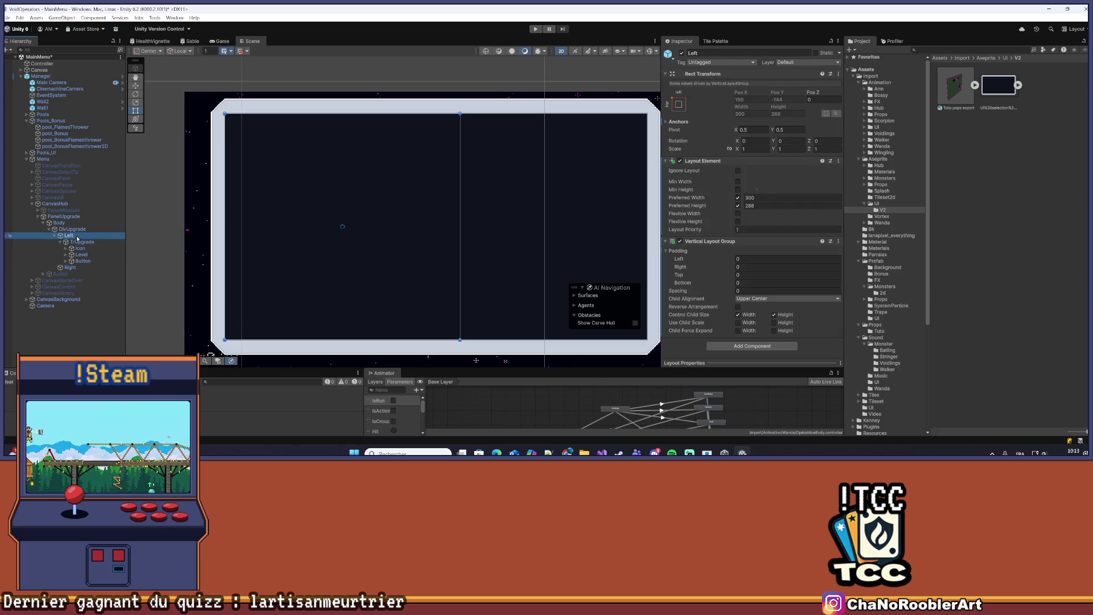
{"action": "left_click", "coordinate": [78, 230]}
{"action": "key", "text": "Up"}
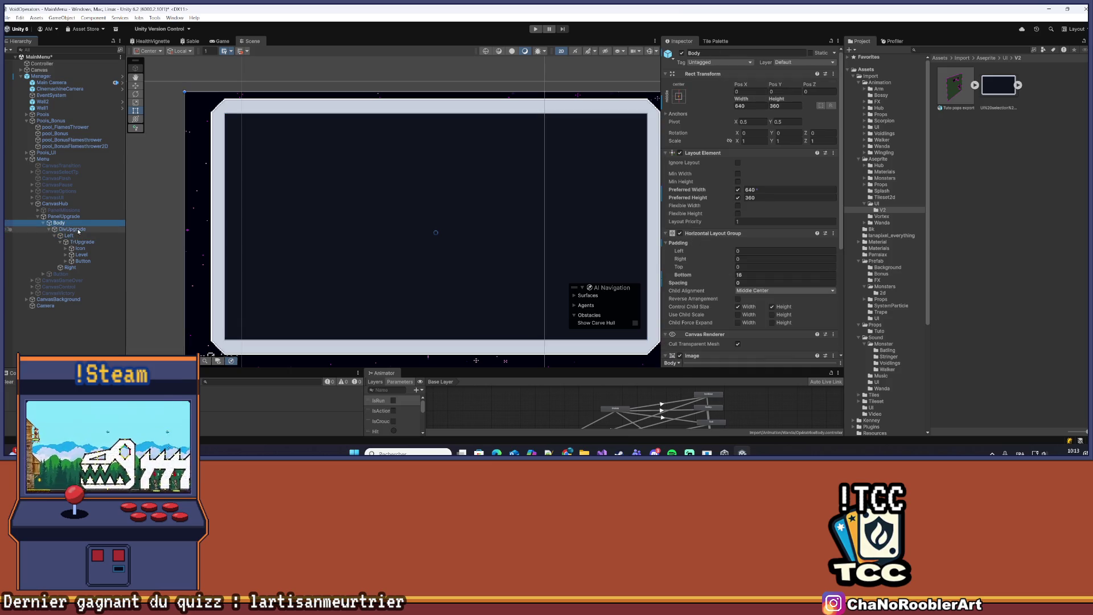
{"action": "left_click", "coordinate": [78, 230]}
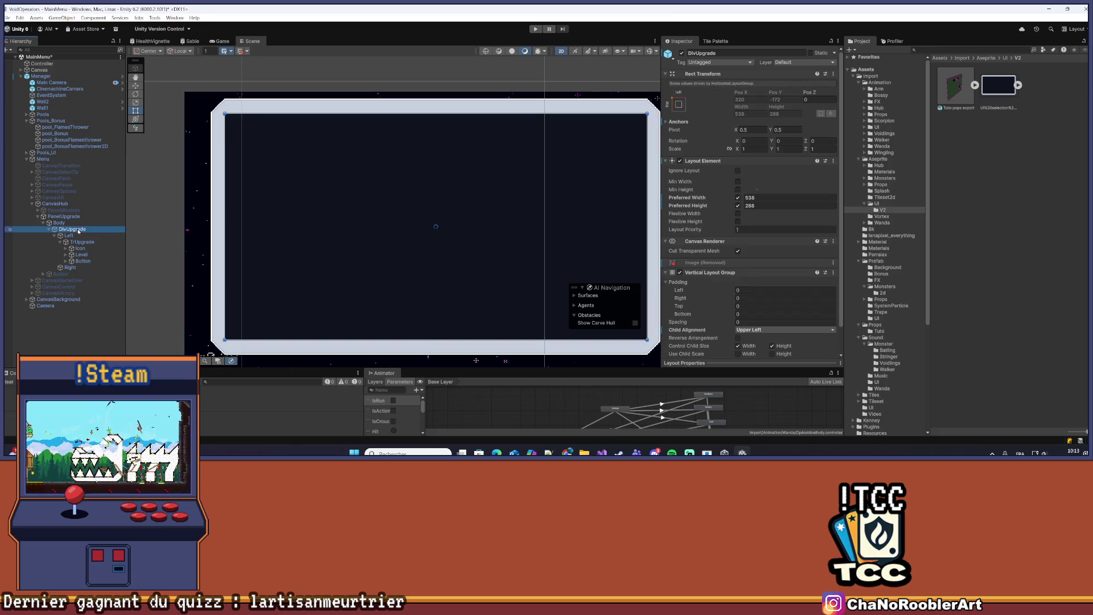
{"action": "left_click", "coordinate": [78, 236]}
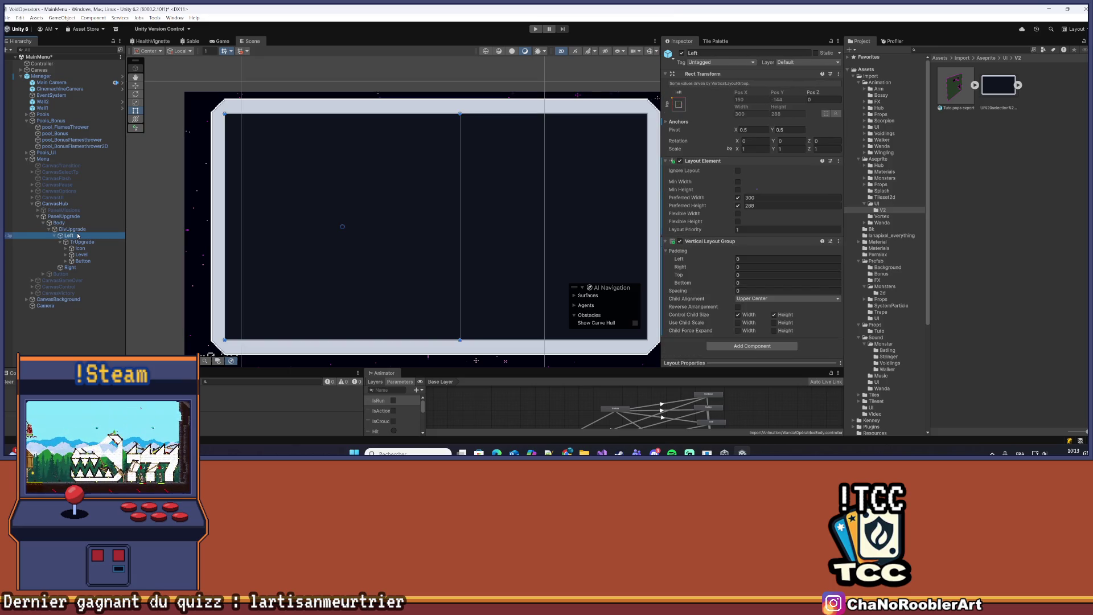
{"action": "left_click", "coordinate": [73, 229]}
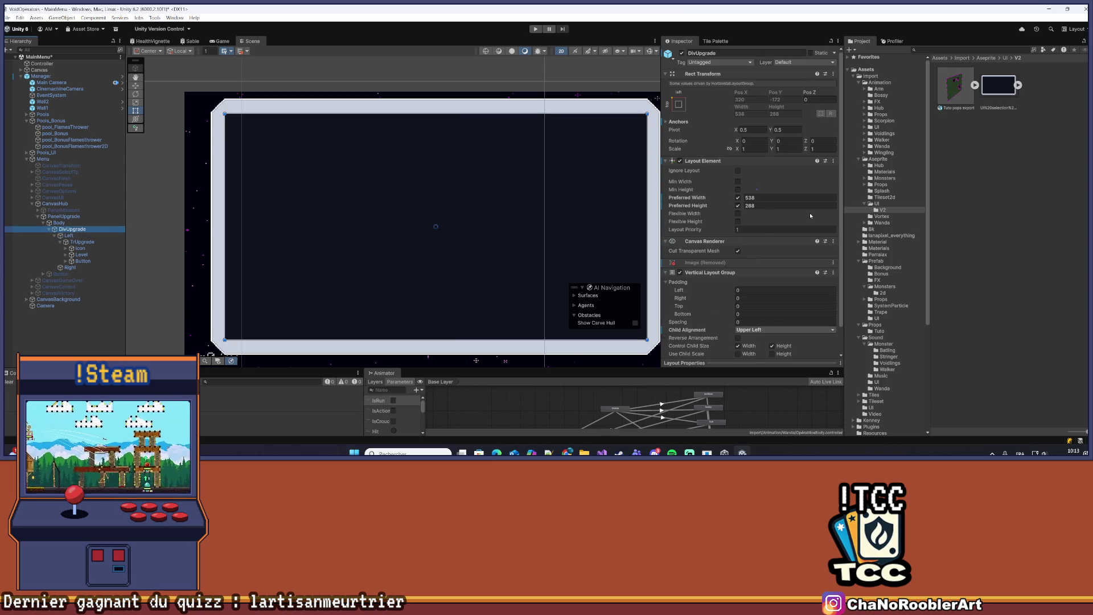
{"action": "scroll", "coordinate": [809, 213], "scroll_direction": "down", "scroll_amount": 1}
{"action": "scroll", "coordinate": [803, 214], "scroll_direction": "up", "scroll_amount": 1}
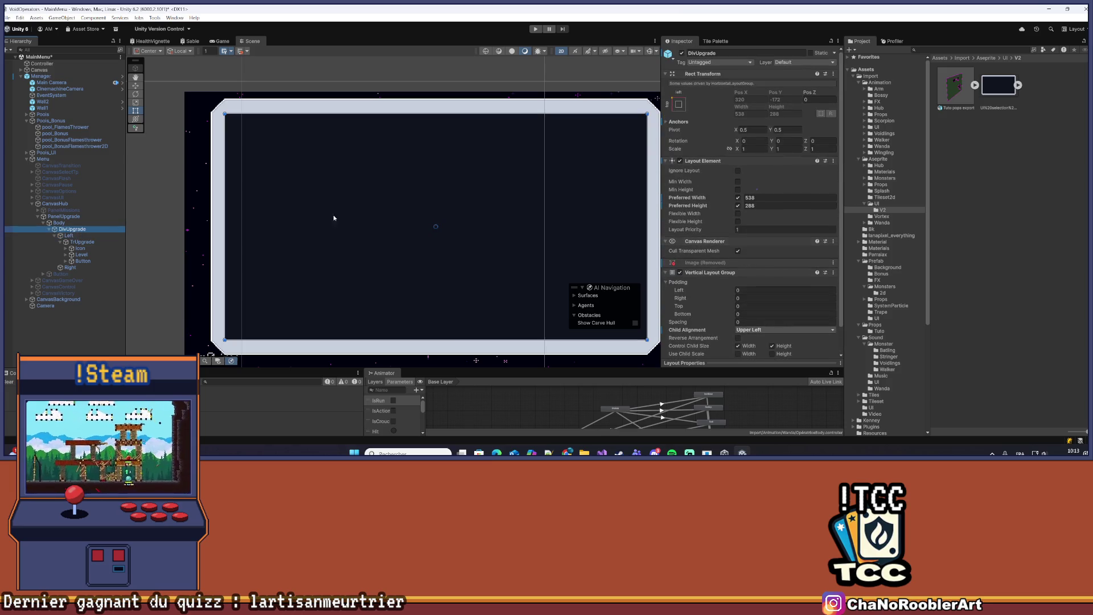
Delete TrUpgrade with its children, then check the empty Left, Right and DivUpgrade
{"action": "left_click", "coordinate": [97, 236]}
{"action": "left_click", "coordinate": [95, 242]}
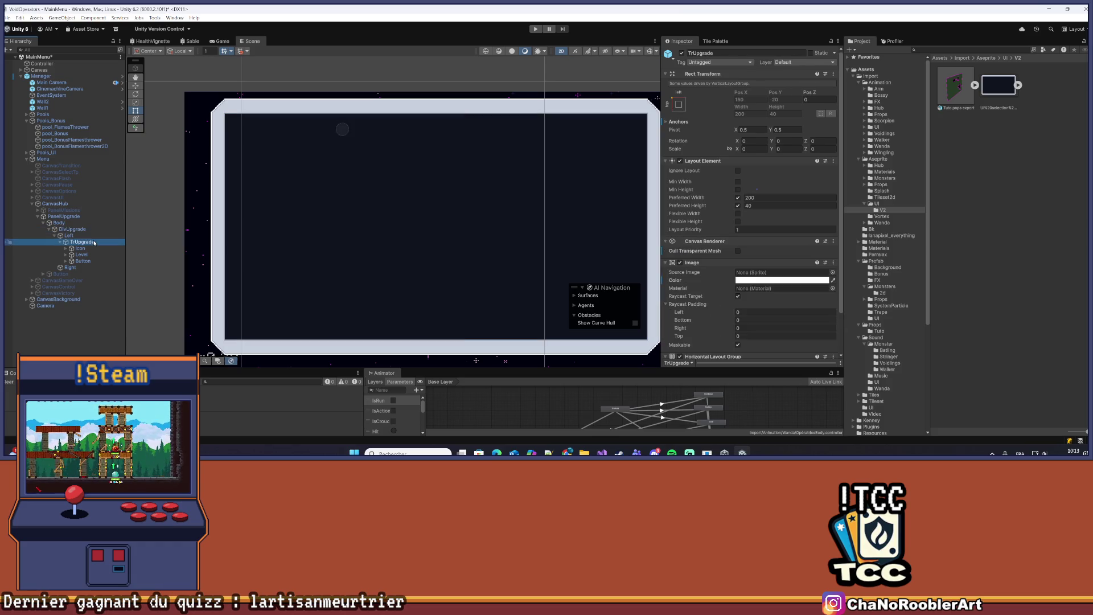
{"action": "scroll", "coordinate": [791, 203], "scroll_direction": "down", "scroll_amount": 5}
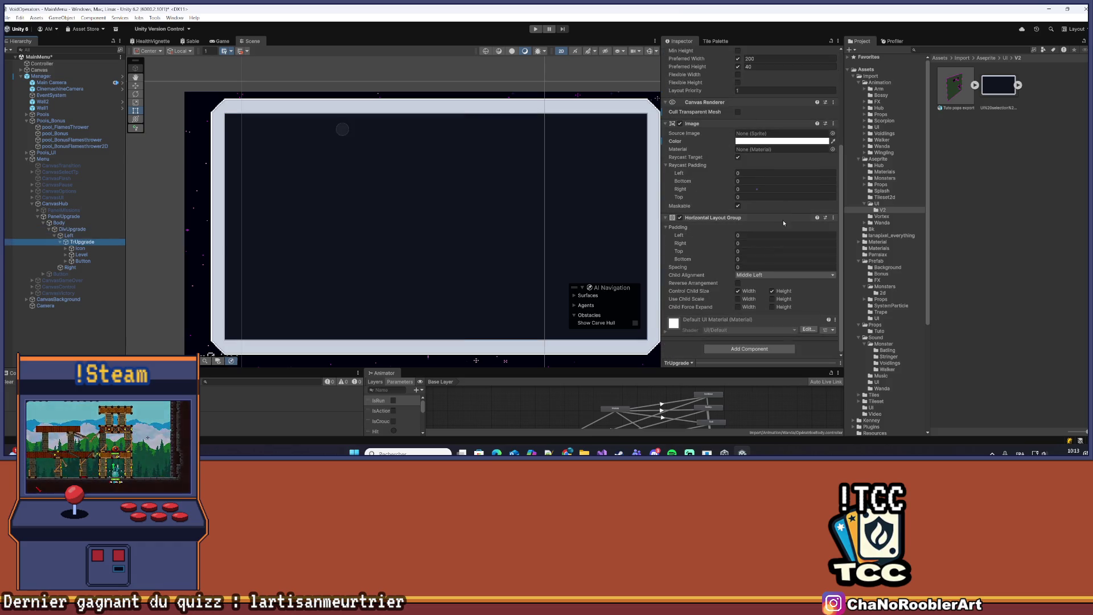
{"action": "key", "text": "Delete"}
{"action": "left_click", "coordinate": [90, 237]}
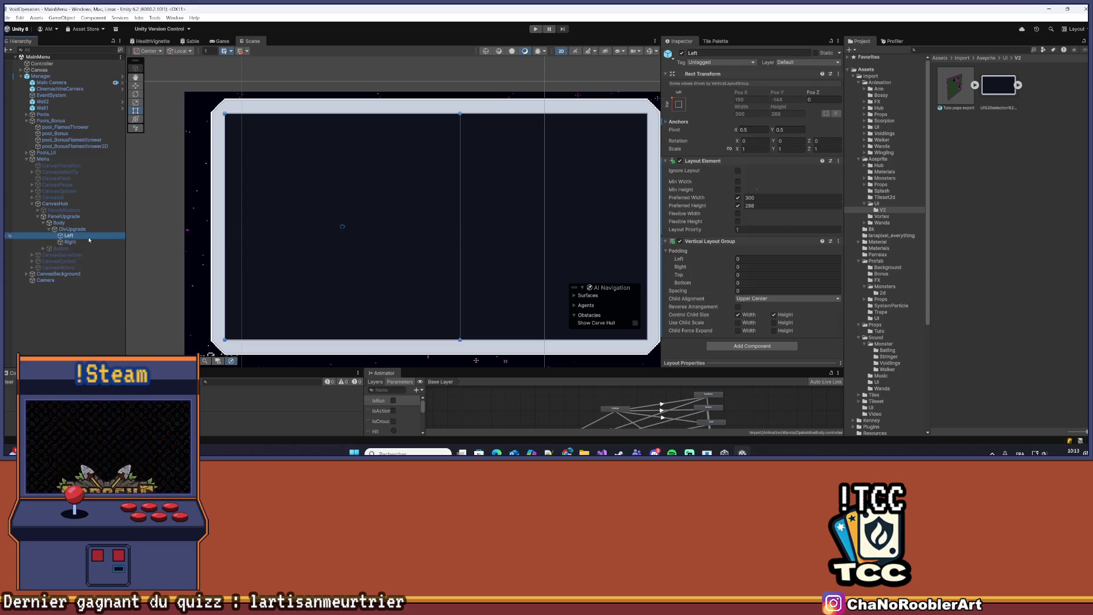
{"action": "left_click", "coordinate": [86, 242]}
{"action": "left_click", "coordinate": [84, 230]}
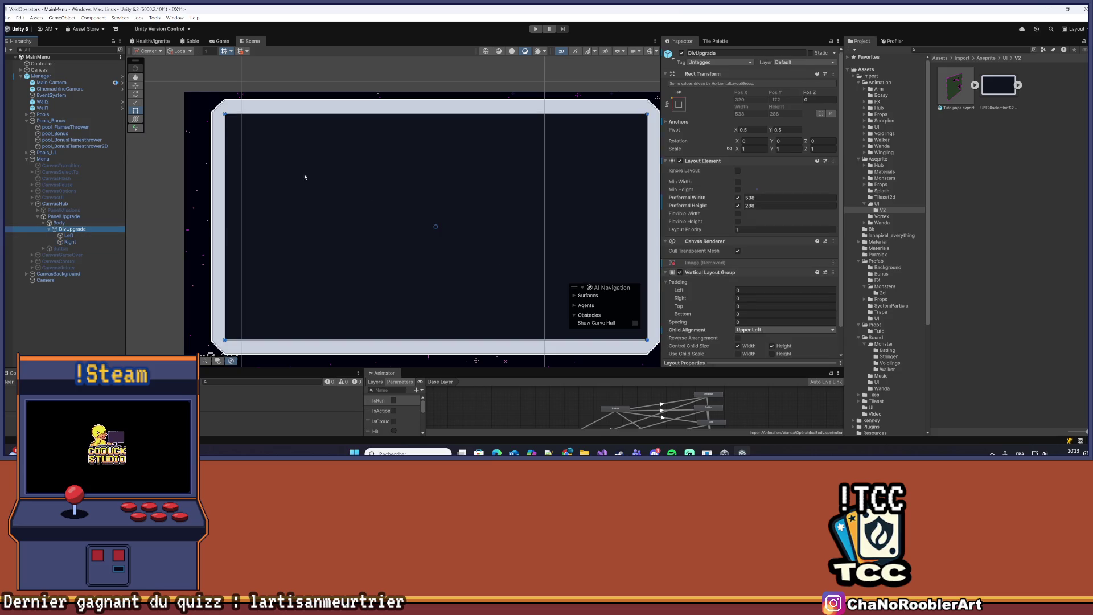
{"action": "left_click", "coordinate": [95, 75]}
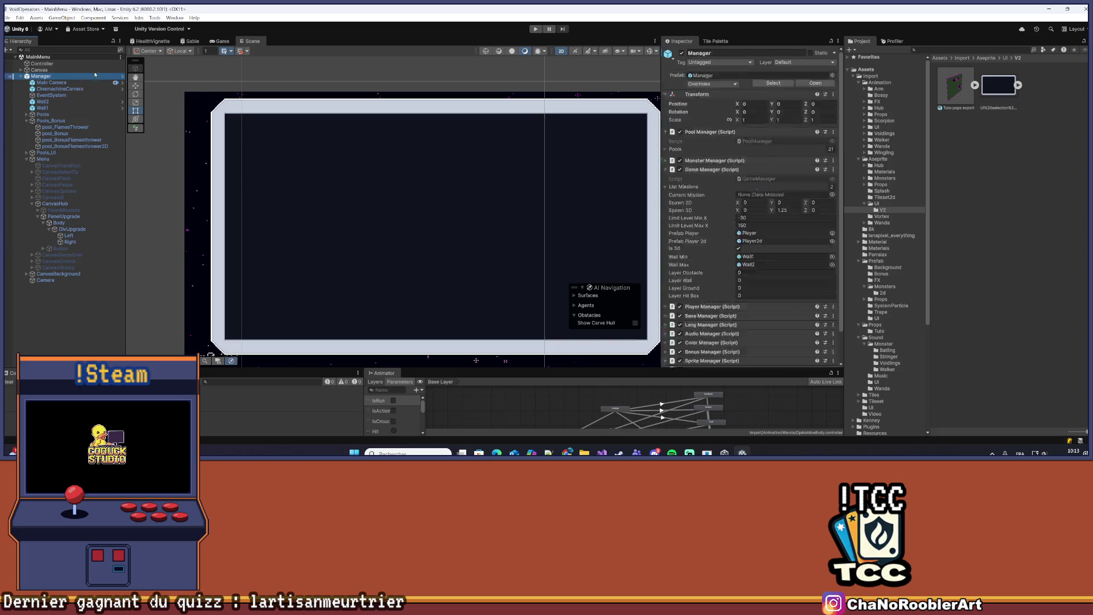
Use Apply All on the Manager prefab's overrides and save the scene
{"action": "left_click", "coordinate": [712, 84]}
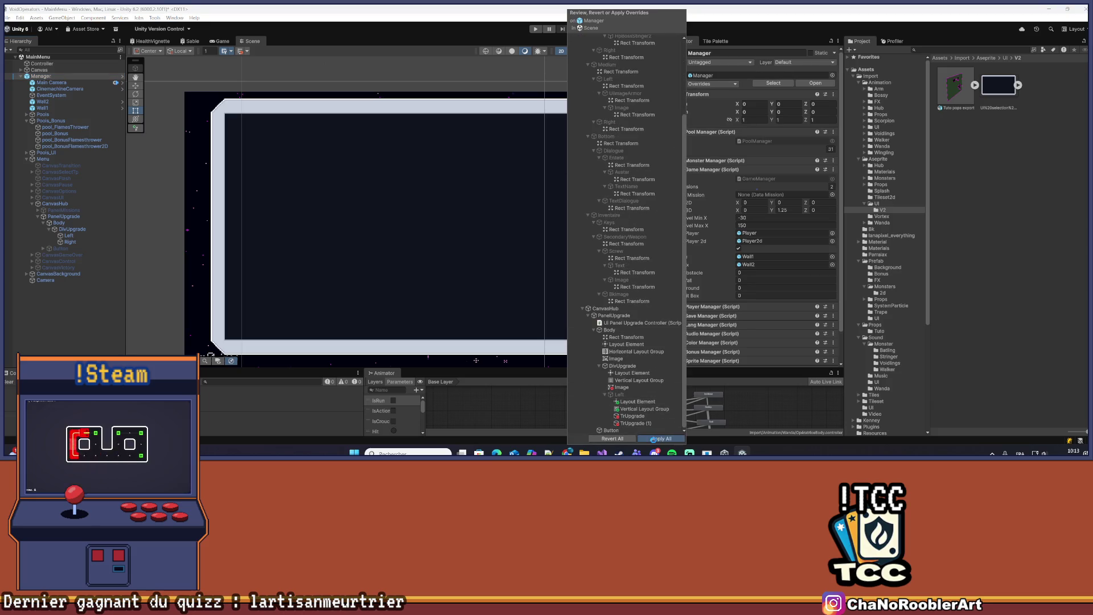
{"action": "left_click", "coordinate": [657, 438]}
{"action": "key", "text": "ctrl+s"}
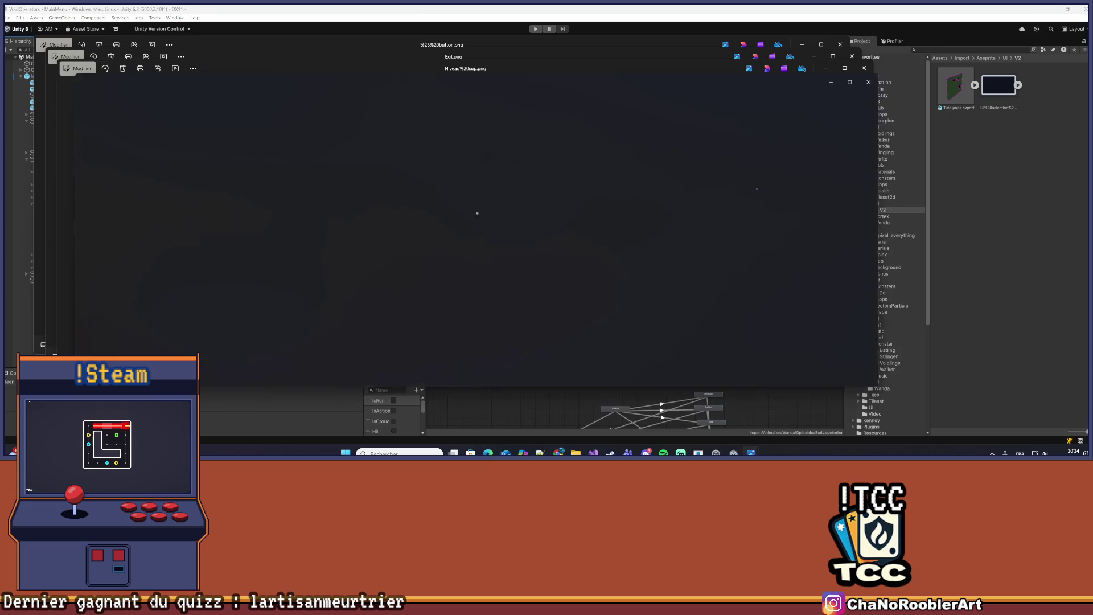
Close the four Windows Photos image preview windows
{"action": "left_click", "coordinate": [875, 80]}
{"action": "left_click", "coordinate": [863, 67]}
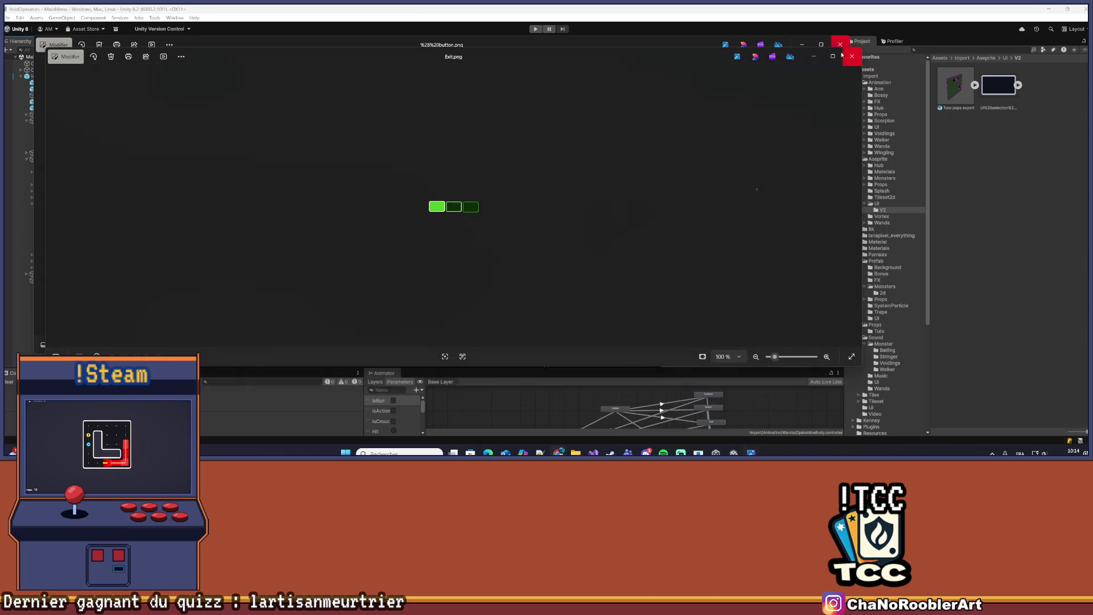
{"action": "left_click", "coordinate": [852, 55]}
{"action": "left_click", "coordinate": [839, 44]}
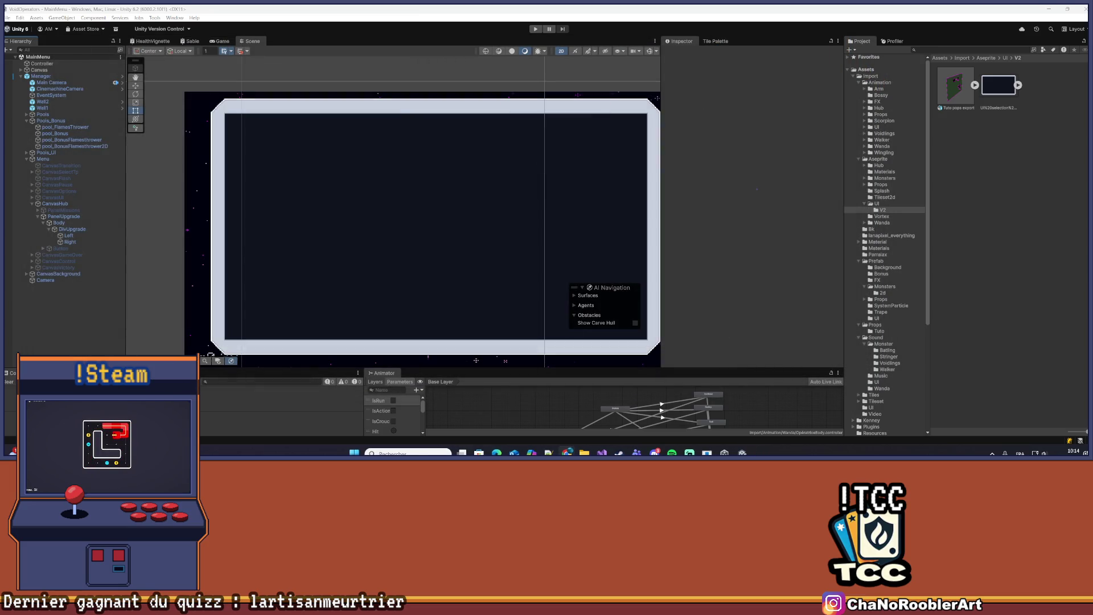
Drag the four downloaded PNGs from Downloads into Unity's UI/V2 folder
{"action": "left_click", "coordinate": [584, 453]}
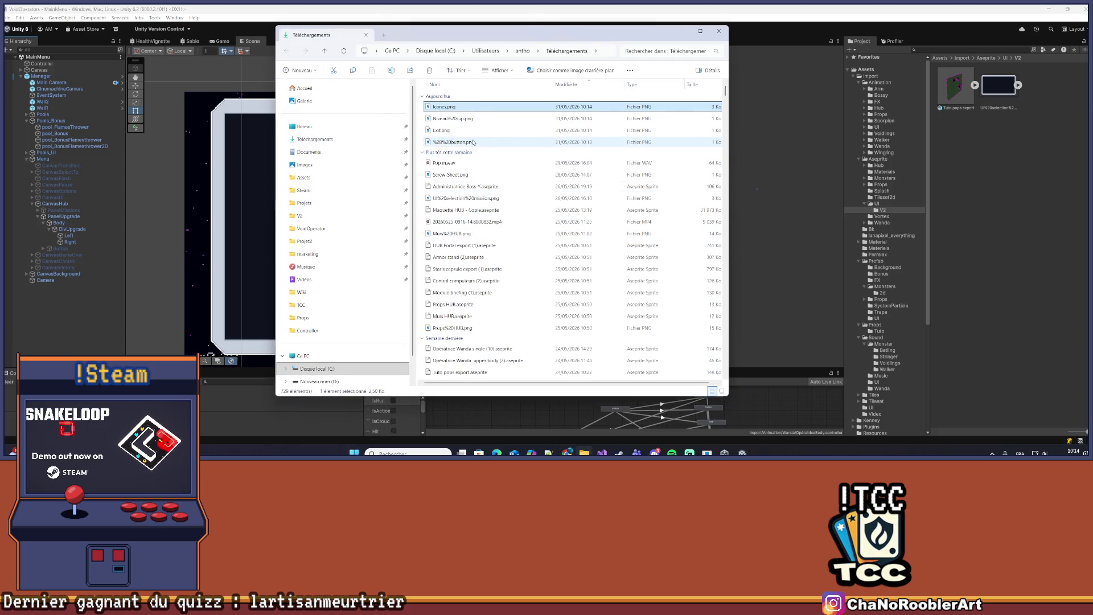
{"action": "left_click", "coordinate": [462, 142], "text": "shift"}
{"action": "left_click_drag", "start_coordinate": [462, 143], "coordinate": [982, 169]}
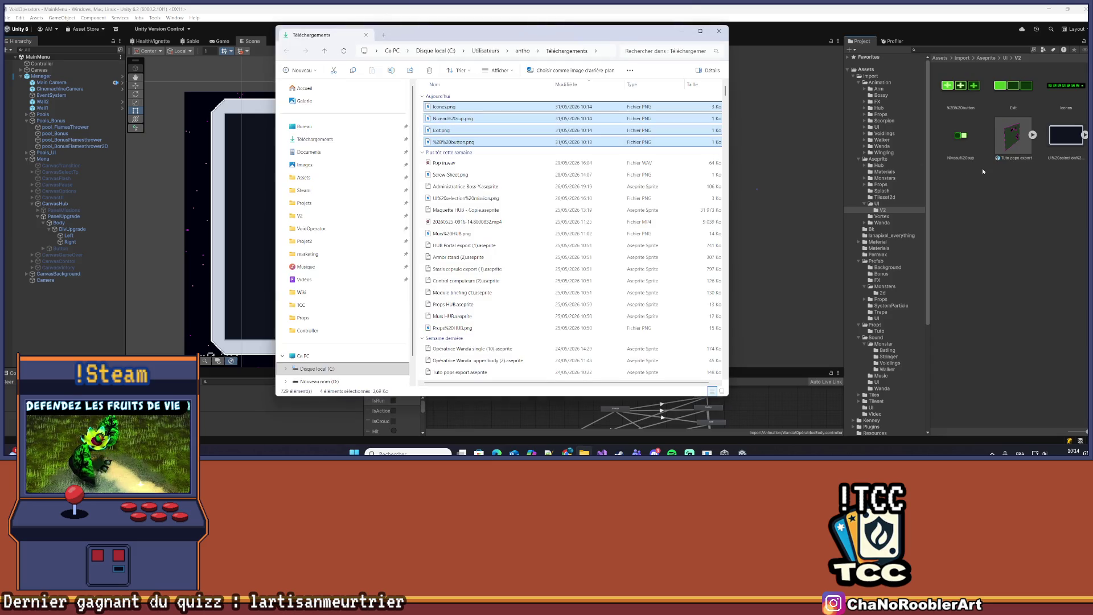
{"action": "left_click", "coordinate": [719, 32]}
Select the four V2 textures and make them Sprite (2D and UI) in Multiple mode
{"action": "left_click", "coordinate": [961, 135]}
{"action": "left_click", "coordinate": [970, 88], "text": "ctrl"}
{"action": "left_click", "coordinate": [1013, 85], "text": "ctrl"}
{"action": "left_click", "coordinate": [1056, 85], "text": "ctrl"}
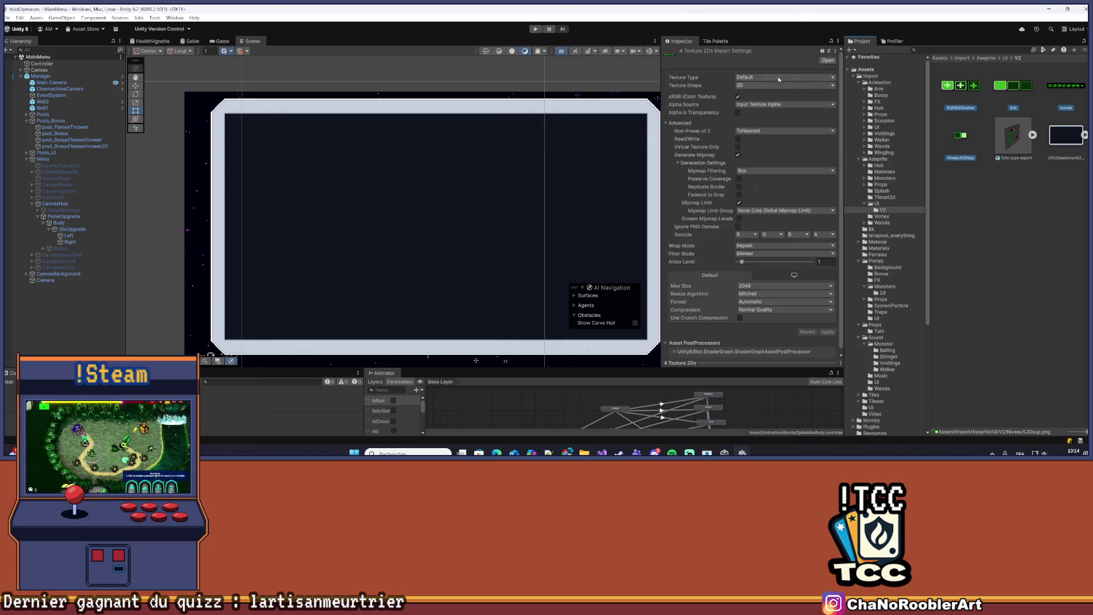
{"action": "left_click", "coordinate": [763, 77]}
{"action": "left_click", "coordinate": [768, 111]}
{"action": "left_click", "coordinate": [760, 96]}
{"action": "left_click", "coordinate": [760, 114]}
Set 32 pixels per unit, Point filter, 16384 max size and no compression, then apply
{"action": "left_click", "coordinate": [757, 104]}
{"action": "type", "text": "32"}
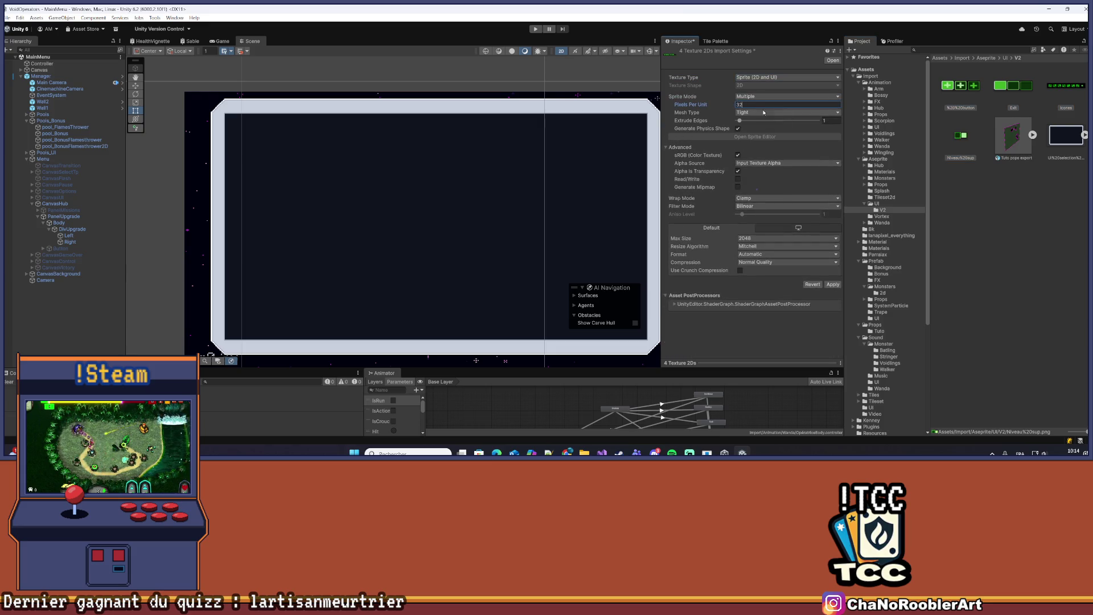
{"action": "left_click", "coordinate": [759, 207]}
{"action": "left_click", "coordinate": [760, 215]}
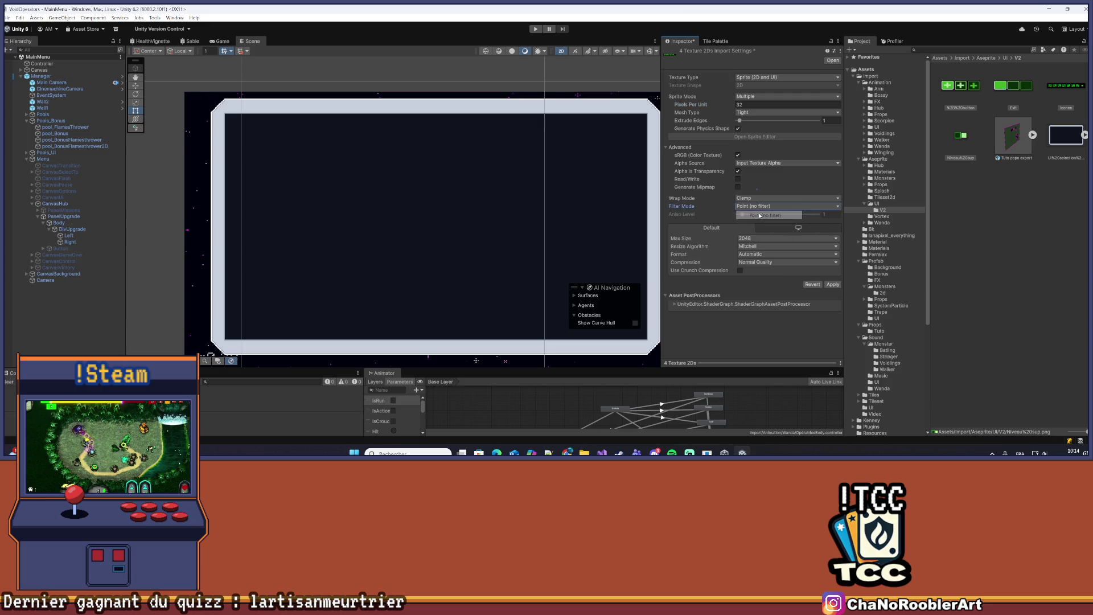
{"action": "left_click", "coordinate": [757, 240]}
{"action": "left_click", "coordinate": [758, 324]}
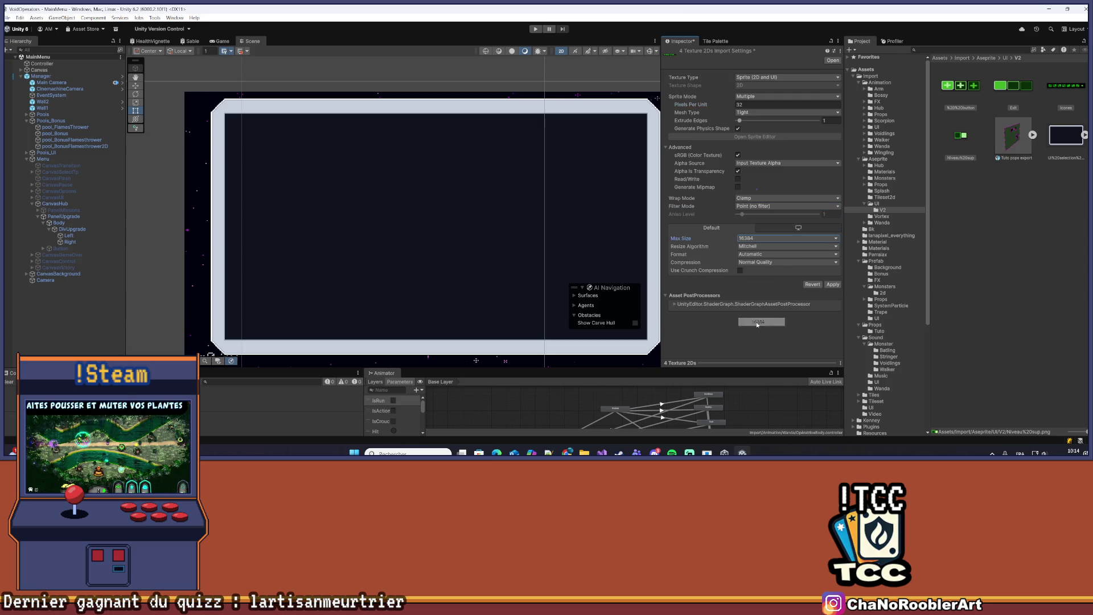
{"action": "left_click", "coordinate": [758, 261]}
{"action": "left_click", "coordinate": [758, 271]}
{"action": "left_click", "coordinate": [833, 277]}
{"action": "left_click", "coordinate": [1017, 234]}
{"action": "left_click", "coordinate": [961, 86]}
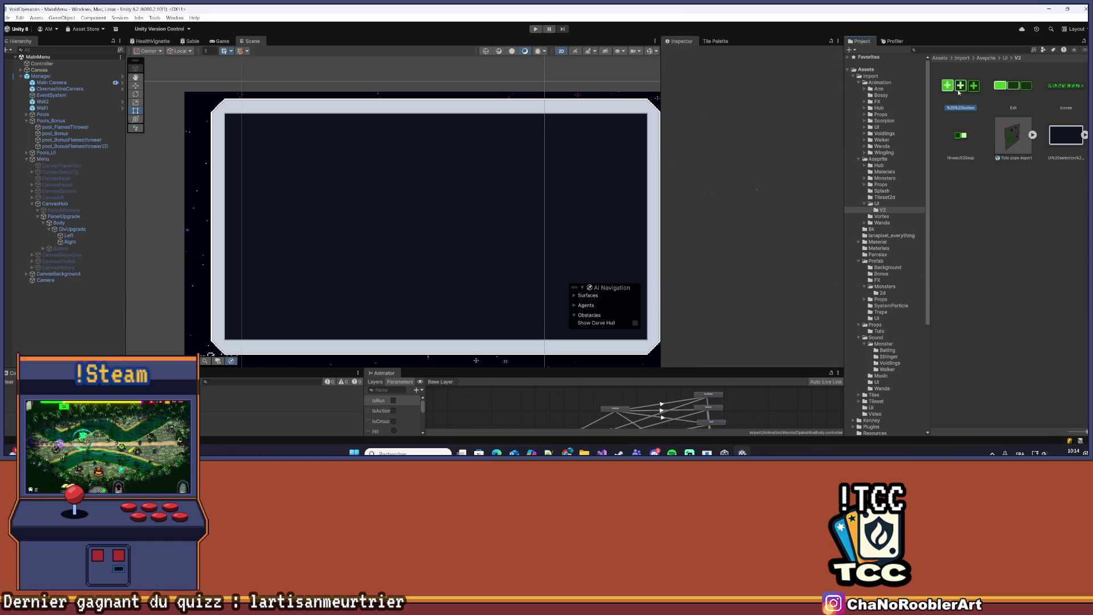
Slice the plus-button texture by cell count into 3 columns and apply
{"action": "left_click", "coordinate": [740, 137]}
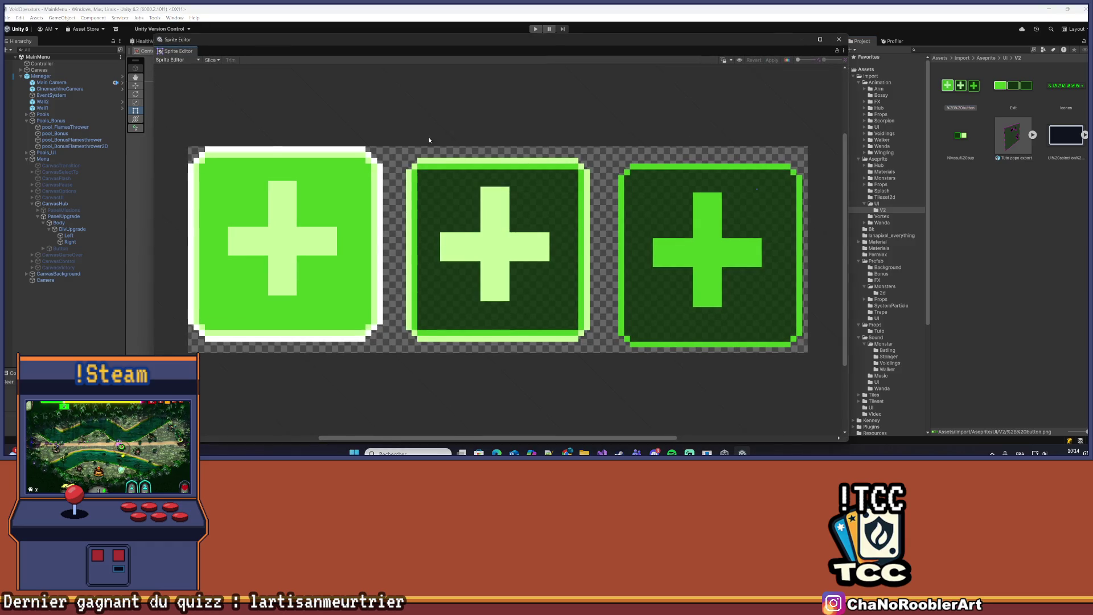
{"action": "left_click", "coordinate": [212, 60]}
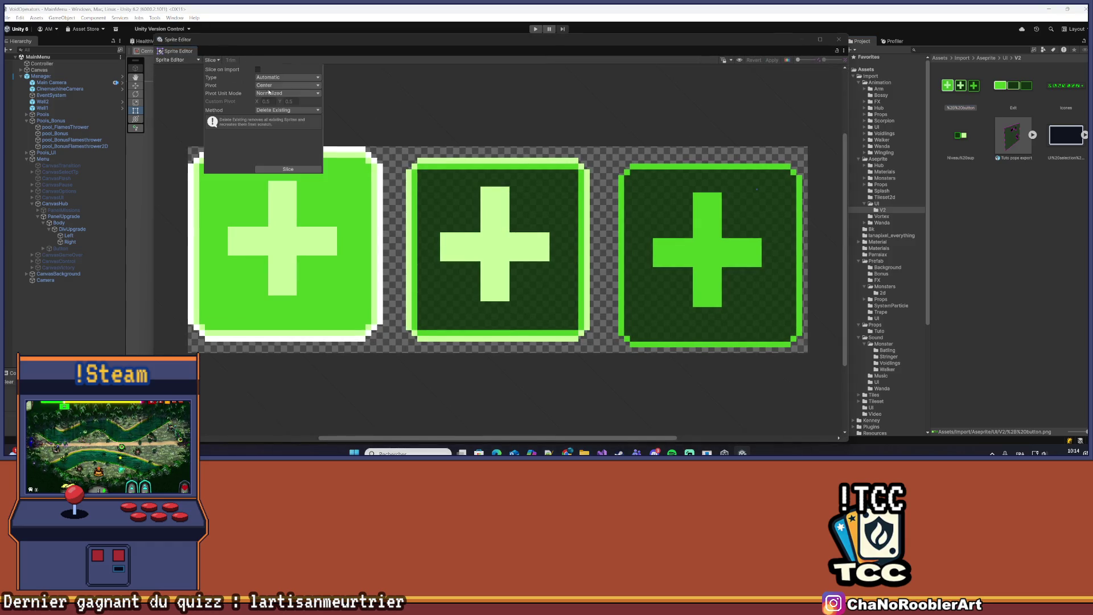
{"action": "left_click", "coordinate": [288, 78]}
{"action": "left_click", "coordinate": [287, 103]}
{"action": "left_click", "coordinate": [279, 86]}
{"action": "type", "text": "3"}
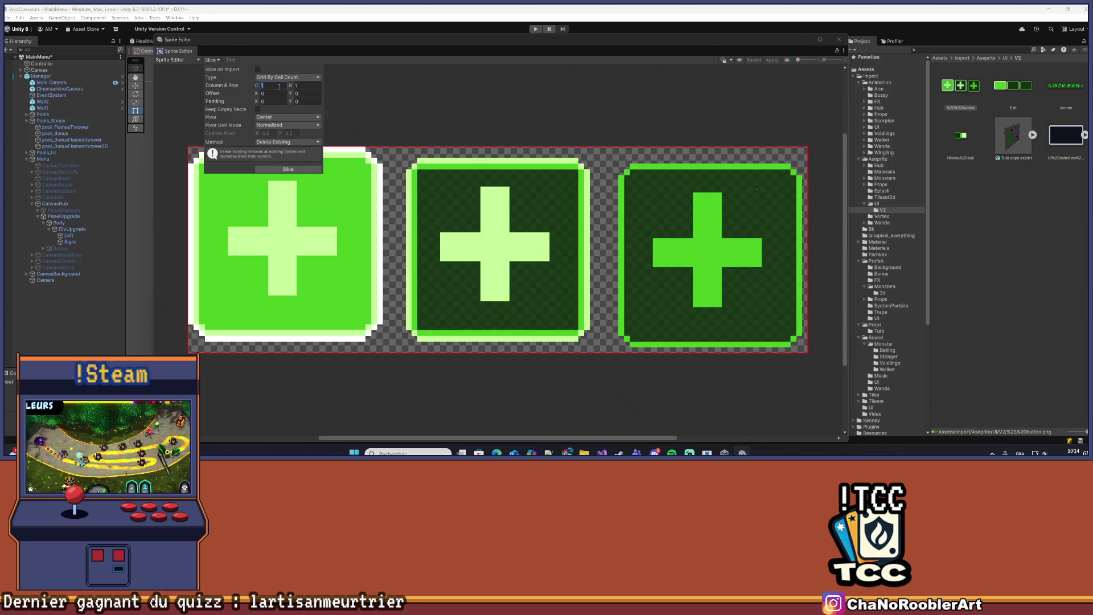
{"action": "left_click", "coordinate": [288, 169]}
{"action": "left_click", "coordinate": [772, 60]}
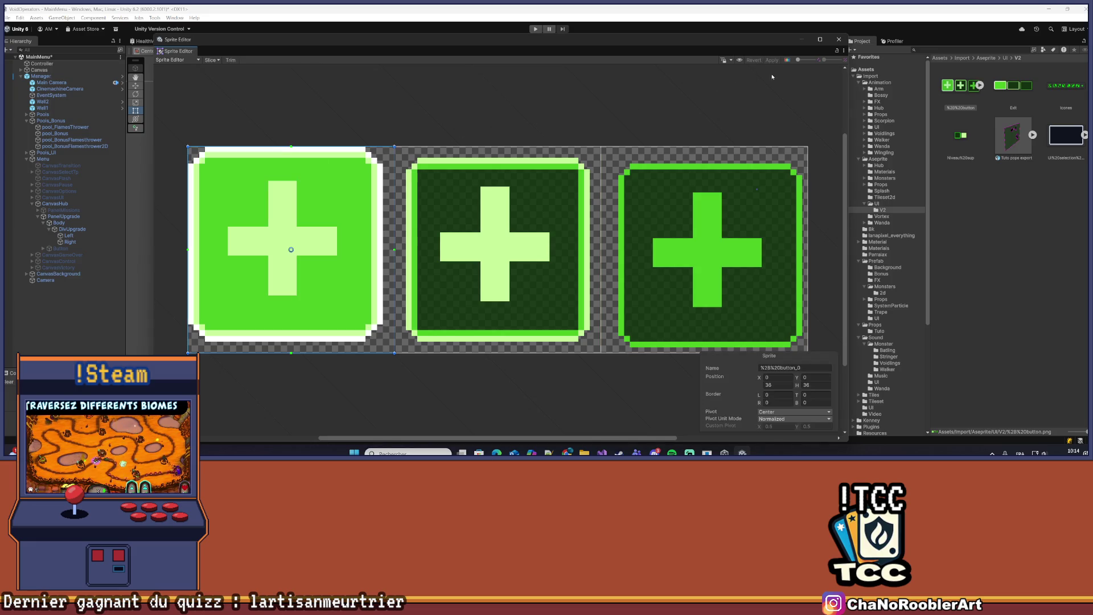
{"action": "left_click", "coordinate": [840, 39]}
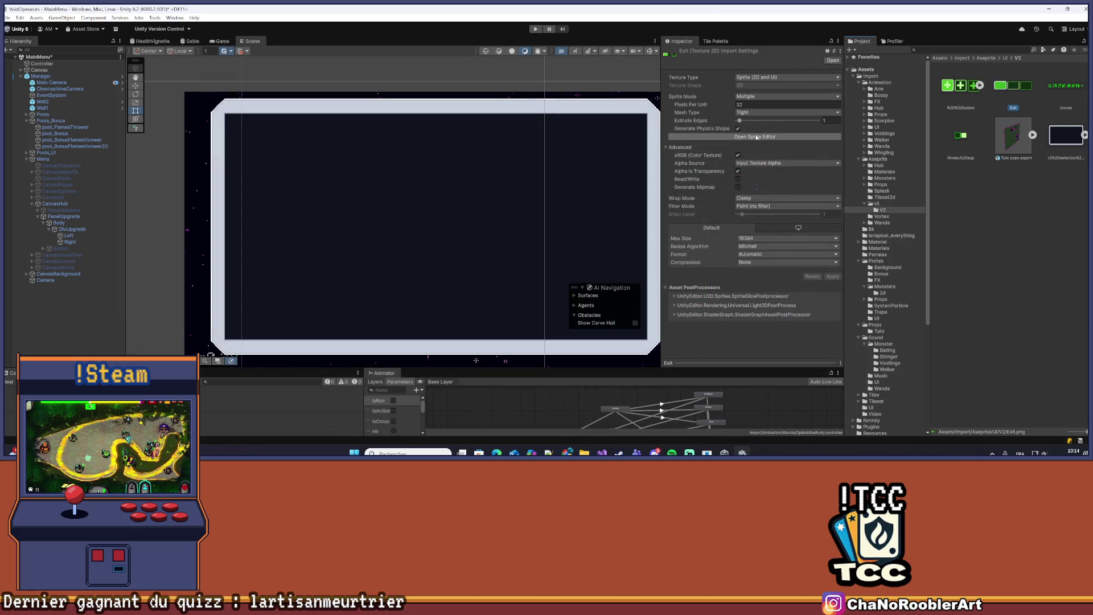
Slice the Exit texture into a 3-column cell-count grid and apply the slices
{"action": "left_click", "coordinate": [750, 137]}
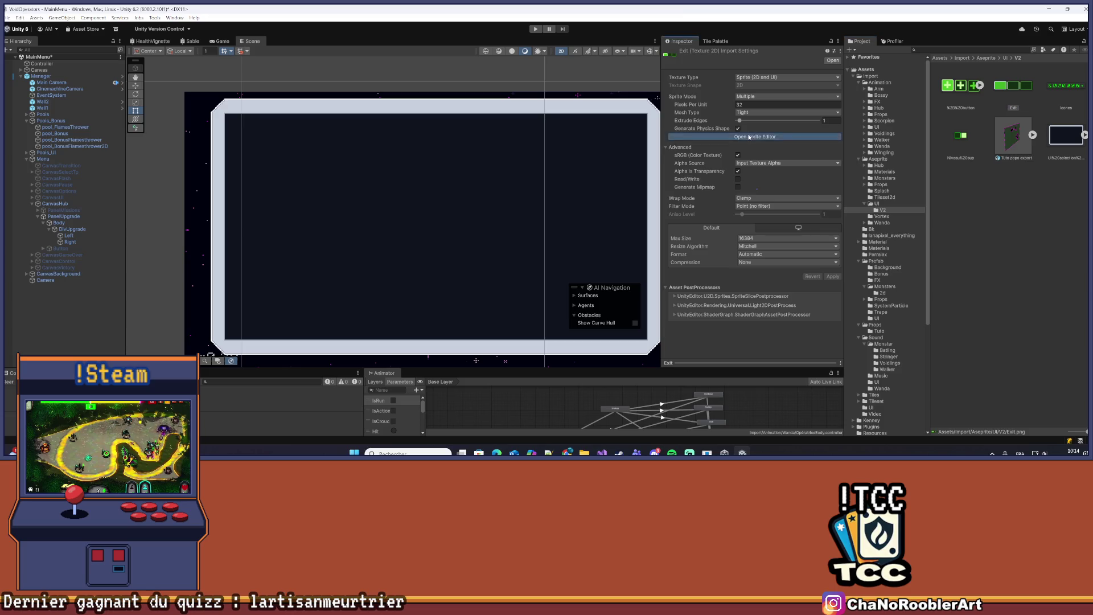
{"action": "left_click", "coordinate": [209, 59]}
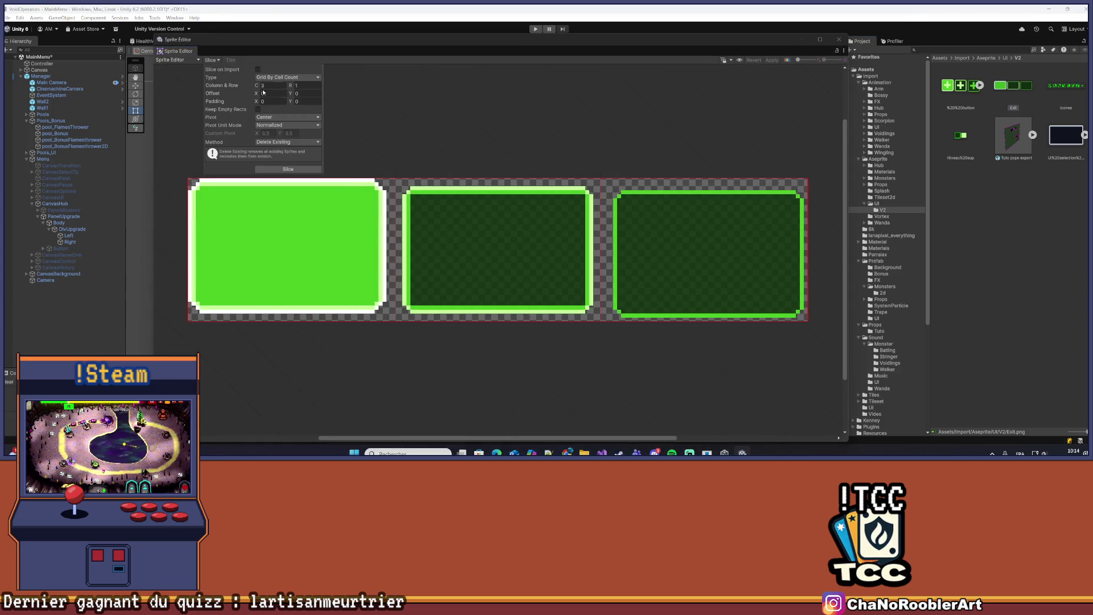
{"action": "left_click", "coordinate": [550, 147]}
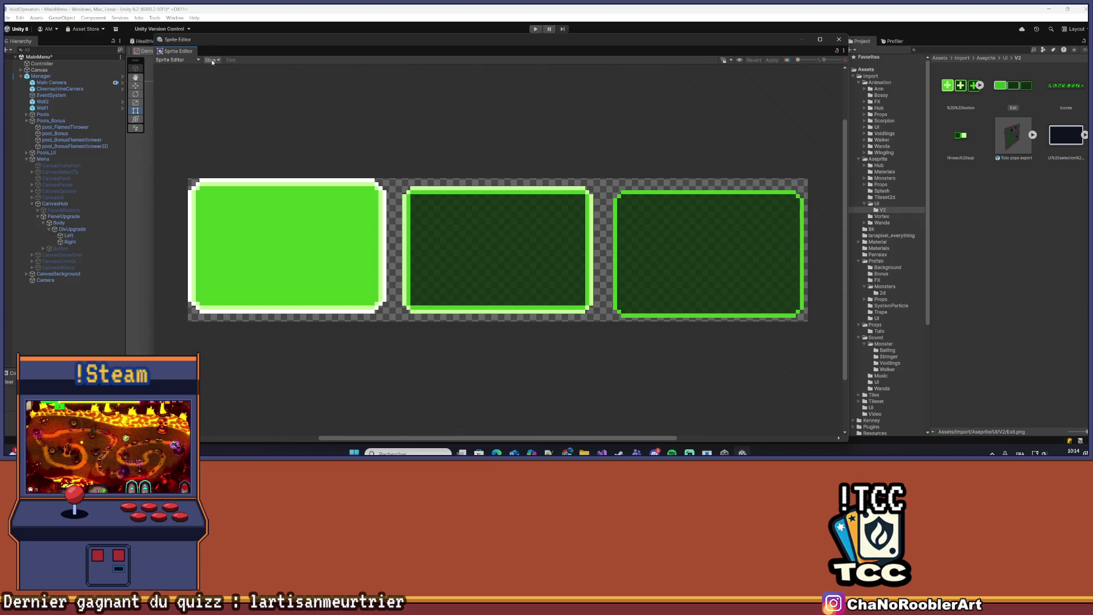
{"action": "left_click", "coordinate": [212, 60]}
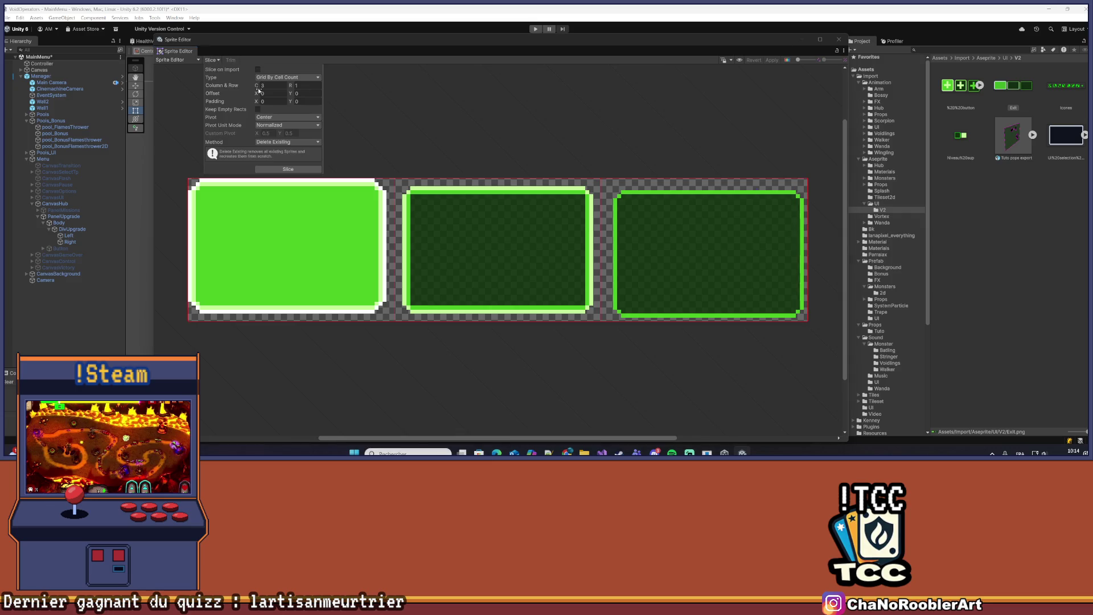
{"action": "left_click", "coordinate": [288, 168]}
{"action": "left_click", "coordinate": [771, 60]}
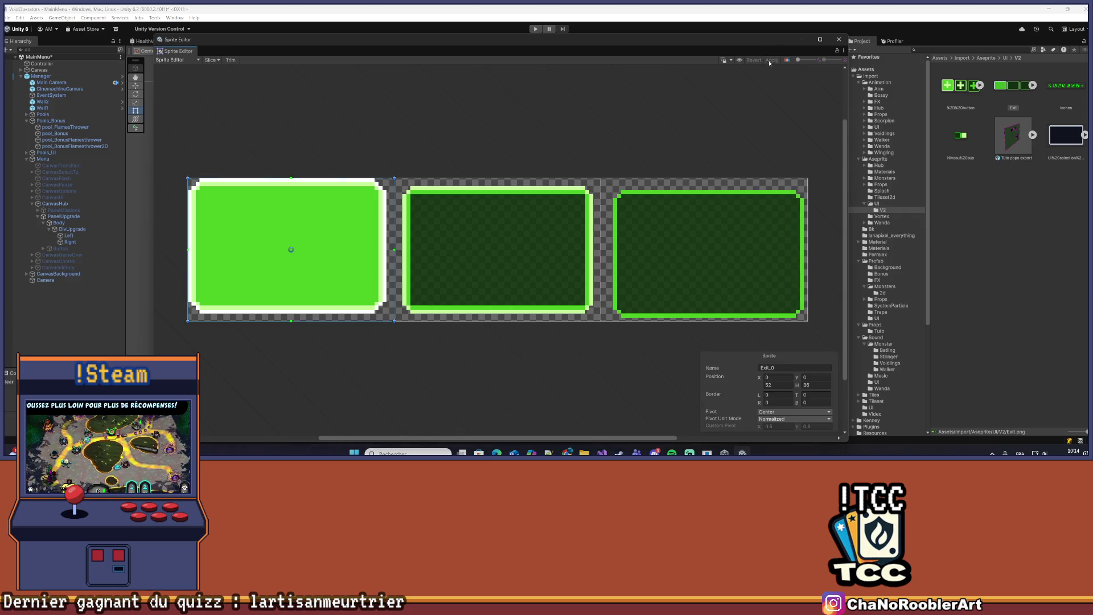
{"action": "left_click", "coordinate": [839, 39]}
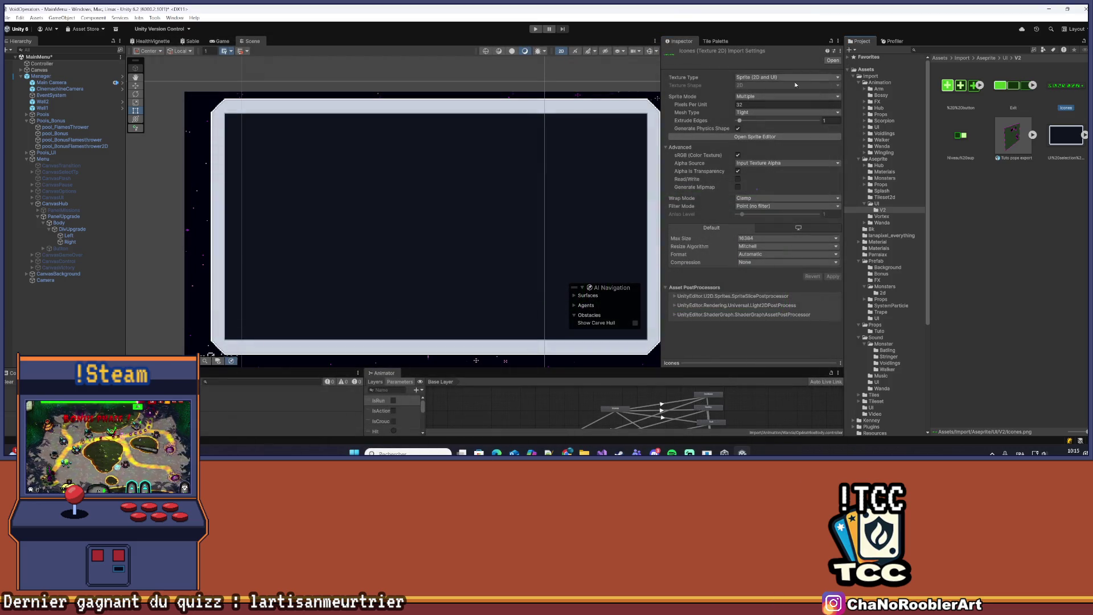
Open the Icones sheet in Sprite Editor, check its slice grid, and zoom in on the eight icons
{"action": "left_click", "coordinate": [752, 136]}
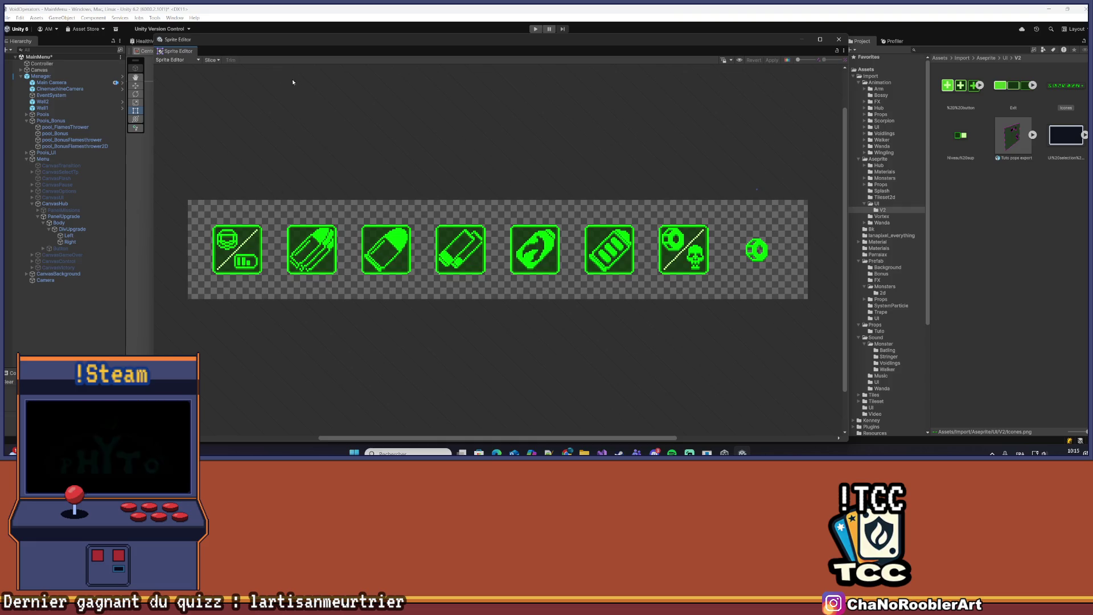
{"action": "left_click", "coordinate": [212, 60]}
{"action": "left_click", "coordinate": [265, 86]}
{"action": "type", "text": "8"}
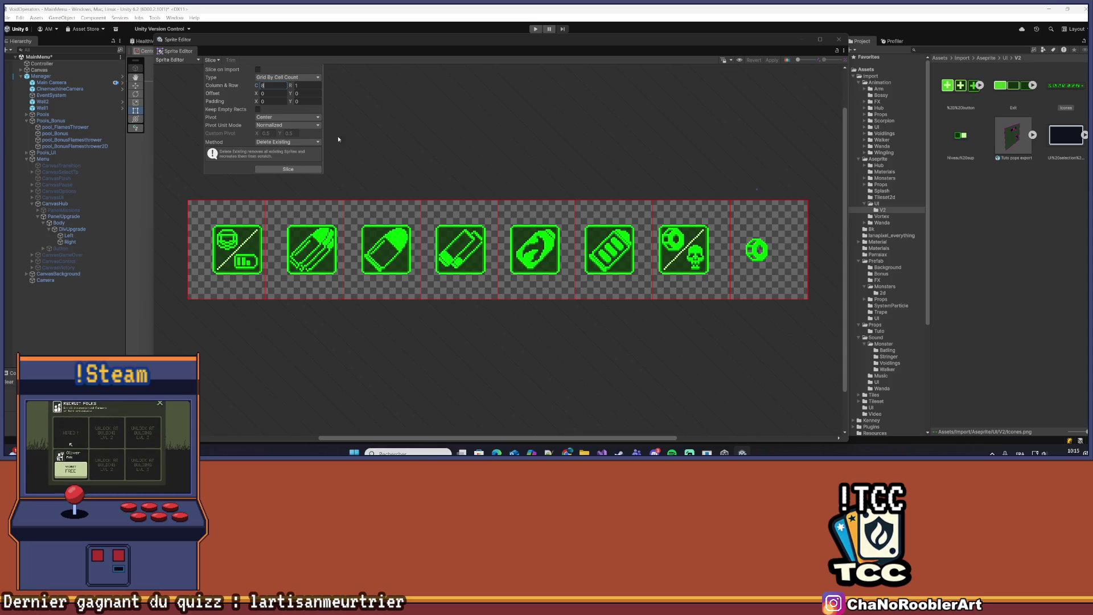
{"action": "left_click", "coordinate": [426, 121]}
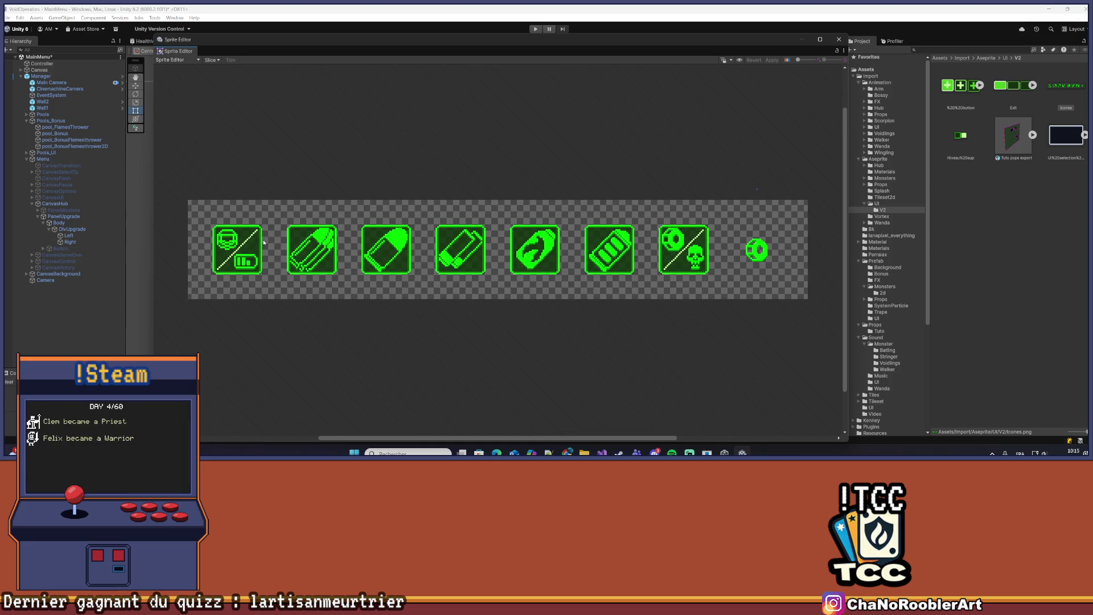
{"action": "scroll", "coordinate": [294, 259], "scroll_direction": "up", "scroll_amount": 5}
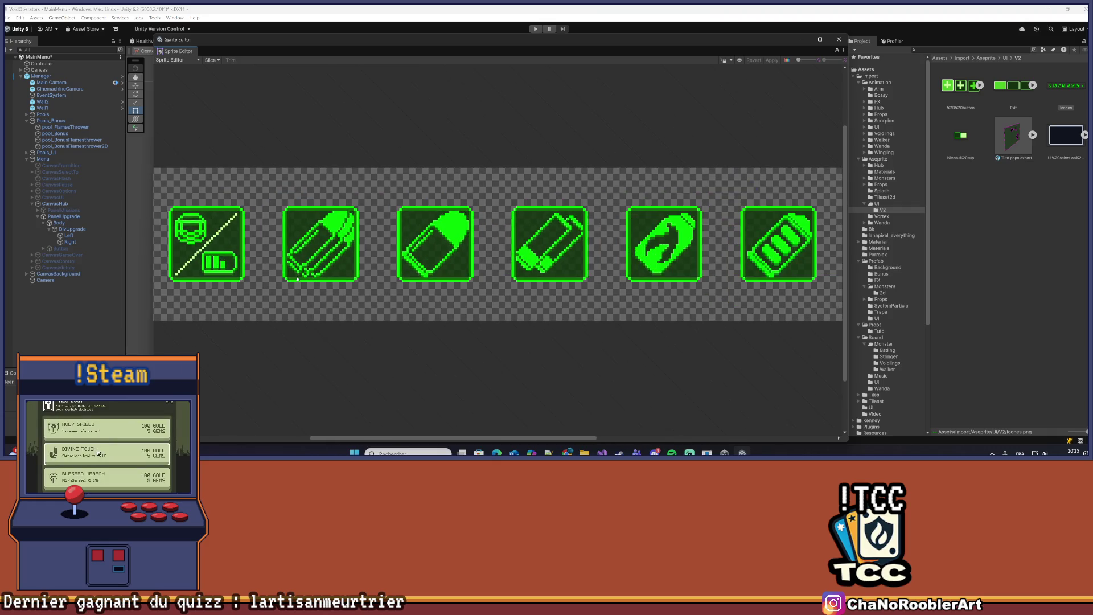
{"action": "scroll", "coordinate": [388, 284], "scroll_direction": "up", "scroll_amount": 2}
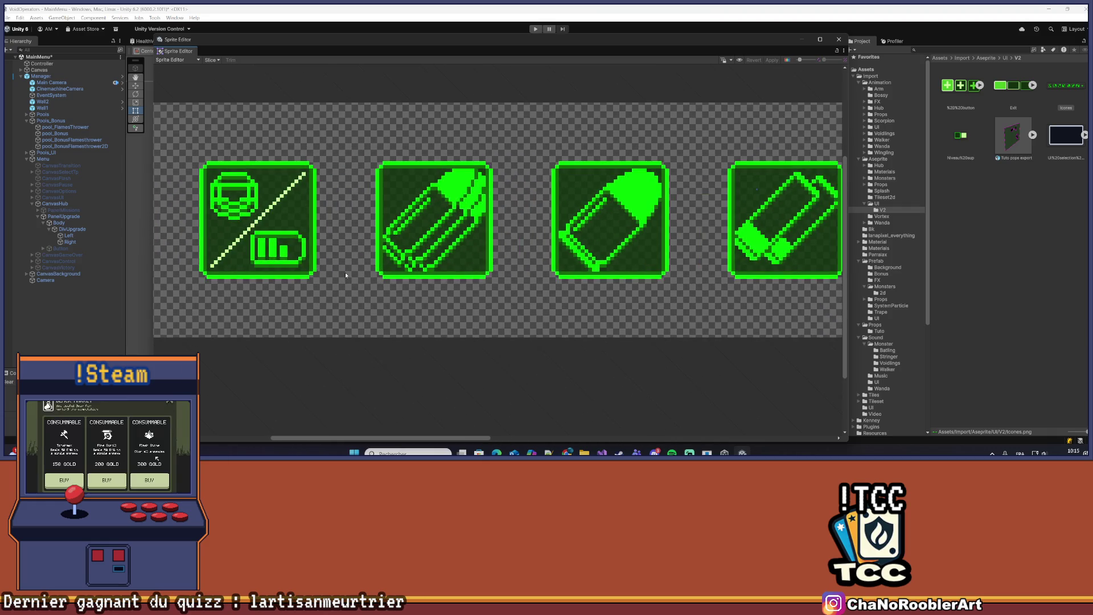
{"action": "scroll", "coordinate": [345, 272], "scroll_direction": "up", "scroll_amount": 5}
{"action": "scroll", "coordinate": [344, 273], "scroll_direction": "down", "scroll_amount": 10}
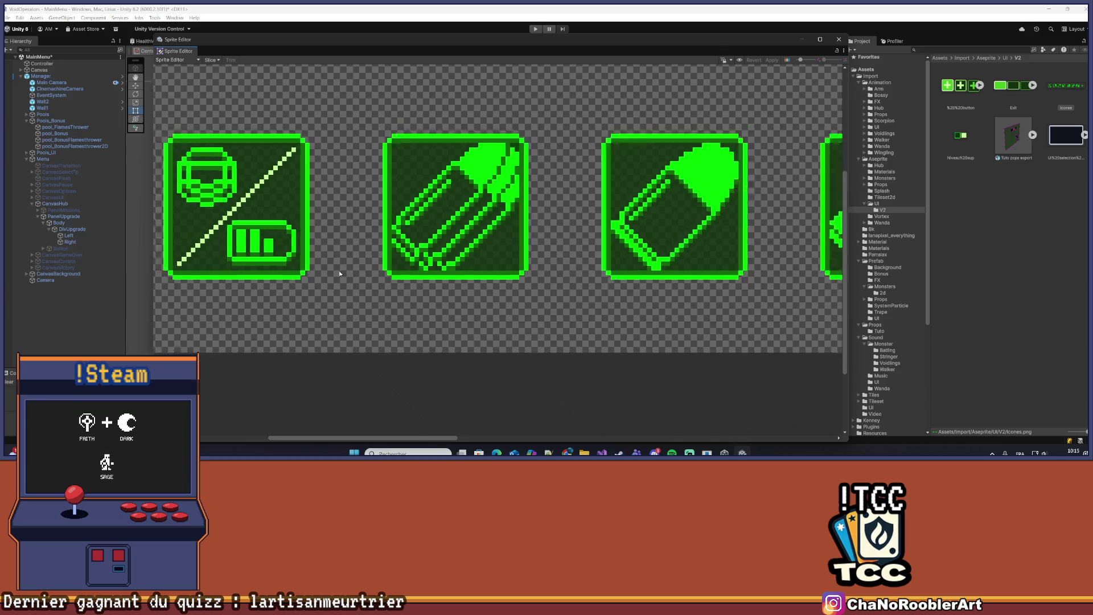
{"action": "scroll", "coordinate": [335, 270], "scroll_direction": "right", "scroll_amount": 2}
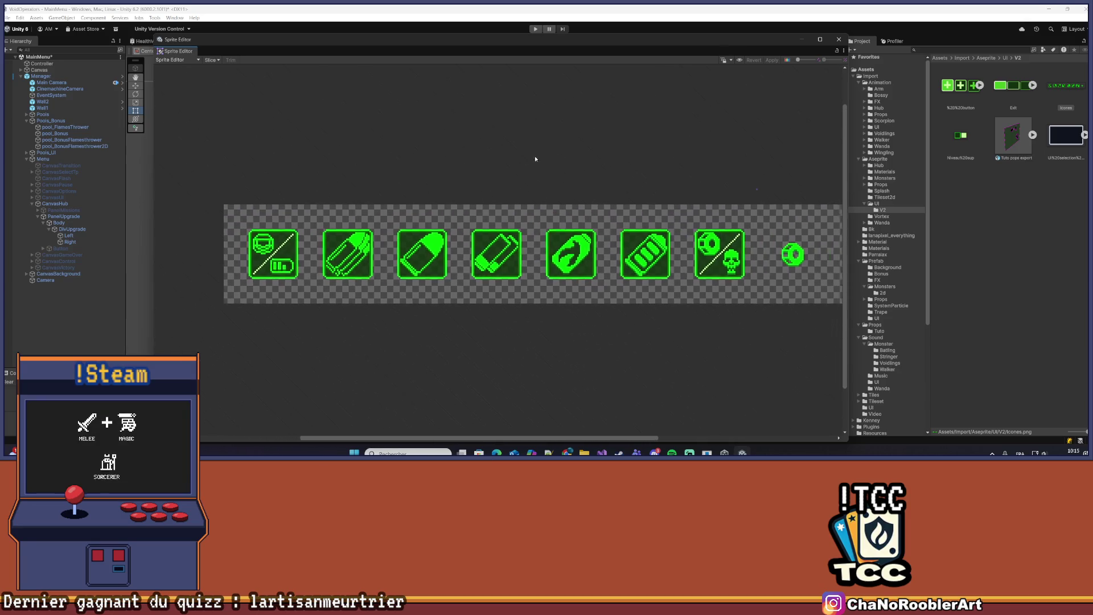
{"action": "left_click", "coordinate": [966, 140]}
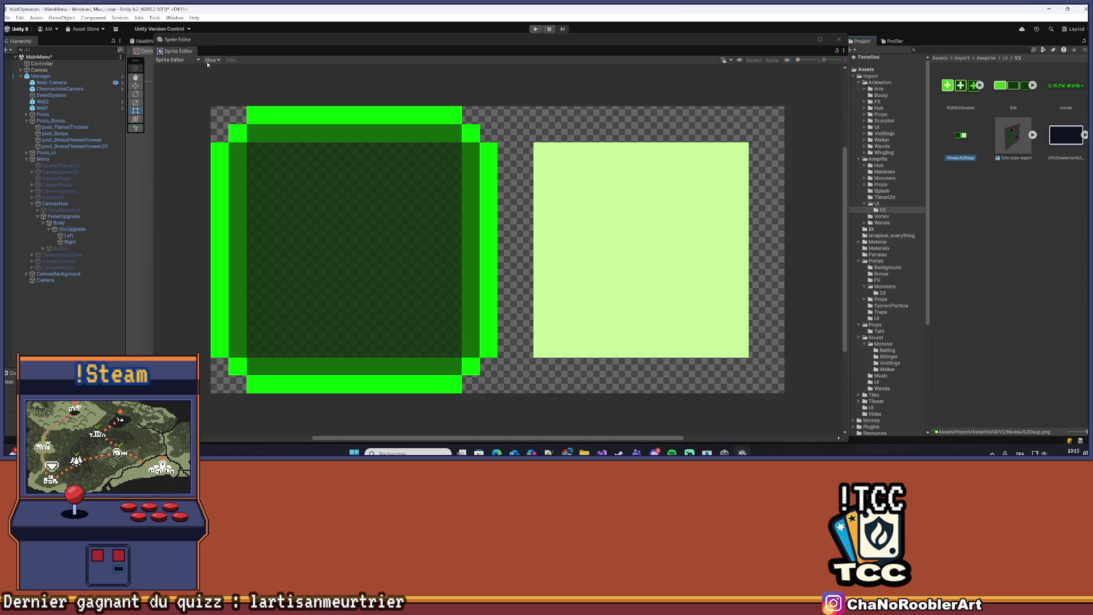
Close the Sprite Editor, zoom out in the Scene view, and select the Left column
{"action": "left_click", "coordinate": [838, 39]}
{"action": "scroll", "coordinate": [385, 181], "scroll_direction": "down", "scroll_amount": 5}
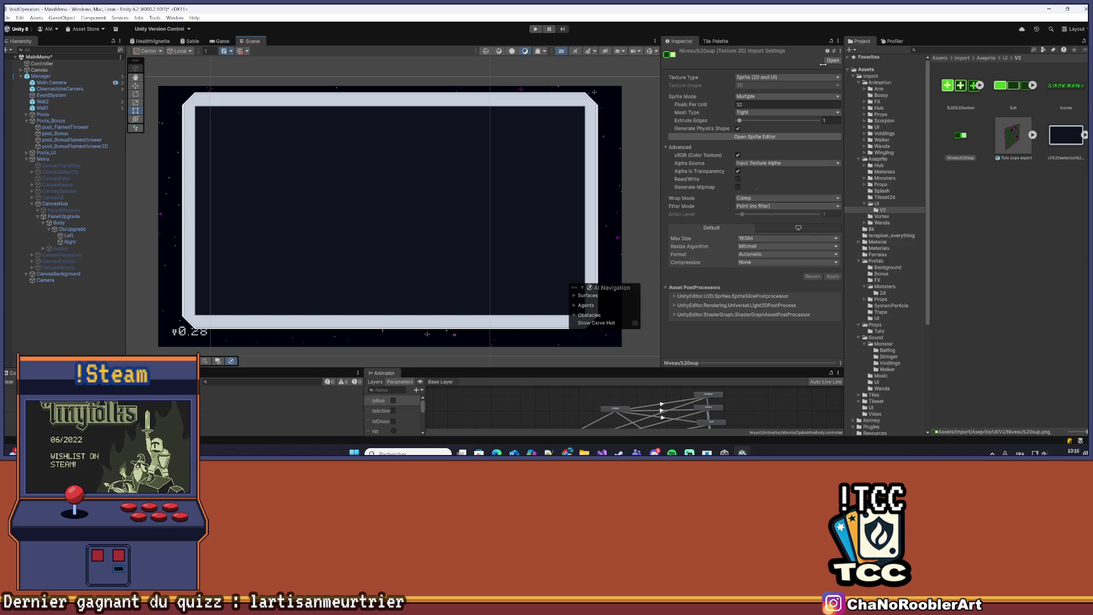
{"action": "left_click", "coordinate": [69, 236]}
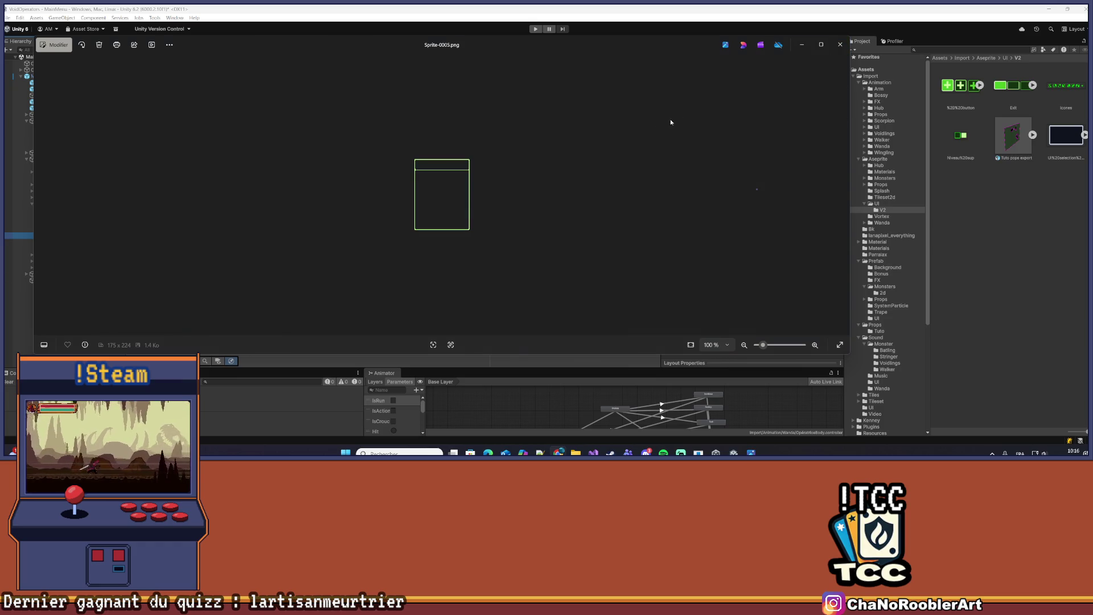
Close the Sprite-0005.png preview in the image viewer
{"action": "left_click", "coordinate": [840, 44]}
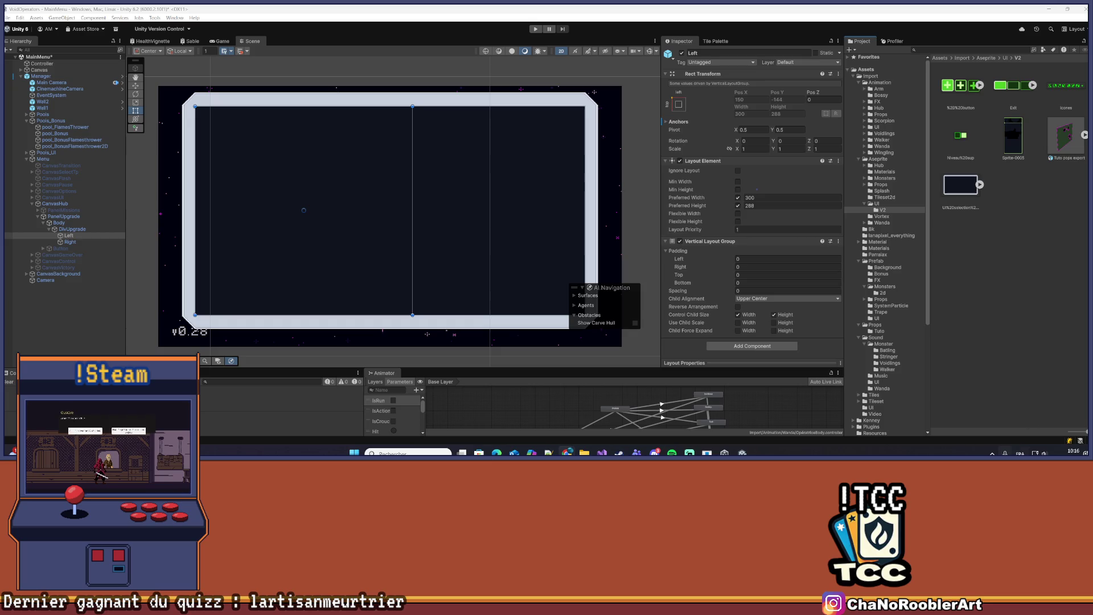
Select the Sprite-0005 texture and set its Texture Type to Sprite
{"action": "left_click", "coordinate": [1023, 293]}
{"action": "left_click", "coordinate": [1013, 136]}
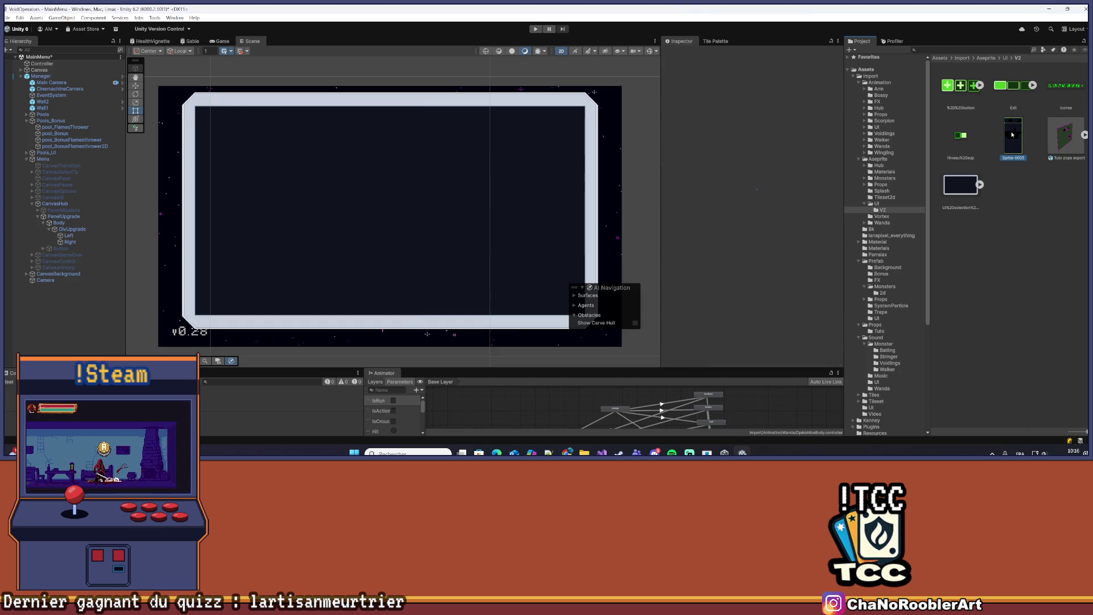
{"action": "left_click", "coordinate": [762, 77]}
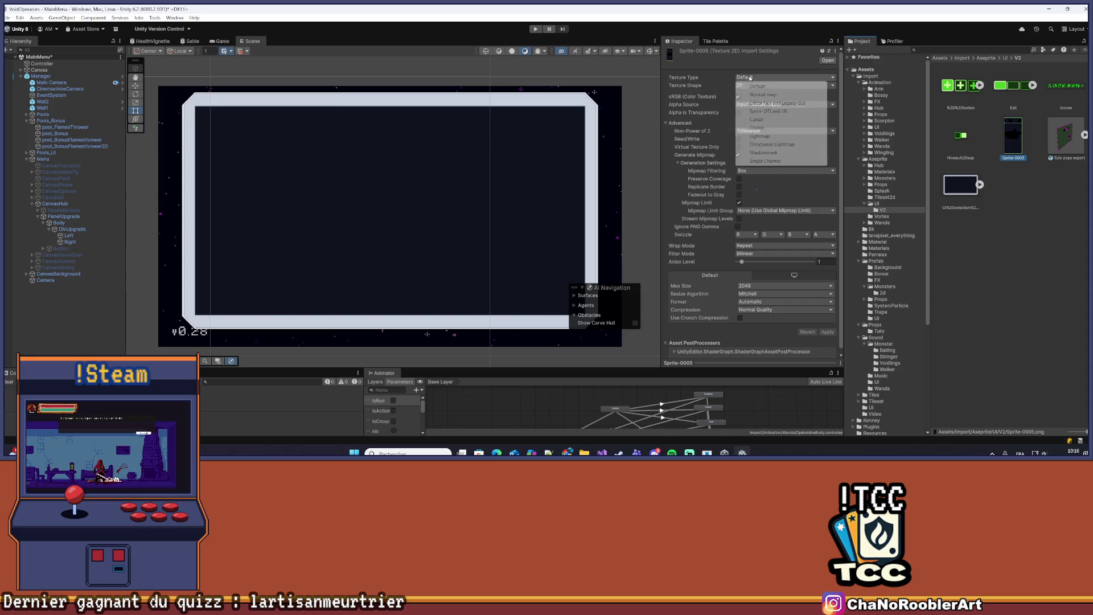
{"action": "left_click", "coordinate": [767, 103]}
{"action": "left_click", "coordinate": [762, 77]}
{"action": "left_click", "coordinate": [762, 86]}
{"action": "left_click", "coordinate": [763, 78]}
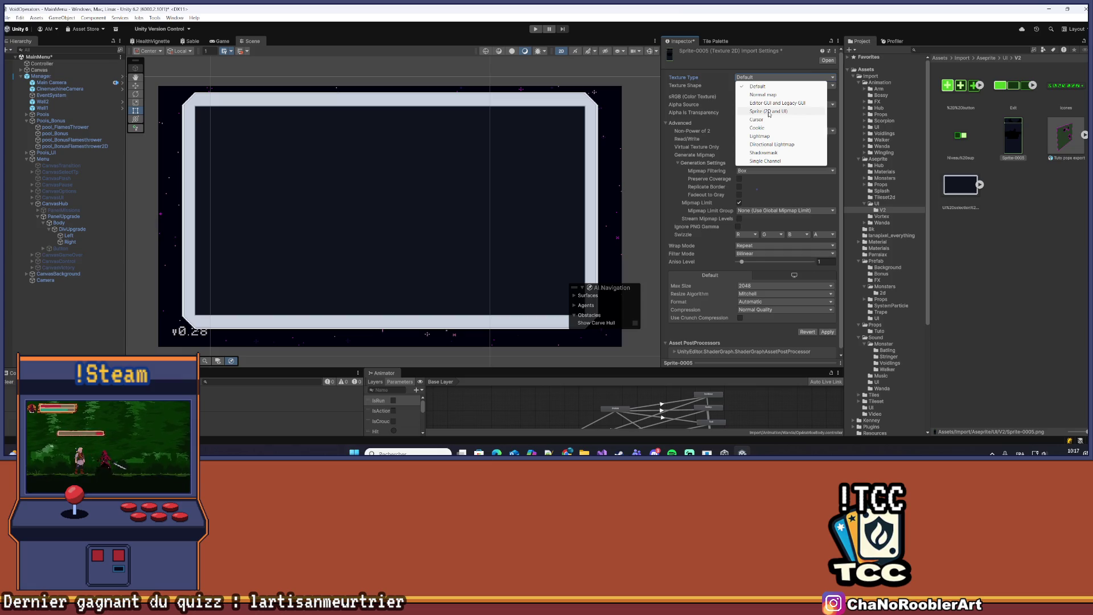
{"action": "left_click", "coordinate": [770, 111]}
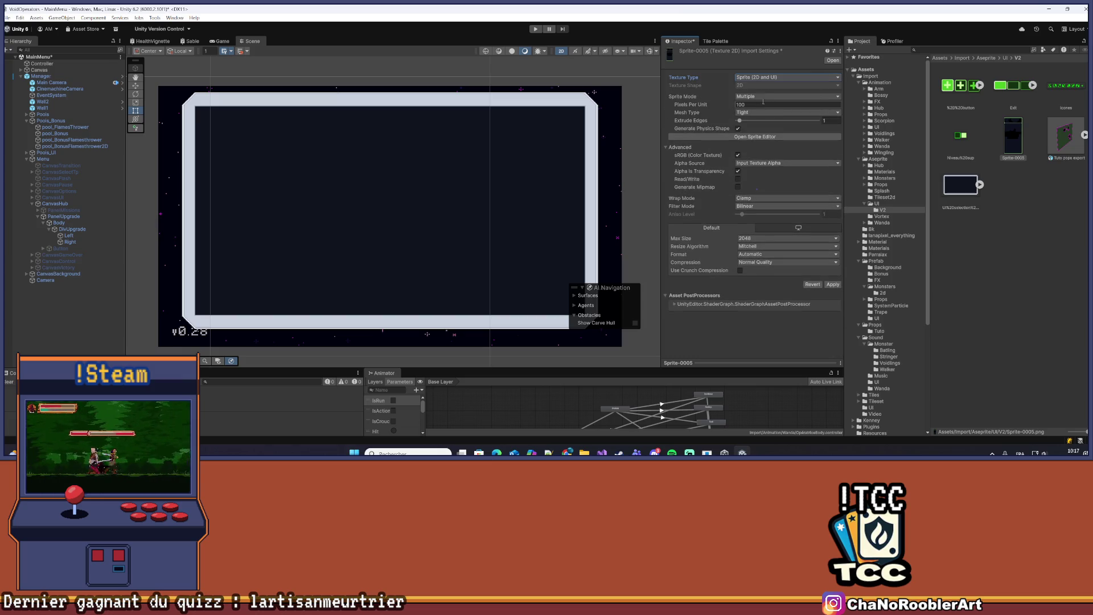
Make Sprite-0005 a Single sprite at 32 pixels per unit with Point filtering
{"action": "left_click", "coordinate": [761, 97]}
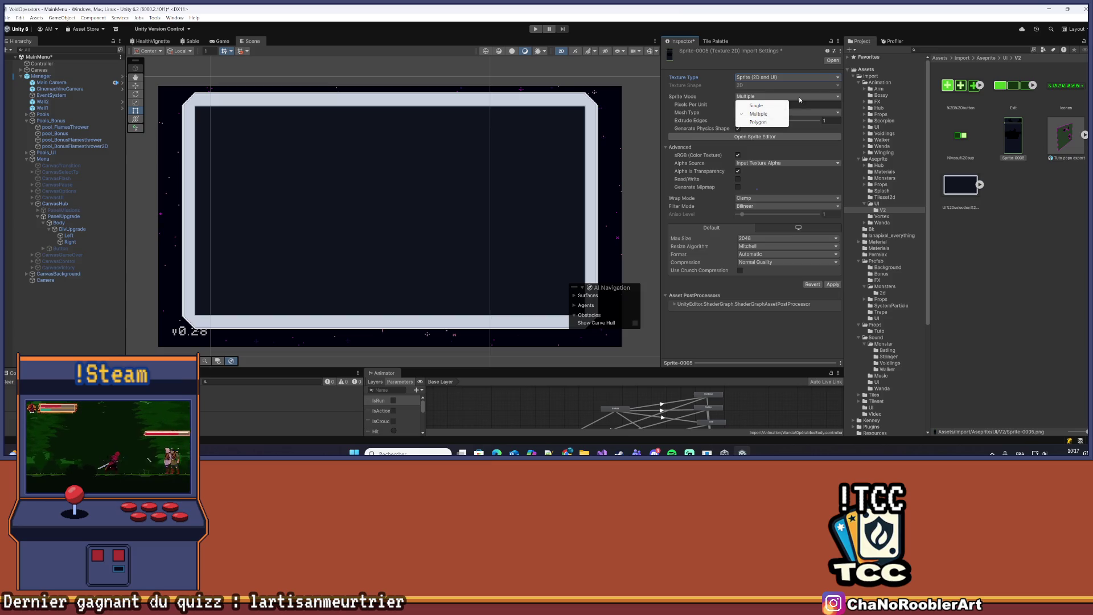
{"action": "left_click", "coordinate": [763, 105]}
{"action": "left_click", "coordinate": [775, 105]}
{"action": "type", "text": "32"}
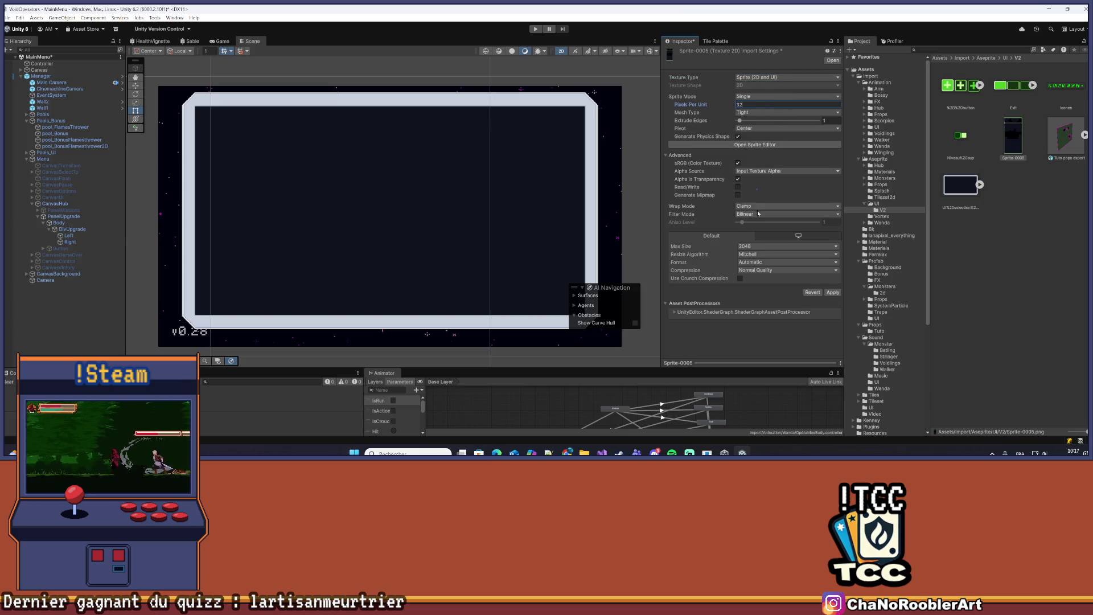
{"action": "left_click", "coordinate": [758, 214]}
{"action": "left_click", "coordinate": [760, 223]}
Set compression to None and max size to 16384, then apply the import settings
{"action": "left_click", "coordinate": [761, 271]}
{"action": "left_click", "coordinate": [757, 279]}
{"action": "left_click", "coordinate": [761, 246]}
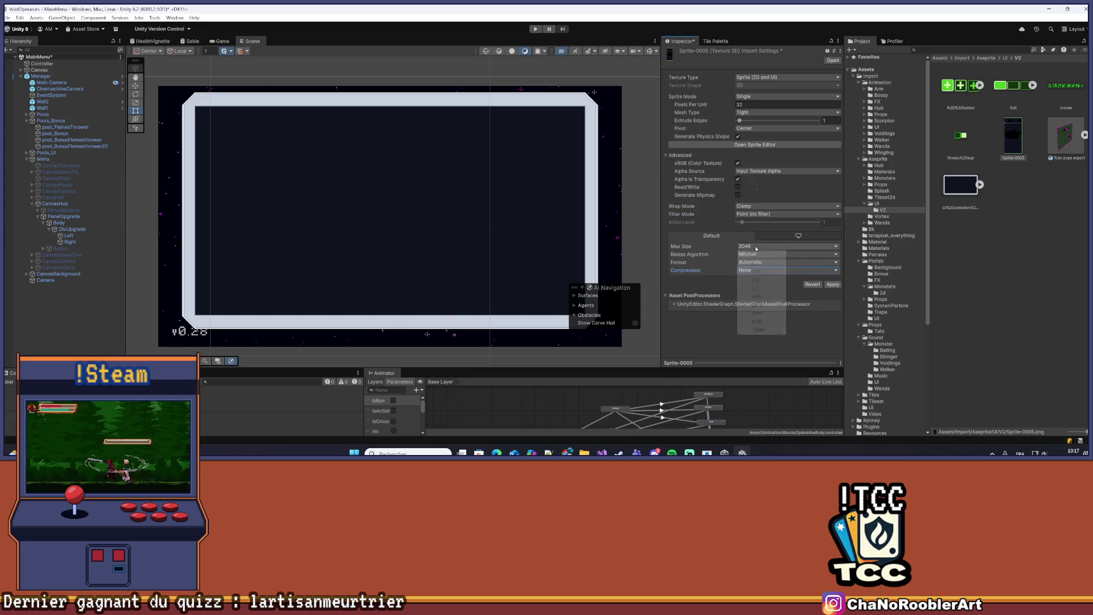
{"action": "left_click", "coordinate": [763, 331]}
{"action": "left_click", "coordinate": [832, 284]}
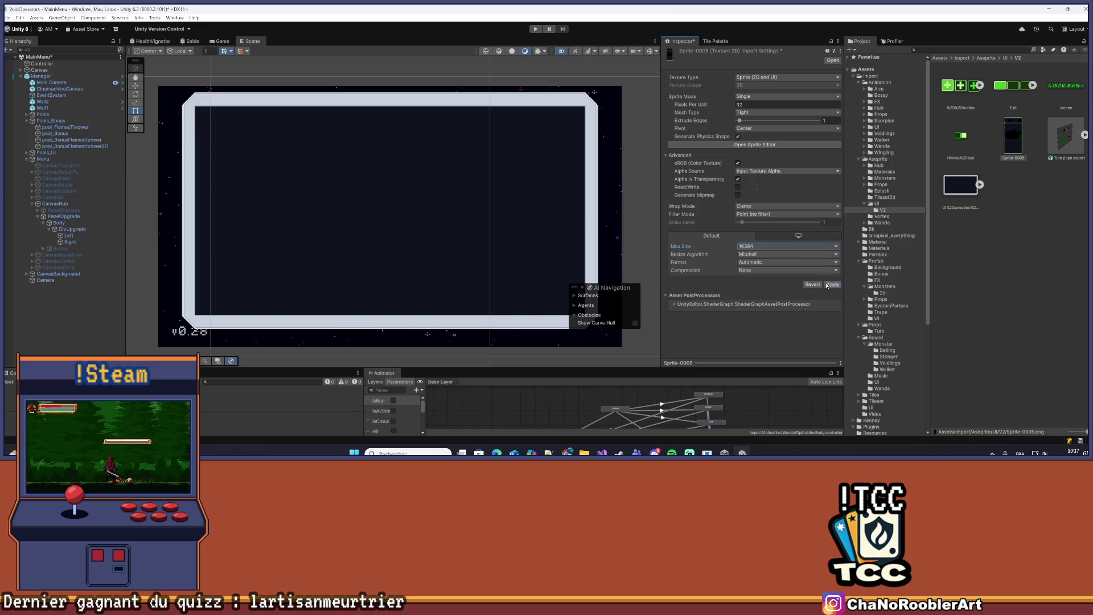
{"action": "left_click", "coordinate": [1038, 236]}
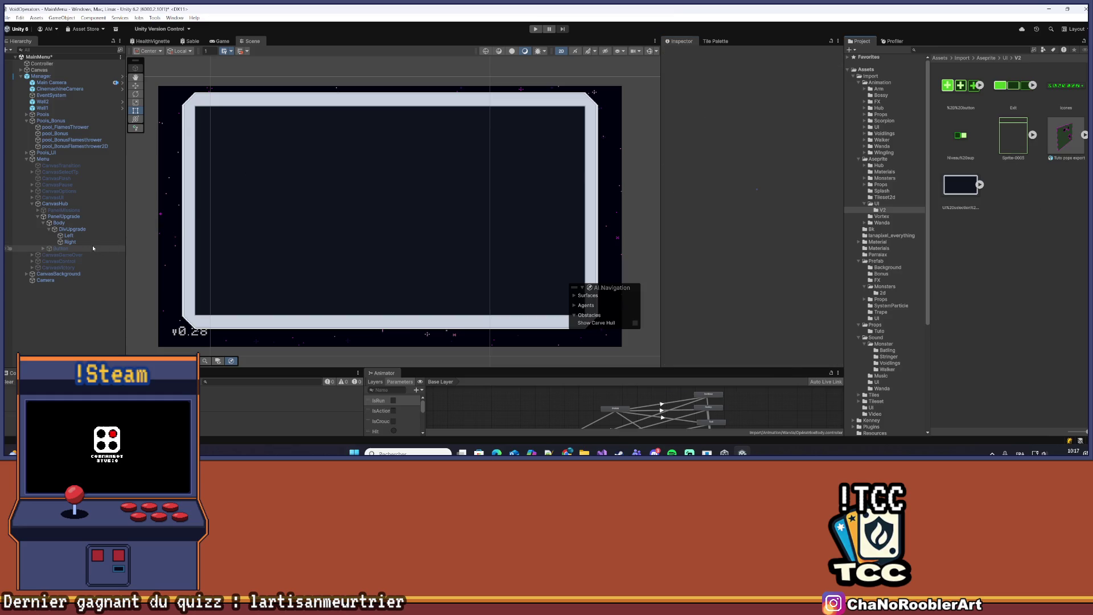
Read DivUpgrade's 538×288 Layout Element preferred size, then select the Right column
{"action": "left_click", "coordinate": [69, 242]}
{"action": "left_click", "coordinate": [90, 230]}
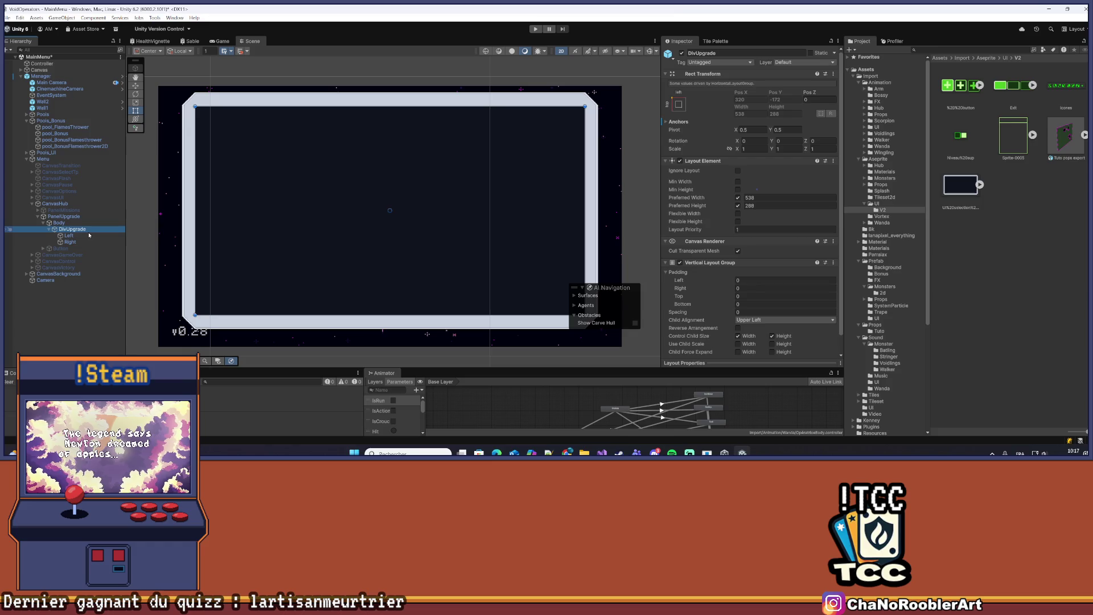
{"action": "left_click", "coordinate": [88, 230]}
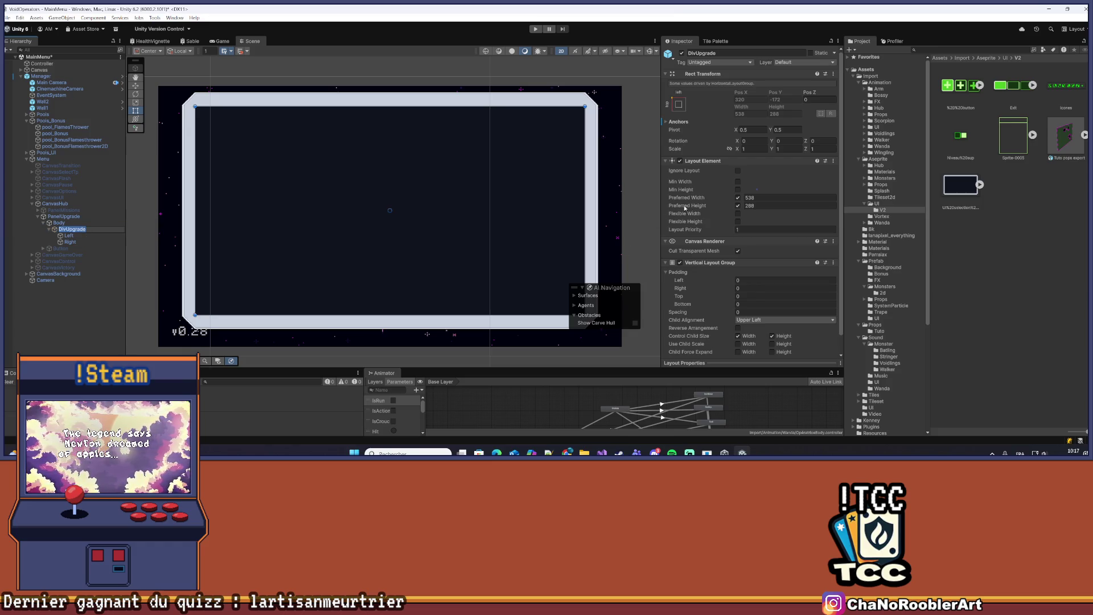
{"action": "left_click", "coordinate": [765, 198]}
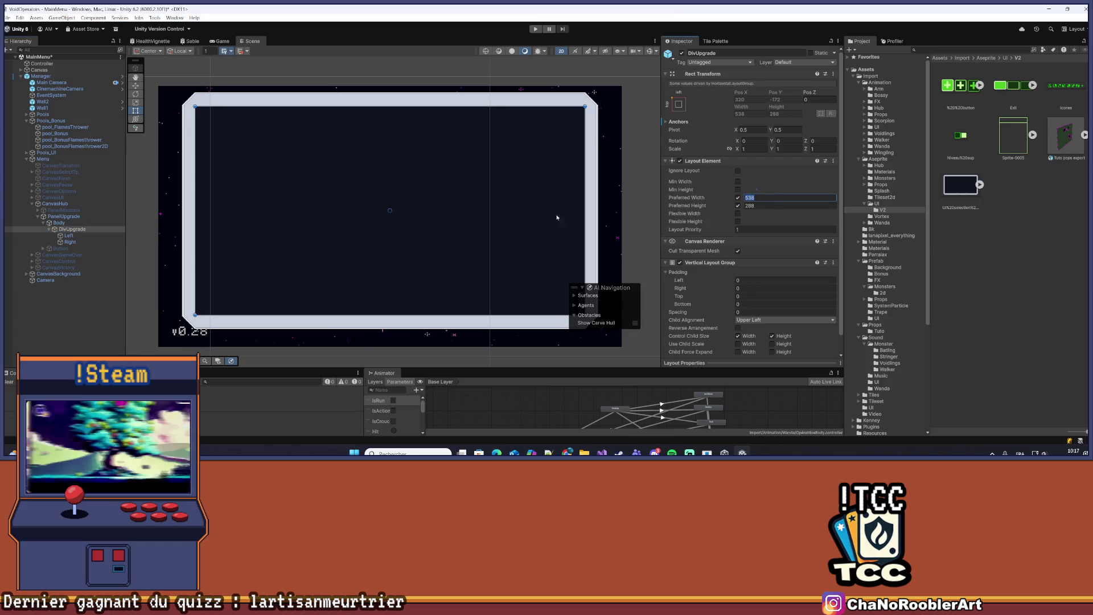
{"action": "left_click", "coordinate": [70, 242]}
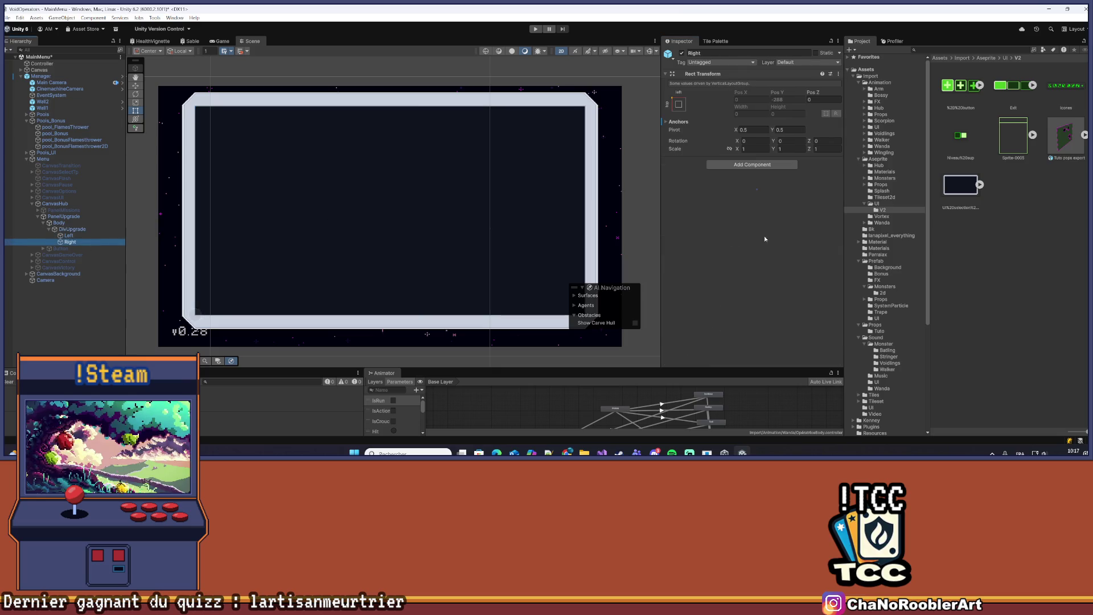
Add a Layout Element to Right with a preferred width of 238 (538-300)
{"action": "left_click", "coordinate": [731, 166]}
{"action": "type", "text": "La"}
{"action": "key", "text": "Down"}
{"action": "key", "text": "Return"}
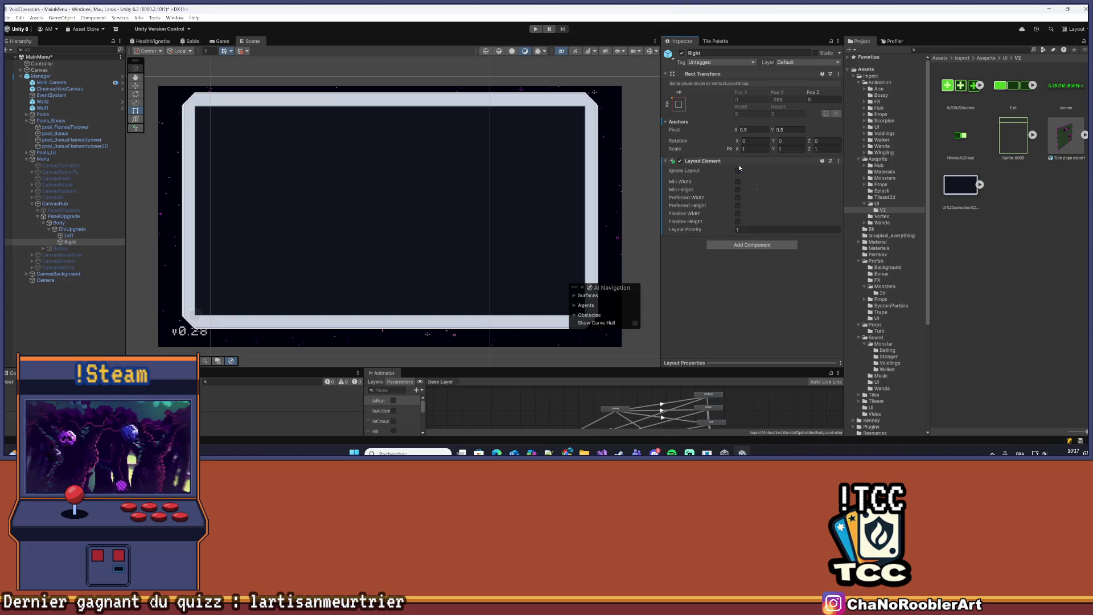
{"action": "left_click", "coordinate": [738, 198]}
{"action": "left_click", "coordinate": [791, 198]}
{"action": "type", "text": "538-3"}
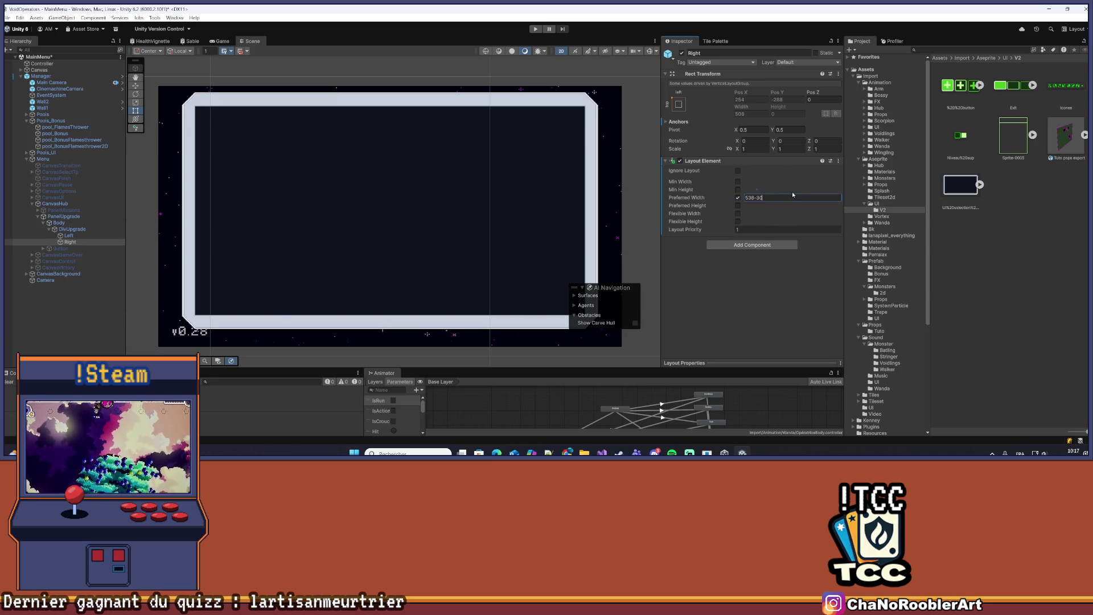
{"action": "type", "text": "0"}
{"action": "key", "text": "Tab"}
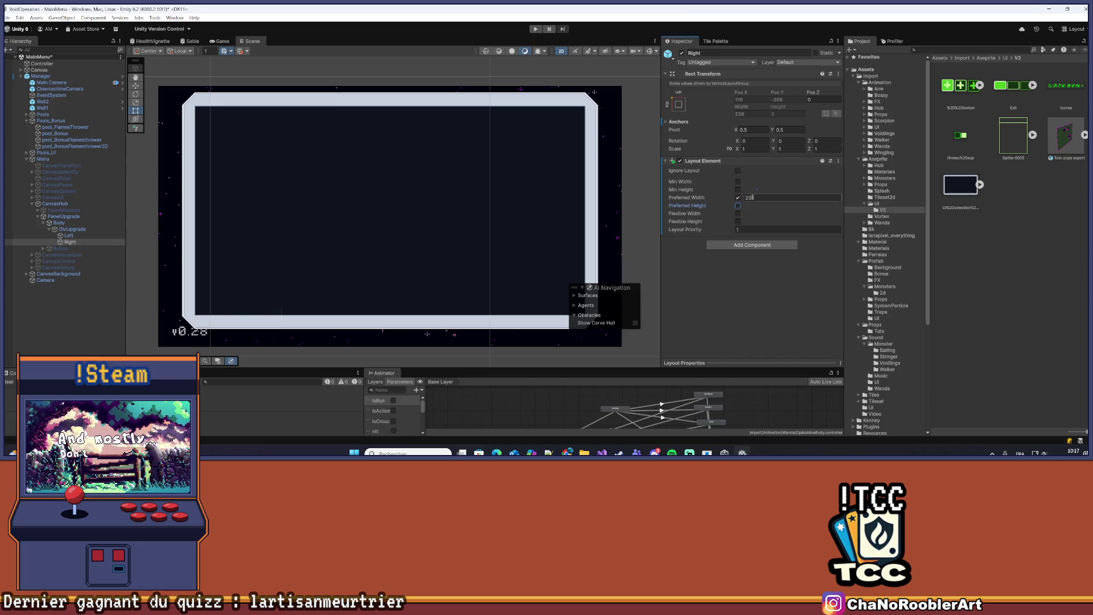
Enable Right's preferred height and set it to 288
{"action": "left_click", "coordinate": [738, 206]}
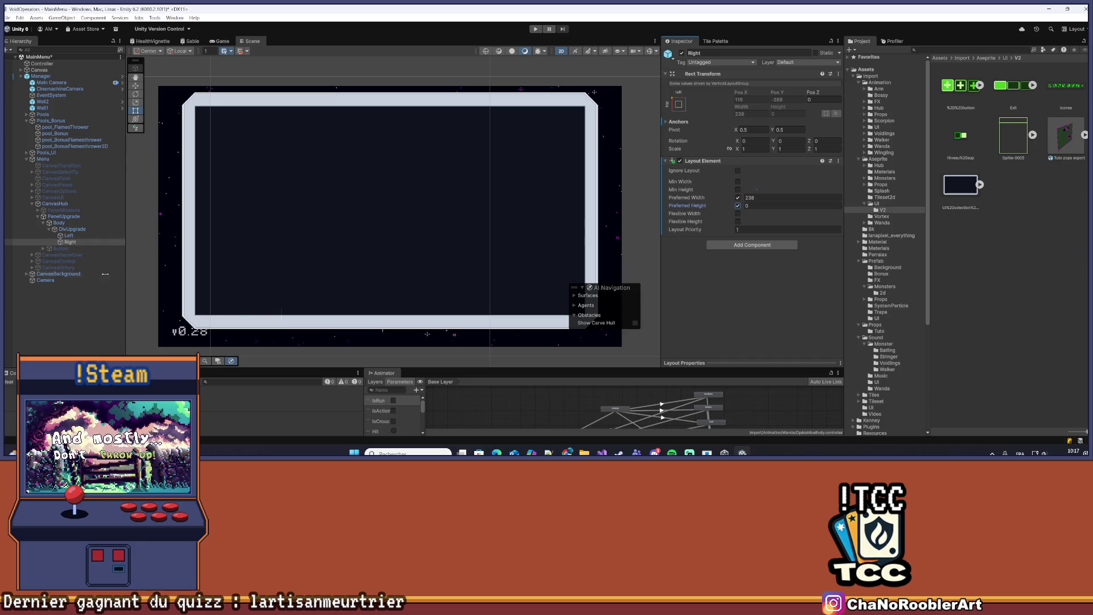
{"action": "left_click", "coordinate": [69, 236]}
{"action": "left_click", "coordinate": [70, 242]}
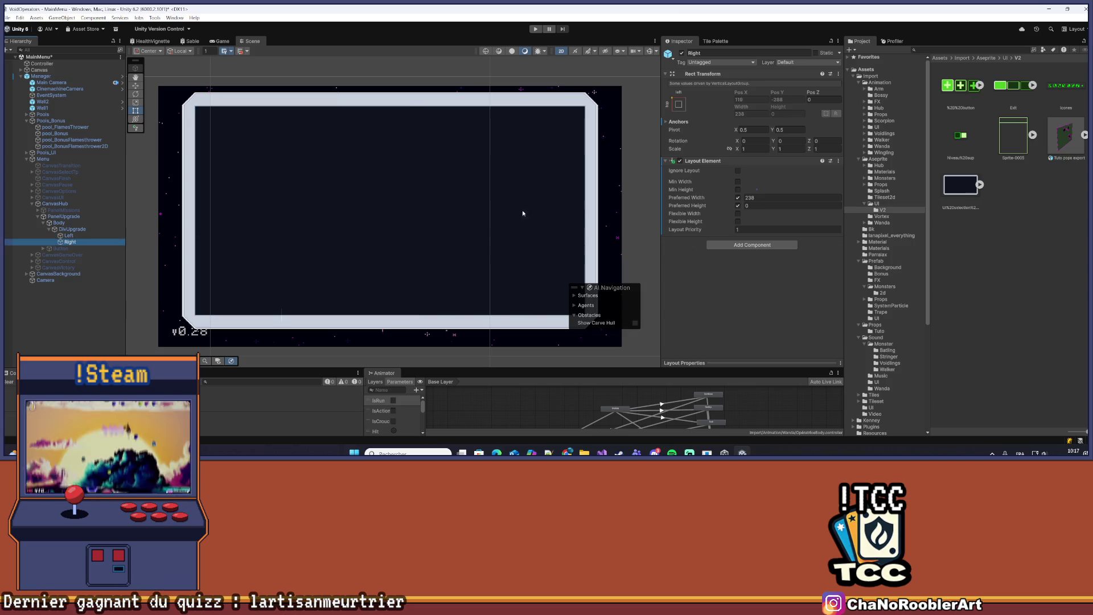
{"action": "left_click", "coordinate": [767, 205]}
{"action": "type", "text": "288"}
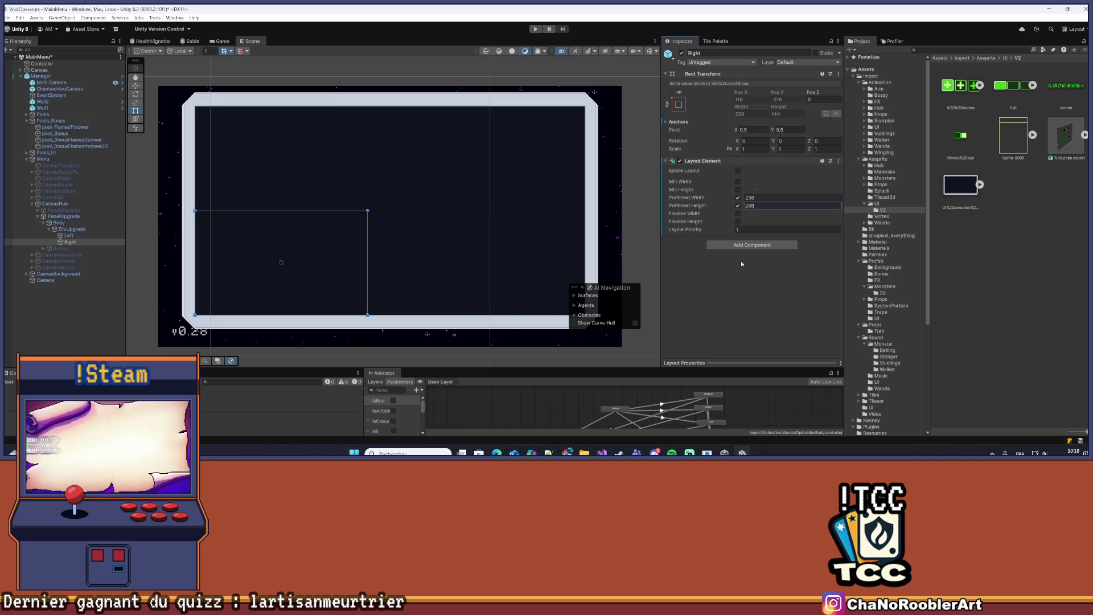
{"action": "left_click", "coordinate": [73, 229]}
Replace DivUpgrade's Vertical Layout Group with a Horizontal Layout Group
{"action": "scroll", "coordinate": [776, 228], "scroll_direction": "down", "scroll_amount": 1}
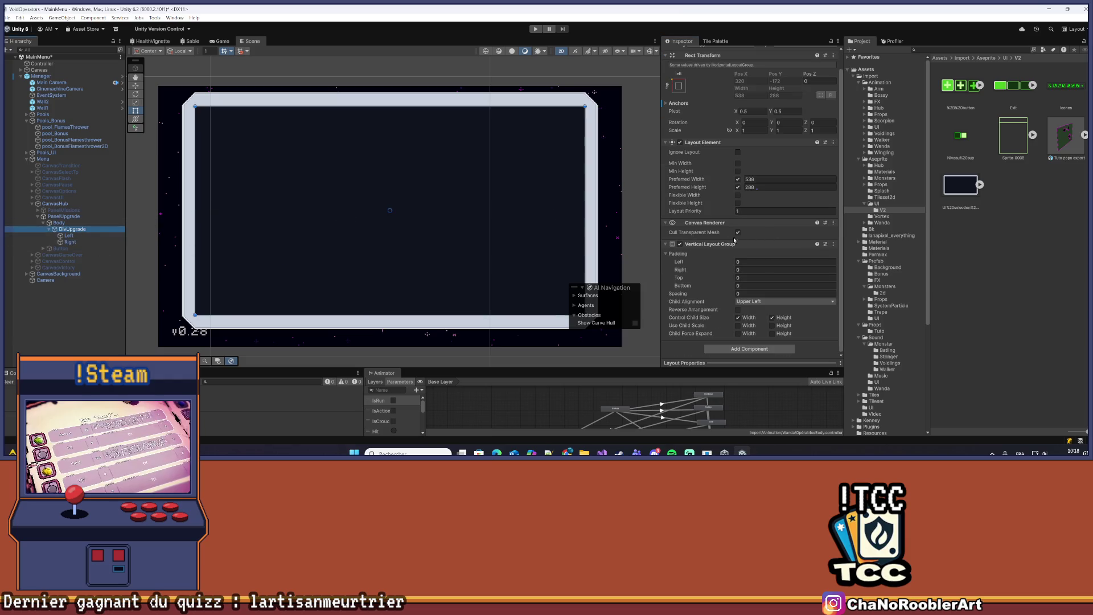
{"action": "right_click", "coordinate": [723, 245]}
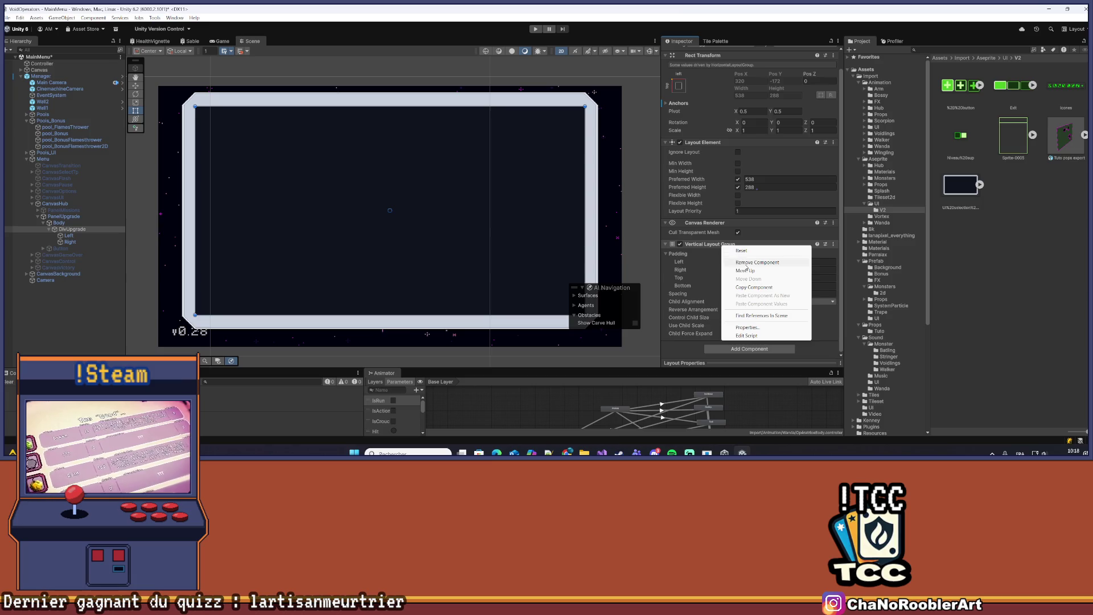
{"action": "left_click", "coordinate": [740, 258]}
{"action": "left_click", "coordinate": [756, 277]}
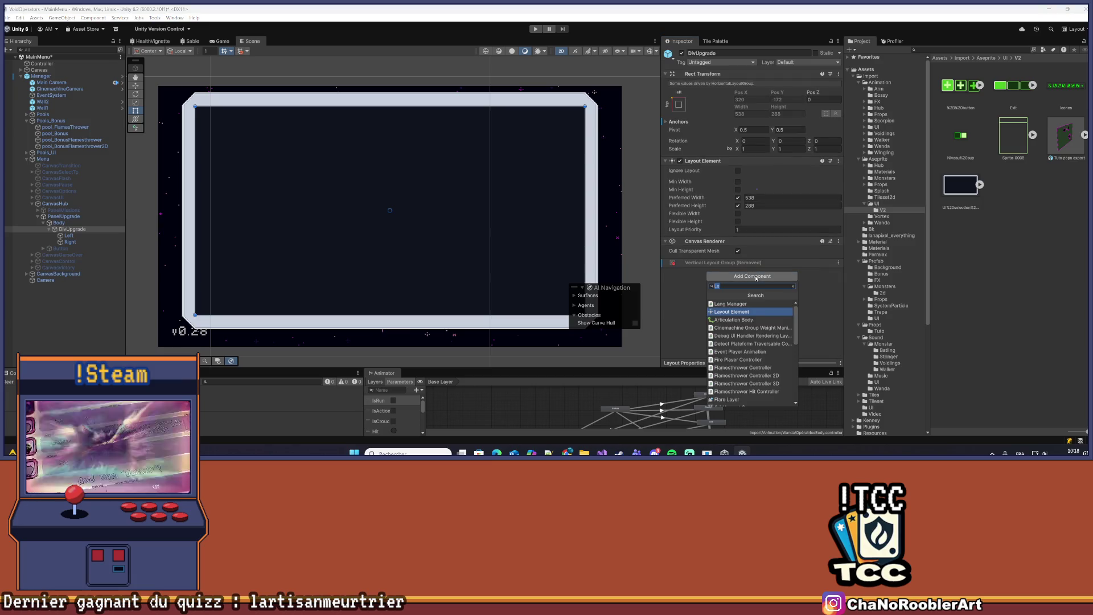
{"action": "type", "text": "Hor"}
{"action": "key", "text": "Up"}
{"action": "key", "text": "Return"}
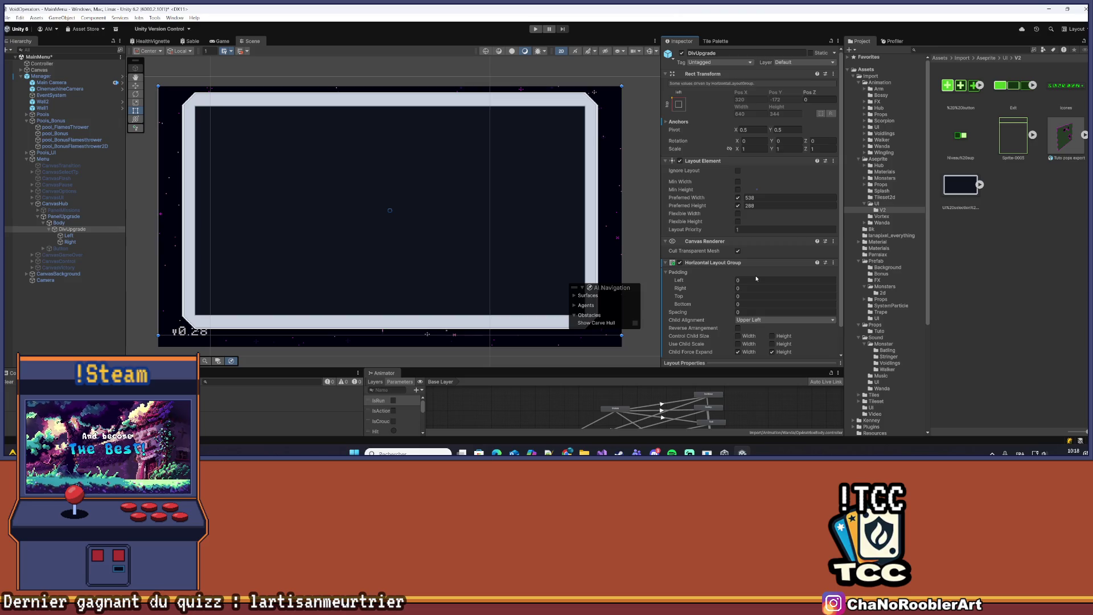
Make the horizontal layout control child width and height, without force expand, aligned Middle Center
{"action": "scroll", "coordinate": [763, 272], "scroll_direction": "down", "scroll_amount": 1}
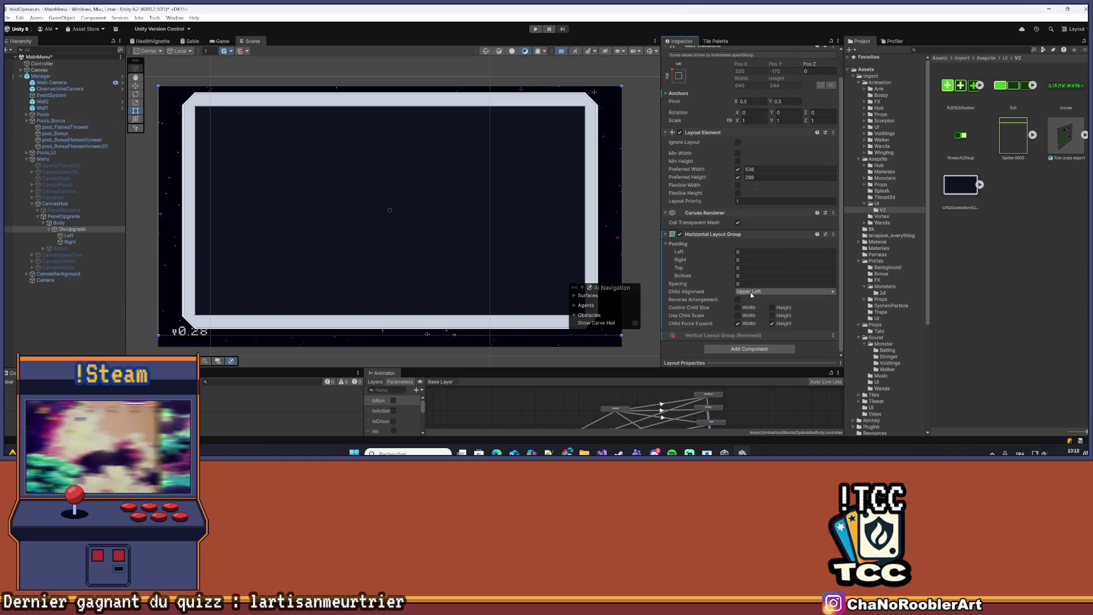
{"action": "left_click", "coordinate": [738, 323]}
{"action": "left_click", "coordinate": [772, 324]}
{"action": "left_click", "coordinate": [772, 308]}
{"action": "left_click", "coordinate": [738, 307]}
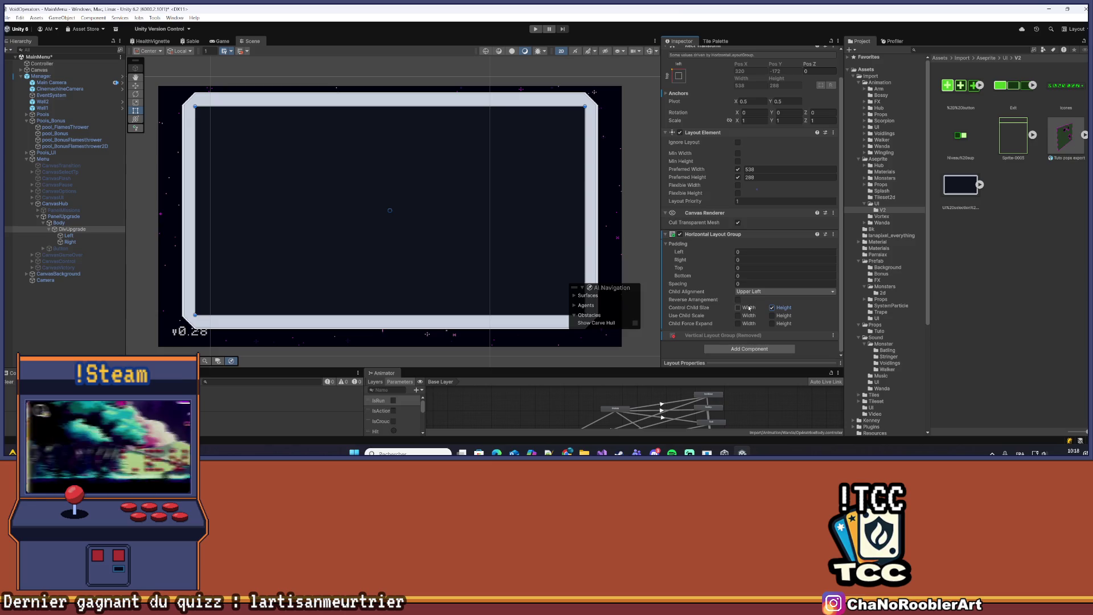
{"action": "left_click", "coordinate": [760, 294]}
{"action": "left_click", "coordinate": [758, 333]}
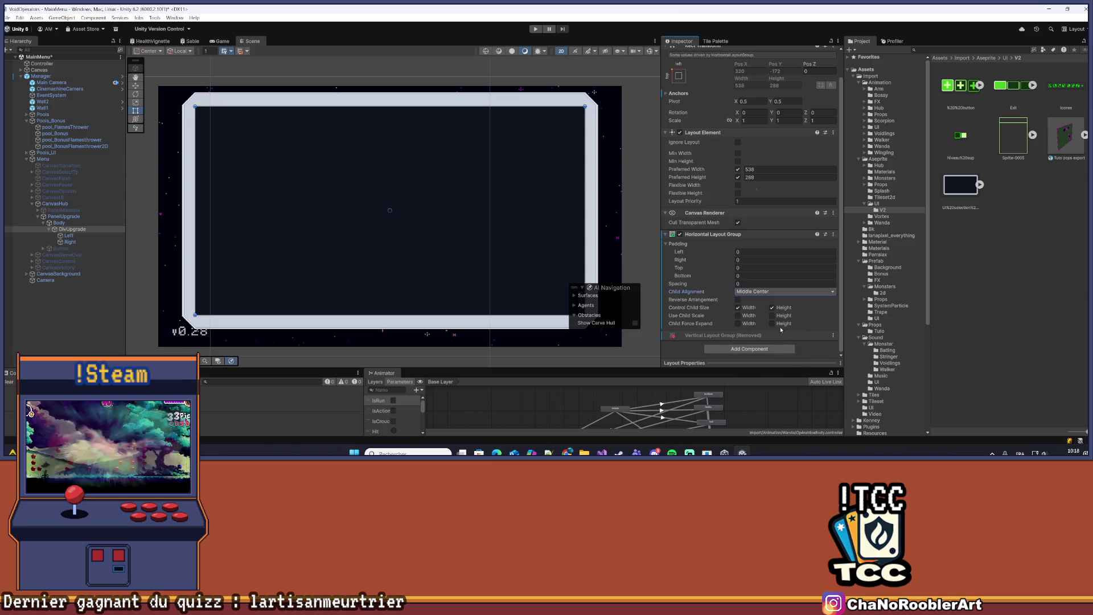
Inspect DivUpgrade's new horizontal layout and the Right column's 238 width
{"action": "left_click", "coordinate": [427, 273]}
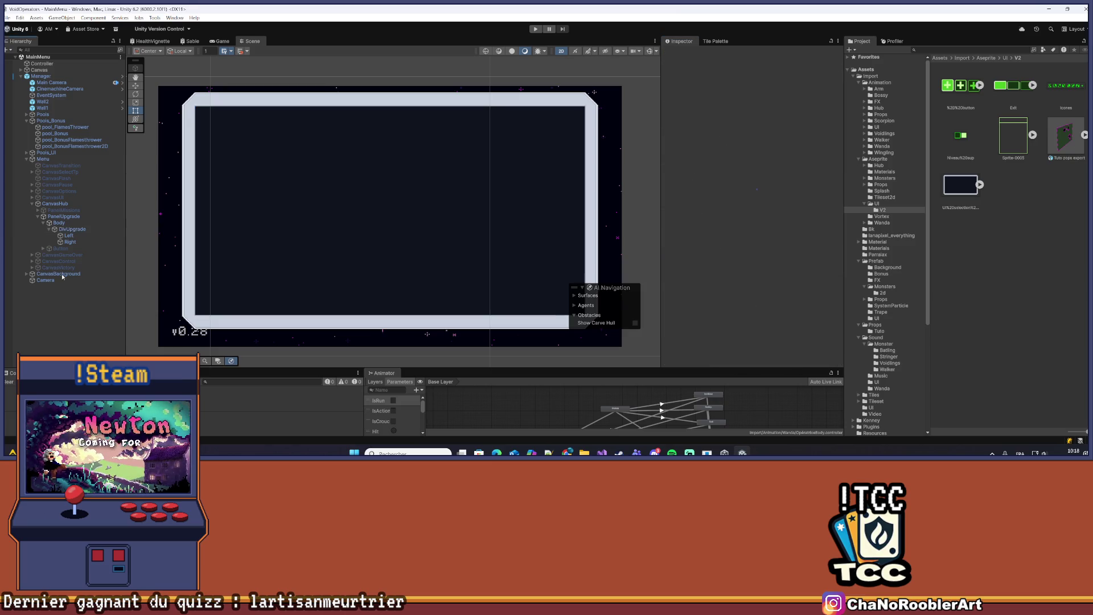
{"action": "left_click", "coordinate": [75, 236]}
{"action": "left_click", "coordinate": [74, 242]}
{"action": "left_click", "coordinate": [69, 235]}
{"action": "left_click", "coordinate": [80, 229]}
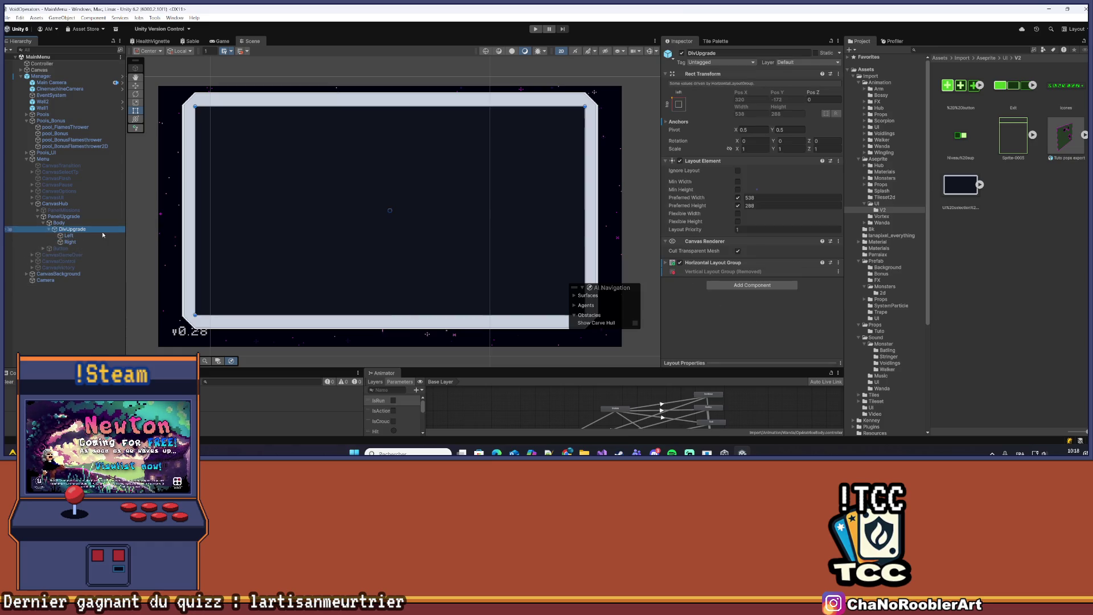
{"action": "left_click", "coordinate": [70, 242]}
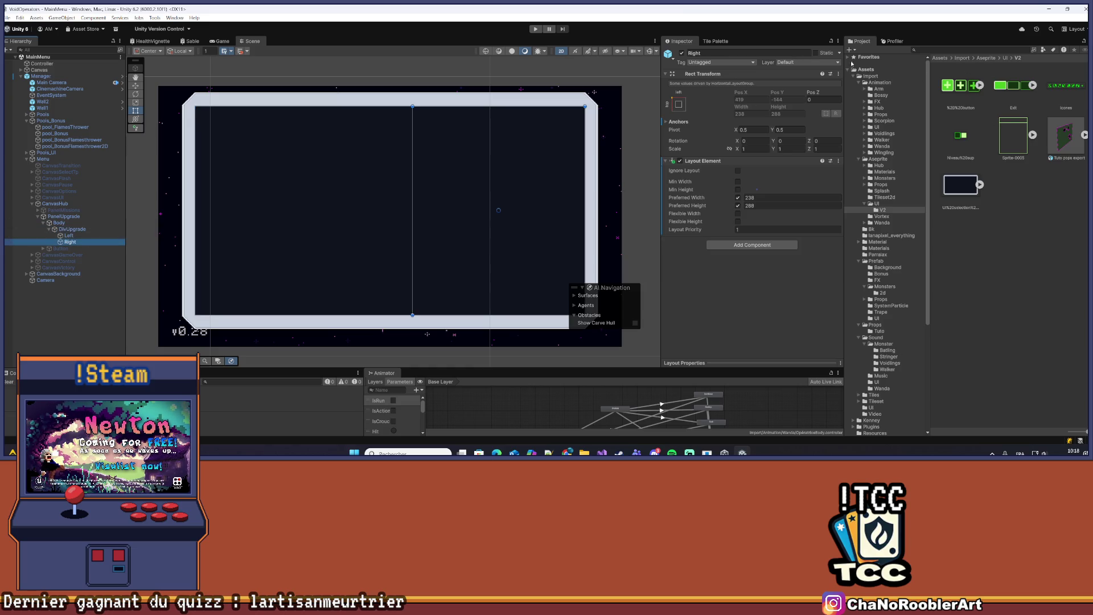
Open the Icones sprite sheet in the Sprite Editor and review its slicing settings
{"action": "left_click", "coordinate": [1048, 96]}
{"action": "left_click", "coordinate": [740, 137]}
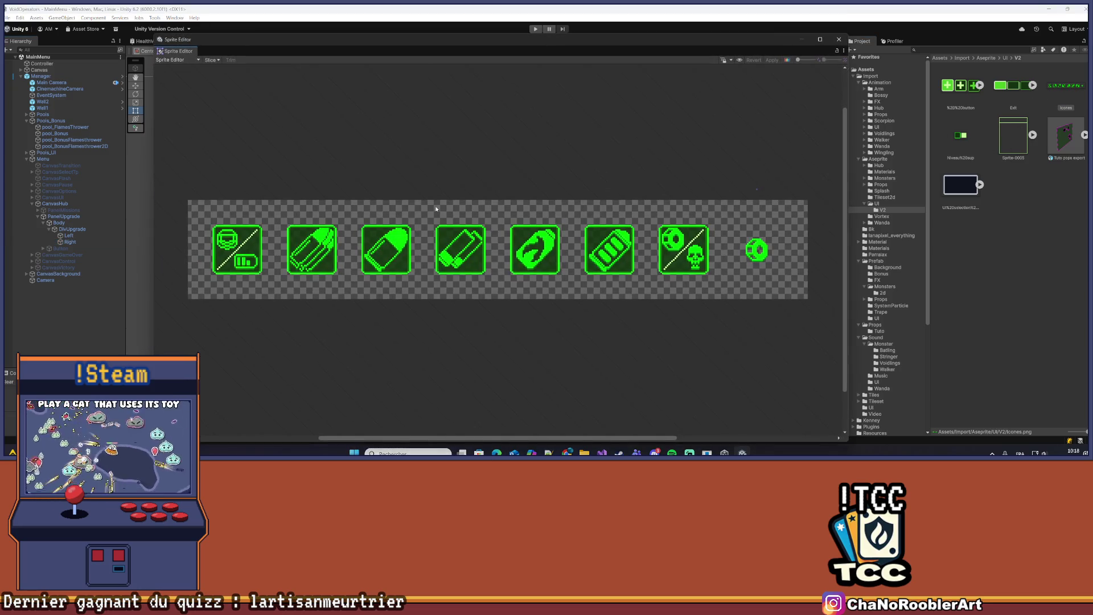
{"action": "left_click", "coordinate": [212, 60]}
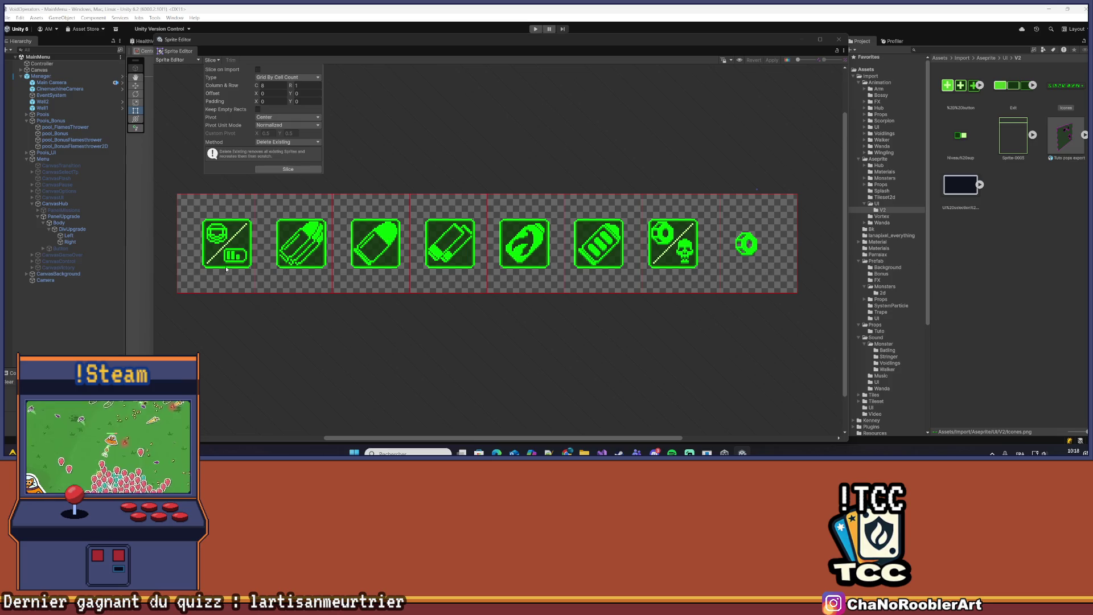
{"action": "scroll", "coordinate": [369, 233], "scroll_direction": "up", "scroll_amount": 5}
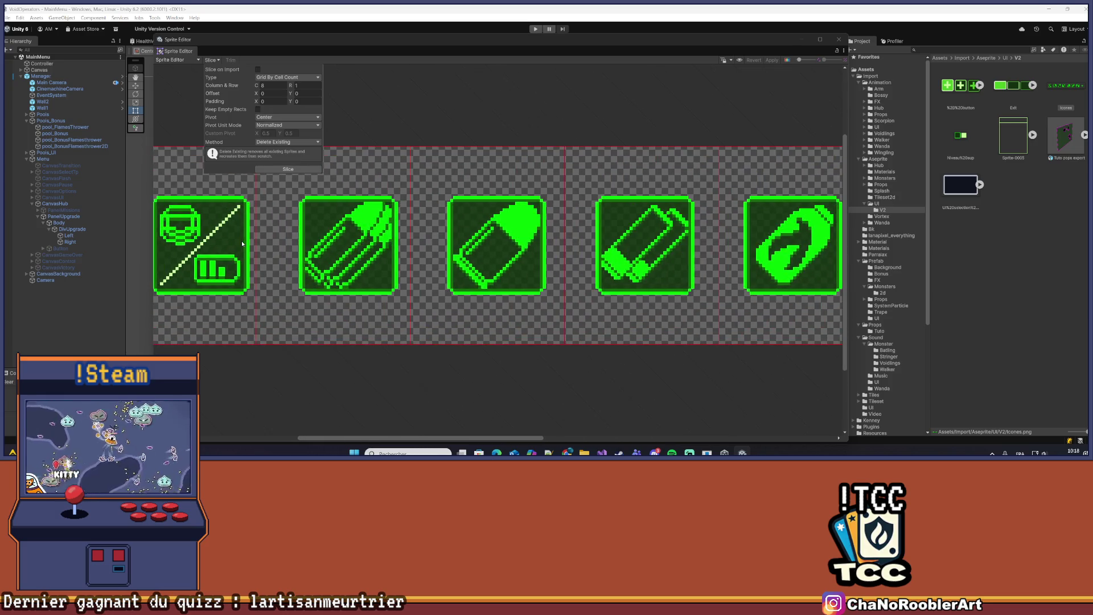
{"action": "left_click", "coordinate": [212, 59]}
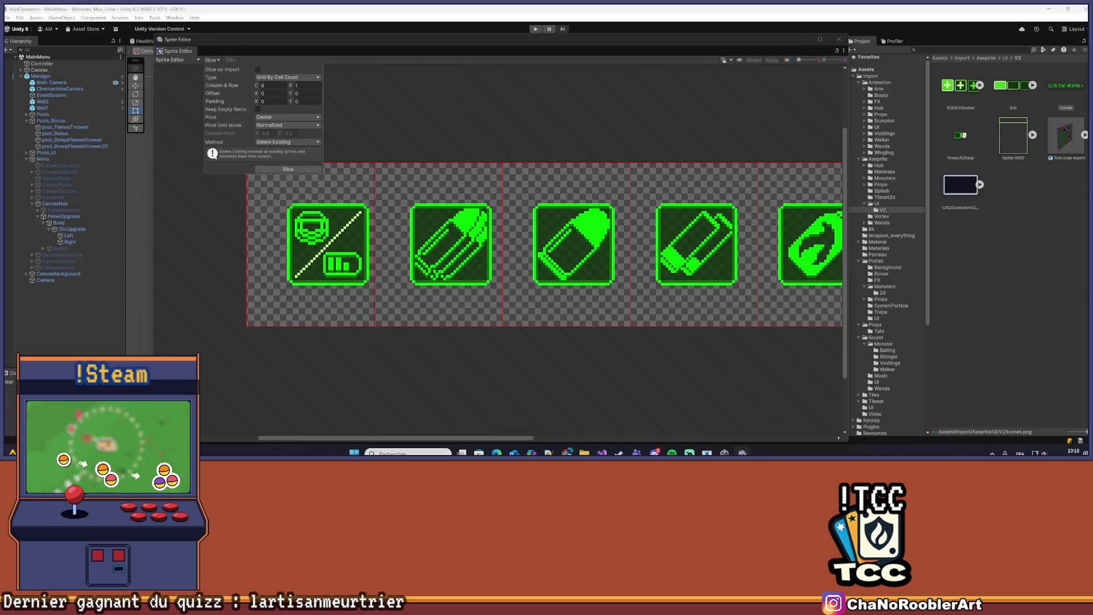
Close the slice popup and the Sprite Editor after checking all the icons
{"action": "left_click", "coordinate": [515, 111]}
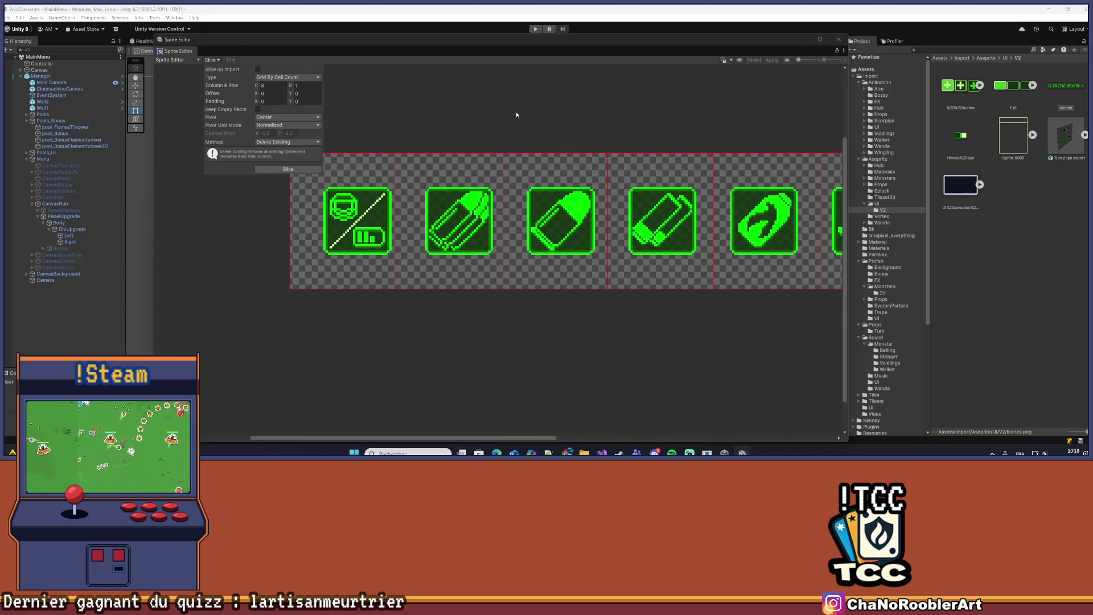
{"action": "scroll", "coordinate": [446, 150], "scroll_direction": "down", "scroll_amount": 4}
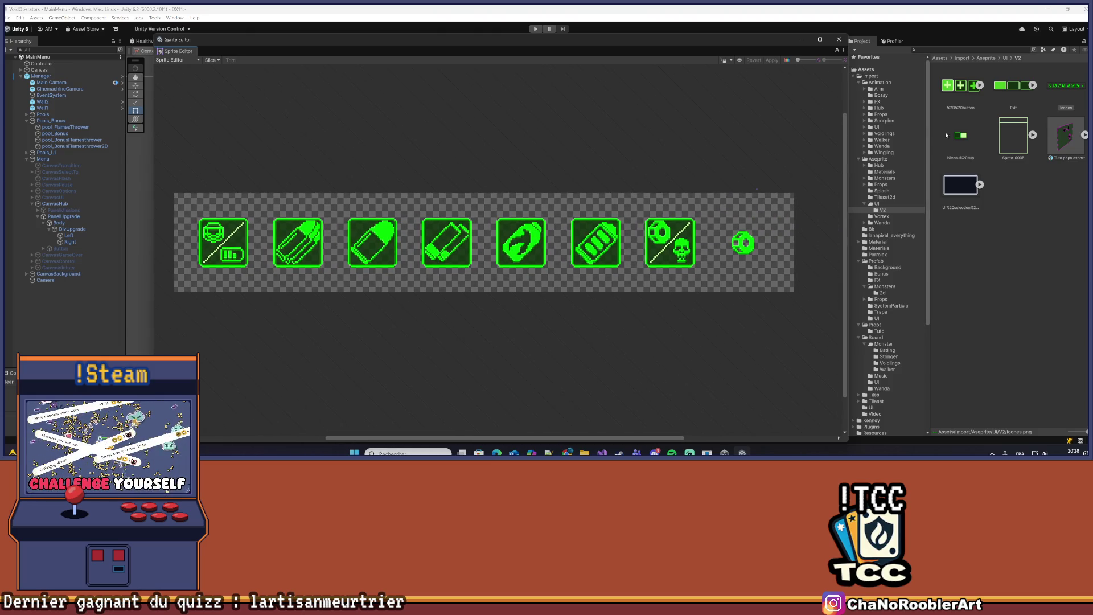
{"action": "left_click", "coordinate": [839, 39]}
{"action": "left_click", "coordinate": [960, 135]}
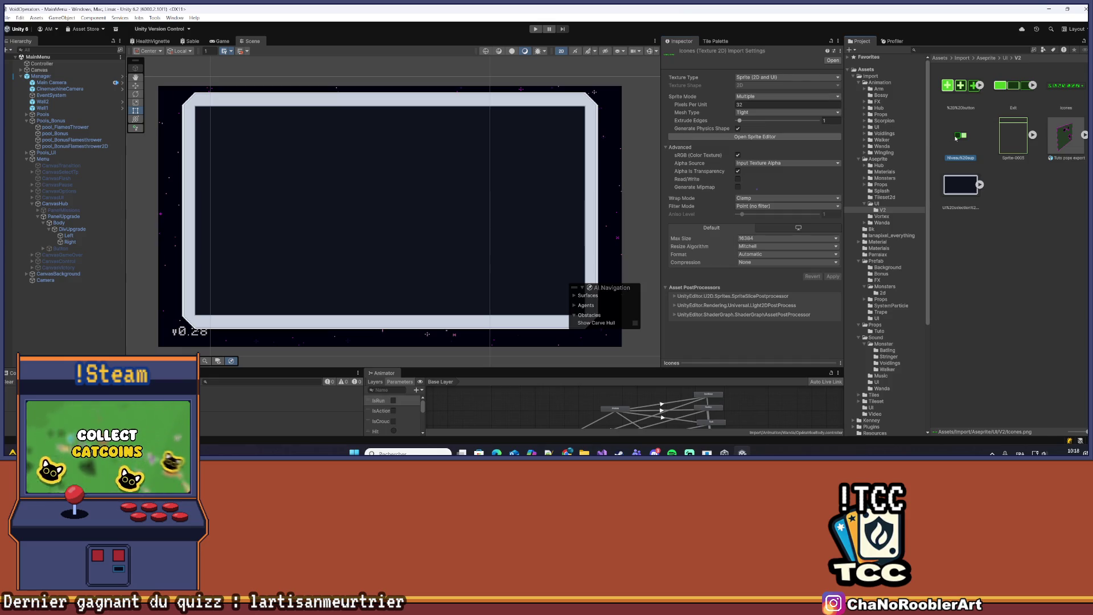
View Niveau%20sup in the Sprite Editor, then delete the asset and confirm the deletion
{"action": "left_click", "coordinate": [740, 137]}
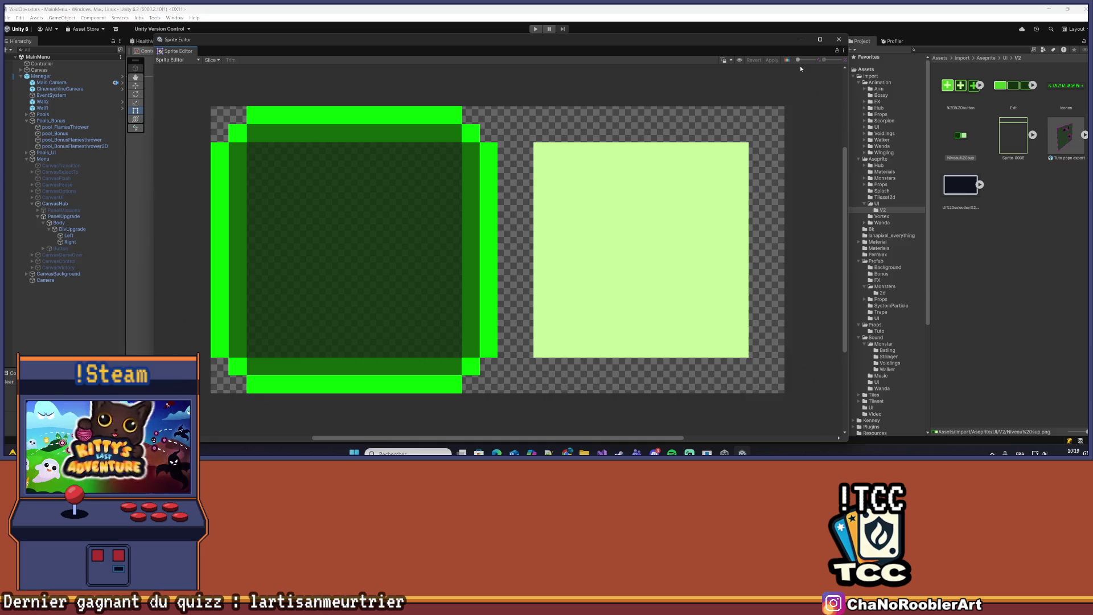
{"action": "left_click", "coordinate": [838, 39]}
{"action": "left_click", "coordinate": [963, 151]}
{"action": "key", "text": "Delete"}
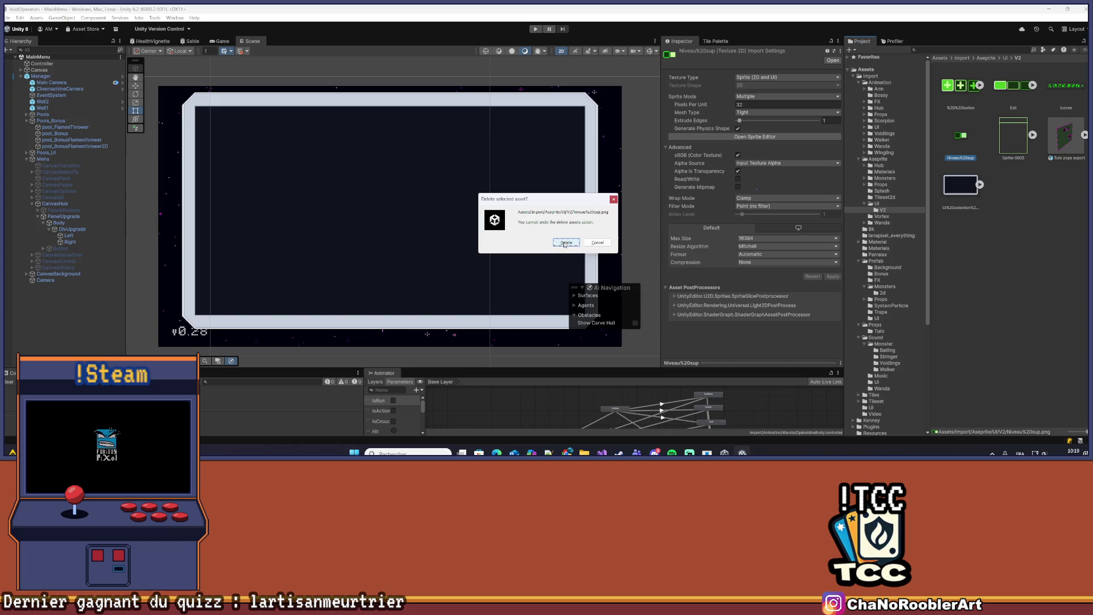
{"action": "left_click", "coordinate": [566, 243]}
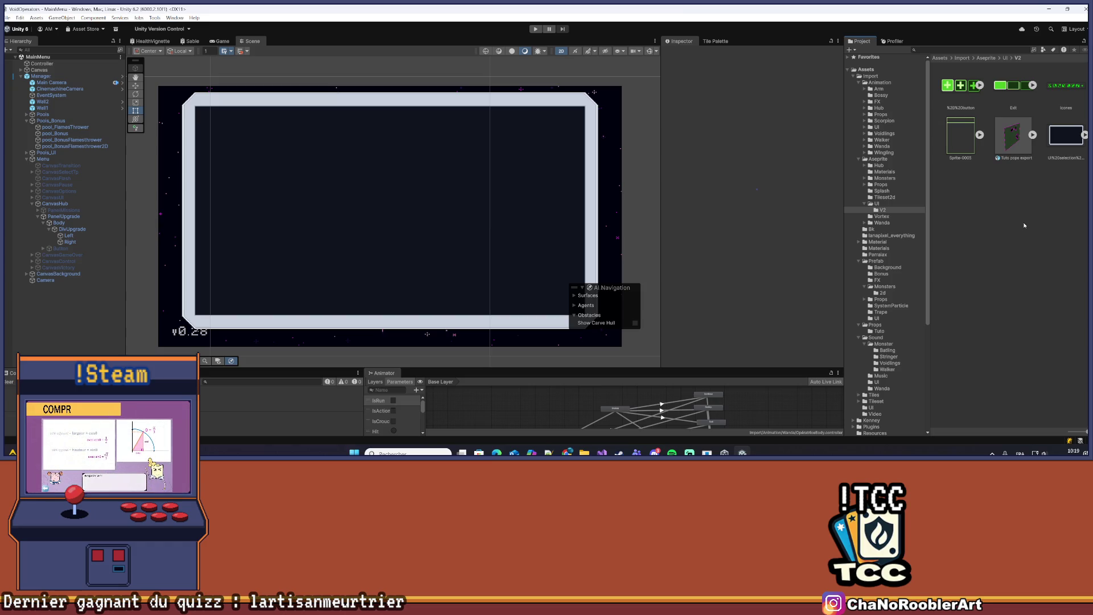
Add a UI Image under Right showing Sprite-0005 at its native 175×224 size
{"action": "left_click", "coordinate": [69, 235]}
{"action": "left_click", "coordinate": [69, 242]}
{"action": "right_click", "coordinate": [71, 242]}
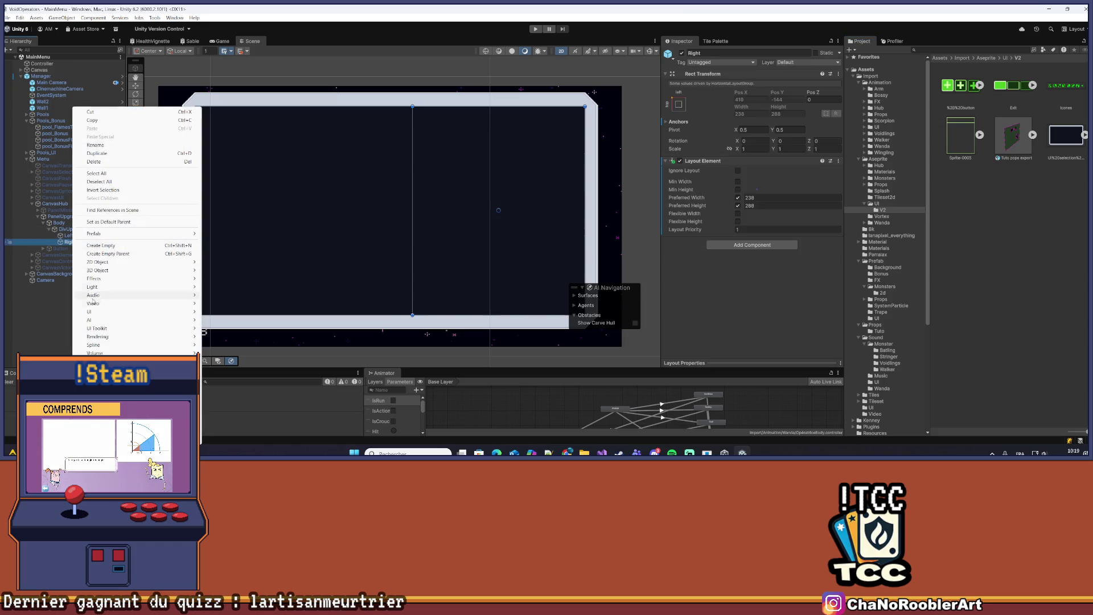
{"action": "mouse_move", "coordinate": [93, 311]}
{"action": "left_click", "coordinate": [254, 315]}
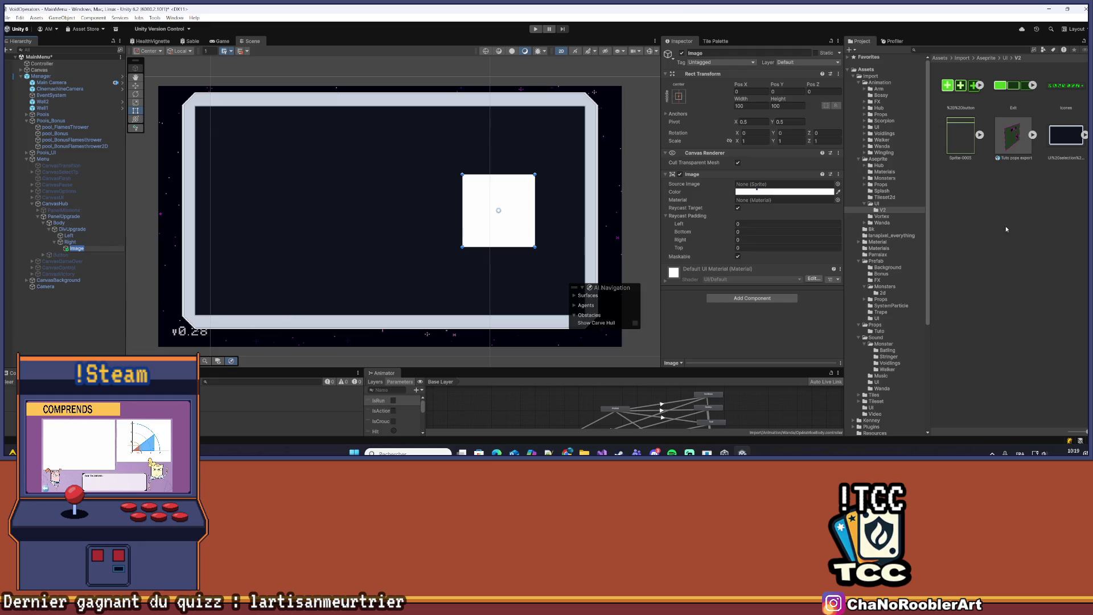
{"action": "mouse_move", "coordinate": [961, 137]}
{"action": "left_mouse_down"}
{"action": "mouse_move", "coordinate": [888, 165]}
{"action": "mouse_move", "coordinate": [760, 188]}
{"action": "left_mouse_up"}
{"action": "left_click", "coordinate": [759, 288]}
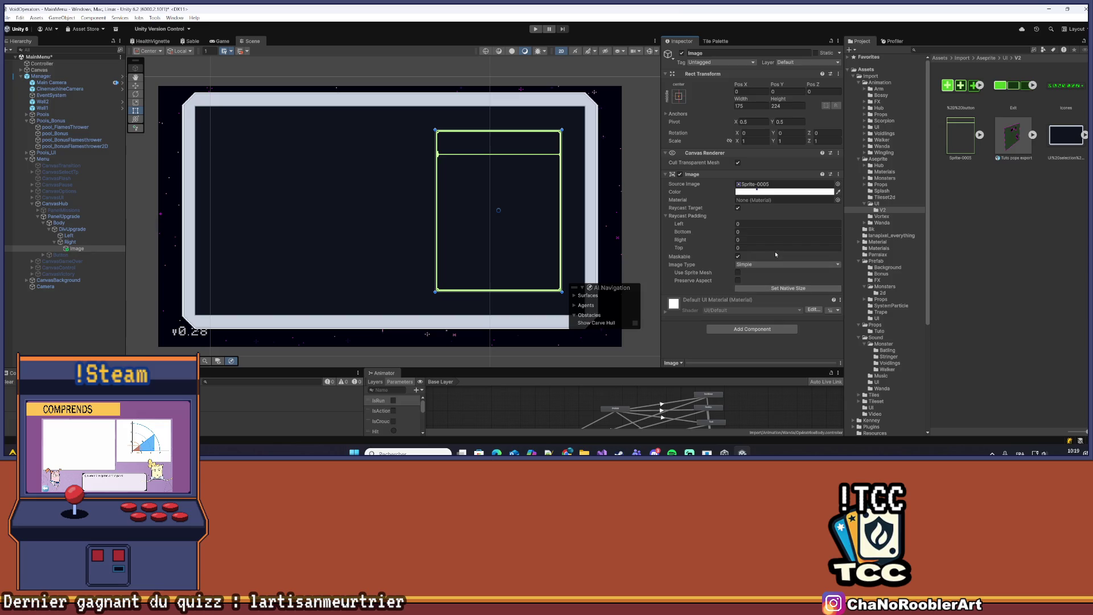
Snip the Image's Rect Transform position and size values, then launch Paint
{"action": "left_click", "coordinate": [764, 290]}
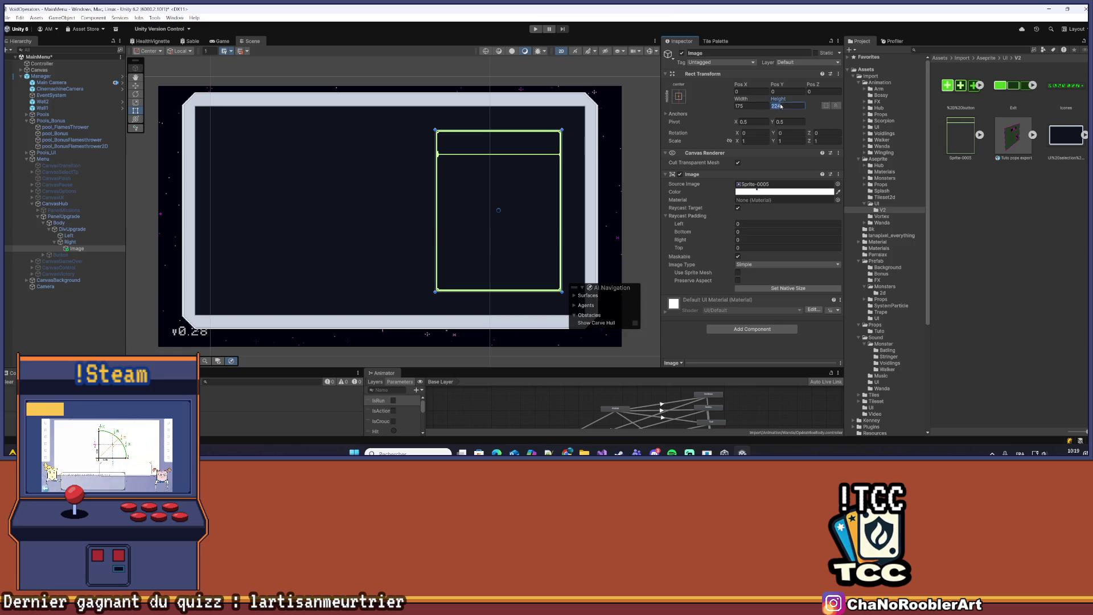
{"action": "key", "text": "shift+Tab"}
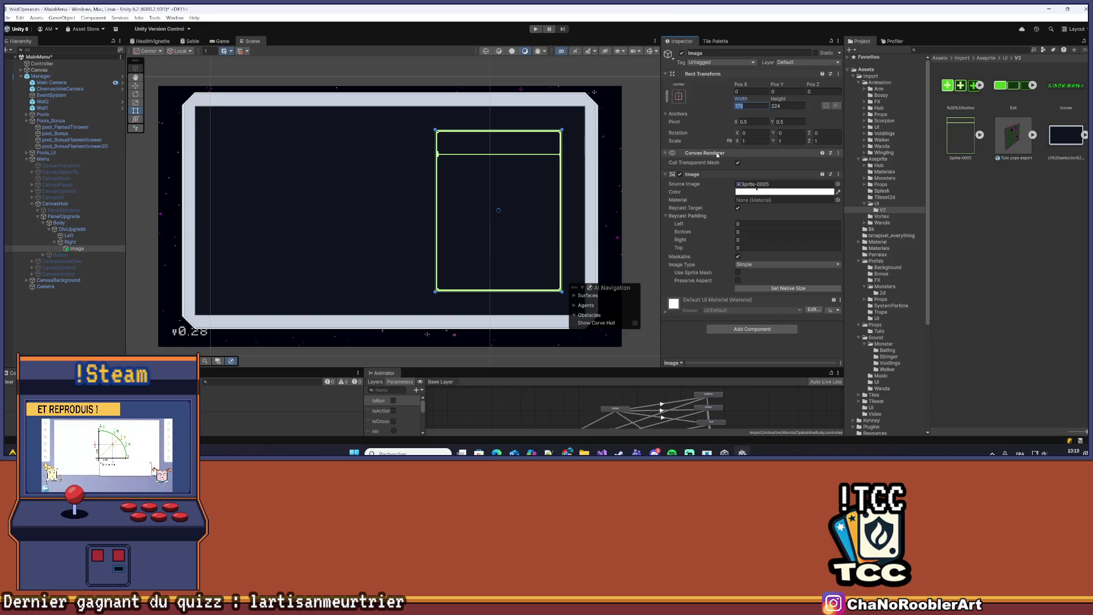
{"action": "key", "text": "super+shift+s"}
{"action": "left_click_drag", "start_coordinate": [722, 83], "coordinate": [836, 152]}
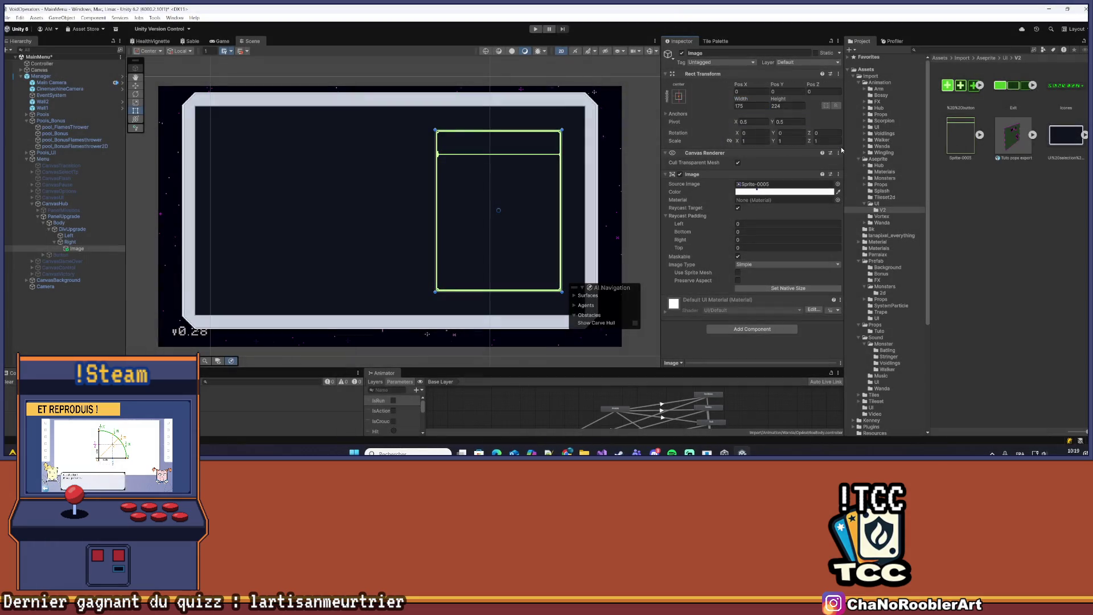
{"action": "left_click", "coordinate": [407, 453]}
{"action": "type", "text": "paint"}
{"action": "key", "text": "Return"}
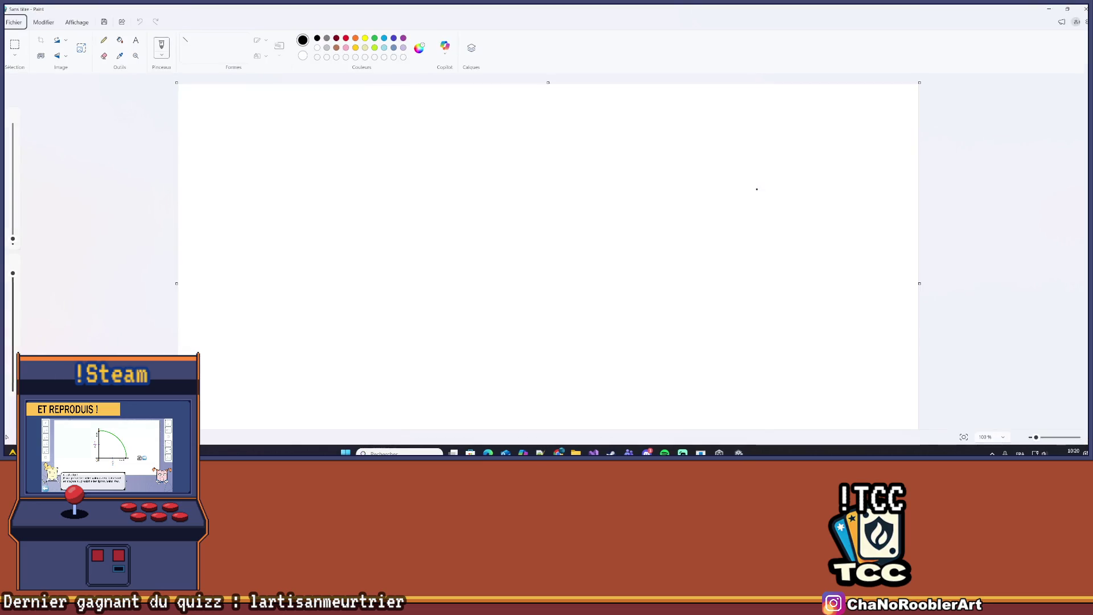
Paste the snipped Rect Transform values onto Paint's blank canvas and return to Unity
{"action": "key", "text": "ctrl+v"}
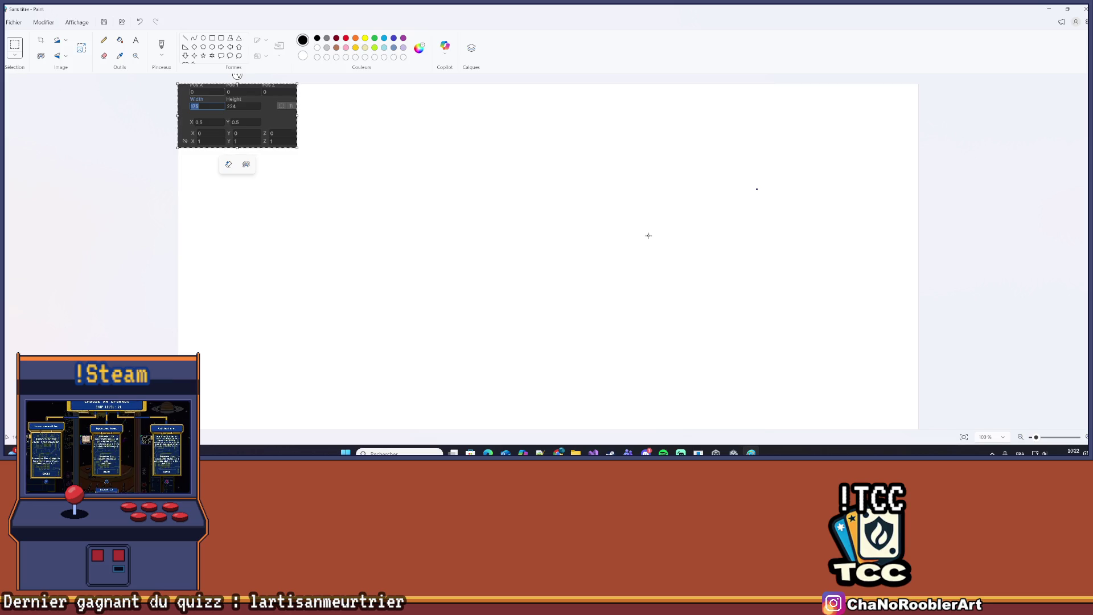
{"action": "left_click", "coordinate": [1049, 10]}
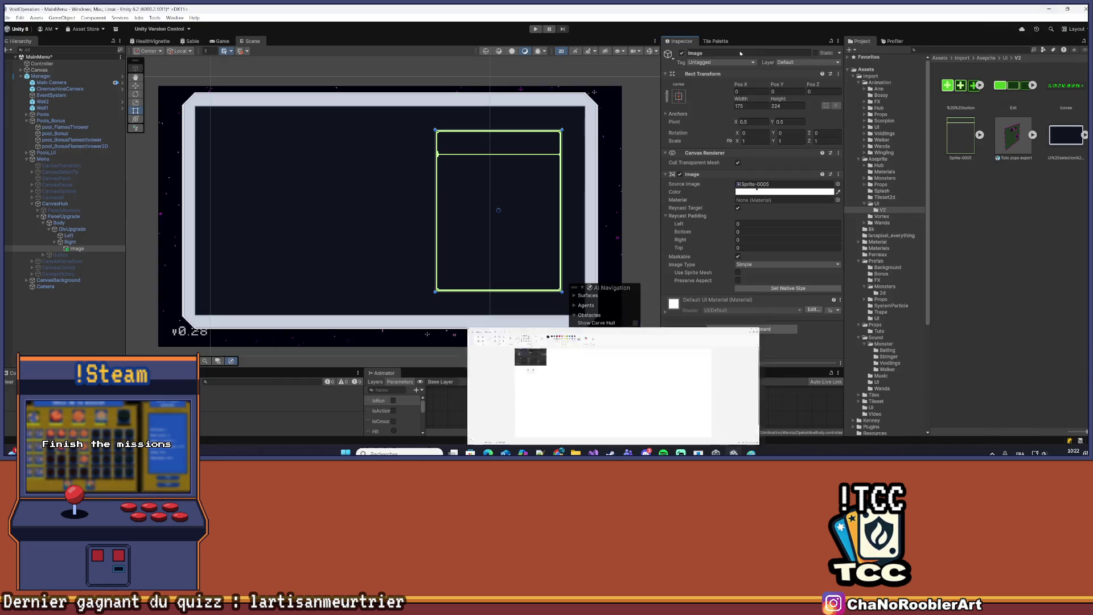
Set Right's preferred width to 200 and enter 300+38 as Left's preferred width
{"action": "left_click", "coordinate": [70, 242]}
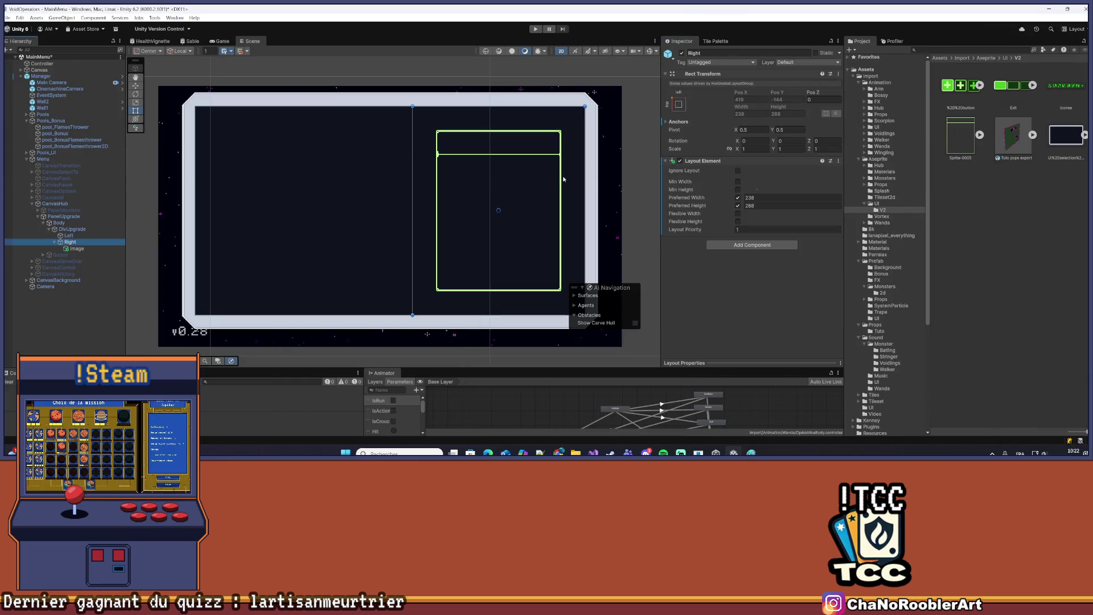
{"action": "left_click", "coordinate": [766, 198]}
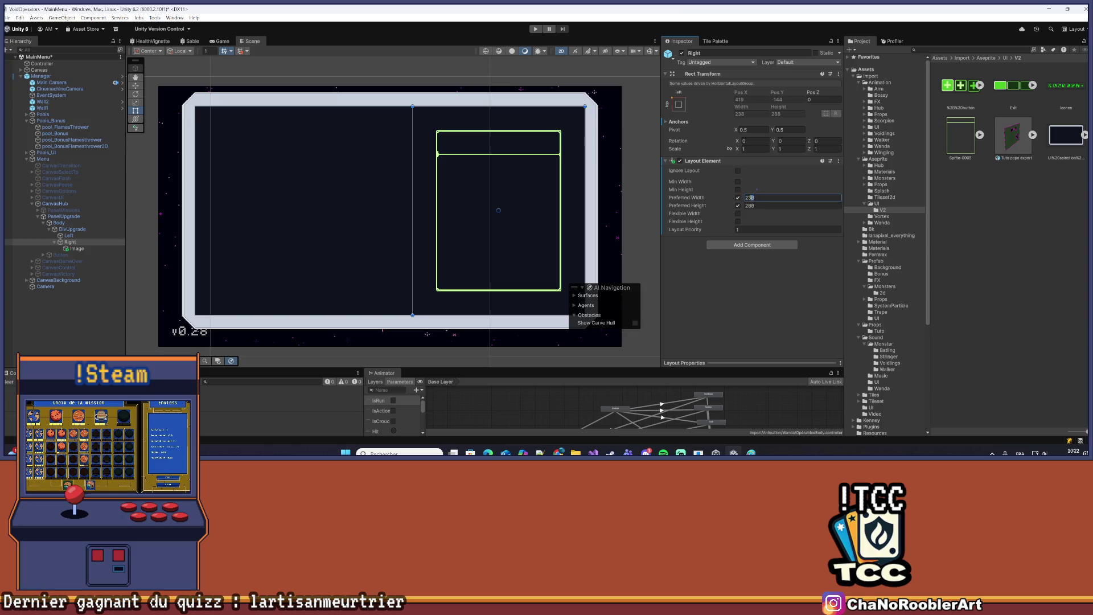
{"action": "type", "text": "200"}
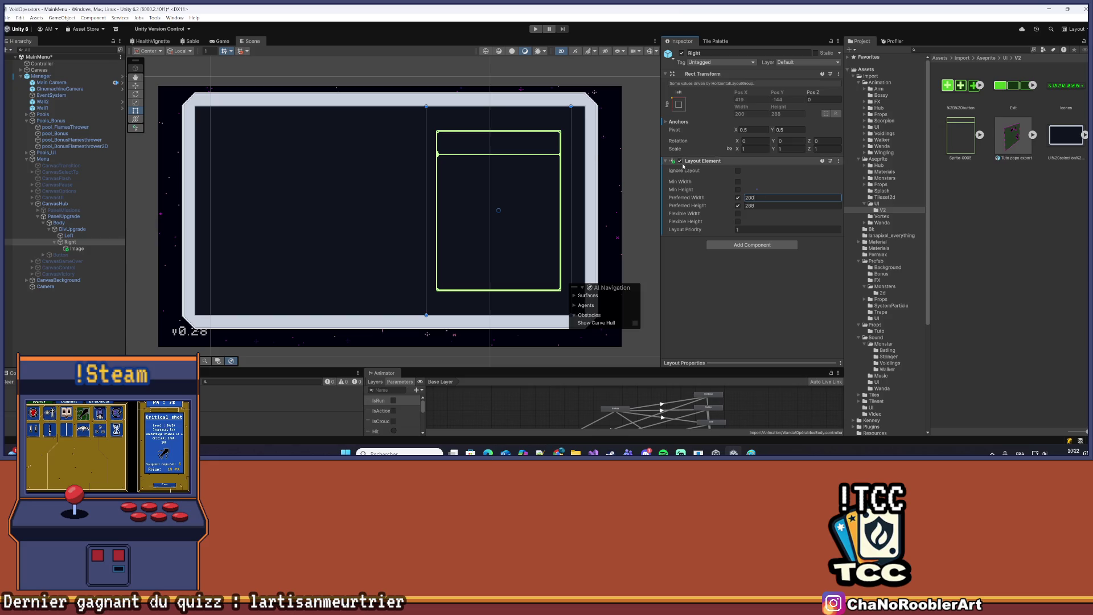
{"action": "key", "text": "Escape"}
{"action": "left_click", "coordinate": [759, 196]}
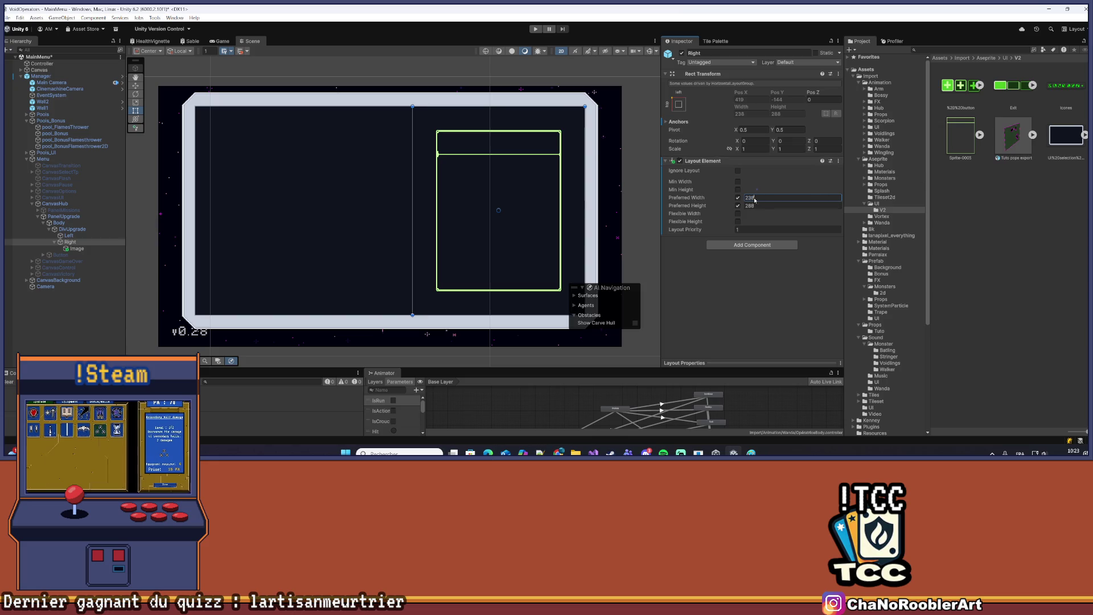
{"action": "type", "text": "200"}
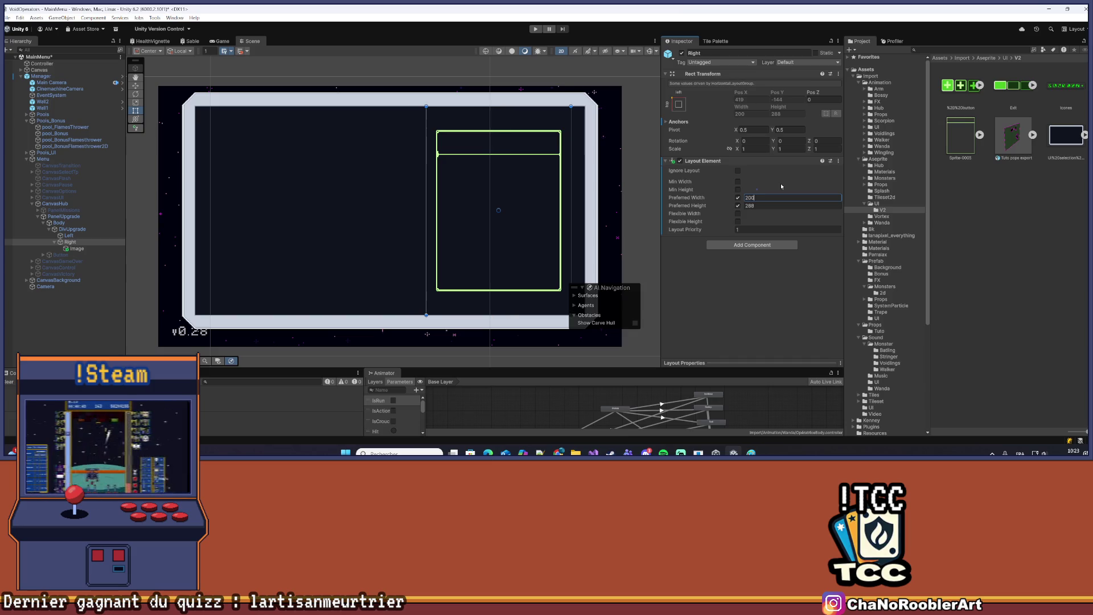
{"action": "key", "text": "Return"}
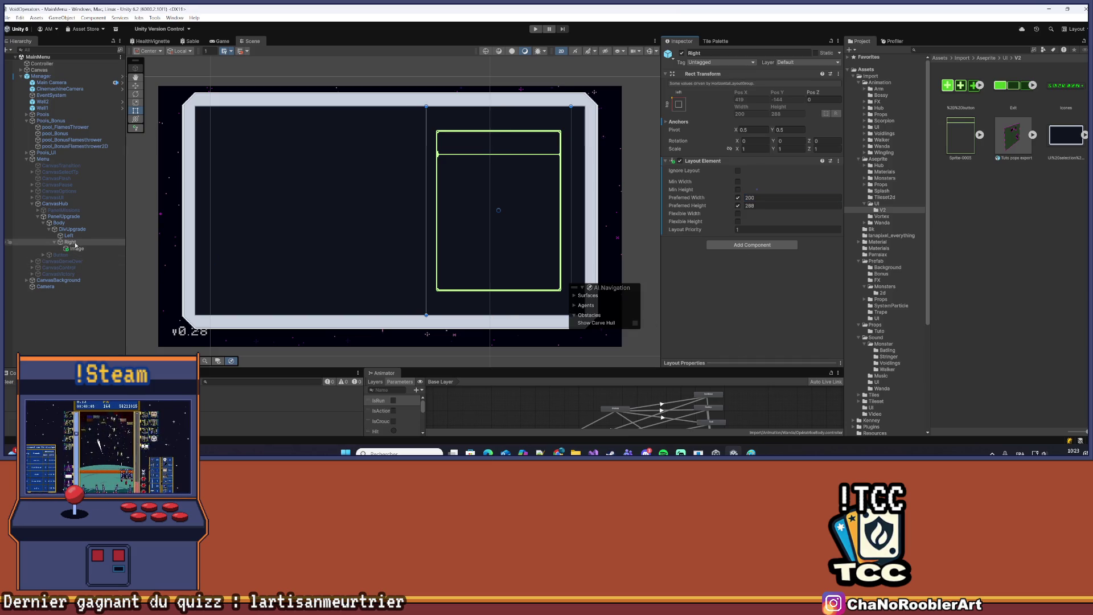
{"action": "left_click", "coordinate": [792, 197]}
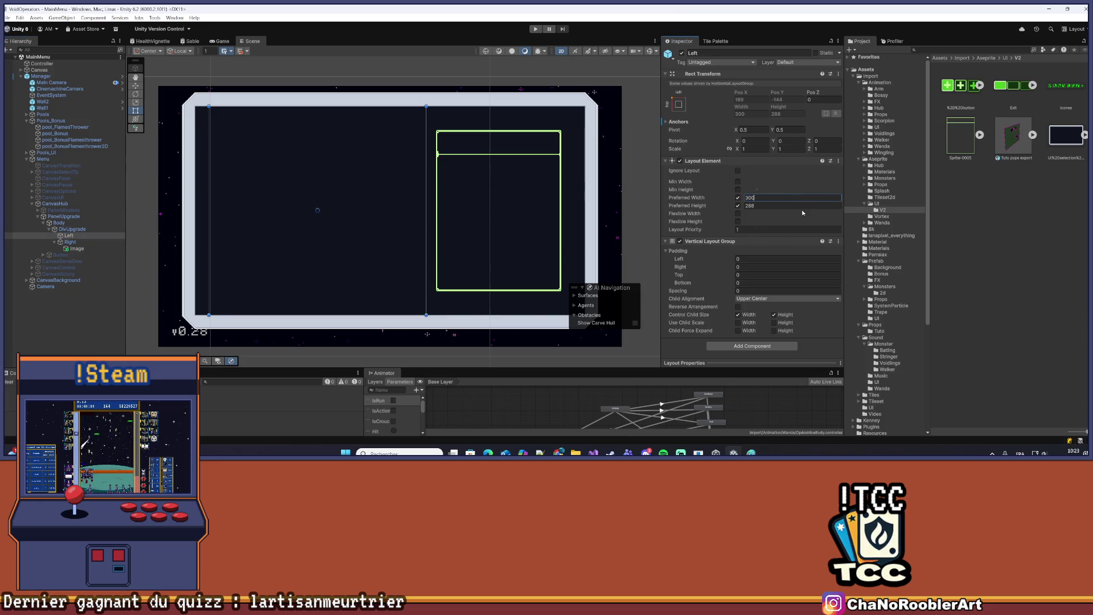
{"action": "type", "text": "+38"}
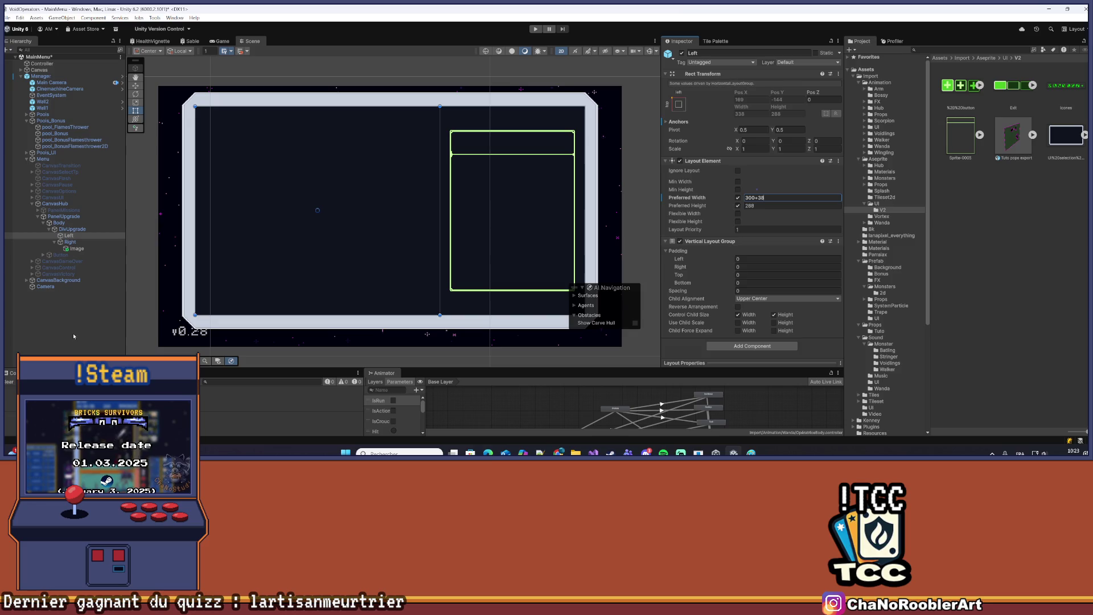
Commit Left's 300+38 preferred width and delete the Sprite-0005 Image under Right
{"action": "left_click", "coordinate": [88, 242]}
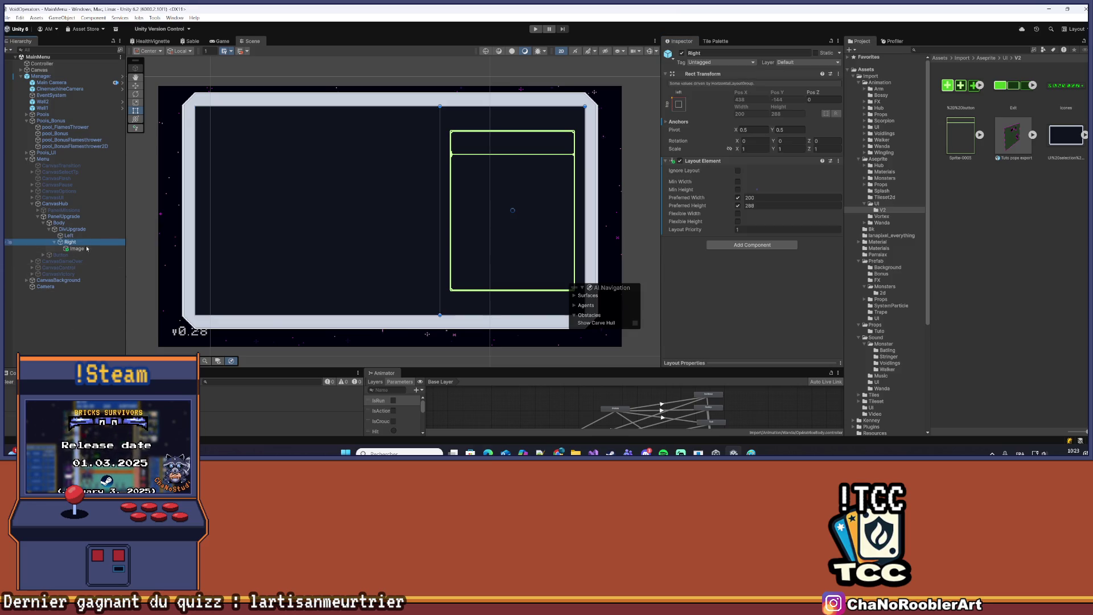
{"action": "left_click", "coordinate": [87, 249]}
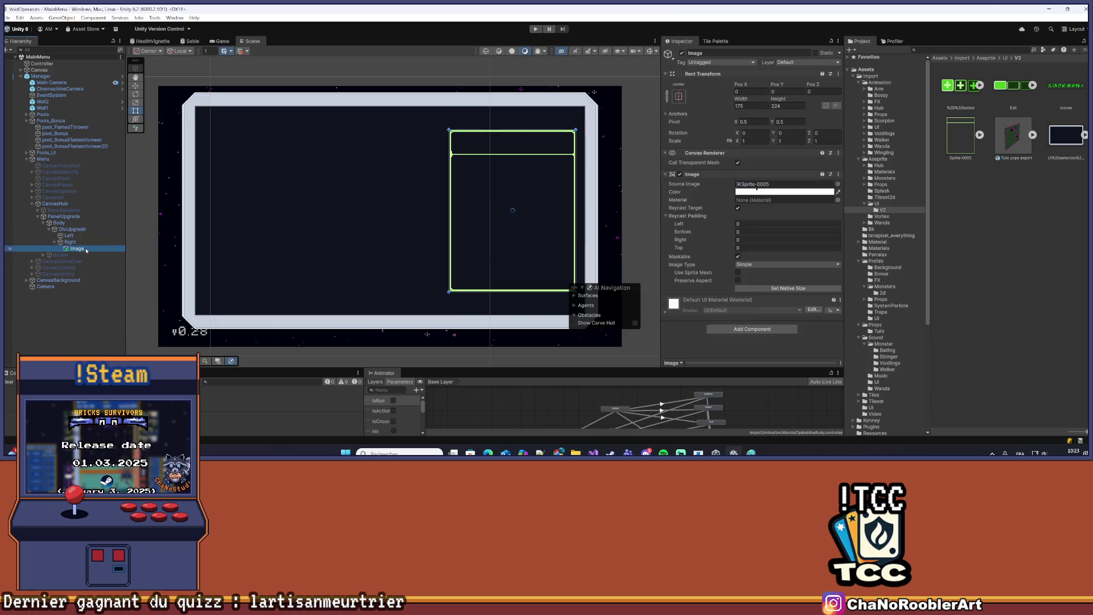
{"action": "left_click", "coordinate": [90, 242]}
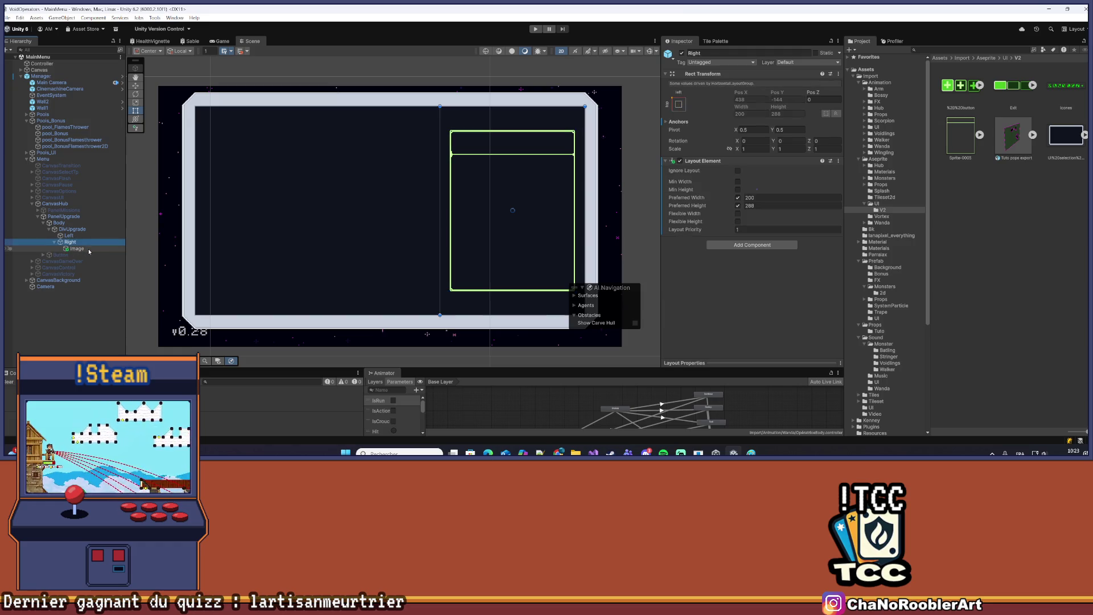
{"action": "left_click", "coordinate": [86, 249]}
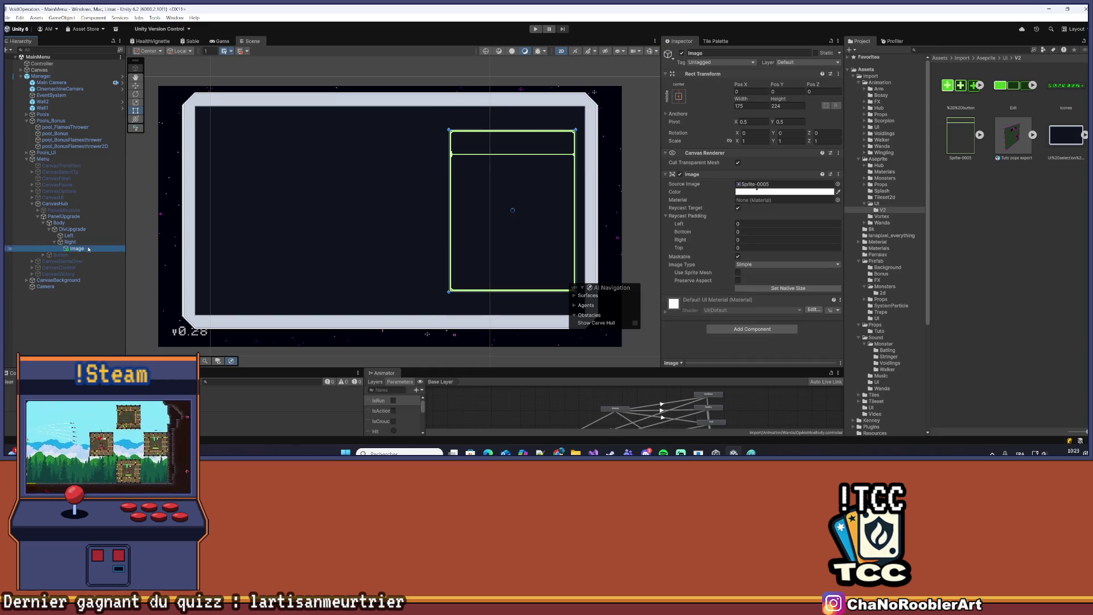
{"action": "key", "text": "Up"}
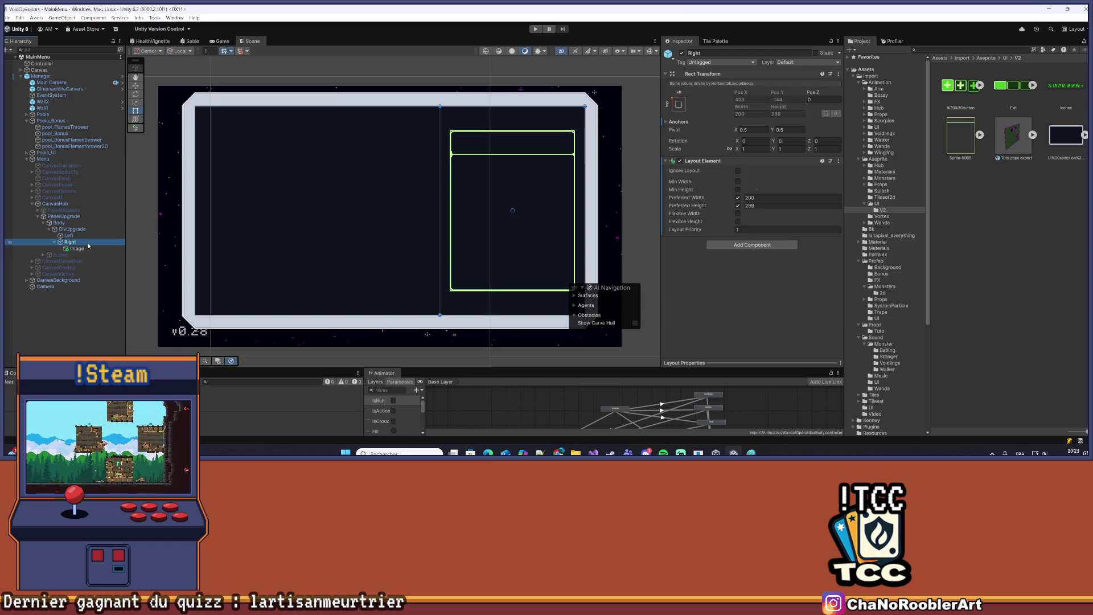
{"action": "left_click", "coordinate": [74, 249]}
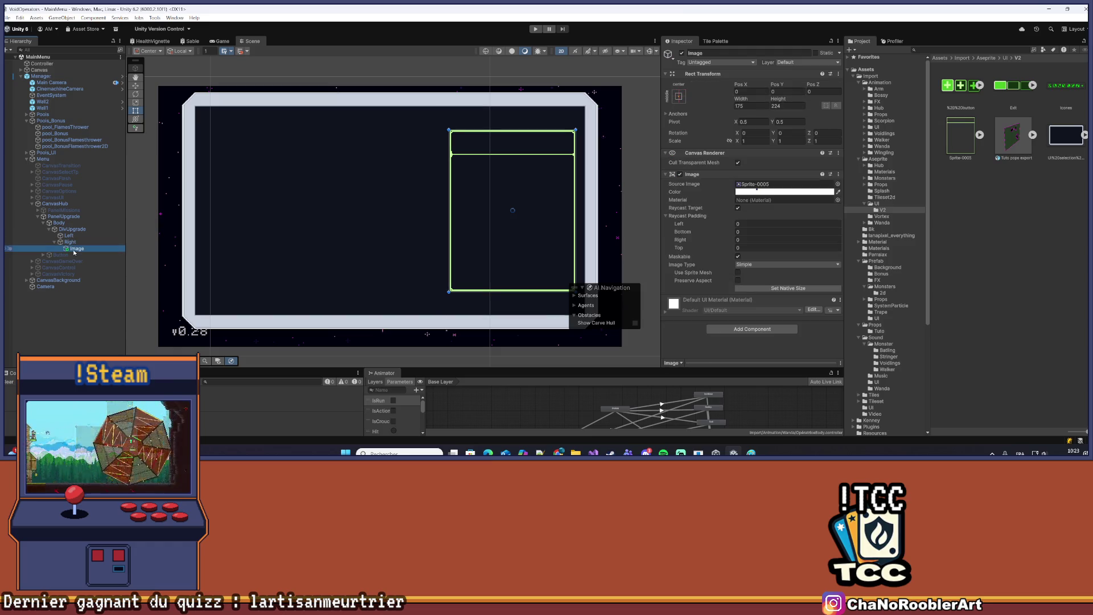
{"action": "key", "text": "Up"}
{"action": "left_click", "coordinate": [82, 249]}
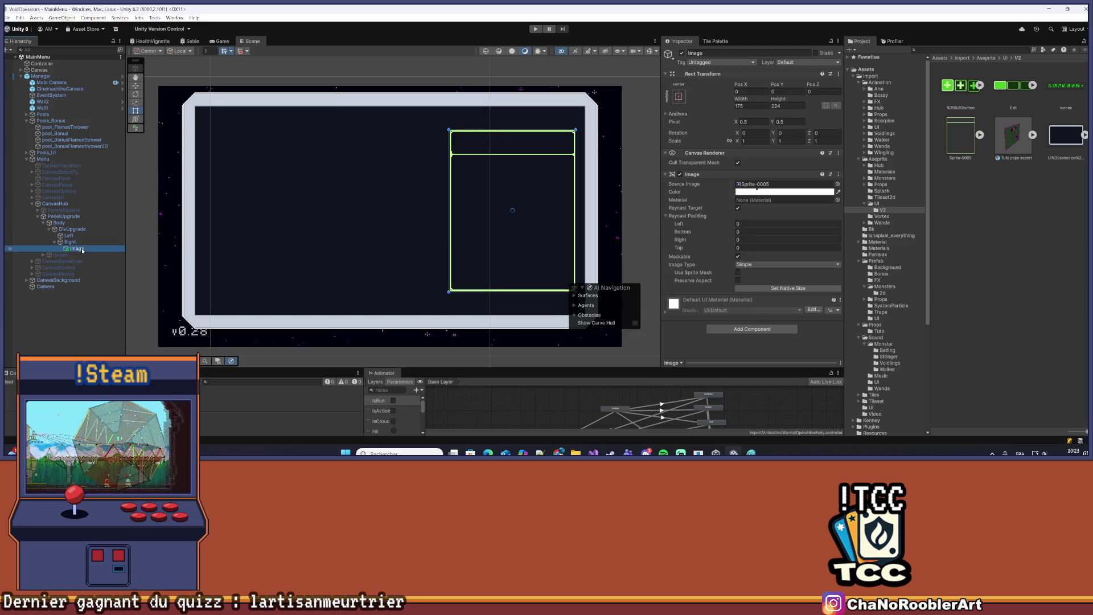
{"action": "key", "text": "Delete"}
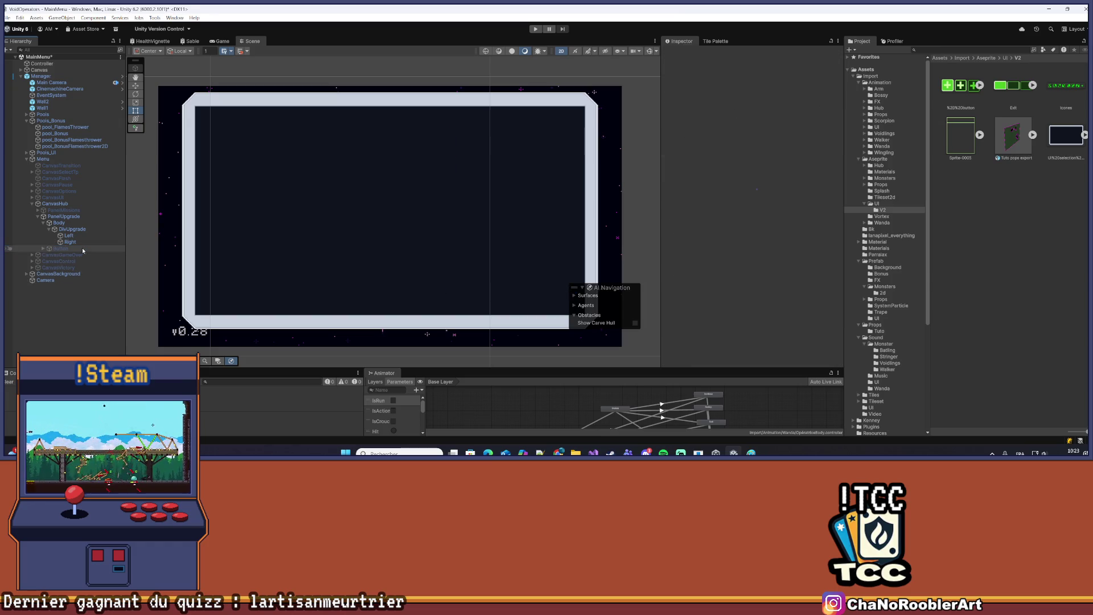
Add a Vertical Layout Group component to the Right column
{"action": "right_click", "coordinate": [82, 242]}
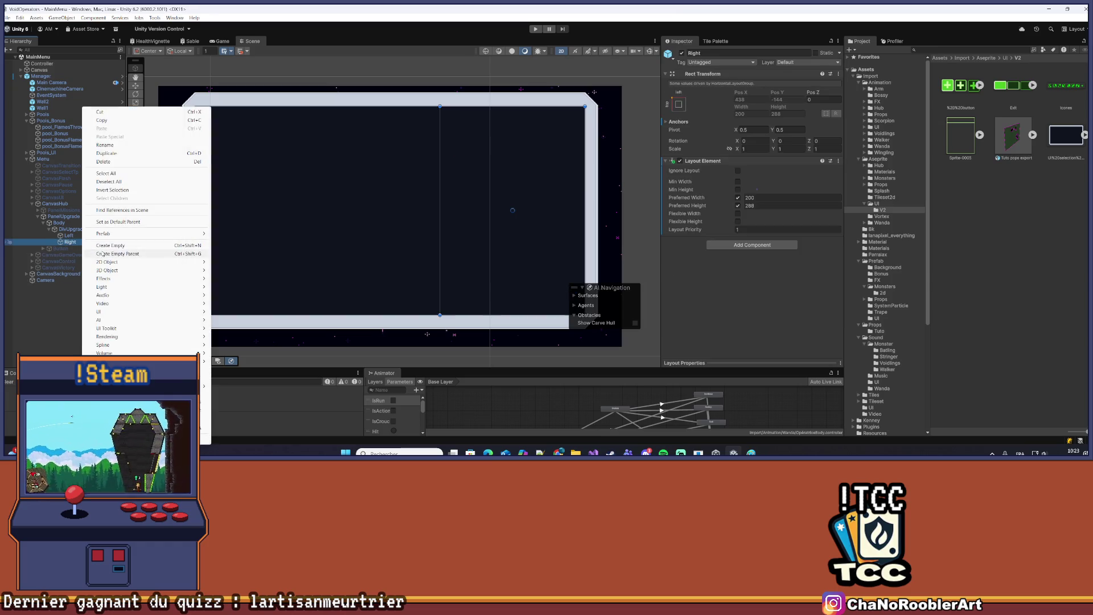
{"action": "left_click", "coordinate": [746, 245]}
{"action": "type", "text": "ver"}
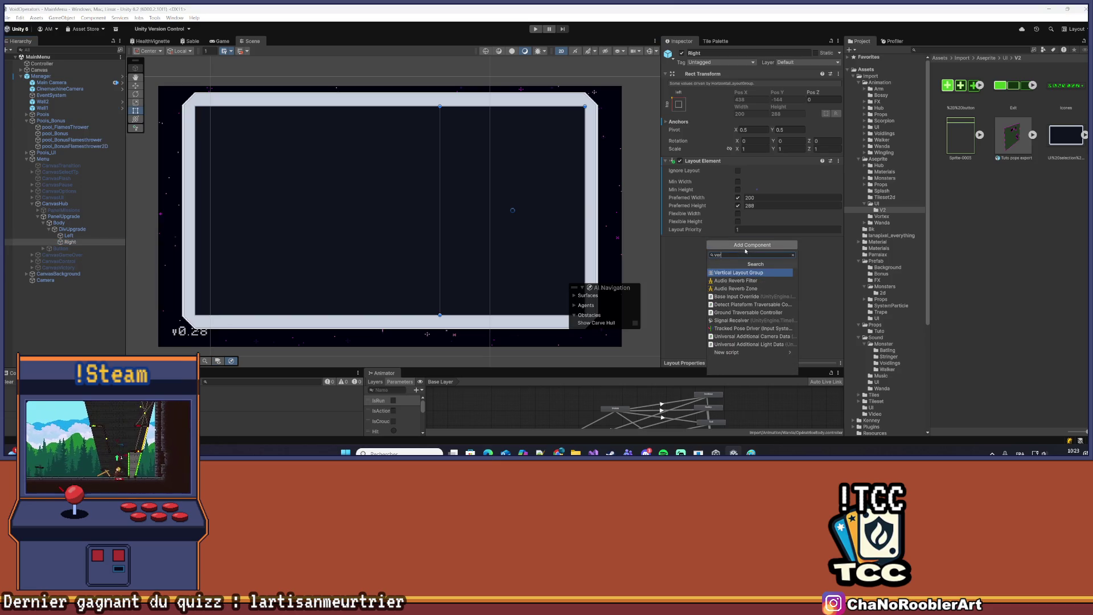
{"action": "left_click", "coordinate": [719, 273]}
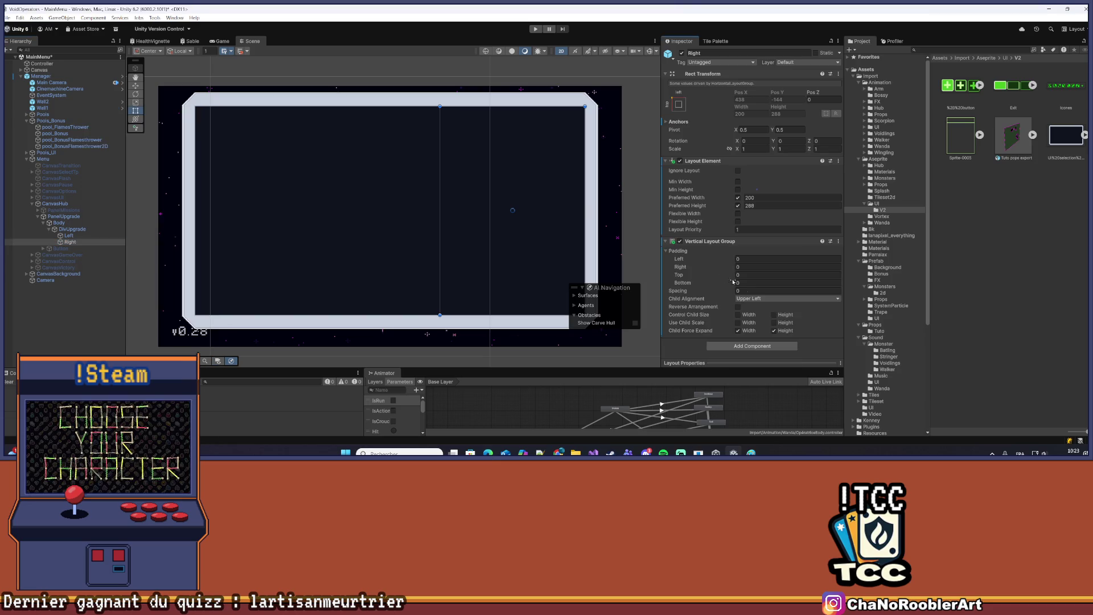
Turn off child force expand, align children Upper Center, and save the scene
{"action": "left_click", "coordinate": [737, 330]}
{"action": "left_click", "coordinate": [774, 330]}
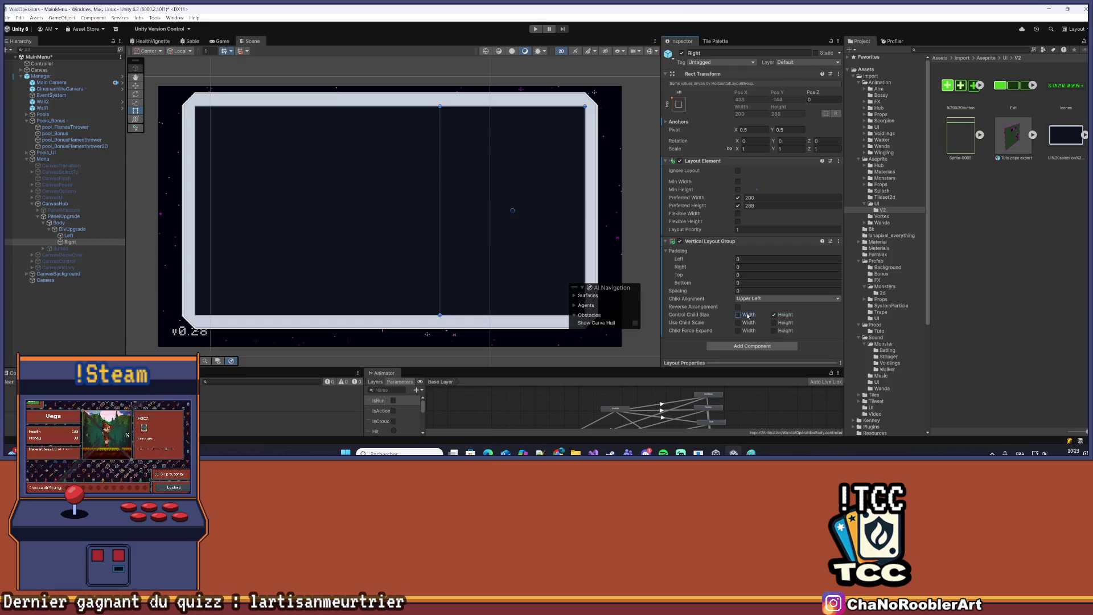
{"action": "left_click", "coordinate": [757, 298]}
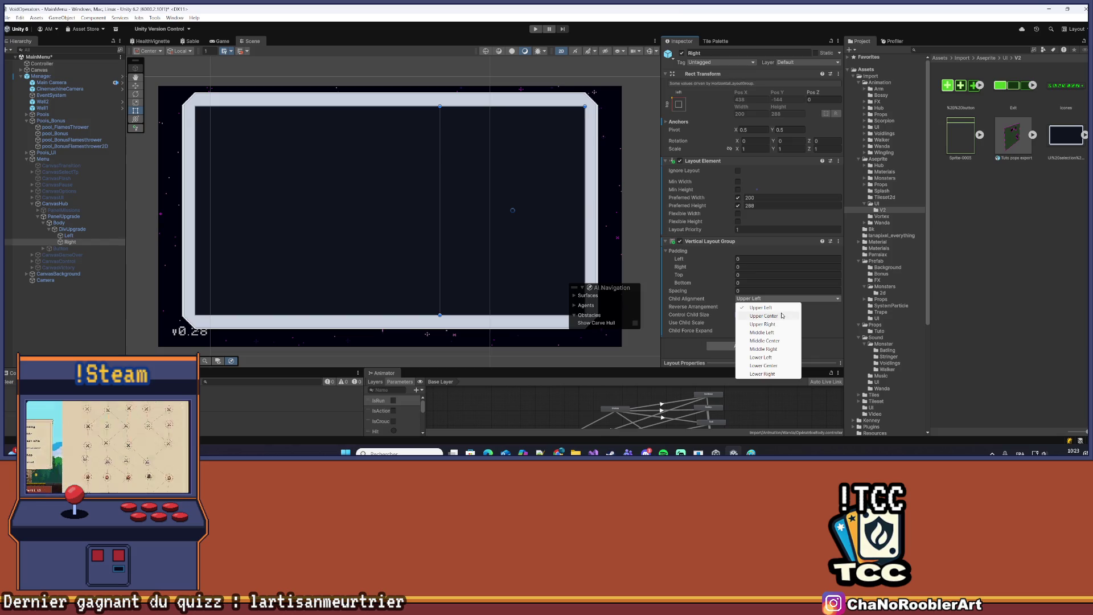
{"action": "left_click", "coordinate": [780, 316]}
{"action": "key", "text": "ctrl+s"}
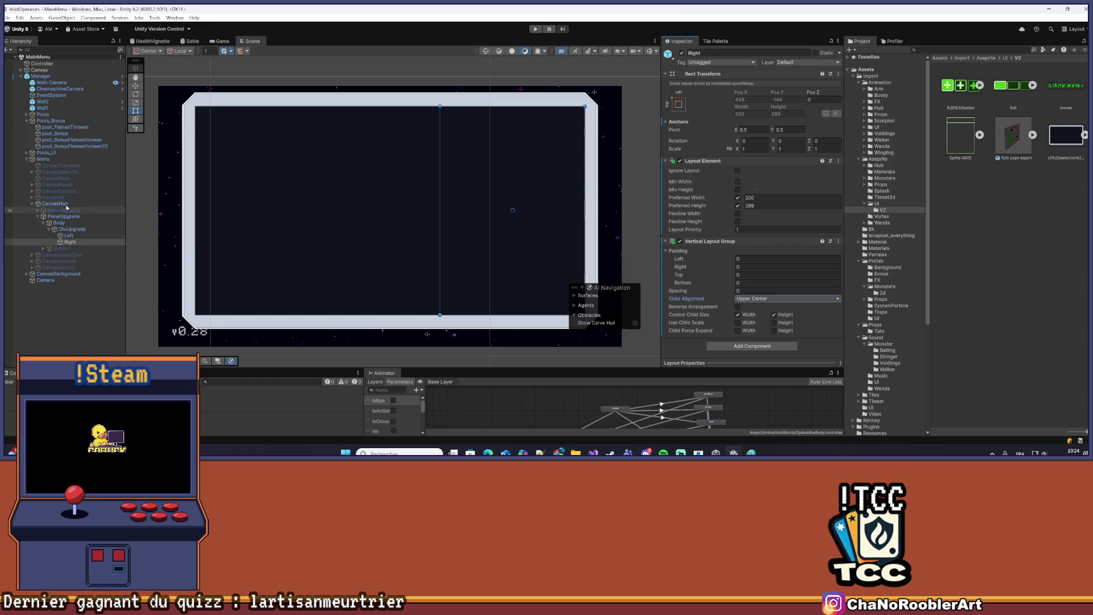
{"action": "mouse_move", "coordinate": [533, 201]}
{"action": "left_mouse_down"}
{"action": "mouse_move", "coordinate": [488, 190]}
{"action": "mouse_move", "coordinate": [491, 201]}
{"action": "left_mouse_up"}
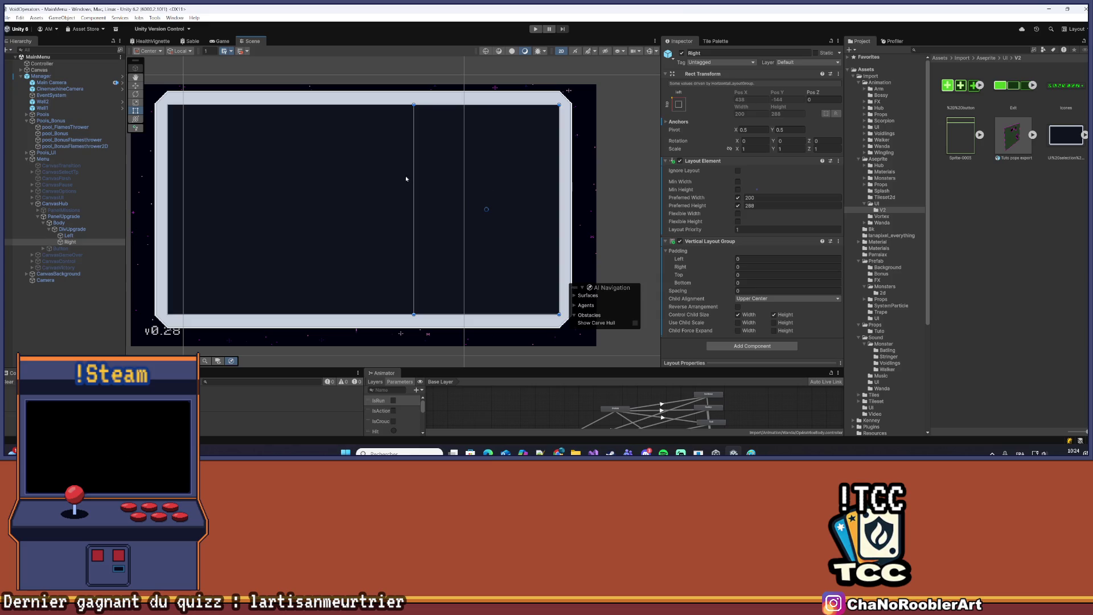
{"action": "left_click", "coordinate": [966, 135]}
{"action": "left_click_drag", "start_coordinate": [966, 135], "coordinate": [70, 242]}
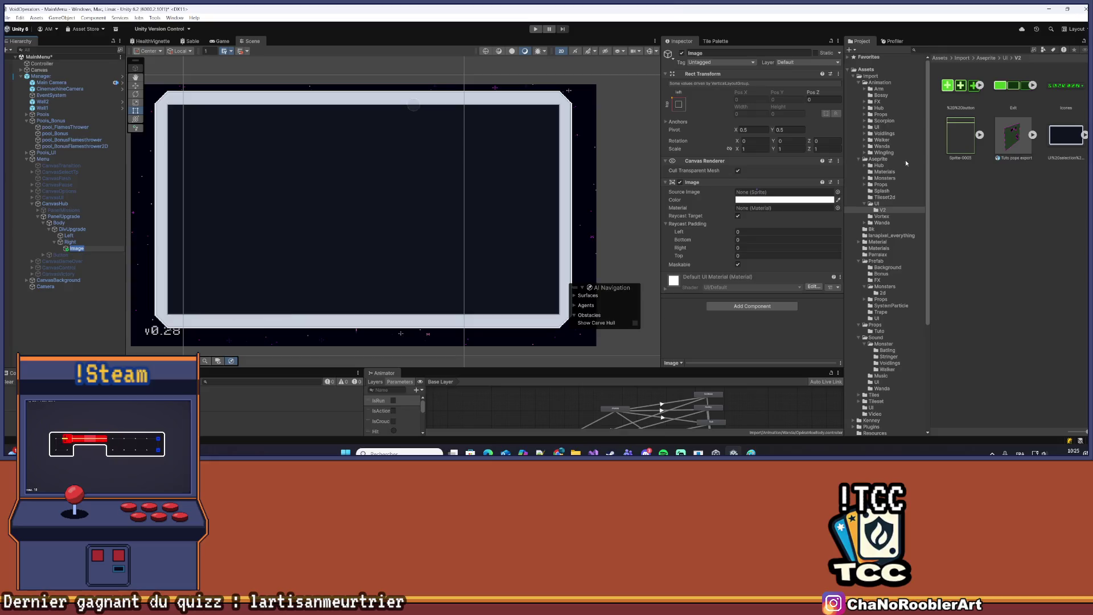
{"action": "left_click", "coordinate": [774, 193]}
{"action": "left_click_drag", "start_coordinate": [774, 193], "coordinate": [775, 194]}
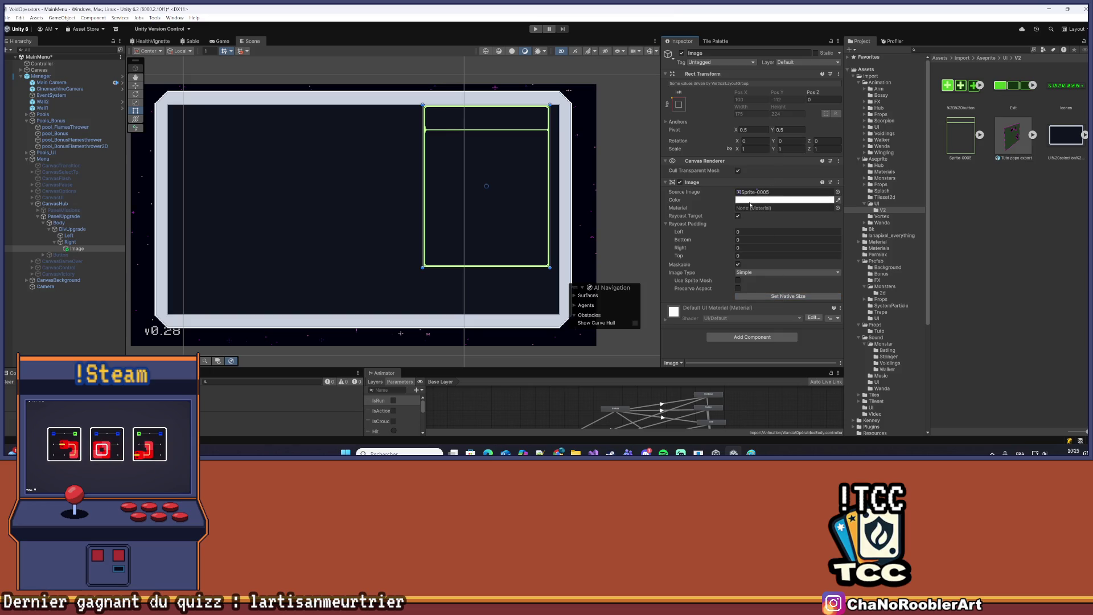
{"action": "right_click", "coordinate": [74, 249]}
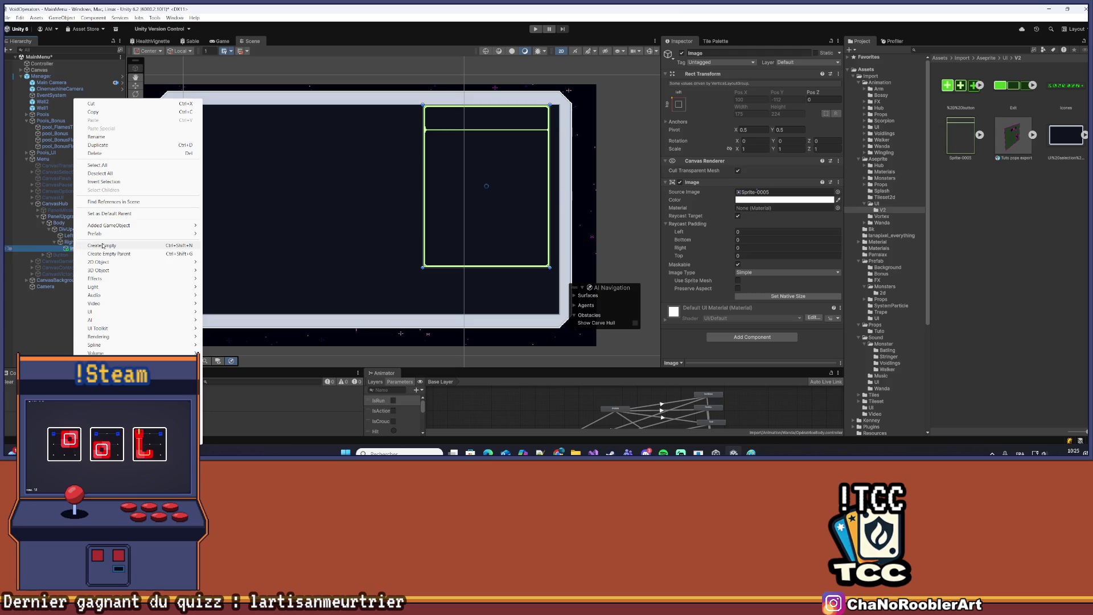
{"action": "left_click", "coordinate": [74, 249]}
{"action": "key", "text": "Delete"}
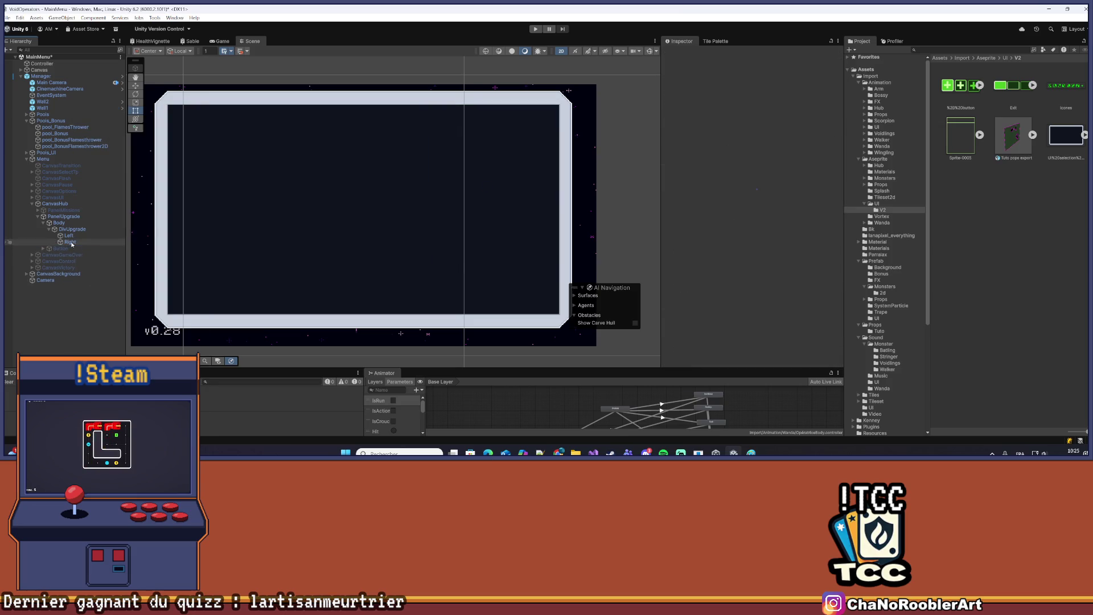
{"action": "right_click", "coordinate": [76, 244]}
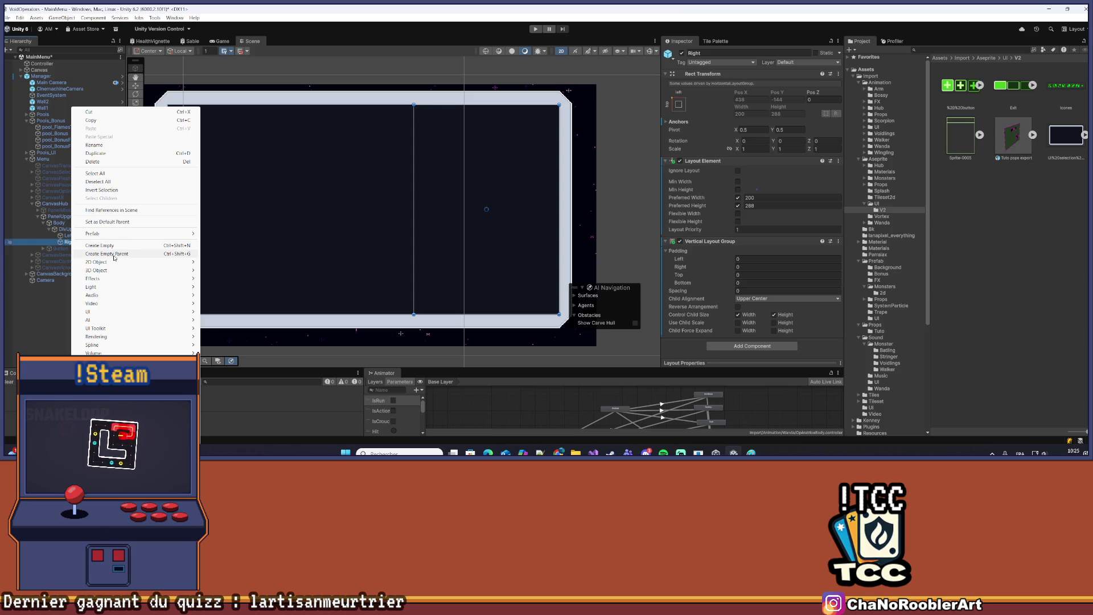
Create an empty child under Right and give it a Layout Element component
{"action": "mouse_move", "coordinate": [115, 274]}
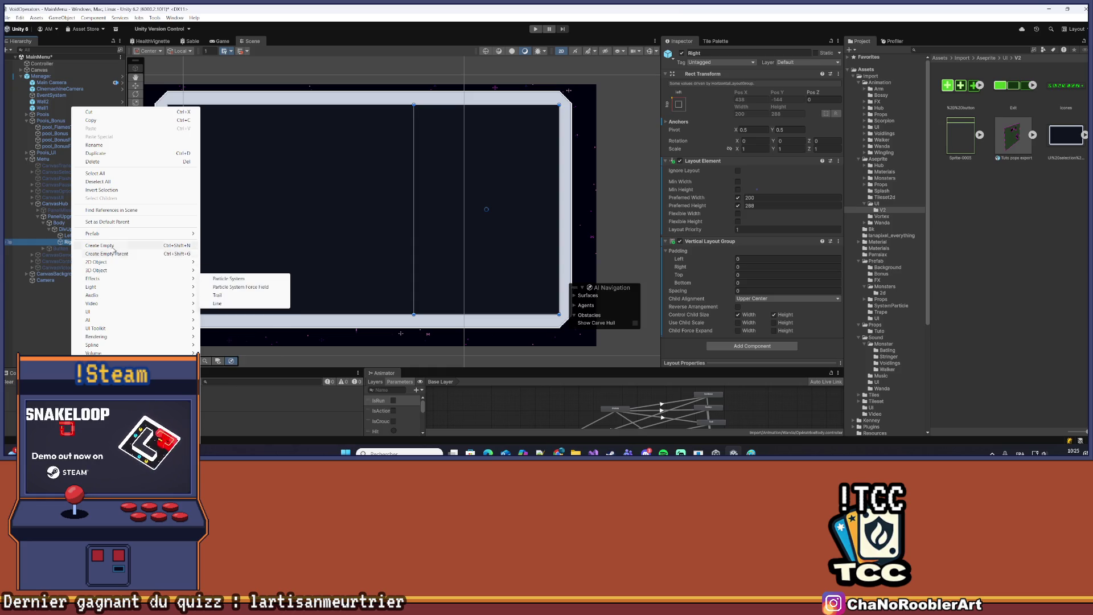
{"action": "left_click", "coordinate": [128, 245]}
{"action": "left_click", "coordinate": [784, 166]}
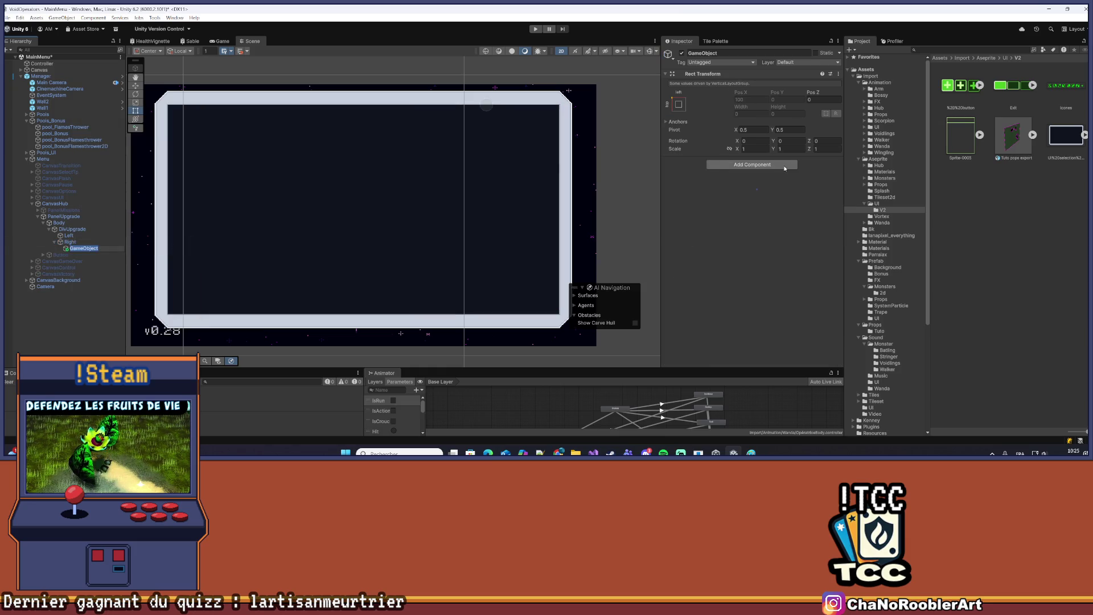
{"action": "type", "text": "layout"}
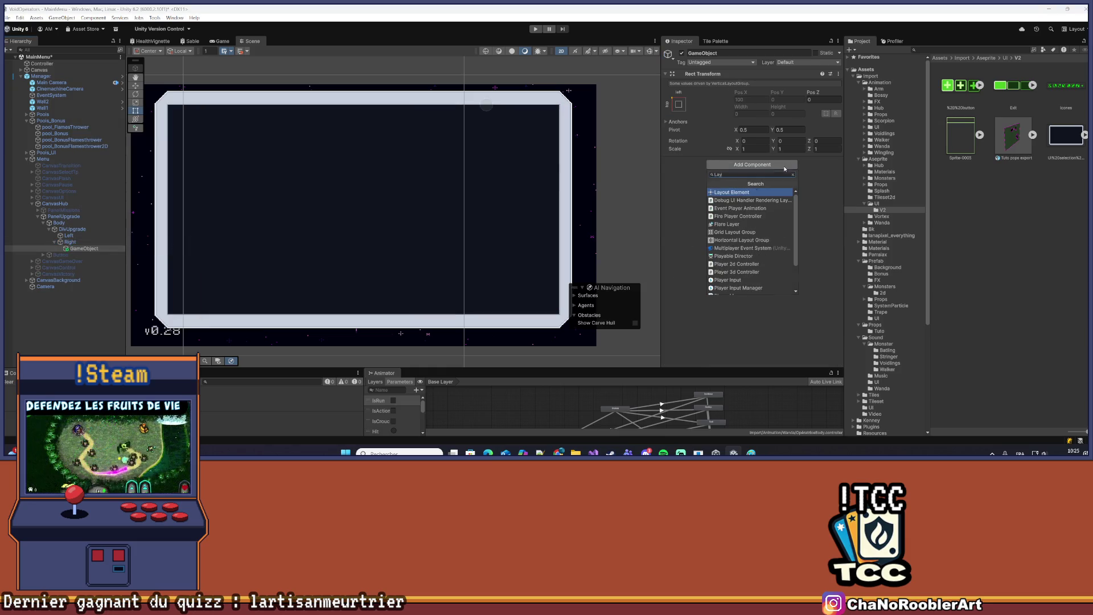
{"action": "key", "text": "Return"}
Enable preferred width and height on the Layout Element, with preferred height 240
{"action": "left_click", "coordinate": [737, 198]}
{"action": "left_click", "coordinate": [738, 205]}
{"action": "left_click", "coordinate": [761, 205]}
{"action": "type", "text": "2"}
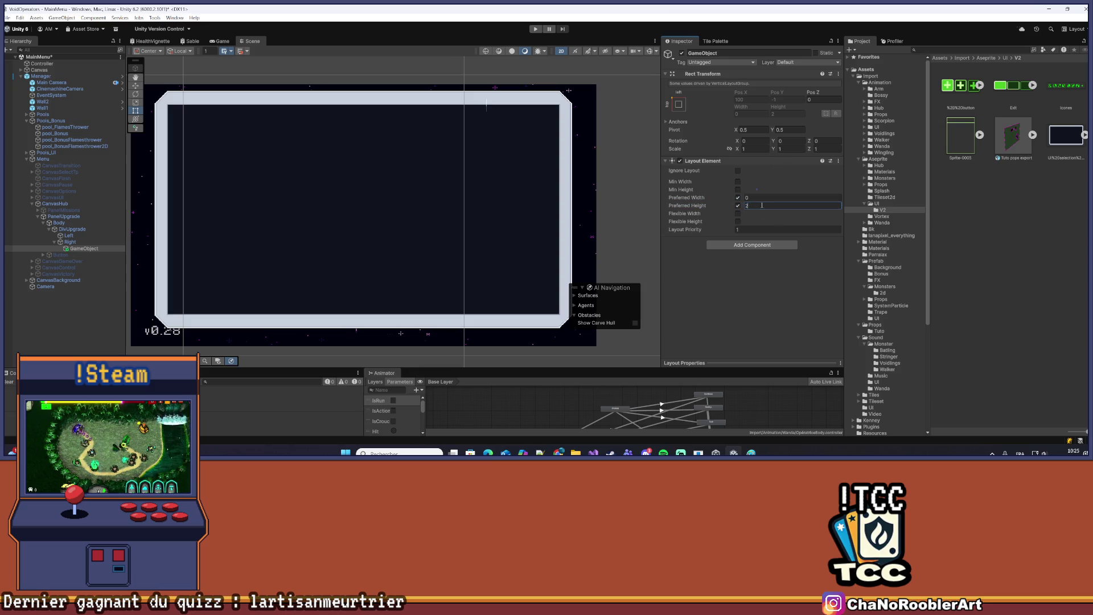
{"action": "type", "text": "30"}
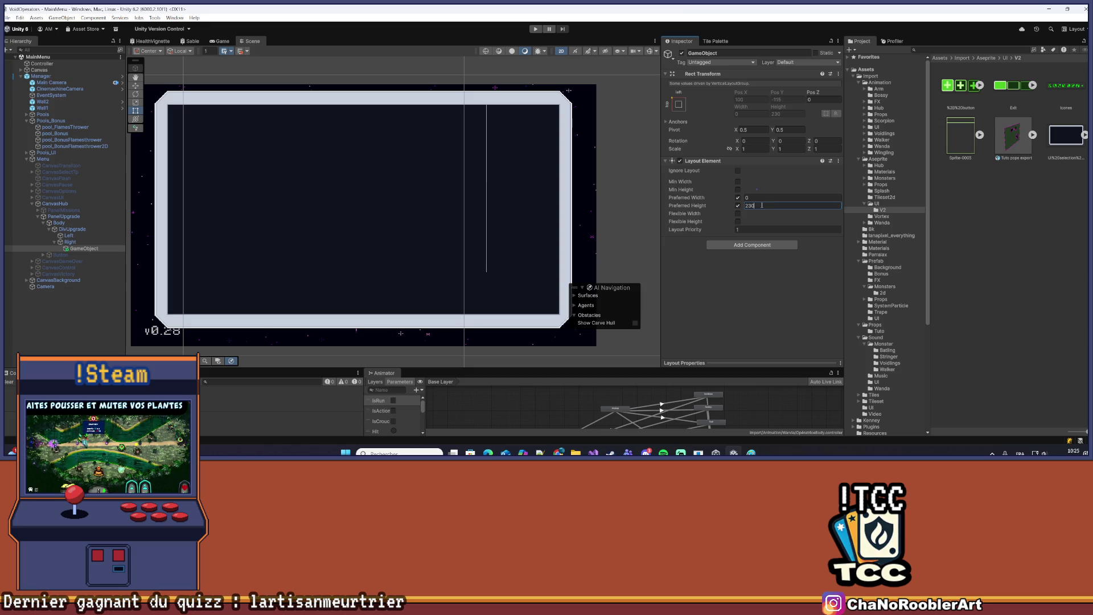
{"action": "key", "text": "BackSpace"}
{"action": "key", "text": "BackSpace"}
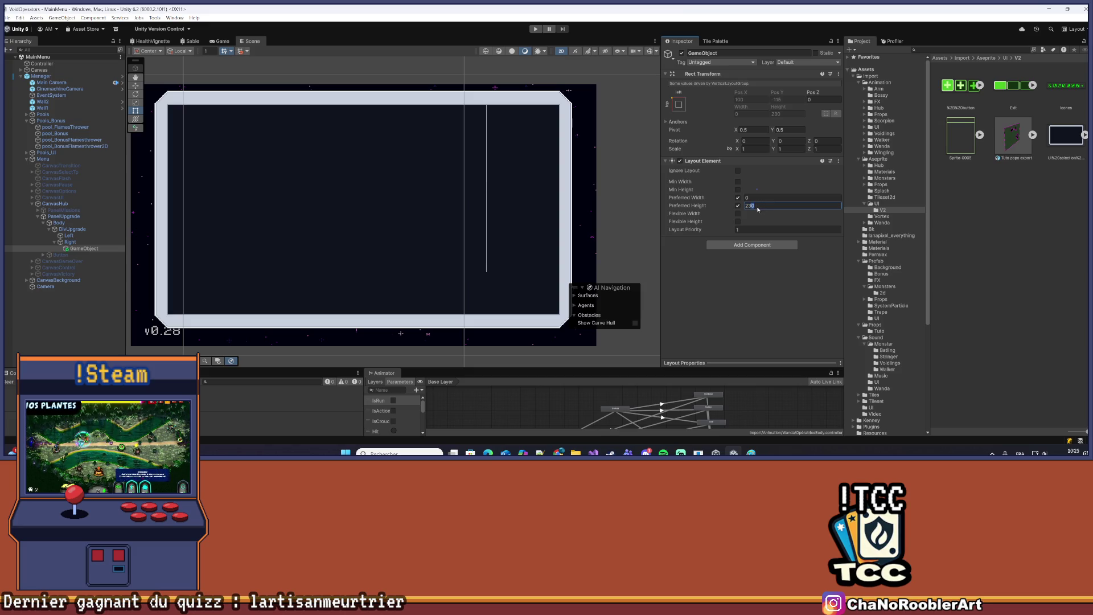
{"action": "type", "text": "40"}
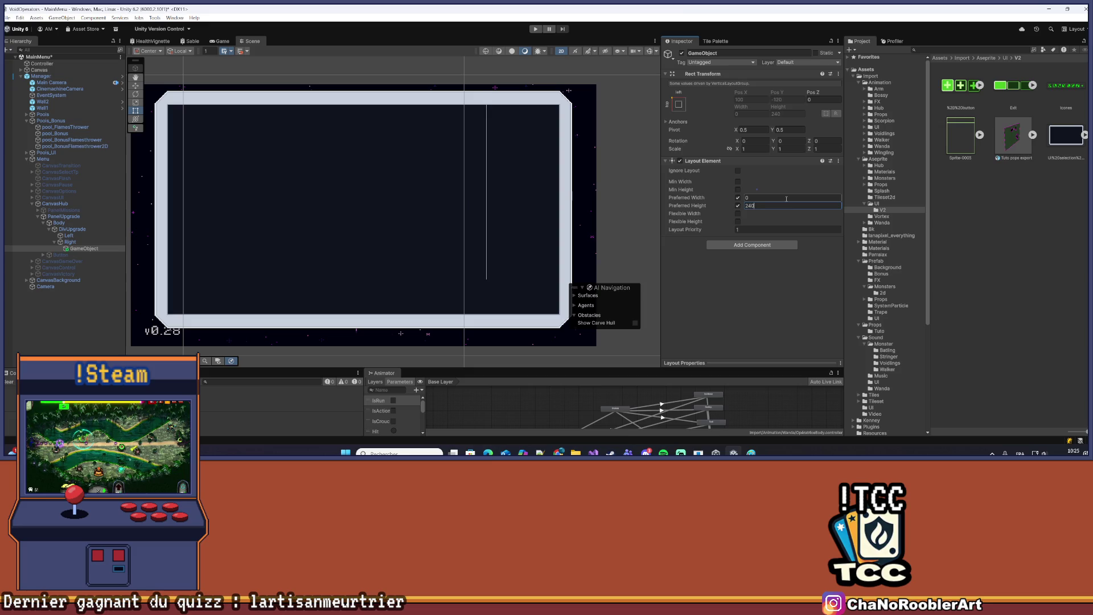
Set the new child's Layout Element preferred width to 200
{"action": "left_click", "coordinate": [86, 242]}
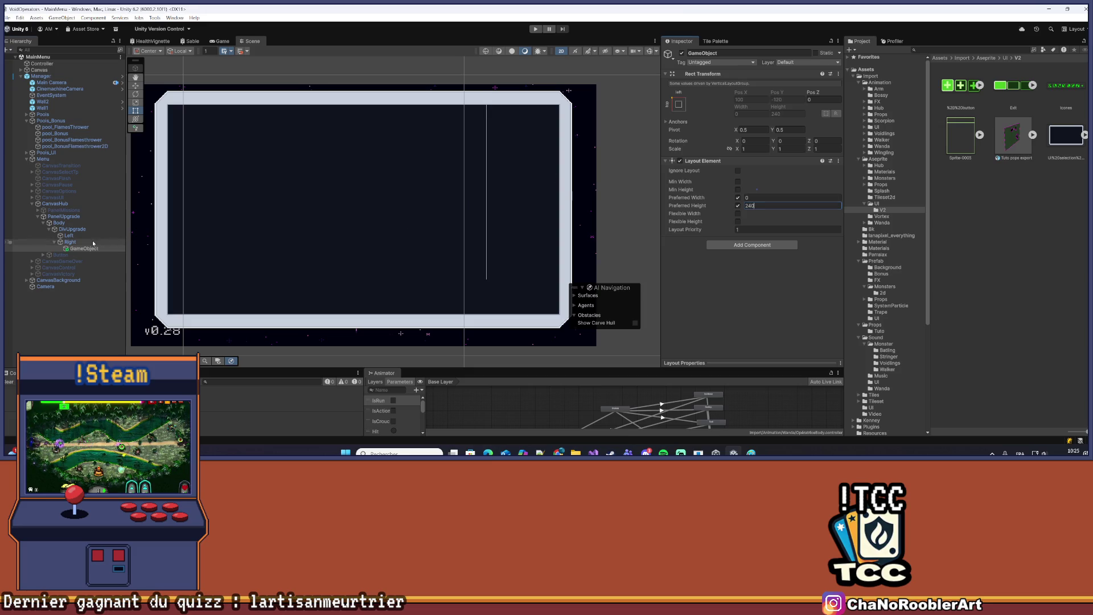
{"action": "left_click", "coordinate": [91, 249]}
{"action": "left_click", "coordinate": [781, 197]}
{"action": "key", "text": "BackSpace"}
{"action": "type", "text": "00"}
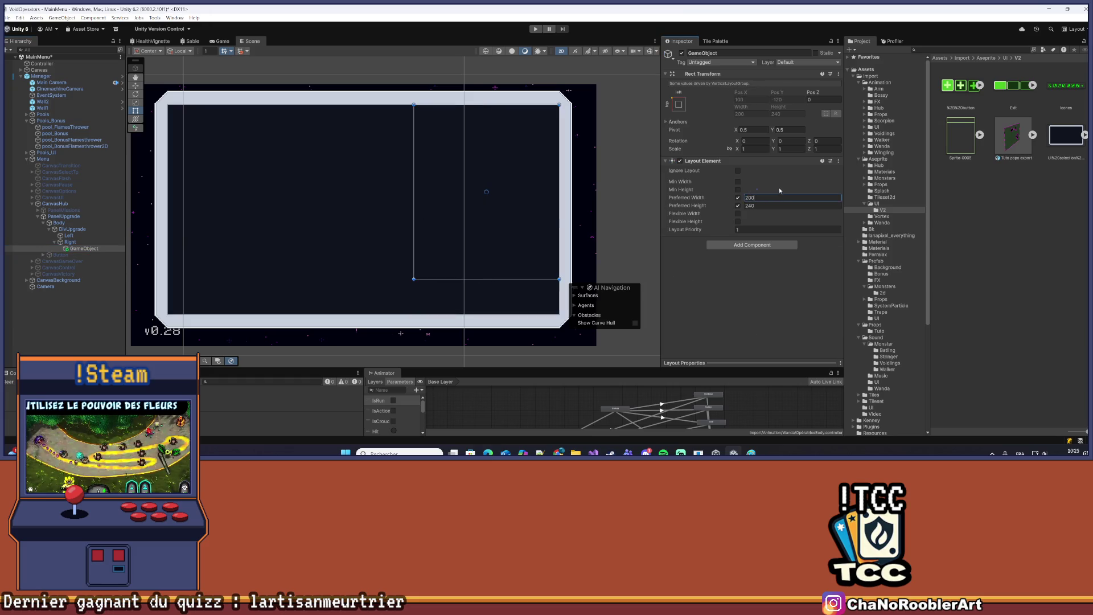
{"action": "left_click", "coordinate": [67, 244]}
{"action": "left_click", "coordinate": [69, 249]}
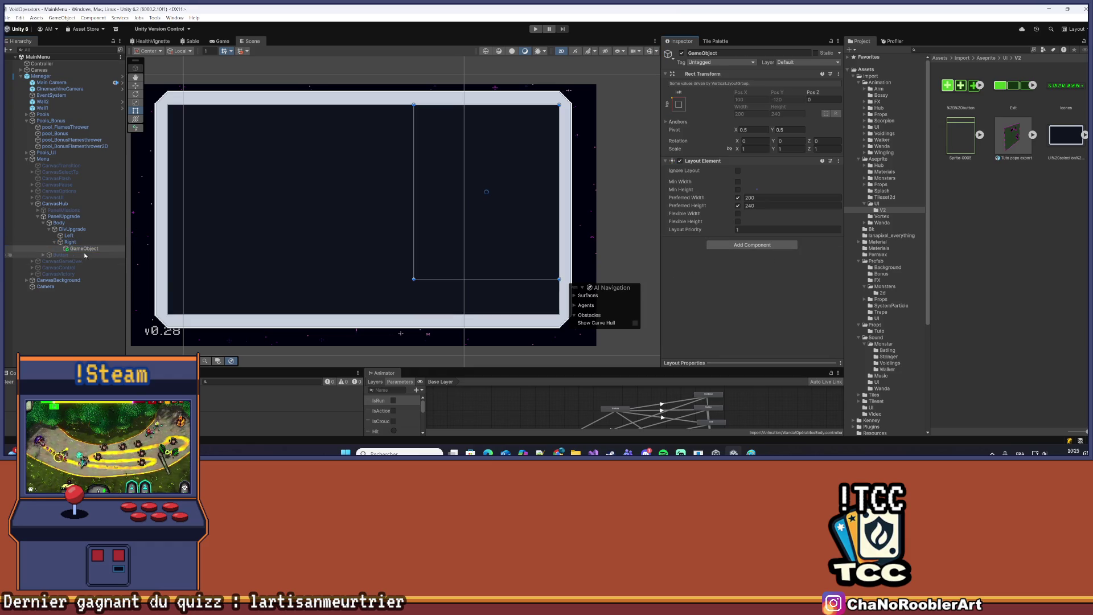
{"action": "right_click", "coordinate": [78, 249]}
Rename the new child object to CadreText
{"action": "right_click", "coordinate": [73, 251]}
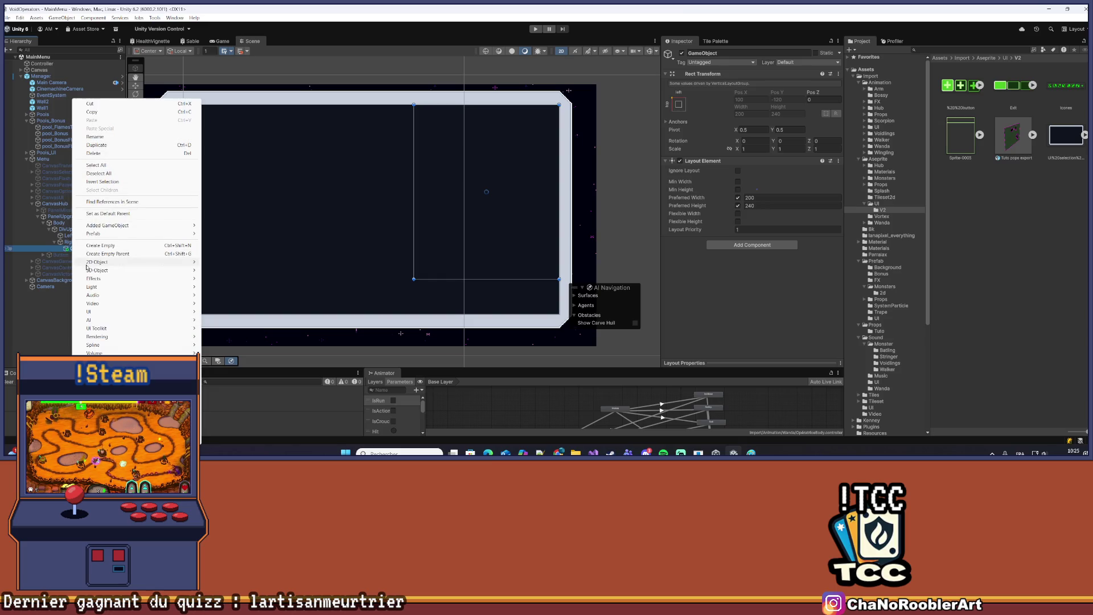
{"action": "key", "text": "Escape"}
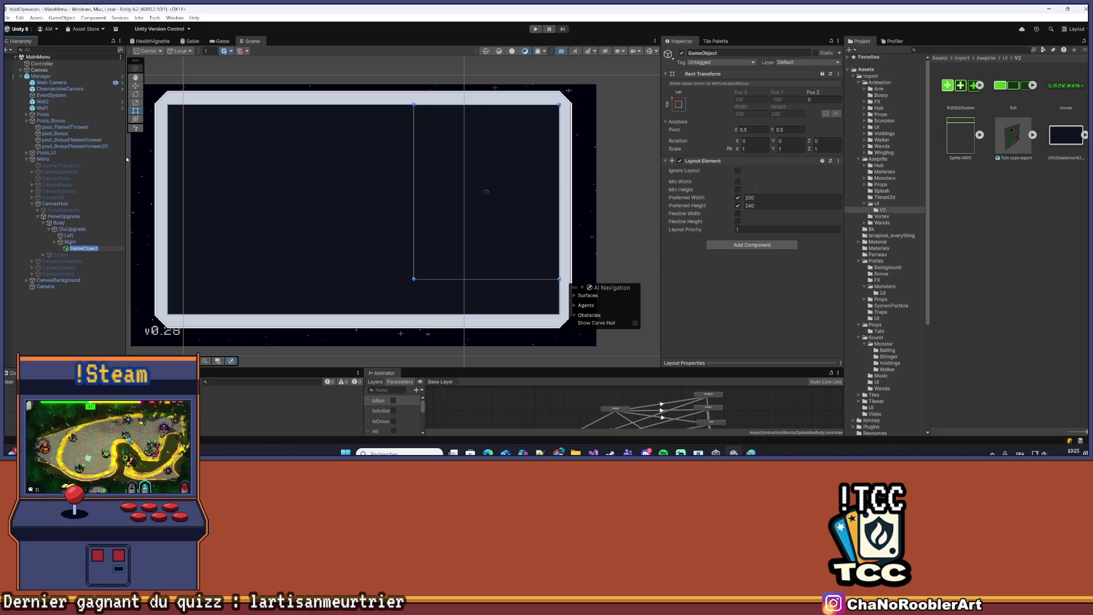
{"action": "type", "text": "CadreText"}
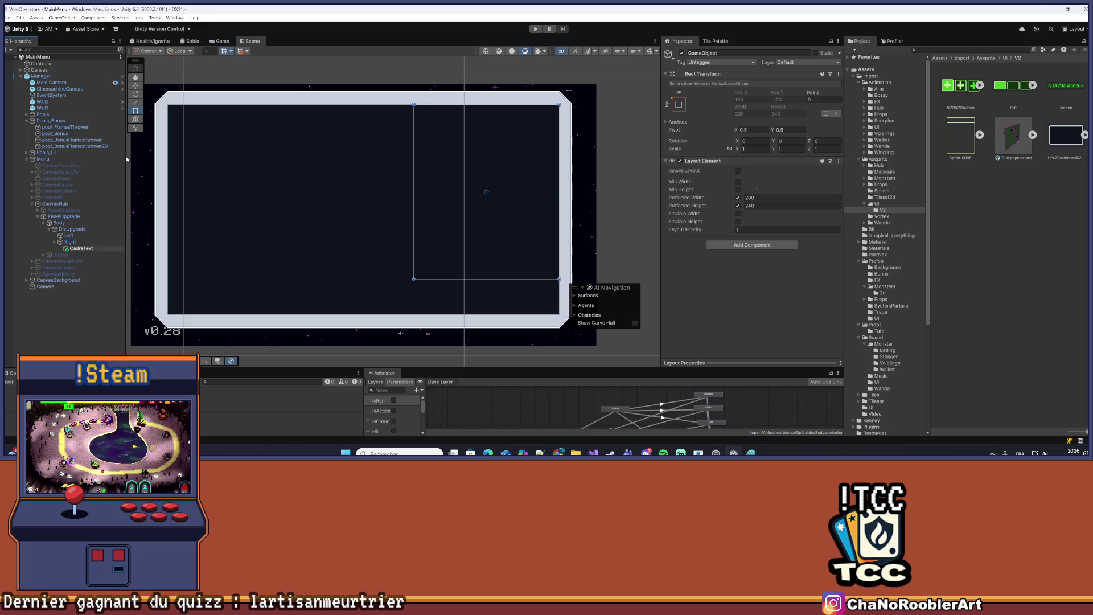
{"action": "key", "text": "Return"}
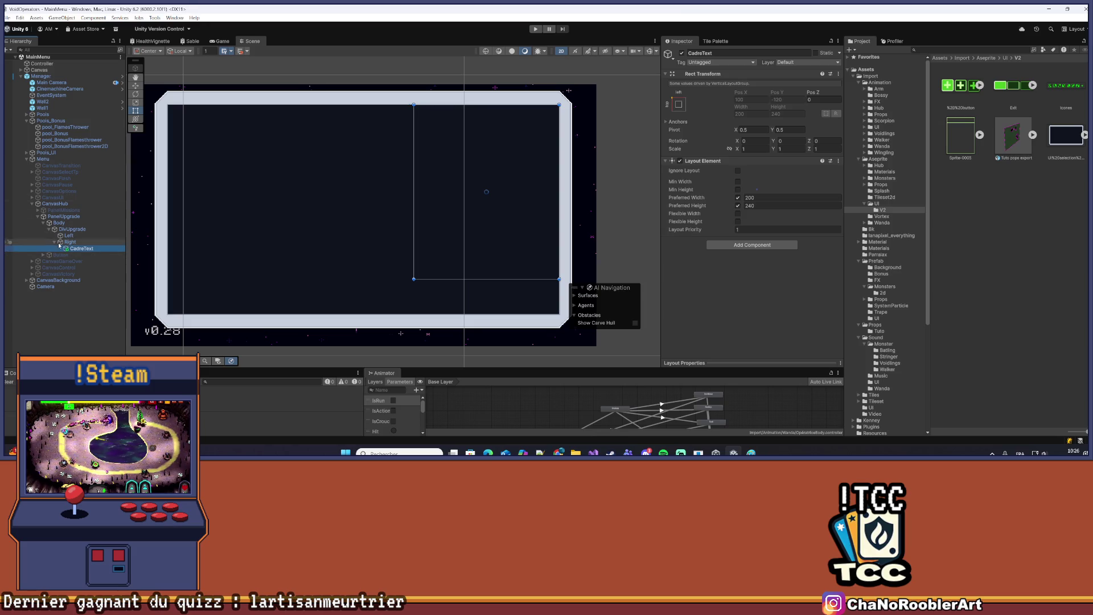
Add a UI Image as a child of CadreText
{"action": "right_click", "coordinate": [66, 248]}
{"action": "mouse_move", "coordinate": [169, 236]}
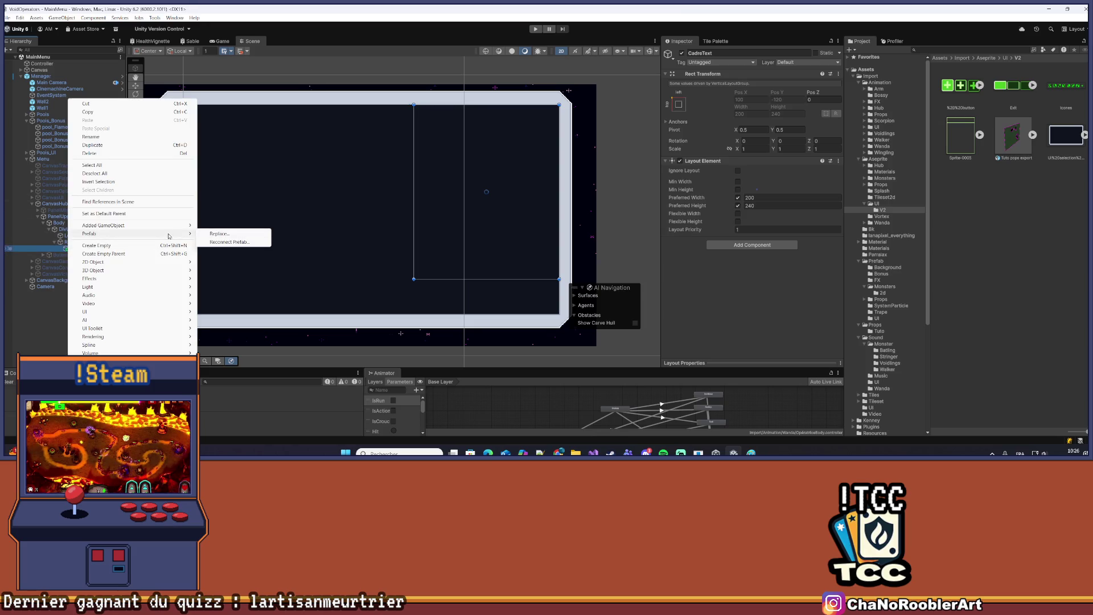
{"action": "key", "text": "Escape"}
{"action": "left_click", "coordinate": [79, 254]}
{"action": "right_click", "coordinate": [79, 248]}
{"action": "mouse_move", "coordinate": [188, 312]}
{"action": "left_click", "coordinate": [225, 312]}
{"action": "key", "text": "Return"}
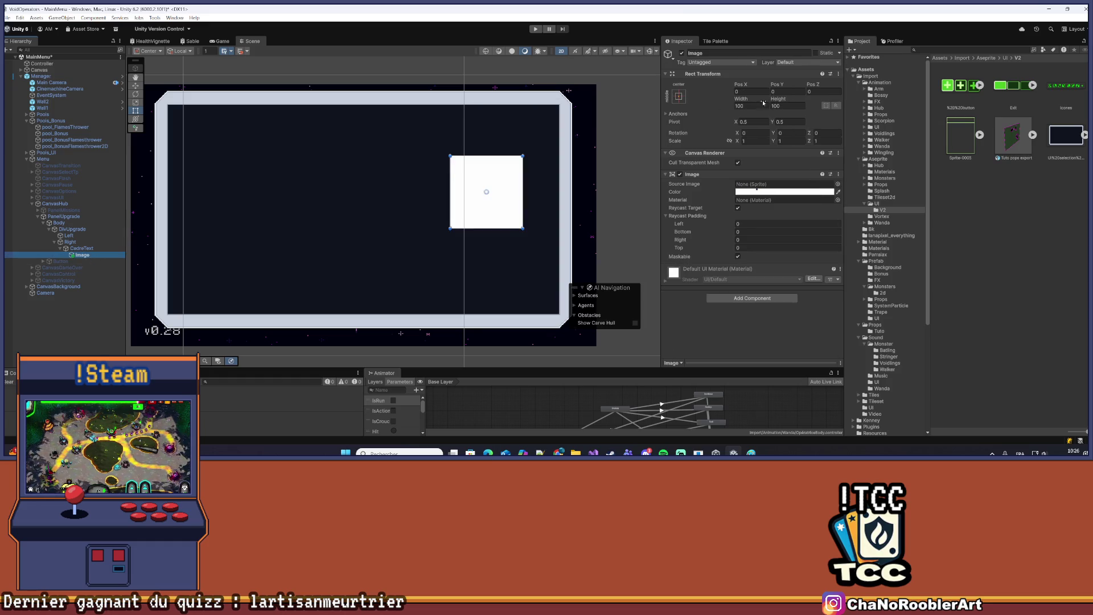
Assign Sprite-0005 to the image and set it to its native 175×224 size
{"action": "left_click_drag", "start_coordinate": [961, 137], "coordinate": [785, 184]}
{"action": "left_click", "coordinate": [791, 286]}
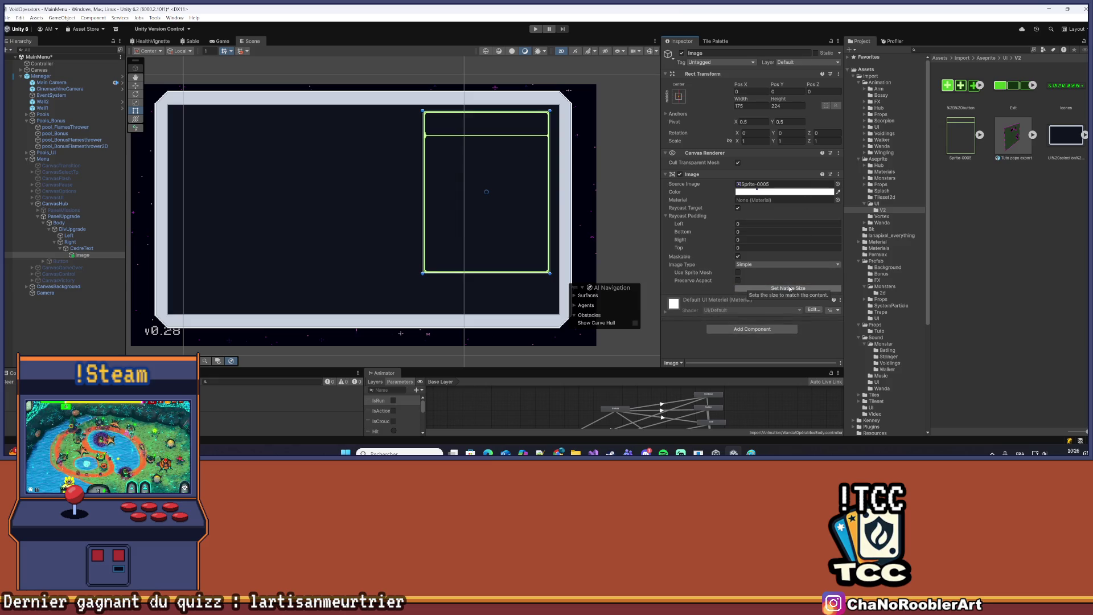
{"action": "left_click", "coordinate": [59, 325]}
{"action": "scroll", "coordinate": [446, 170], "scroll_direction": "down", "scroll_amount": 1}
{"action": "scroll", "coordinate": [445, 169], "scroll_direction": "up", "scroll_amount": 1}
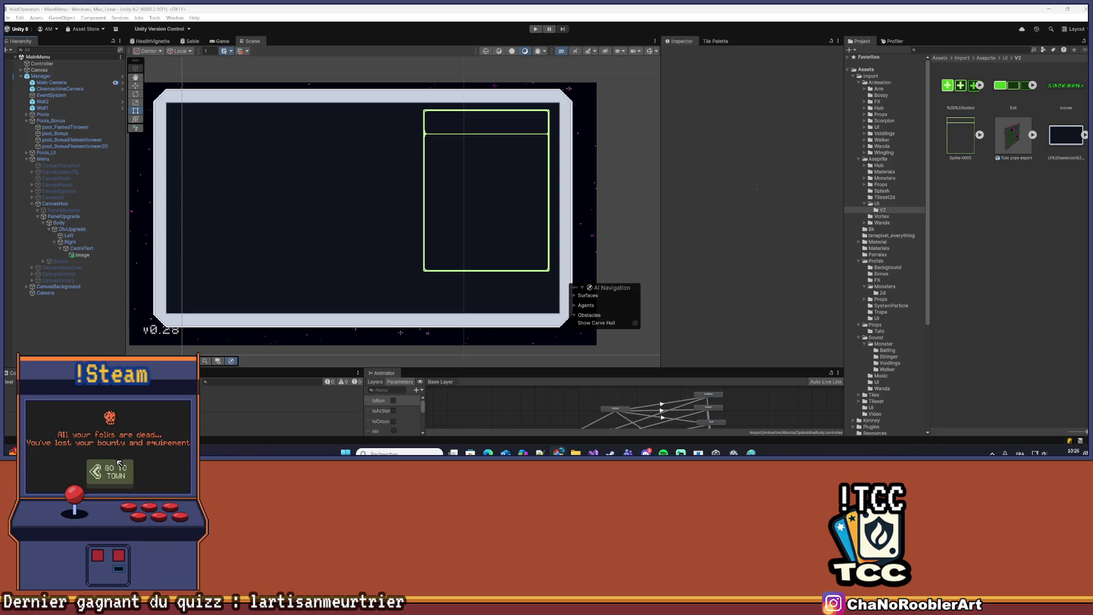
{"action": "left_click", "coordinate": [115, 472]}
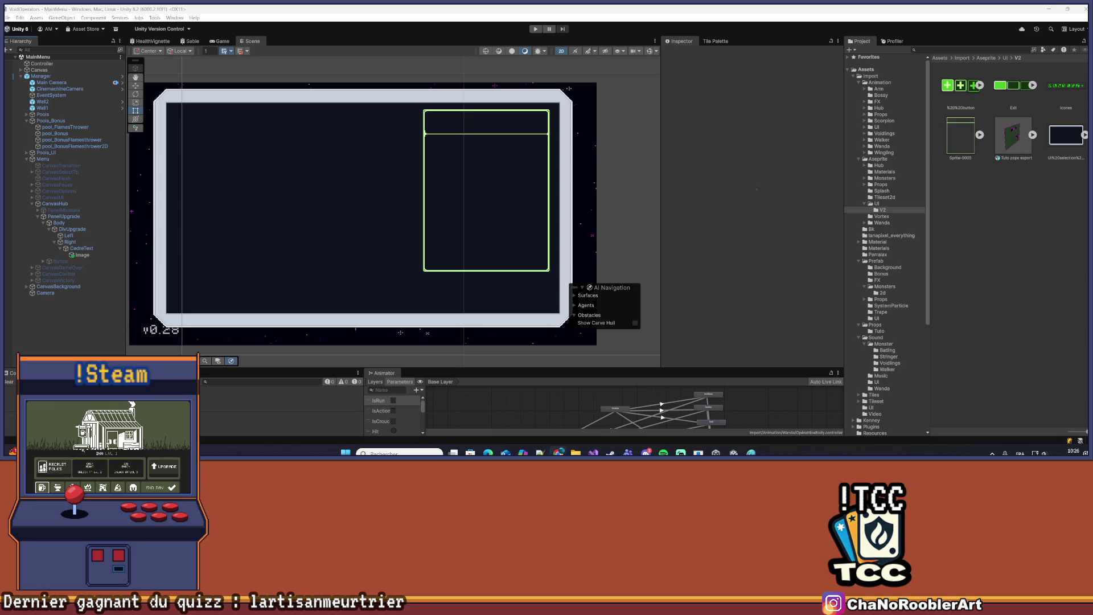
{"action": "left_click", "coordinate": [53, 467]}
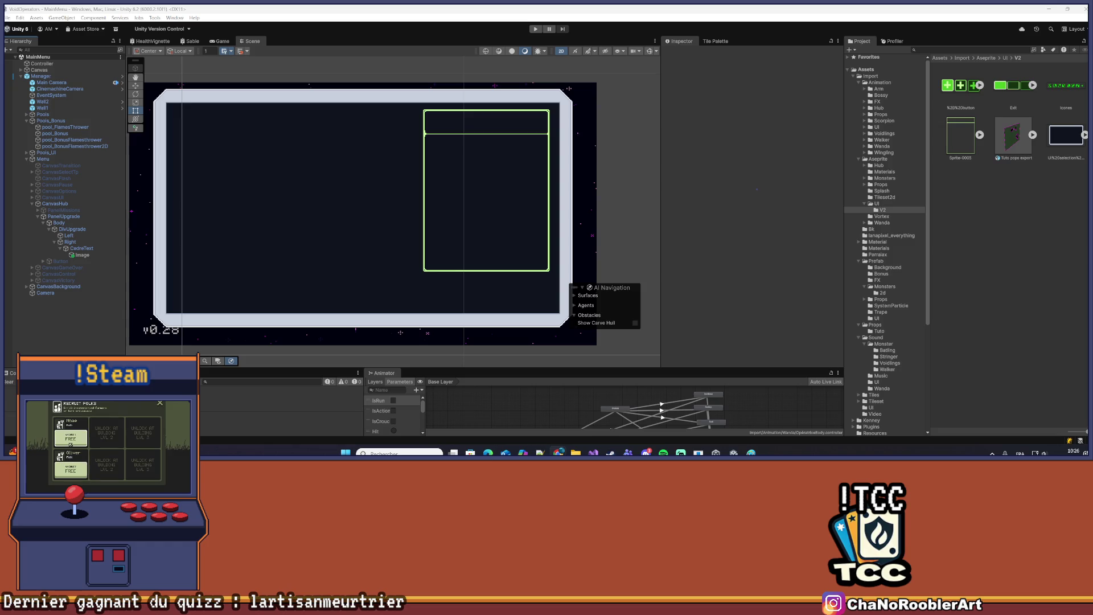
{"action": "left_click", "coordinate": [71, 443]}
{"action": "left_click", "coordinate": [70, 469]}
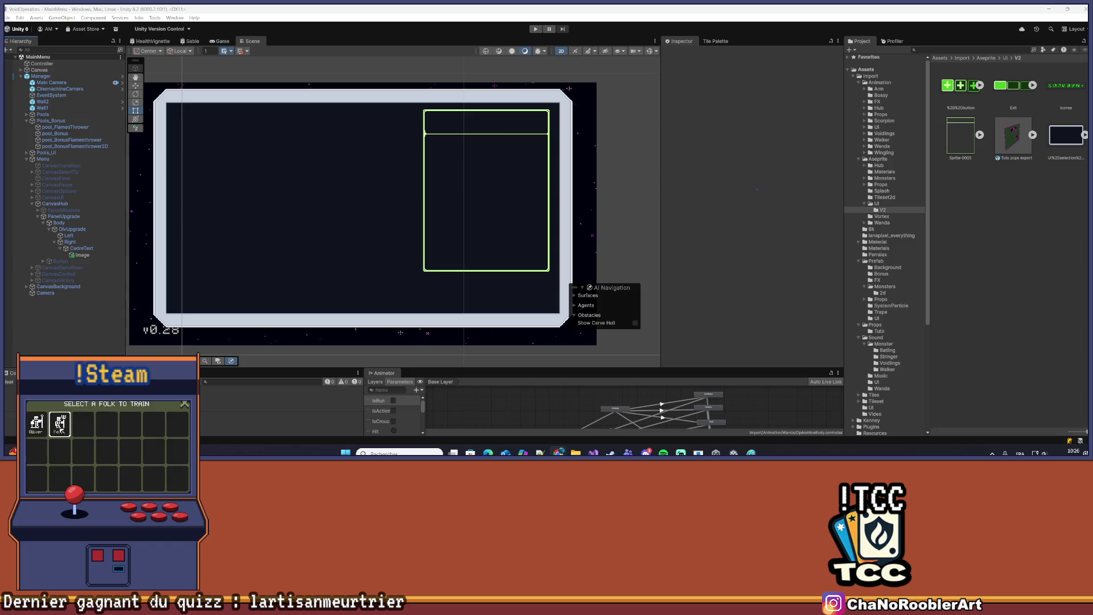
{"action": "left_click", "coordinate": [61, 431]}
{"action": "left_click", "coordinate": [107, 484]}
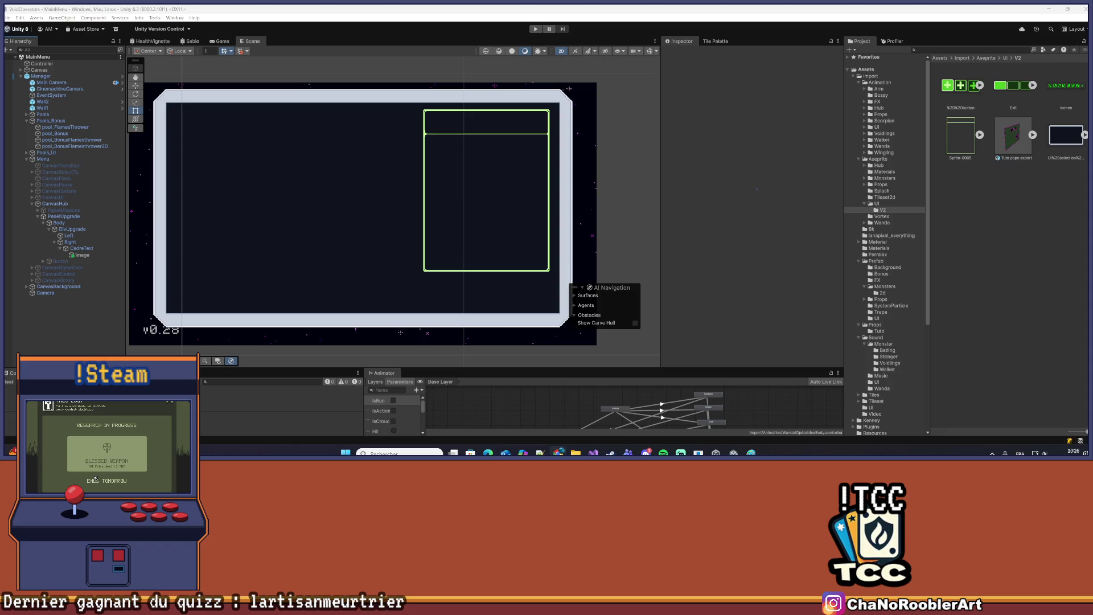
{"action": "left_click", "coordinate": [96, 480]}
{"action": "left_click", "coordinate": [149, 481]}
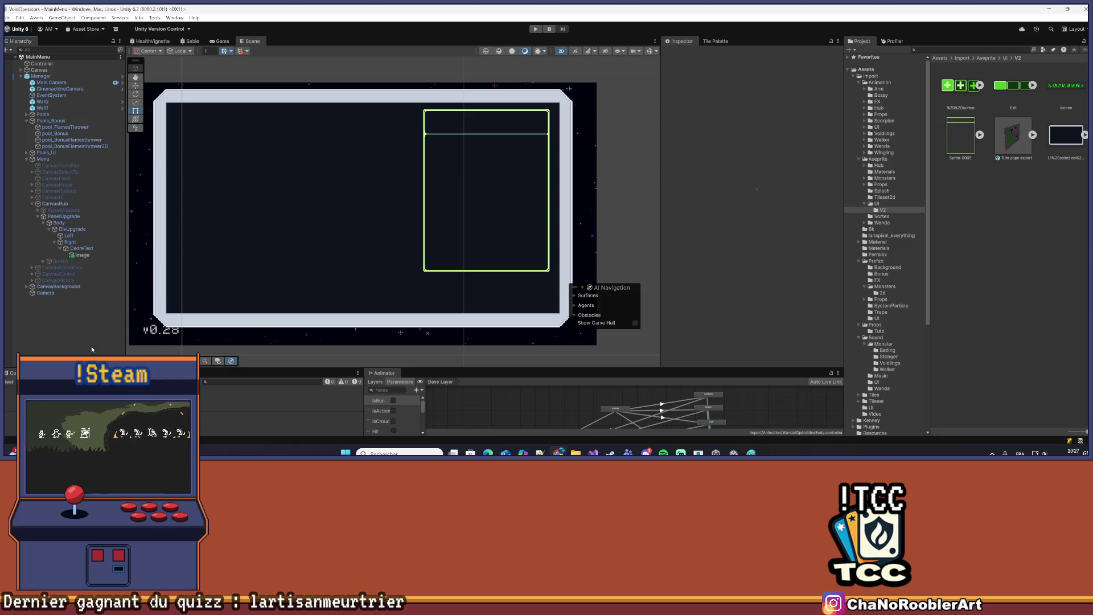
Apply all of Manager's pending overrides, including CadreText and its Image, to the prefab
{"action": "left_click", "coordinate": [41, 76]}
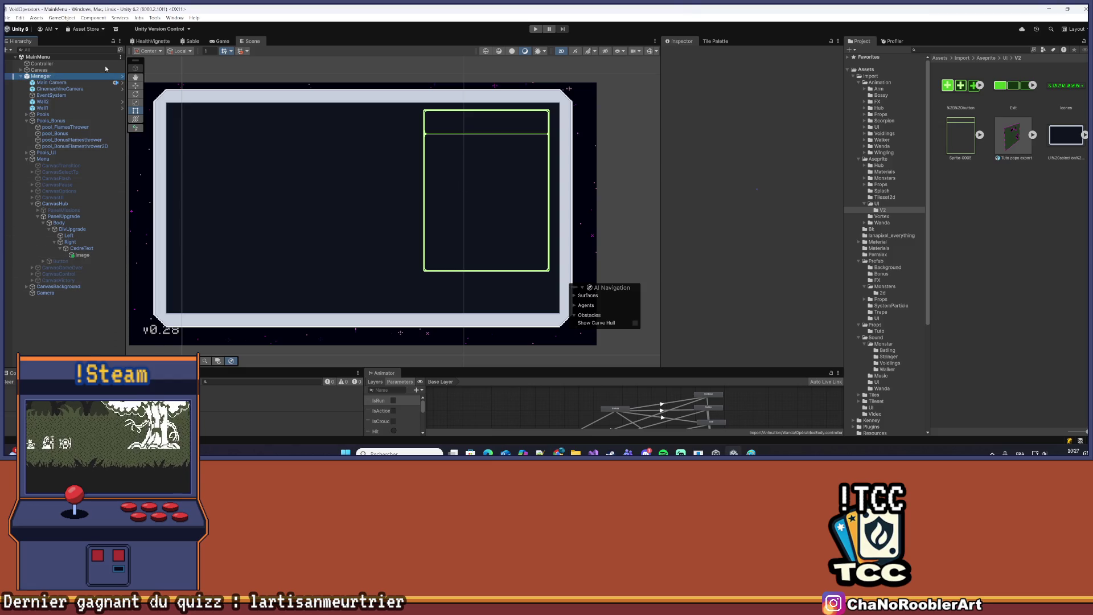
{"action": "left_click", "coordinate": [712, 84]}
{"action": "left_click", "coordinate": [778, 233]}
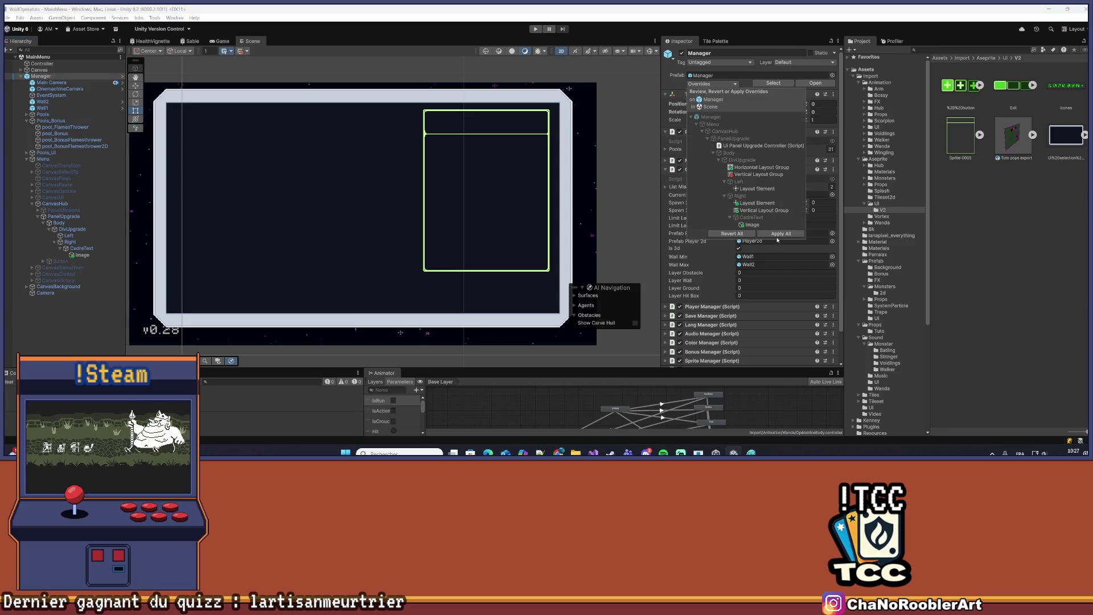
{"action": "left_click", "coordinate": [49, 329]}
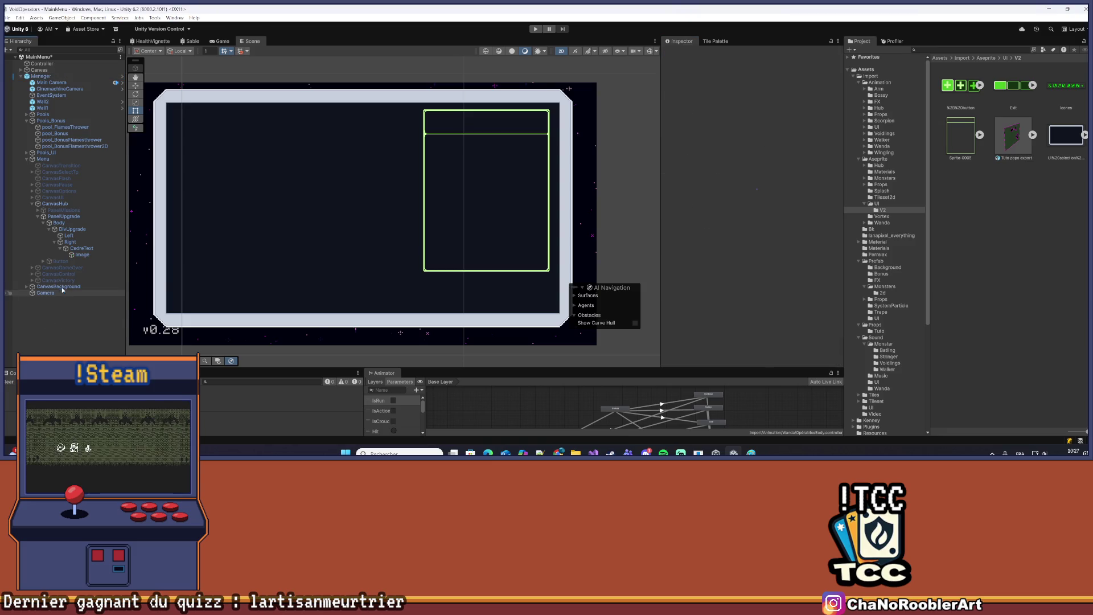
Create an empty child object under the Right column, named Btn
{"action": "left_click", "coordinate": [62, 255]}
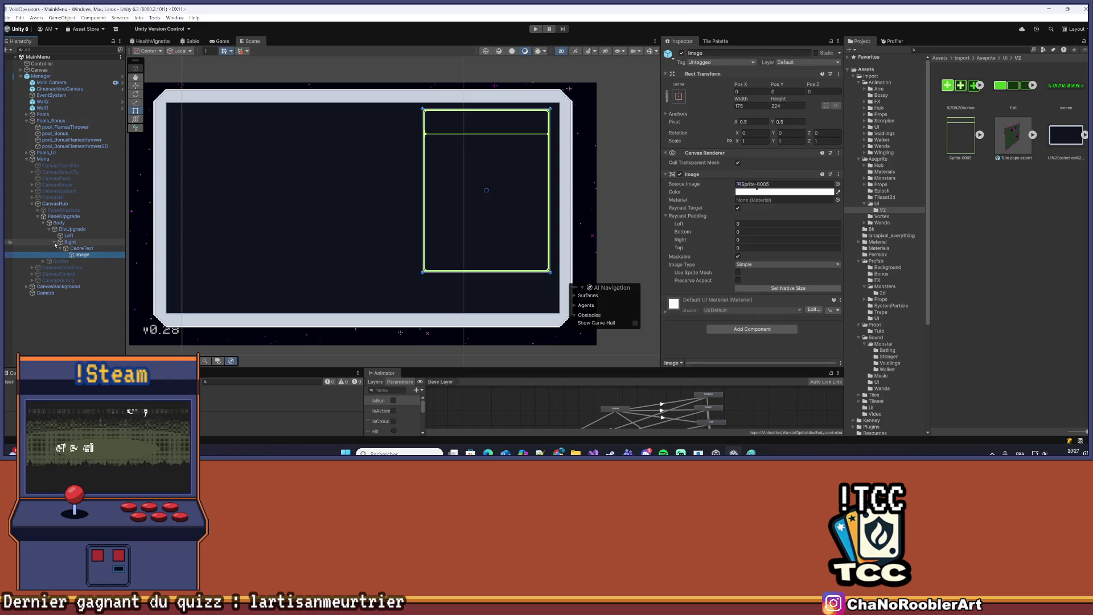
{"action": "left_click", "coordinate": [55, 243]}
{"action": "left_click", "coordinate": [69, 243]}
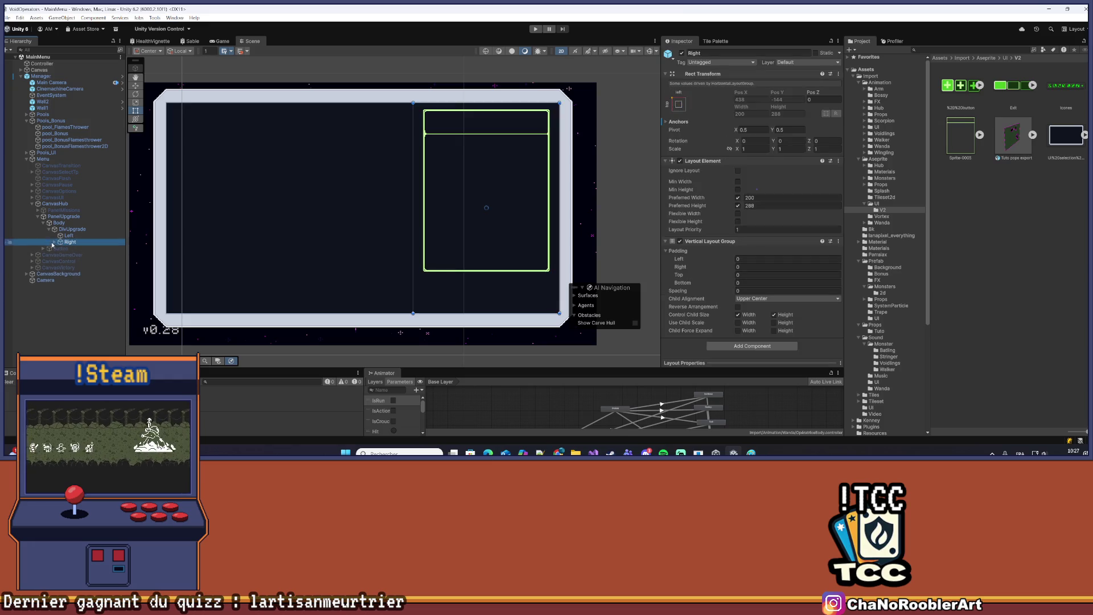
{"action": "left_click", "coordinate": [55, 242]}
{"action": "left_click", "coordinate": [62, 249]}
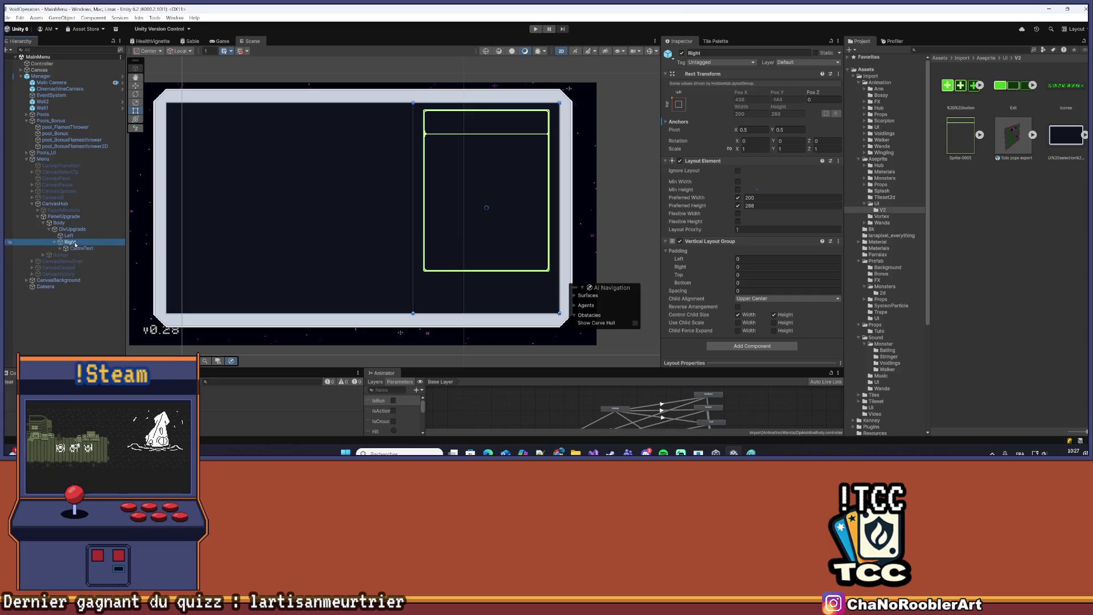
{"action": "right_click", "coordinate": [74, 242]}
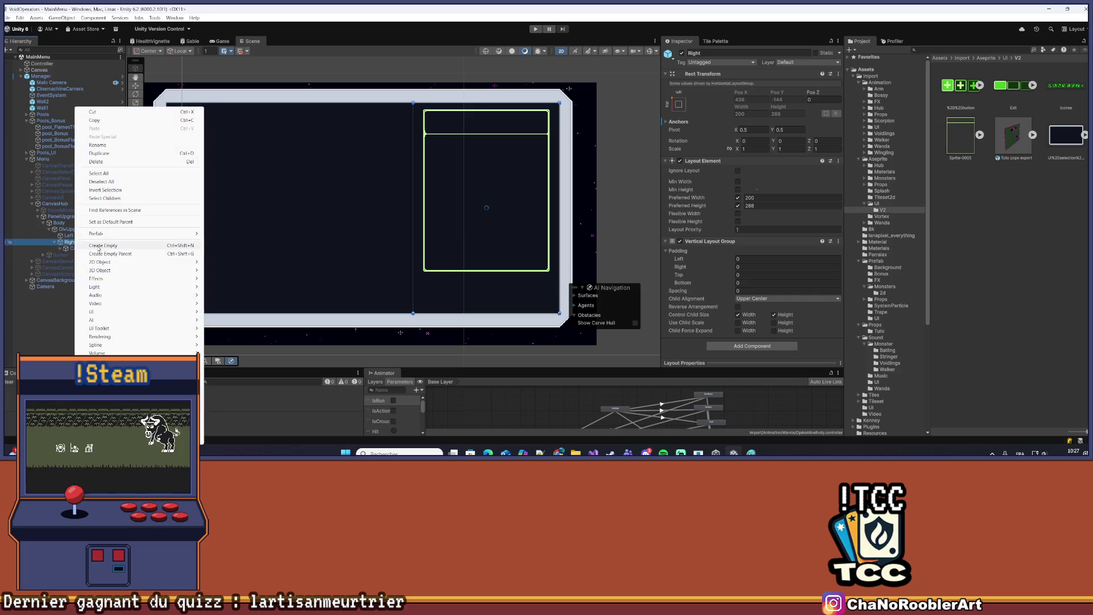
{"action": "left_click", "coordinate": [93, 246]}
{"action": "type", "text": "Btn"}
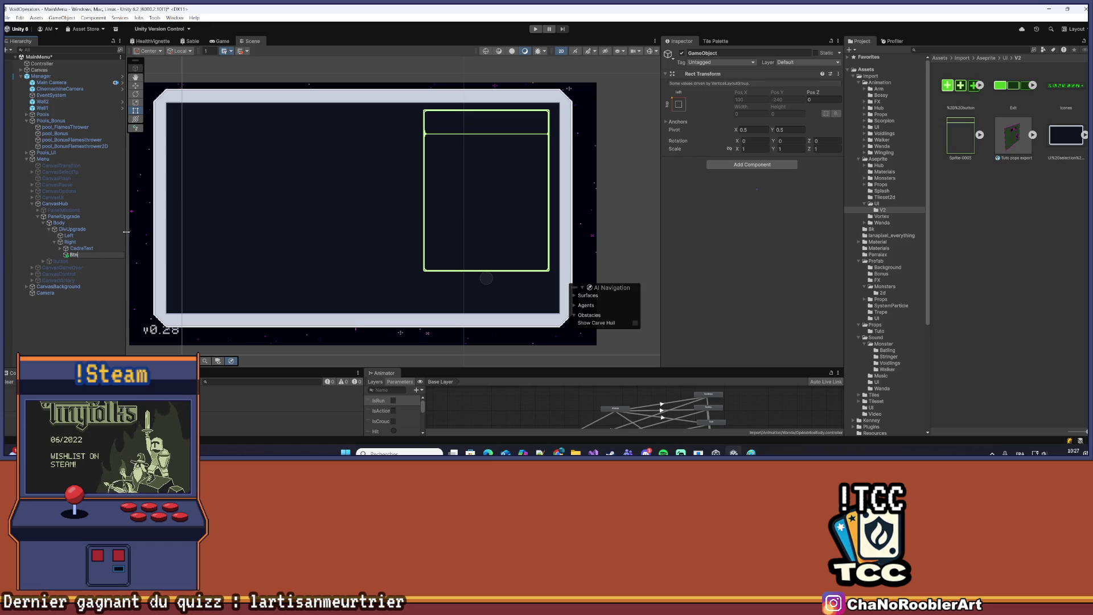
{"action": "key", "text": "Return"}
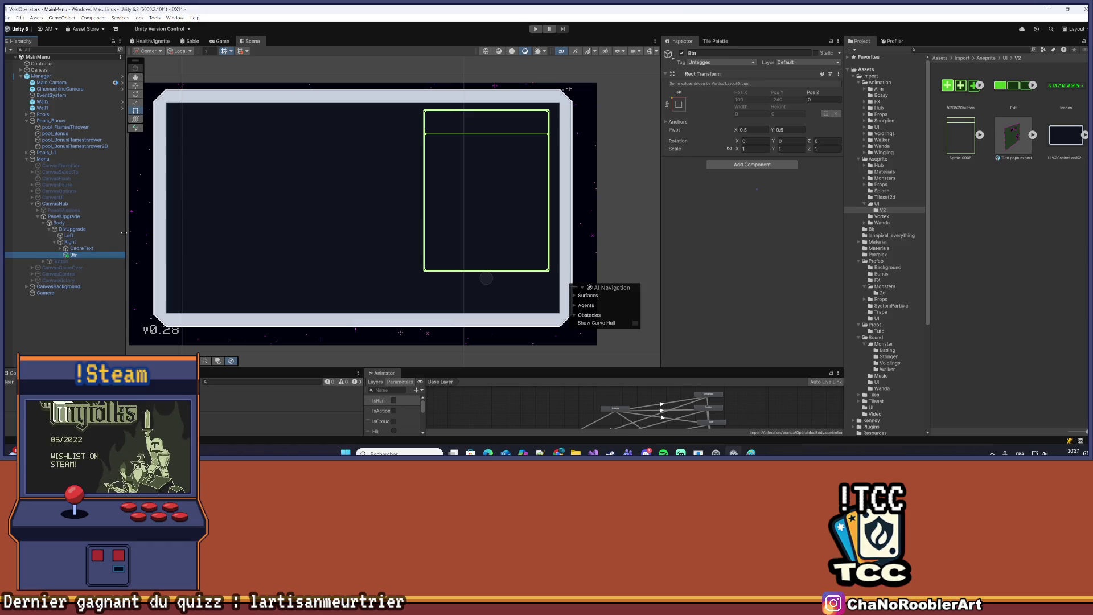
Rename the new Btn object to BtnClose
{"action": "right_click", "coordinate": [83, 255]}
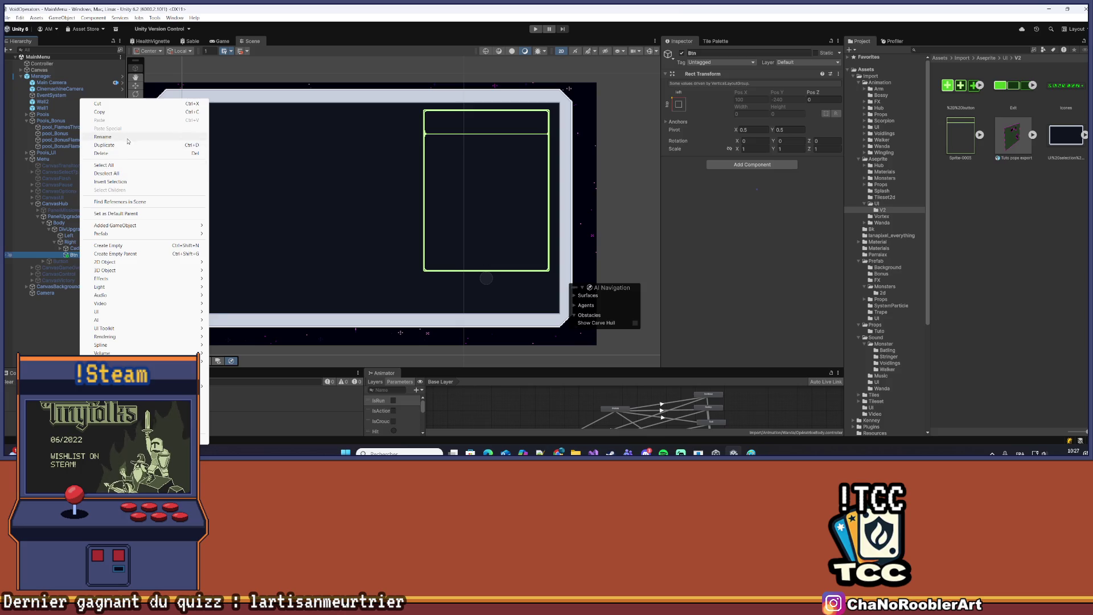
{"action": "left_click", "coordinate": [102, 136]}
{"action": "type", "text": "Close"}
{"action": "key", "text": "Return"}
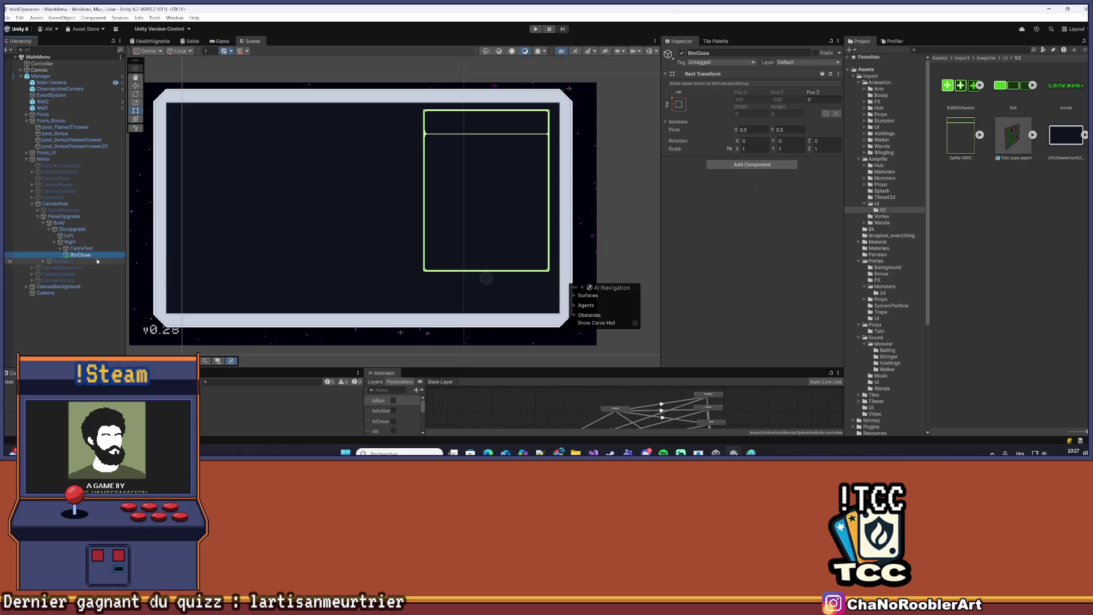
Apply the added BtnClose object to the Manager prefab
{"action": "right_click", "coordinate": [84, 255]}
{"action": "mouse_move", "coordinate": [141, 226]}
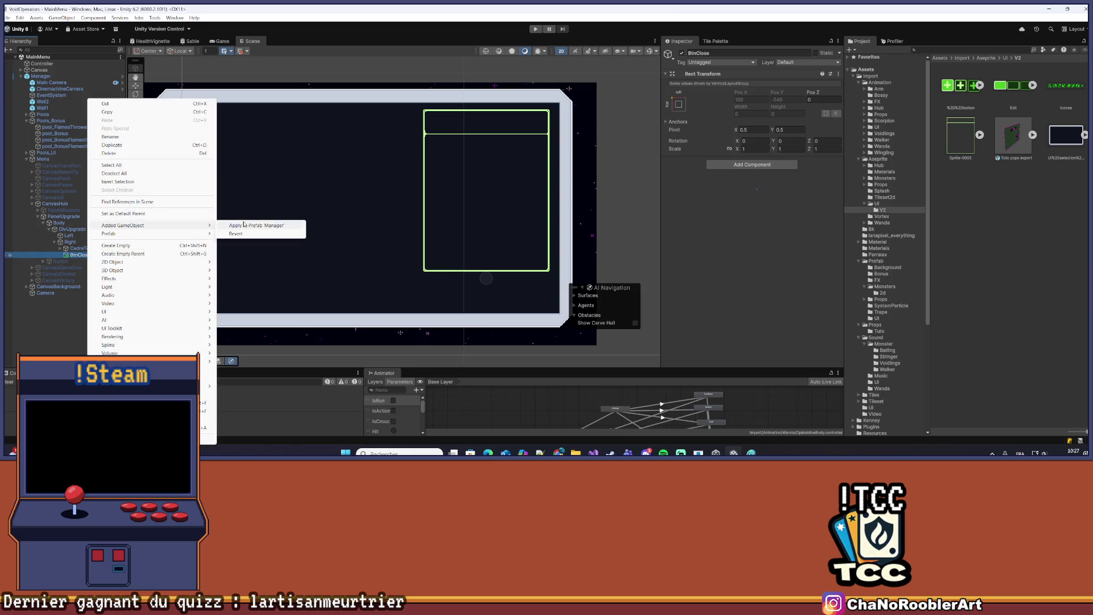
{"action": "left_click", "coordinate": [259, 226]}
{"action": "left_click", "coordinate": [73, 330]}
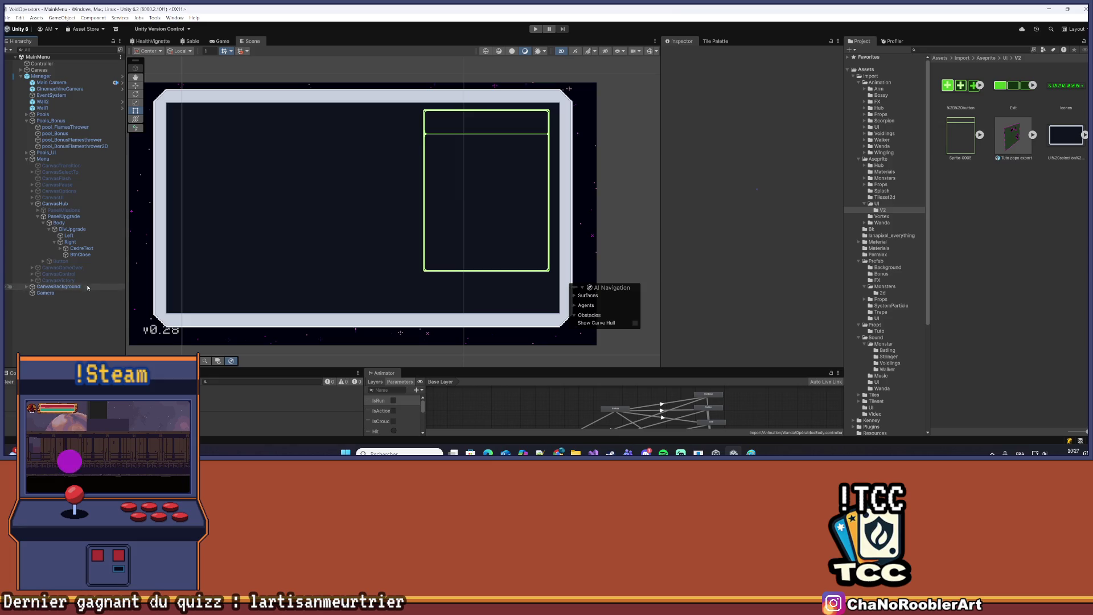
{"action": "left_click", "coordinate": [80, 255]}
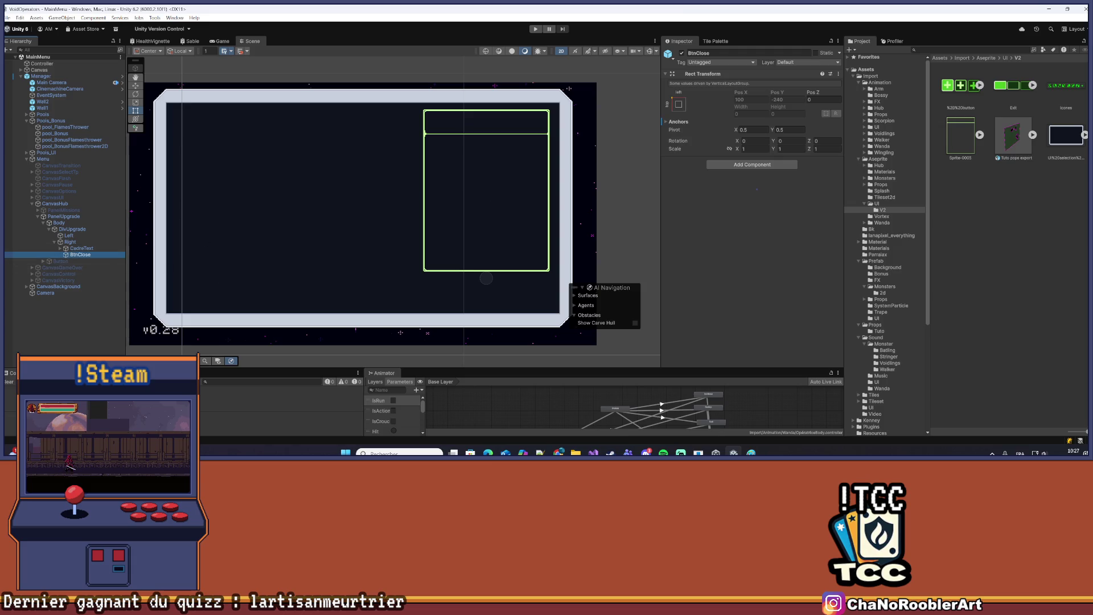
{"action": "left_click", "coordinate": [752, 164]}
Add a Layout Element to BtnClose, save the scene, and set preferred width to 200
{"action": "left_click", "coordinate": [763, 181]}
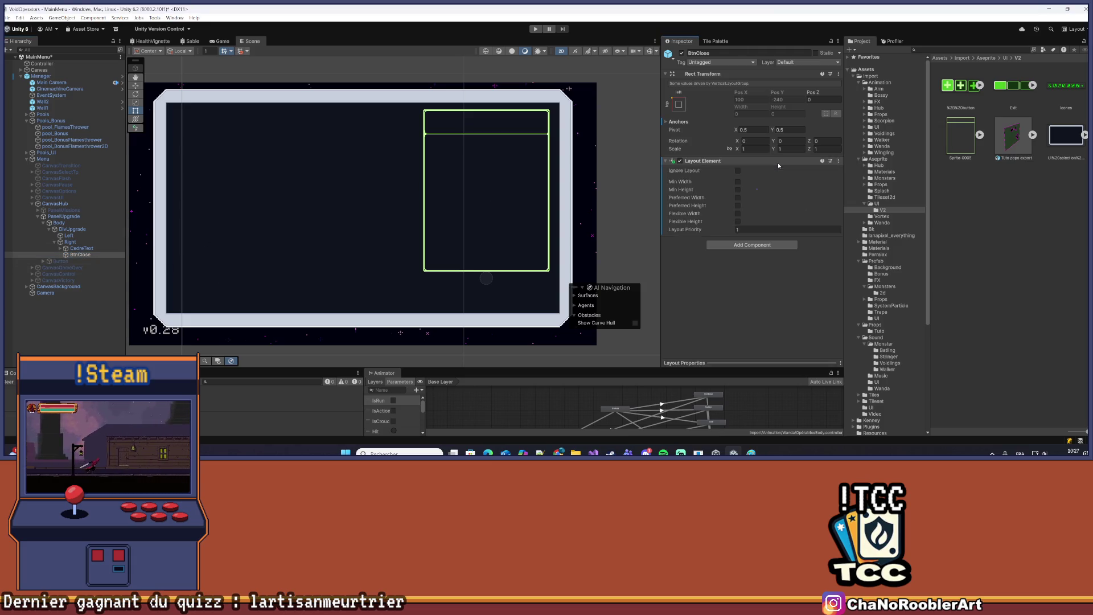
{"action": "key", "text": "ctrl+s"}
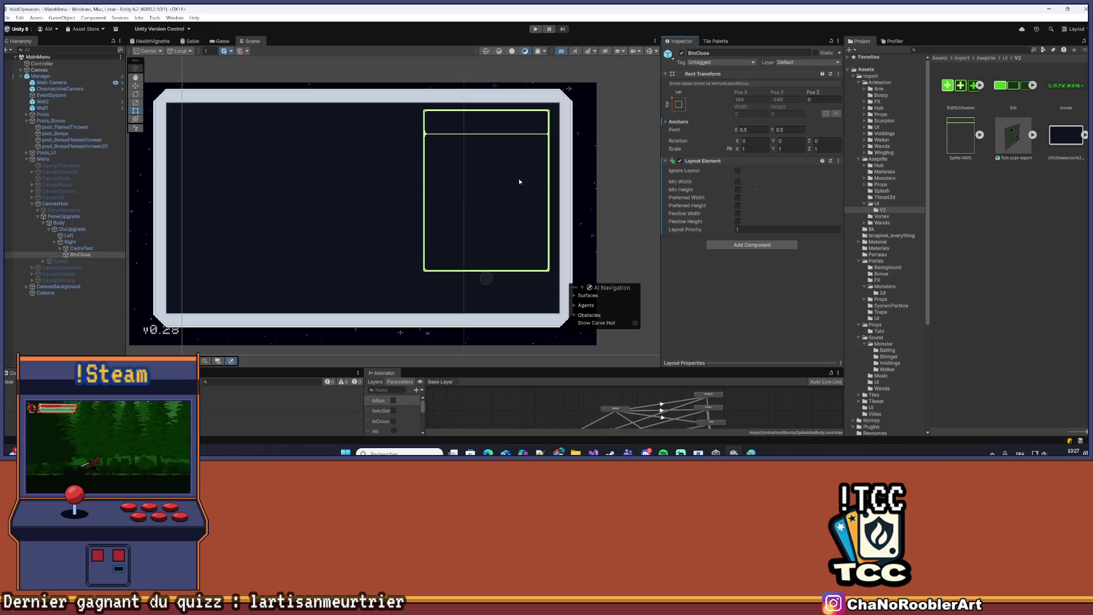
{"action": "left_click", "coordinate": [738, 198]}
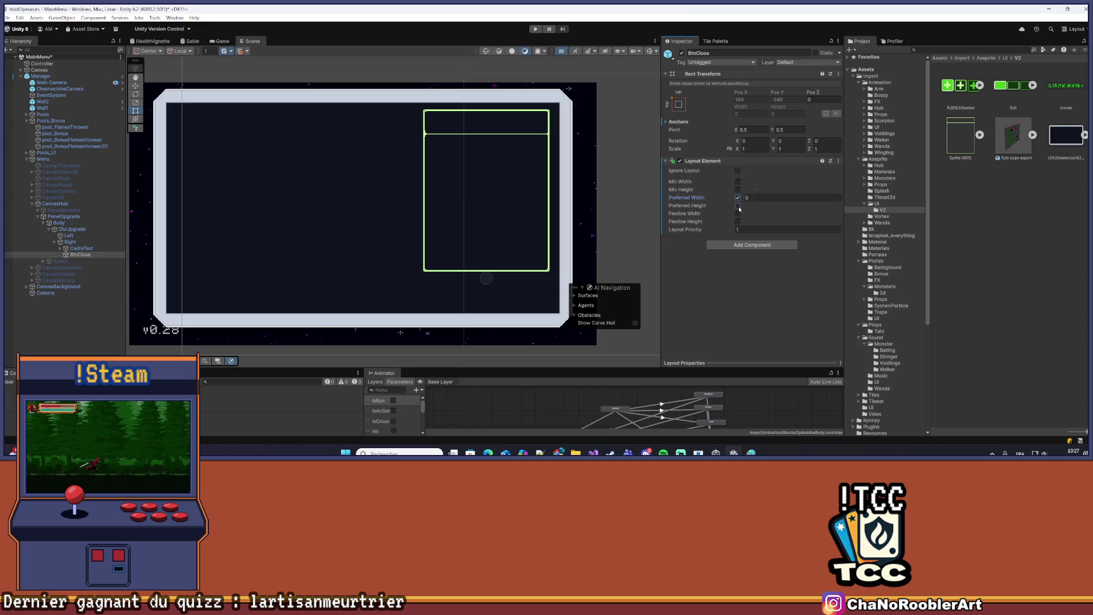
{"action": "left_click", "coordinate": [748, 198]}
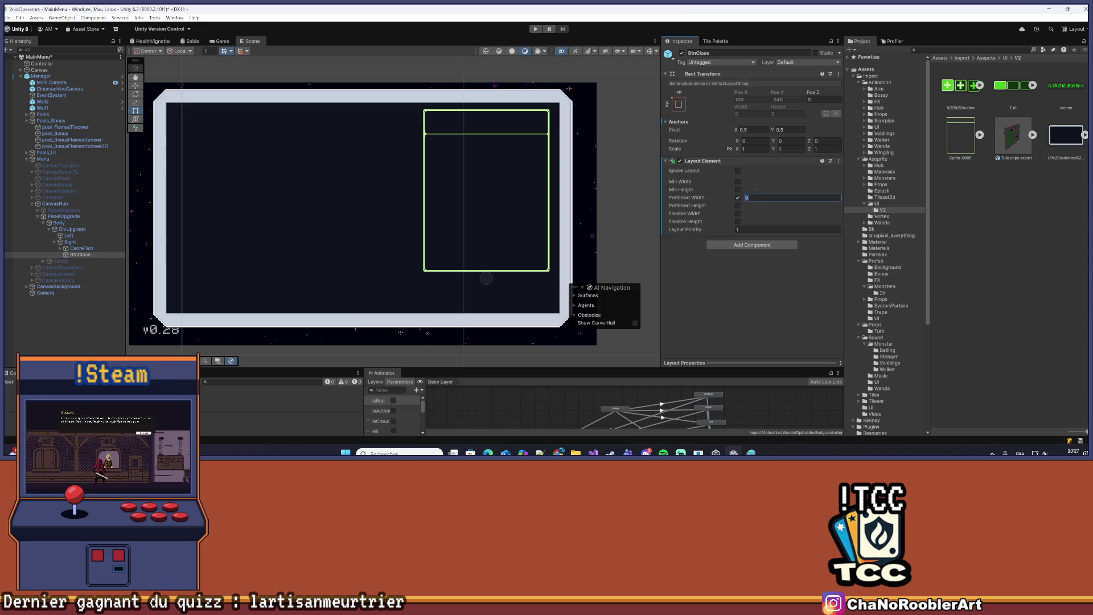
{"action": "left_click", "coordinate": [70, 242]}
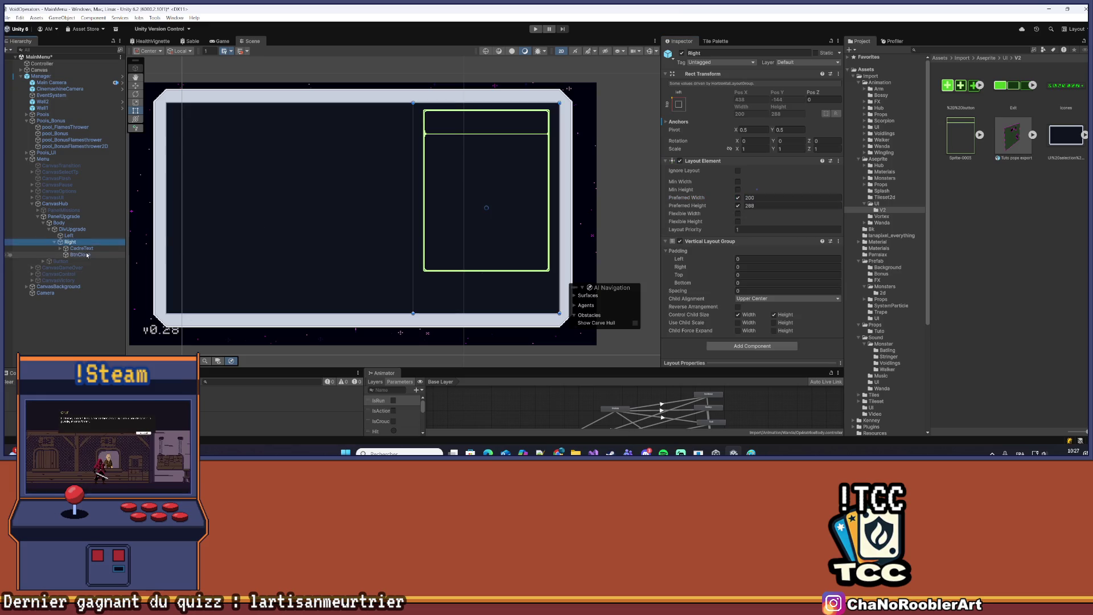
{"action": "left_click", "coordinate": [80, 254]}
{"action": "left_click", "coordinate": [752, 198]}
{"action": "type", "text": "200"}
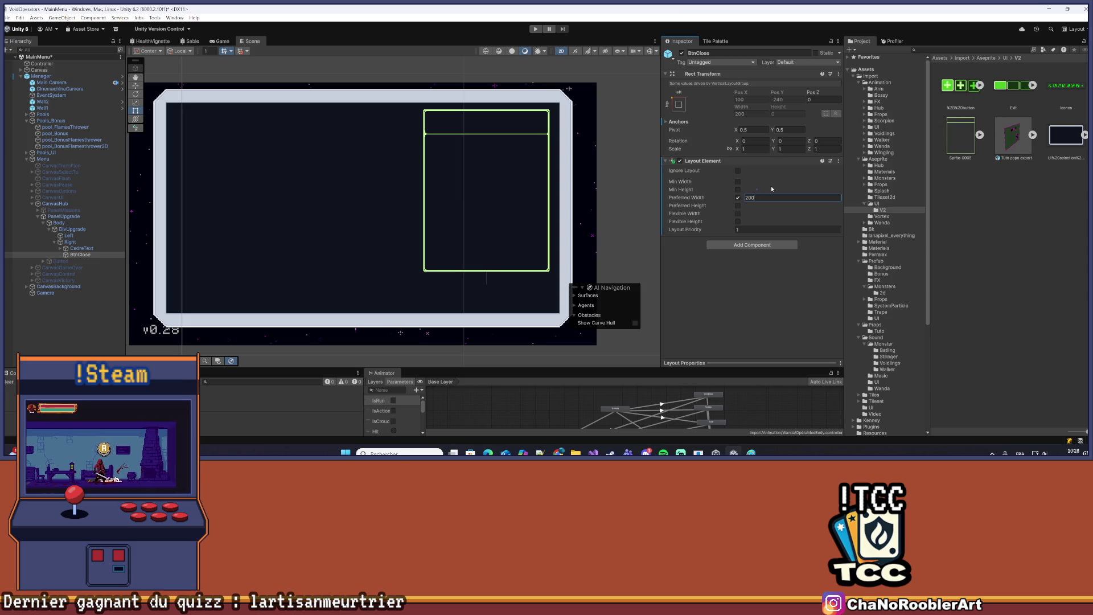
{"action": "left_click", "coordinate": [77, 242]}
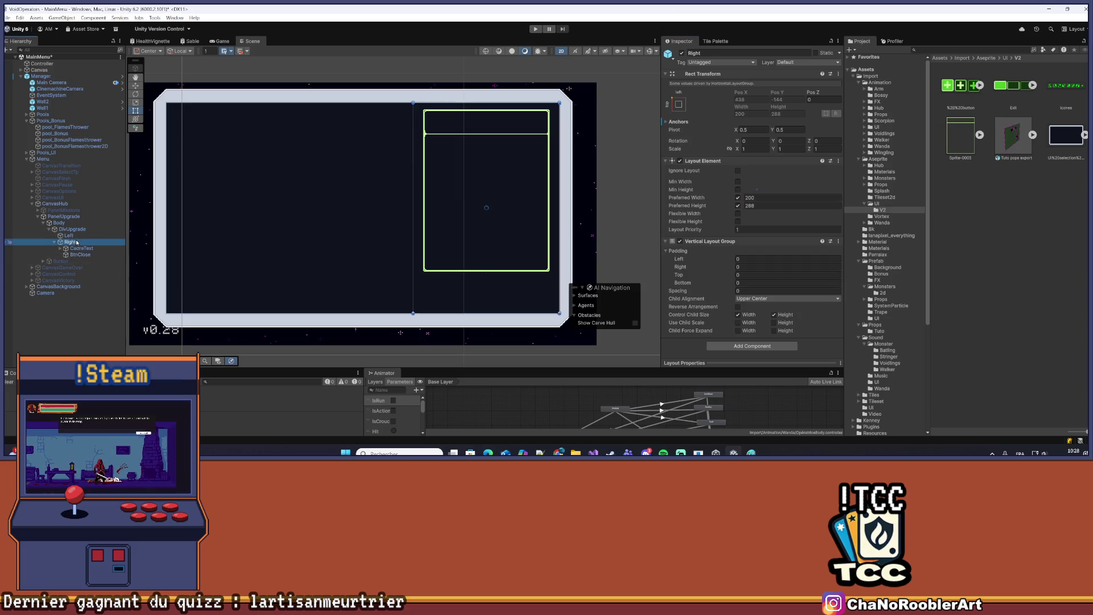
{"action": "left_click", "coordinate": [80, 254]}
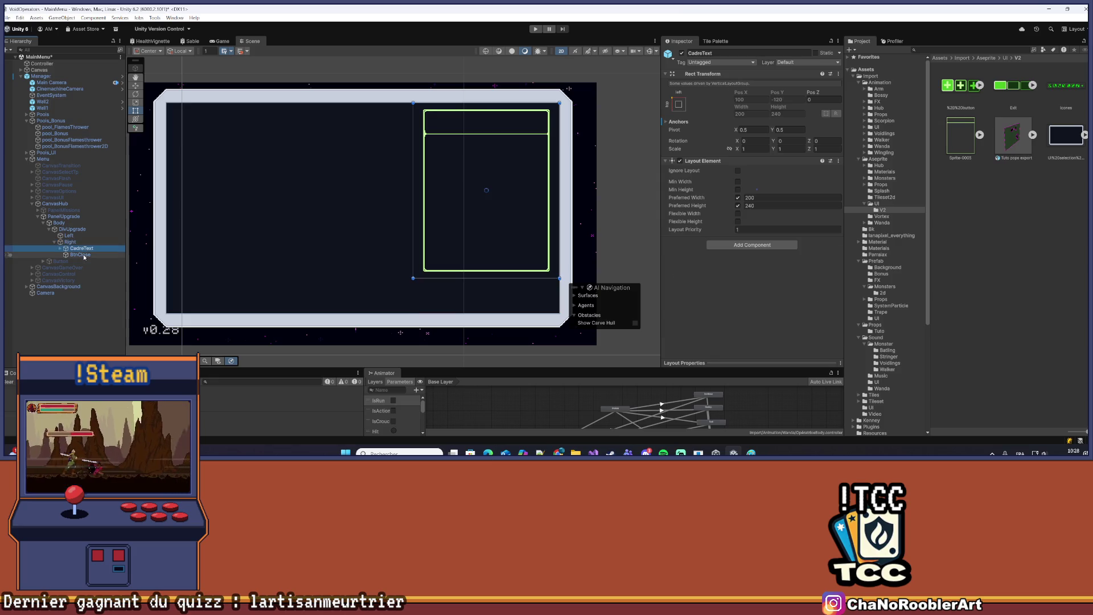
Enable BtnClose's preferred height and set it to 44
{"action": "left_click", "coordinate": [737, 205]}
{"action": "left_click", "coordinate": [762, 205]}
{"action": "type", "text": "44"}
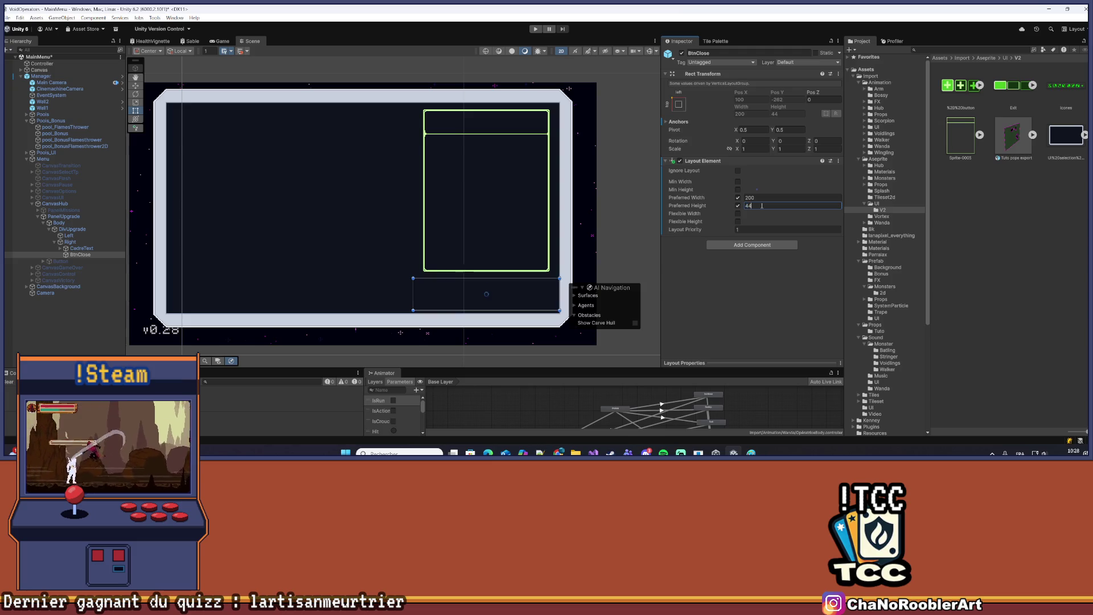
{"action": "key", "text": "Return"}
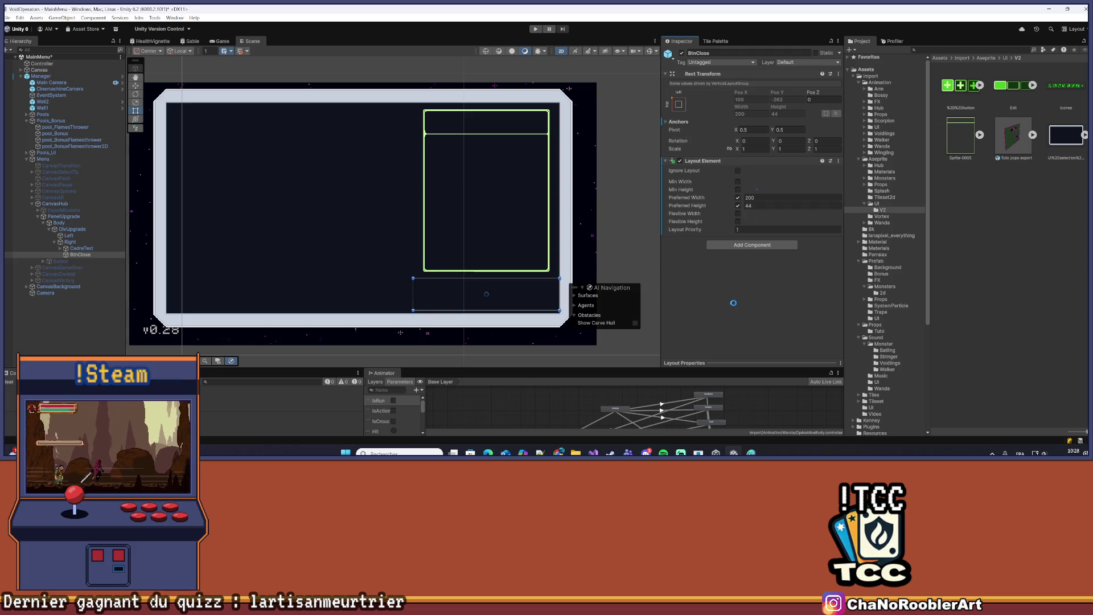
Create a Button - TextMeshPro under BtnClose and expand the Exit sprite sheet
{"action": "right_click", "coordinate": [81, 255]}
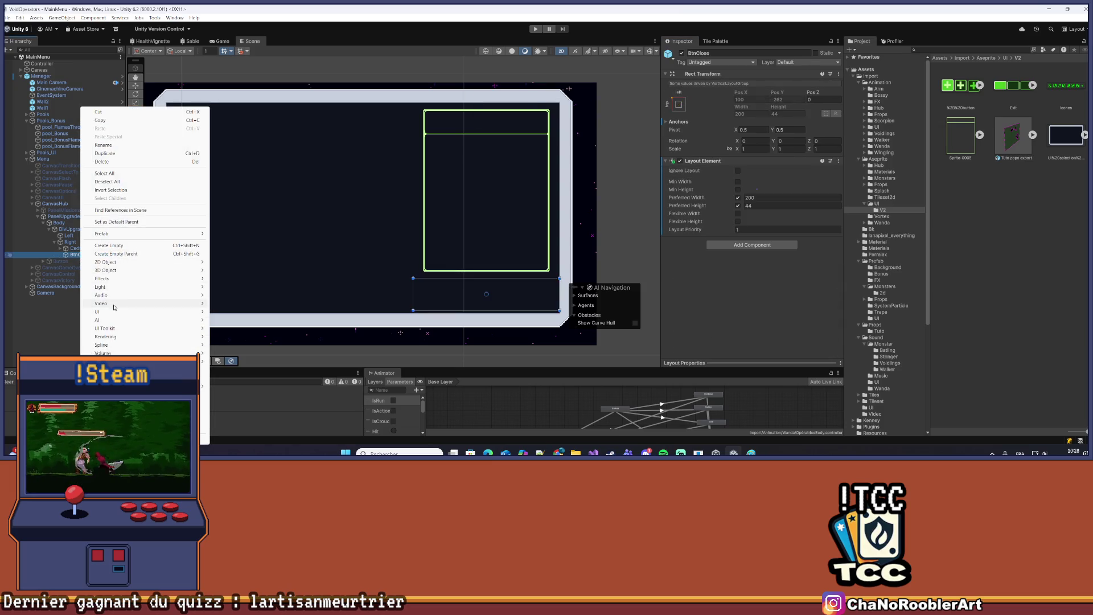
{"action": "mouse_move", "coordinate": [97, 311]}
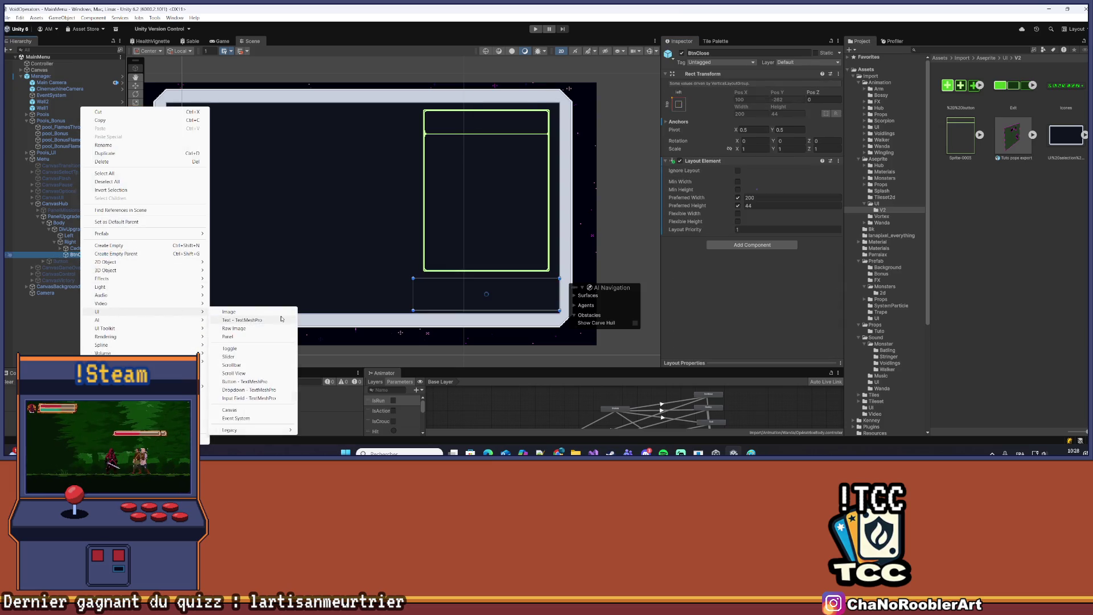
{"action": "left_click", "coordinate": [237, 382]}
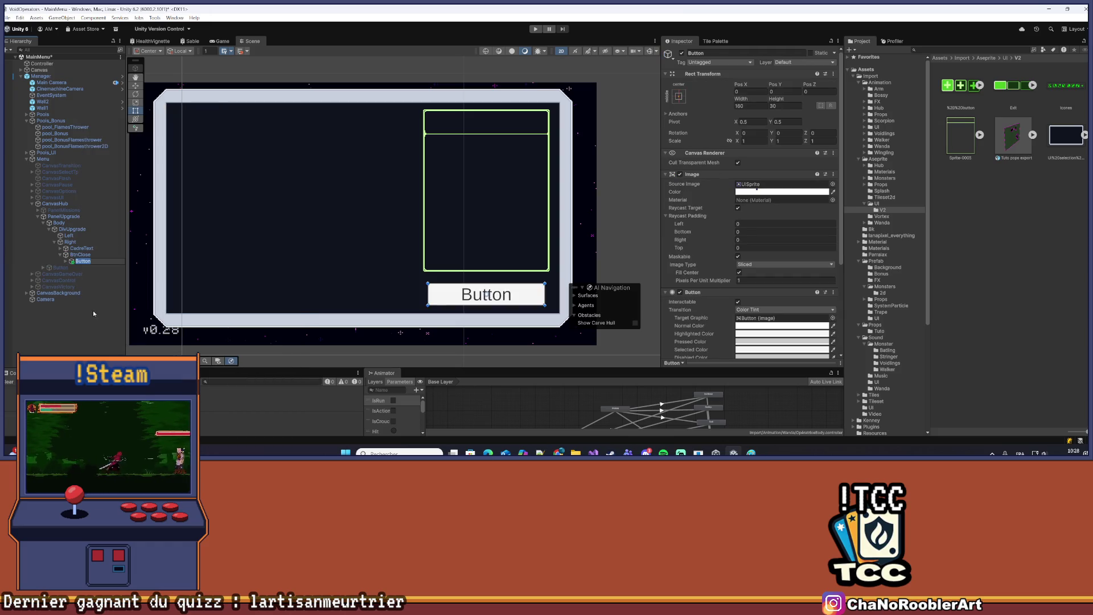
{"action": "left_click", "coordinate": [65, 262]}
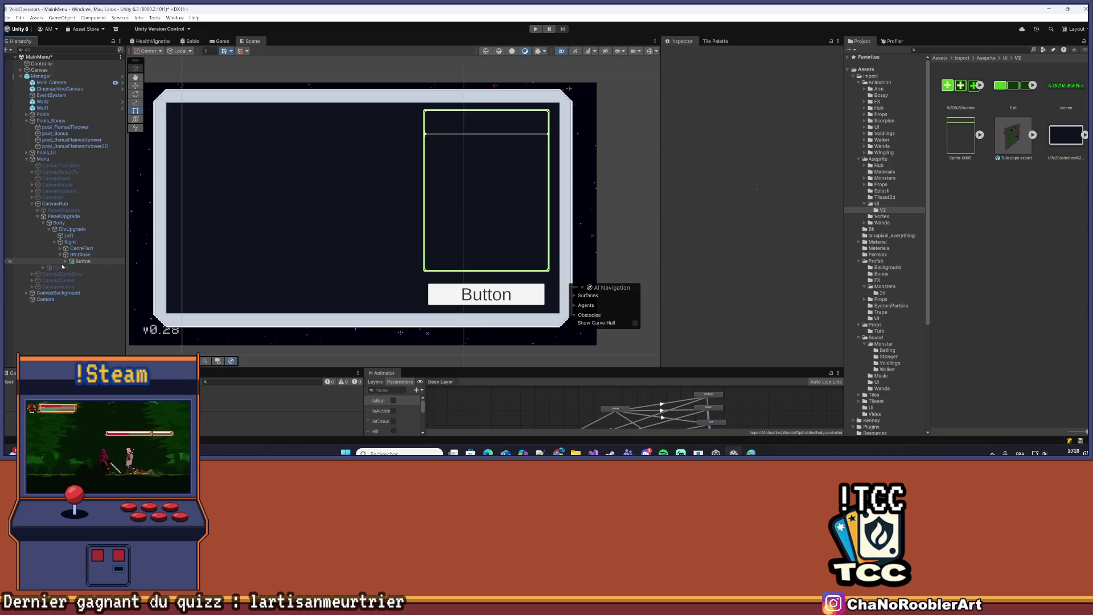
{"action": "left_click", "coordinate": [65, 262]}
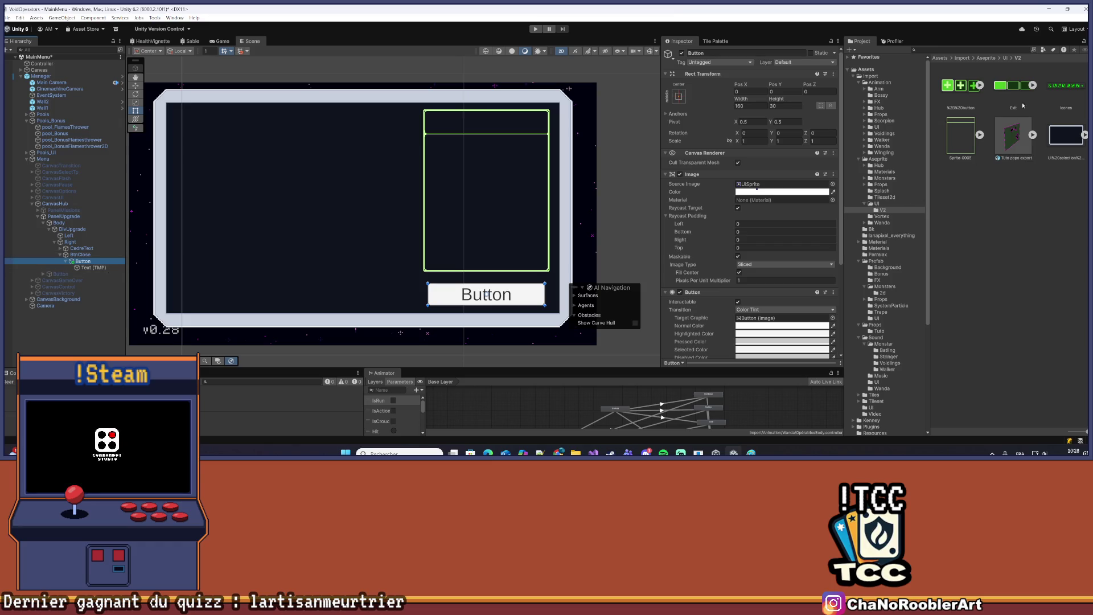
{"action": "left_click", "coordinate": [1032, 85]}
{"action": "left_click", "coordinate": [90, 267]}
{"action": "left_click", "coordinate": [83, 261]}
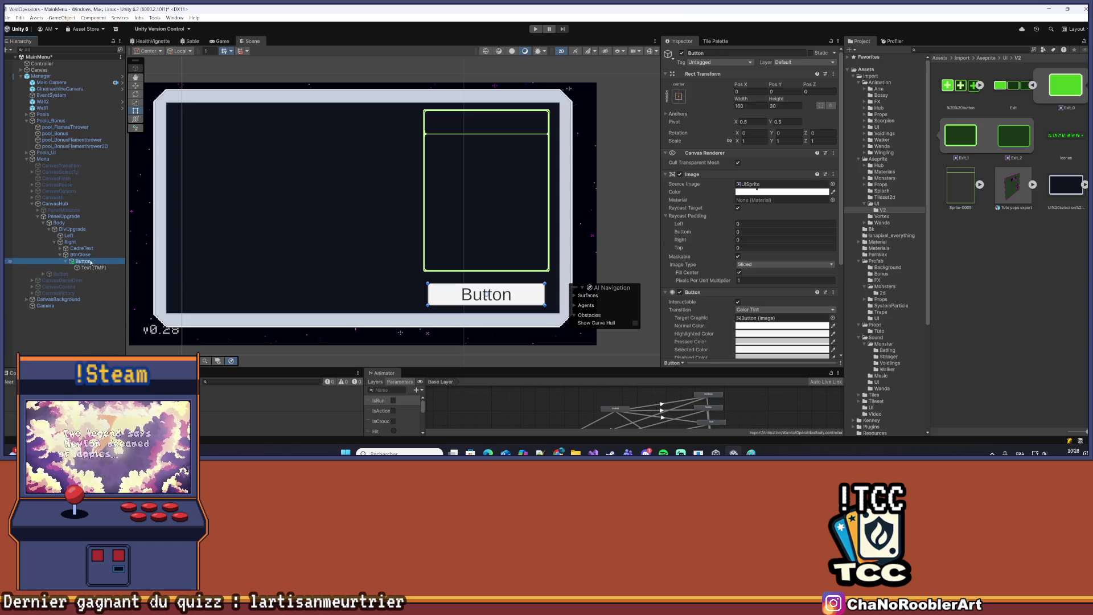
Set the button's transition to Sprite Swap and give it Exit_1 at native size 52×36
{"action": "left_click", "coordinate": [1030, 96]}
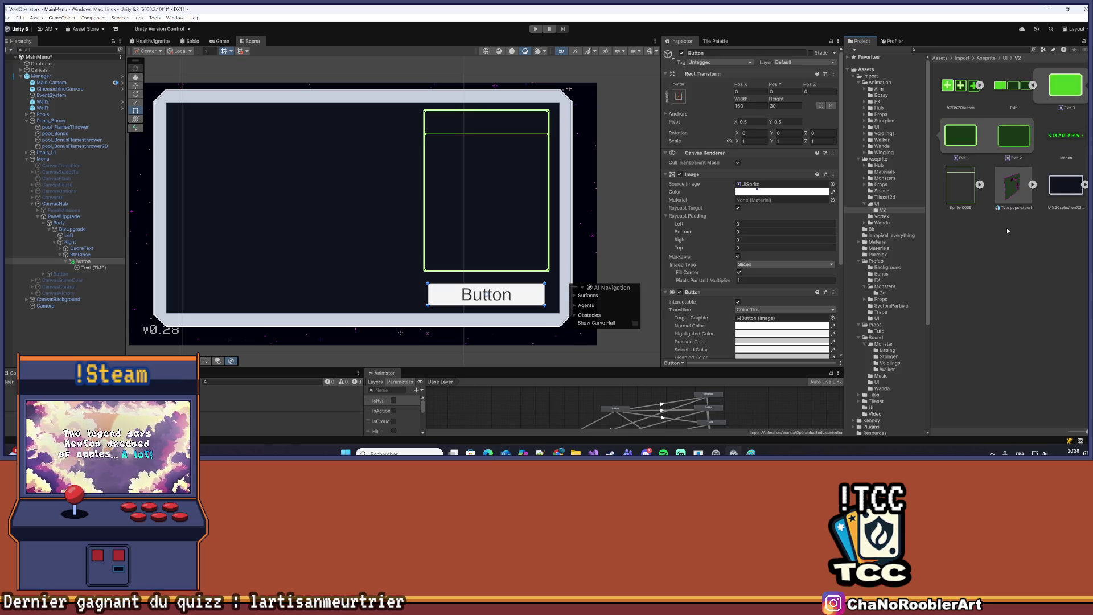
{"action": "scroll", "coordinate": [888, 228], "scroll_direction": "down", "scroll_amount": 1}
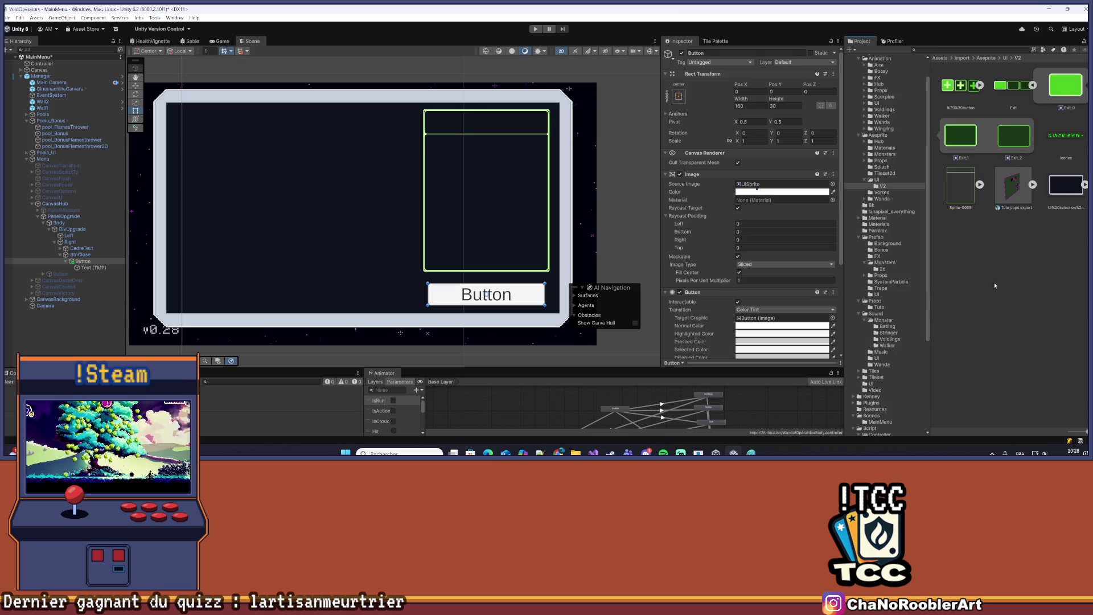
{"action": "scroll", "coordinate": [812, 258], "scroll_direction": "down", "scroll_amount": 2}
{"action": "left_click", "coordinate": [767, 265]}
{"action": "left_click", "coordinate": [775, 291]}
{"action": "left_click_drag", "start_coordinate": [958, 143], "coordinate": [772, 275]}
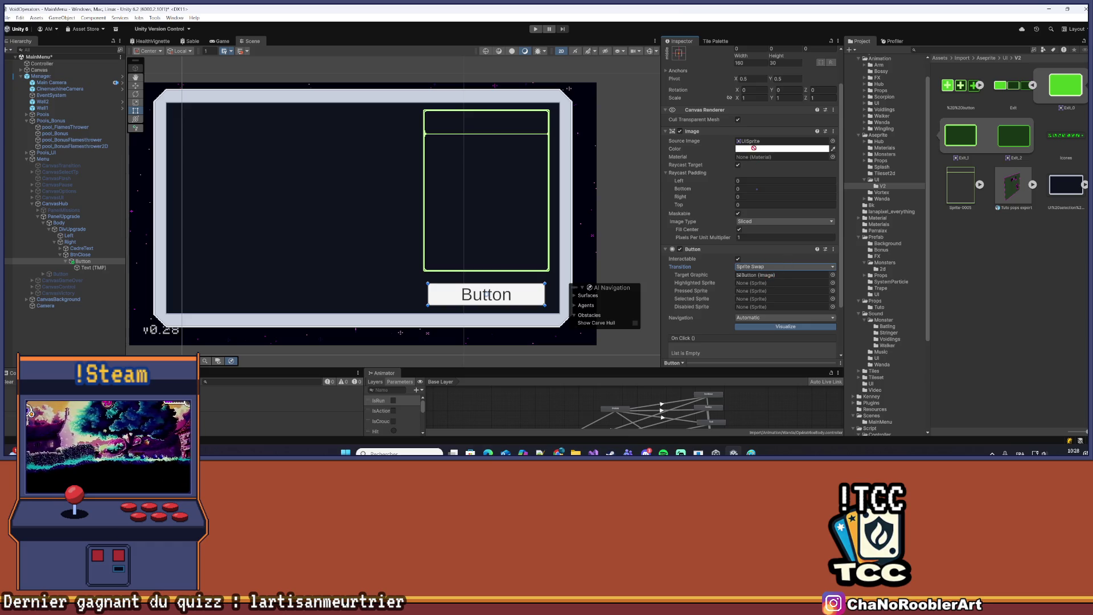
{"action": "left_click_drag", "start_coordinate": [754, 148], "coordinate": [780, 141]}
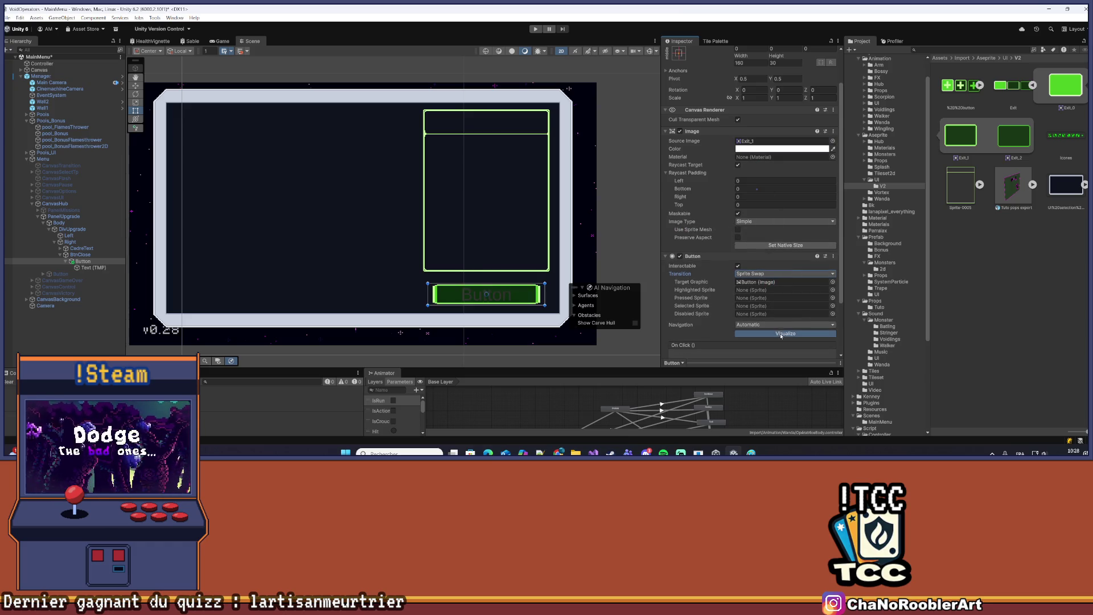
{"action": "left_click", "coordinate": [789, 245]}
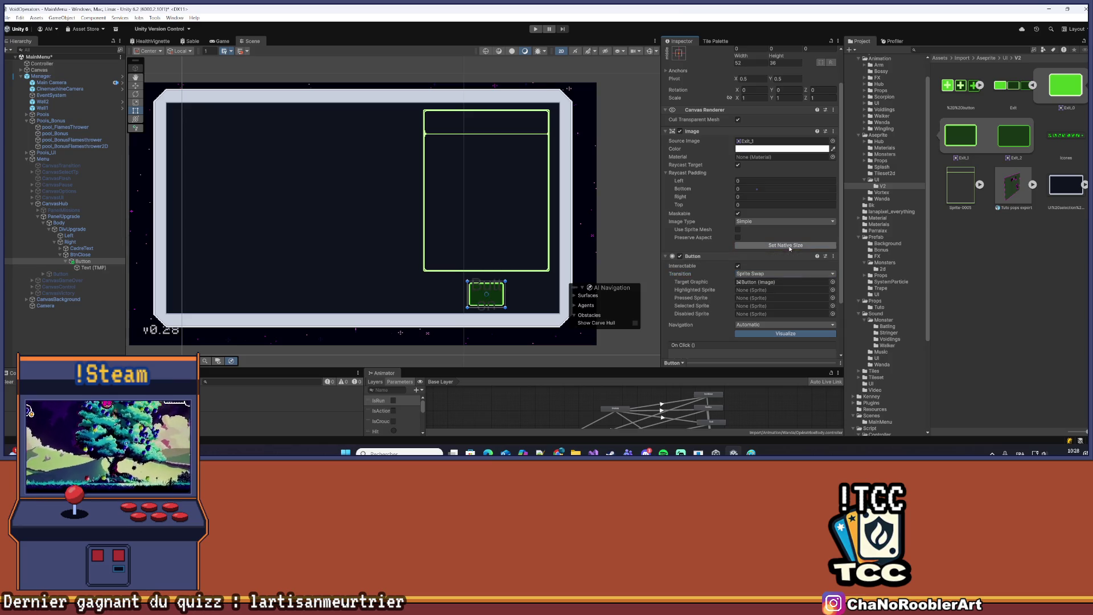
{"action": "left_click", "coordinate": [60, 356]}
{"action": "scroll", "coordinate": [571, 249], "scroll_direction": "up", "scroll_amount": 1}
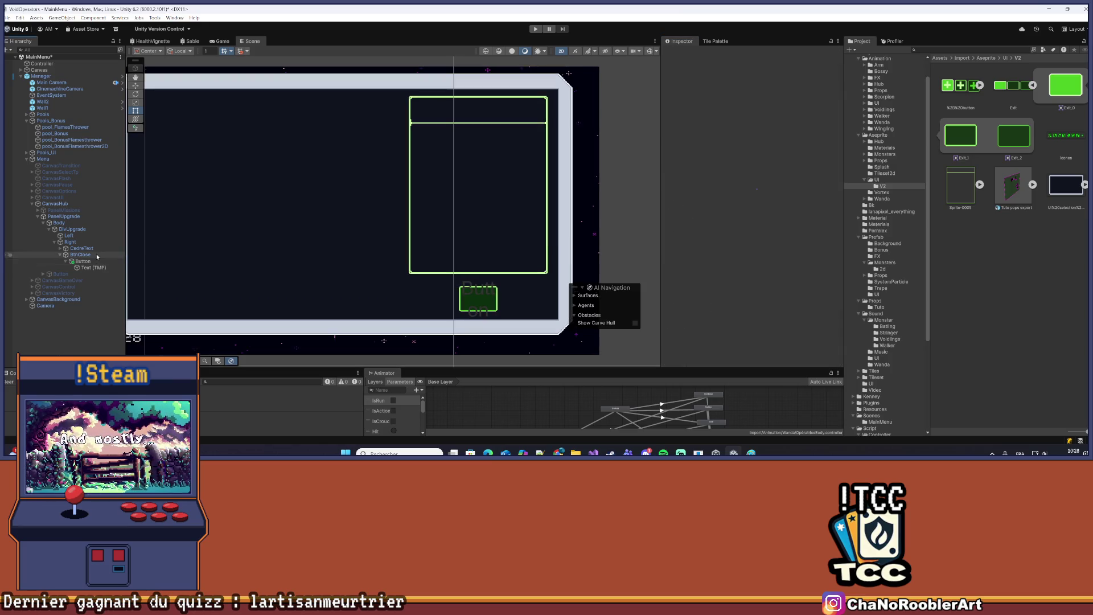
{"action": "left_click", "coordinate": [93, 268]}
Change the button label's text to 'Leave' and edit its font size
{"action": "left_click", "coordinate": [758, 220]}
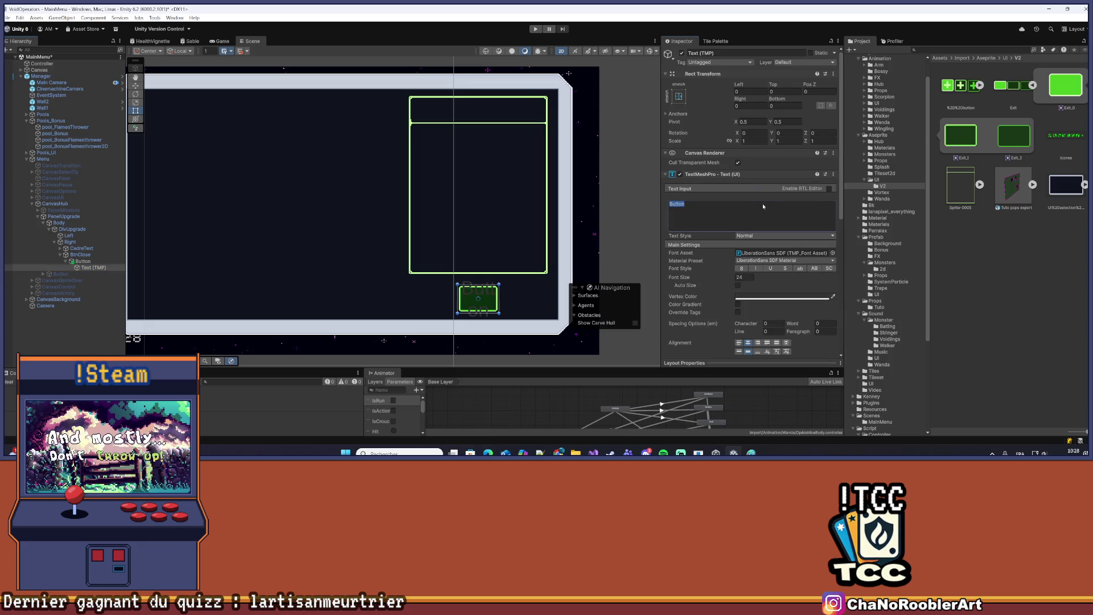
{"action": "type", "text": "Close"}
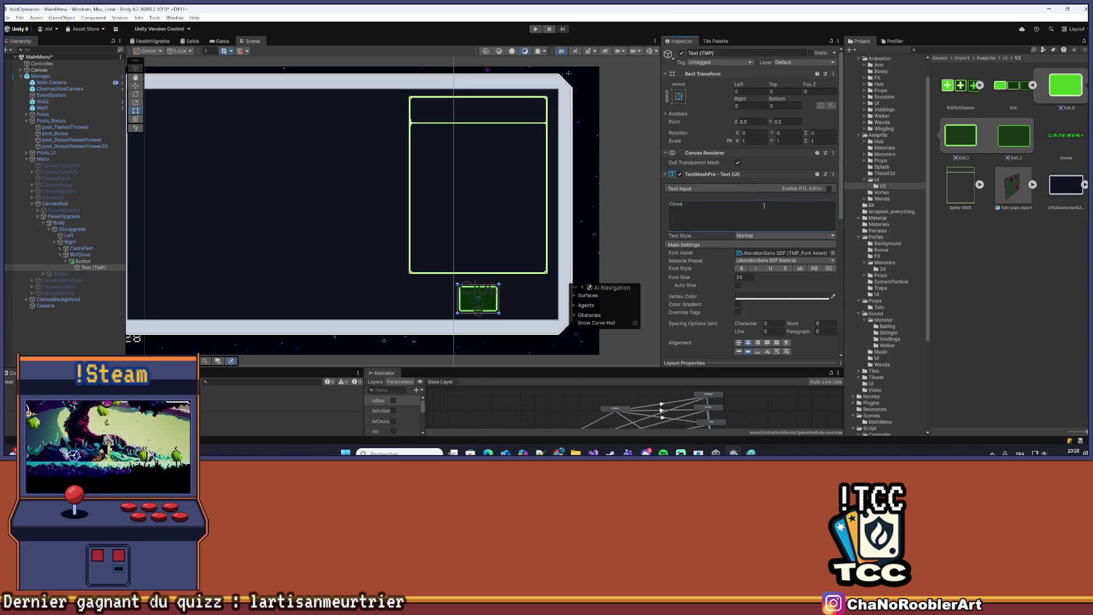
{"action": "key", "text": "BackSpace"}
{"action": "key", "text": "BackSpace"}
{"action": "key", "text": "BackSpace"}
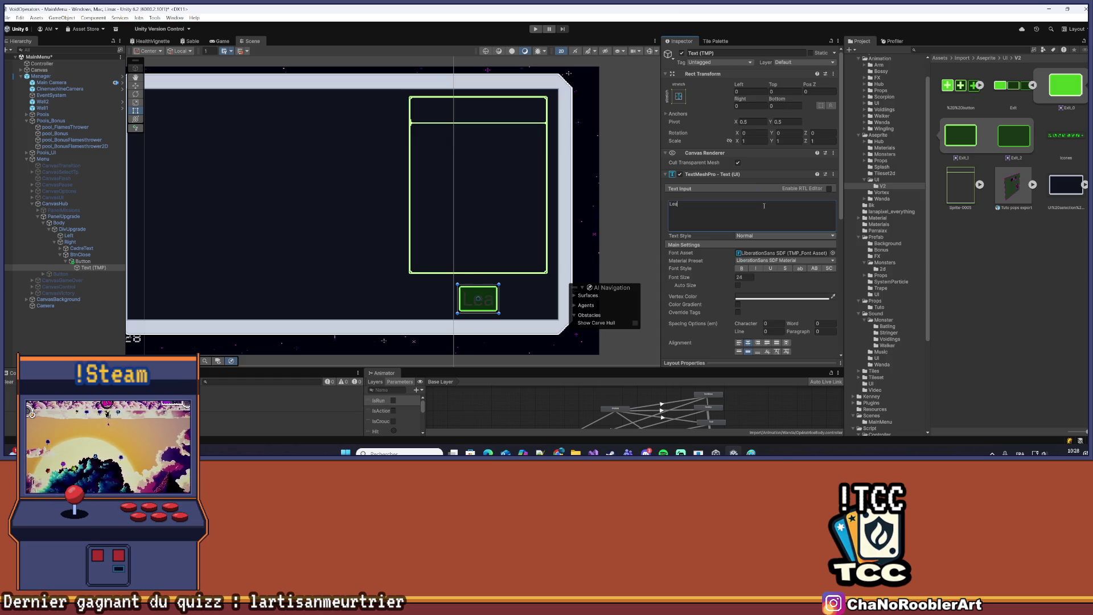
{"action": "type", "text": "ve"}
{"action": "left_click", "coordinate": [746, 277]}
{"action": "type", "text": "11"}
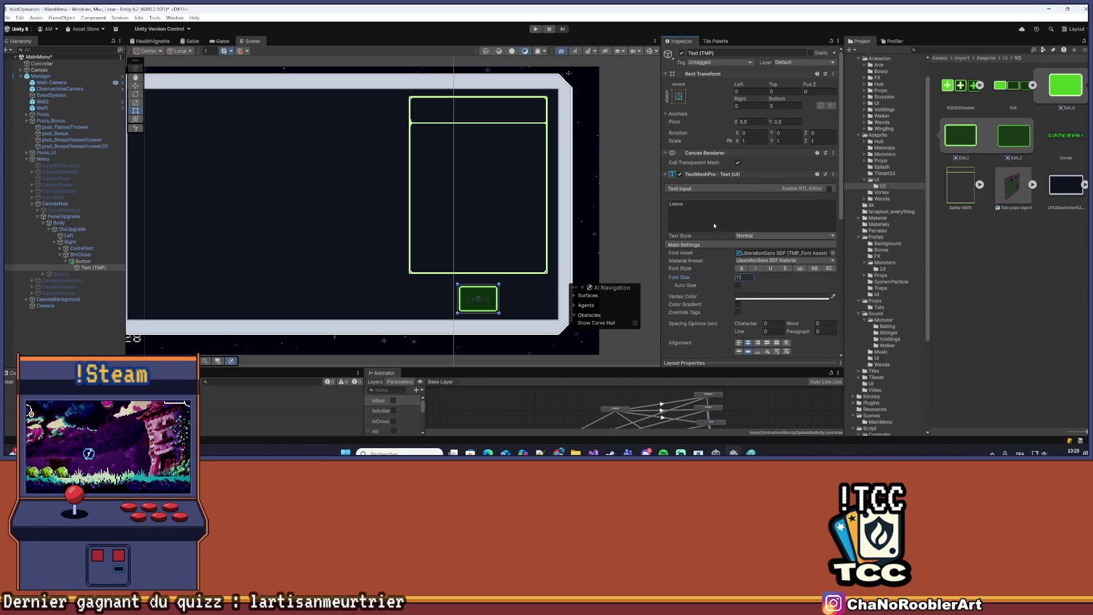
Colour the Leave label with the pale green sampled from the panel border
{"action": "scroll", "coordinate": [490, 305], "scroll_direction": "up", "scroll_amount": 3}
{"action": "scroll", "coordinate": [484, 284], "scroll_direction": "up", "scroll_amount": 5}
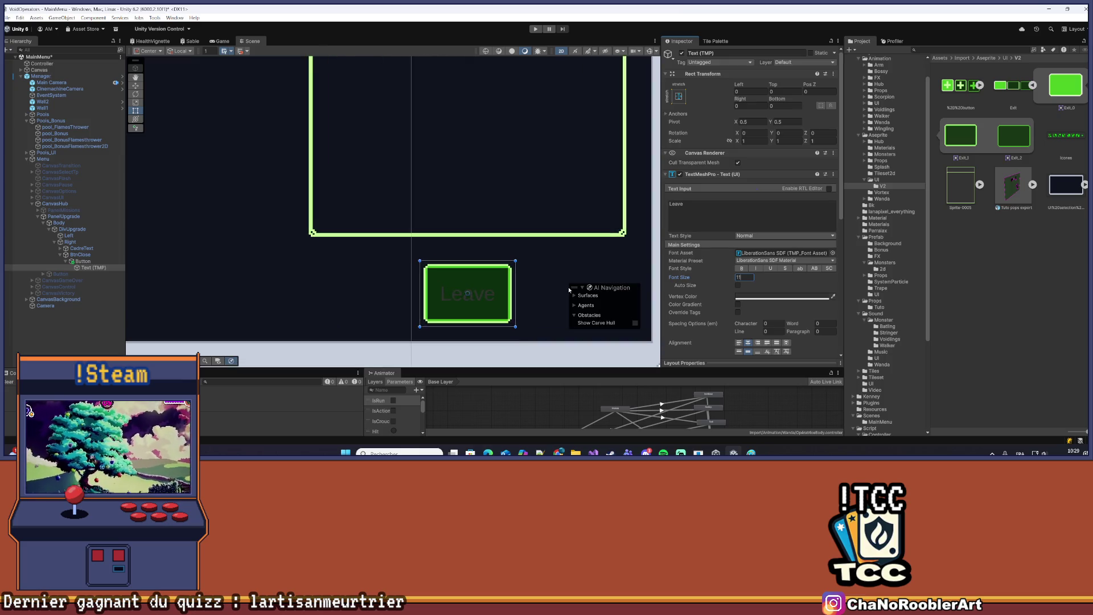
{"action": "mouse_move", "coordinate": [411, 274]}
{"action": "left_mouse_down"}
{"action": "mouse_move", "coordinate": [422, 236]}
{"action": "mouse_move", "coordinate": [381, 226]}
{"action": "left_mouse_up"}
{"action": "left_click", "coordinate": [833, 296]}
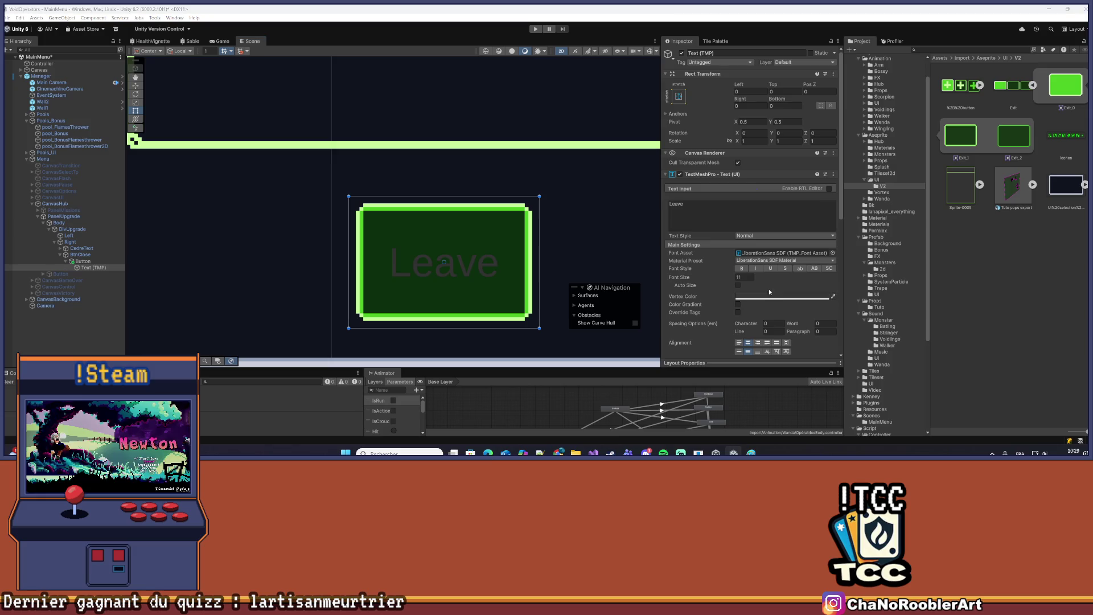
{"action": "left_click", "coordinate": [490, 211]}
{"action": "scroll", "coordinate": [547, 202], "scroll_direction": "down", "scroll_amount": 2}
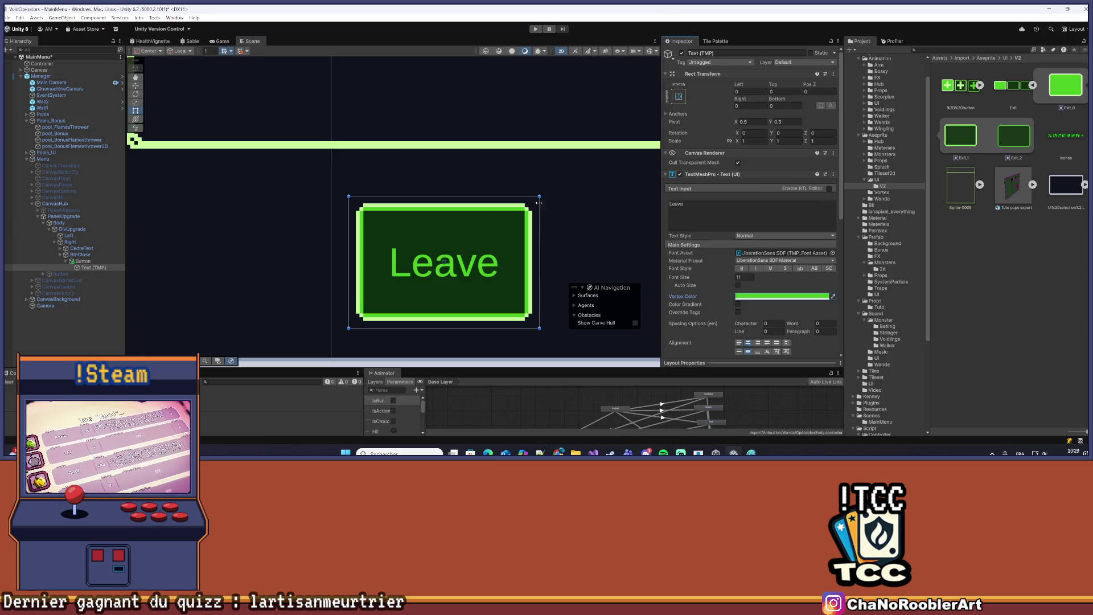
{"action": "scroll", "coordinate": [575, 213], "scroll_direction": "down", "scroll_amount": 6}
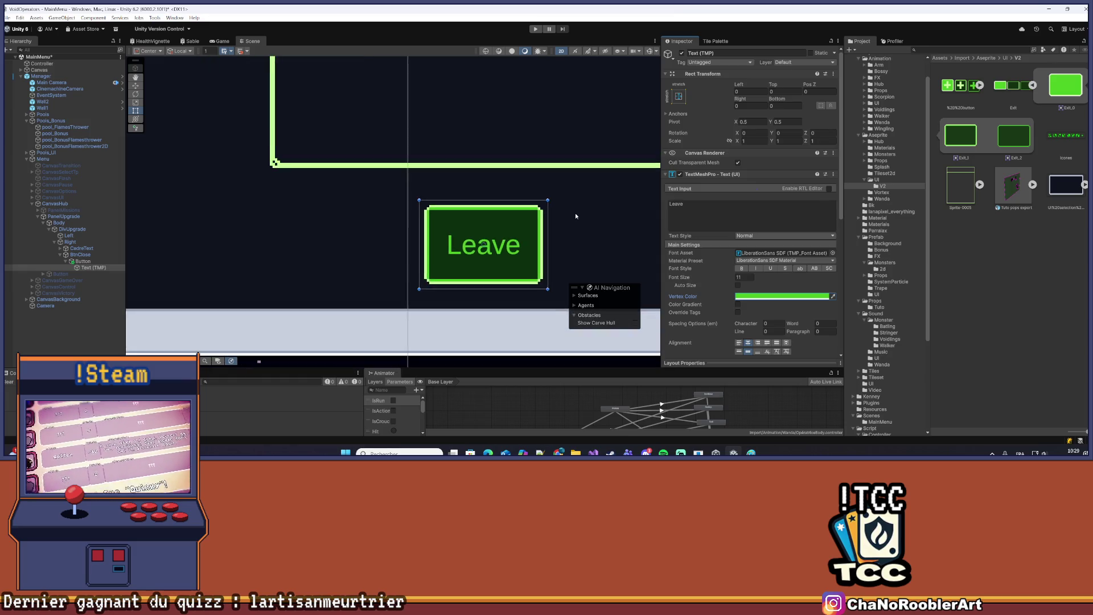
{"action": "left_click_drag", "start_coordinate": [592, 222], "coordinate": [485, 233]}
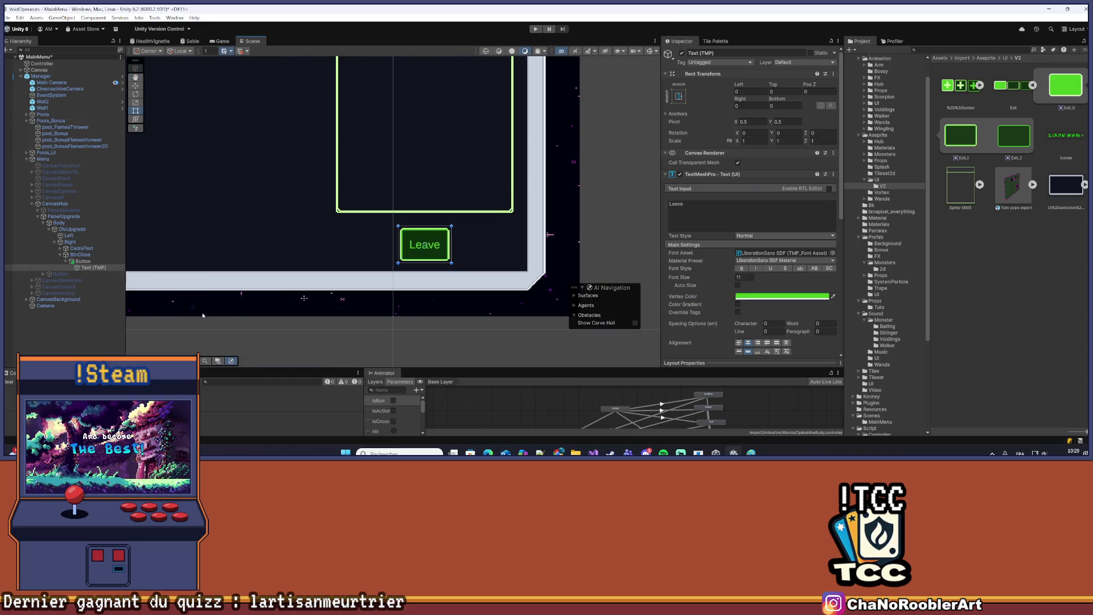
{"action": "key", "text": "t"}
{"action": "left_click", "coordinate": [485, 233]}
{"action": "scroll", "coordinate": [423, 245], "scroll_direction": "up", "scroll_amount": 3}
{"action": "scroll", "coordinate": [423, 245], "scroll_direction": "up", "scroll_amount": 8}
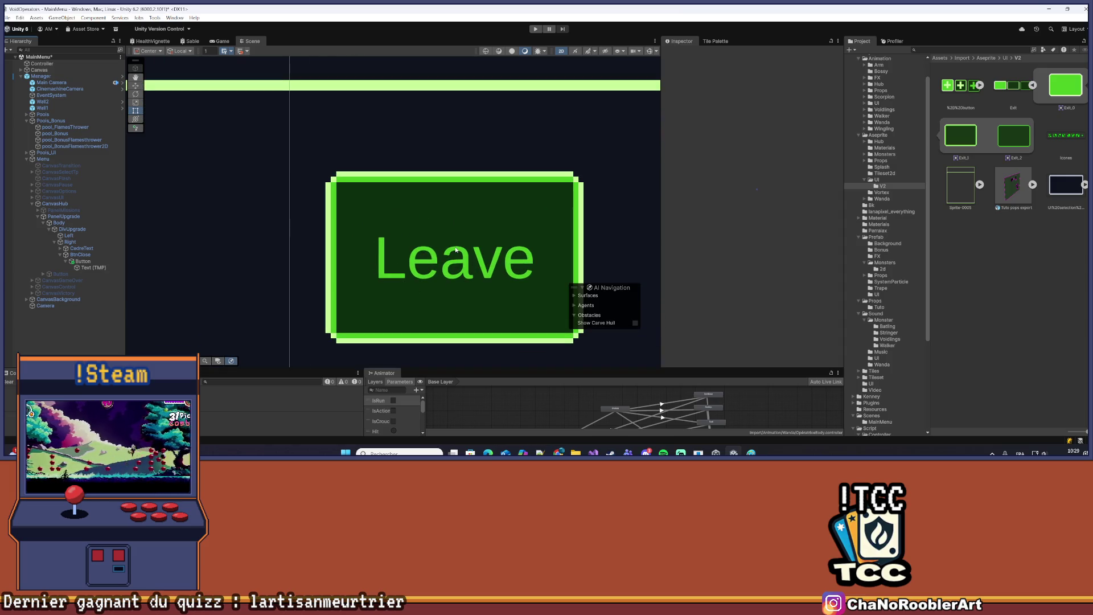
{"action": "left_click", "coordinate": [92, 268]}
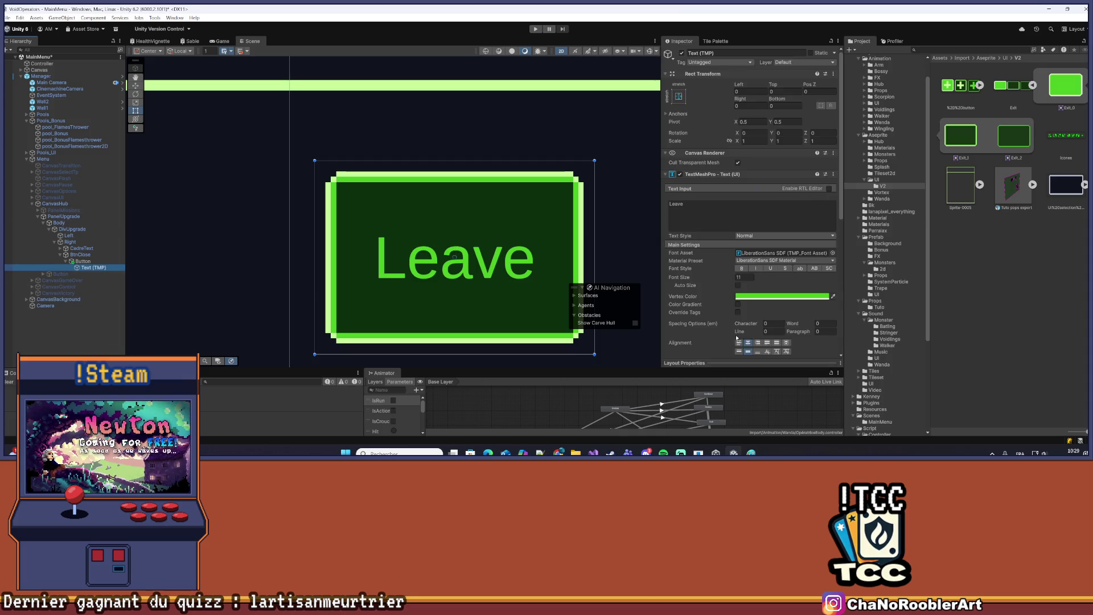
{"action": "left_click", "coordinate": [833, 296]}
{"action": "left_click", "coordinate": [581, 215]}
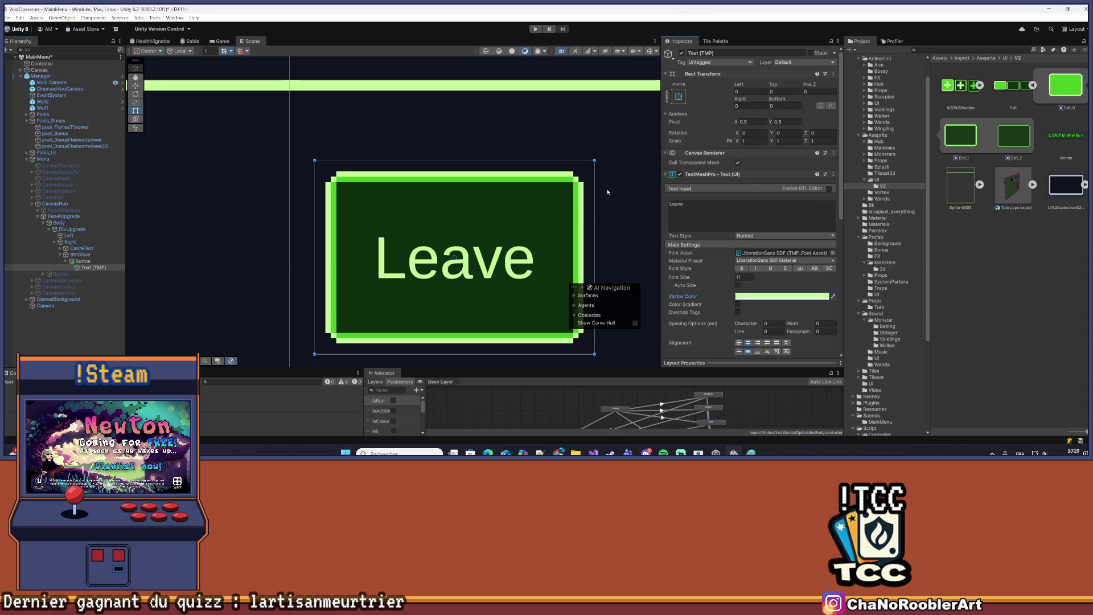
Resample the Leave label colour to the border's bright green
{"action": "scroll", "coordinate": [607, 192], "scroll_direction": "down", "scroll_amount": 10}
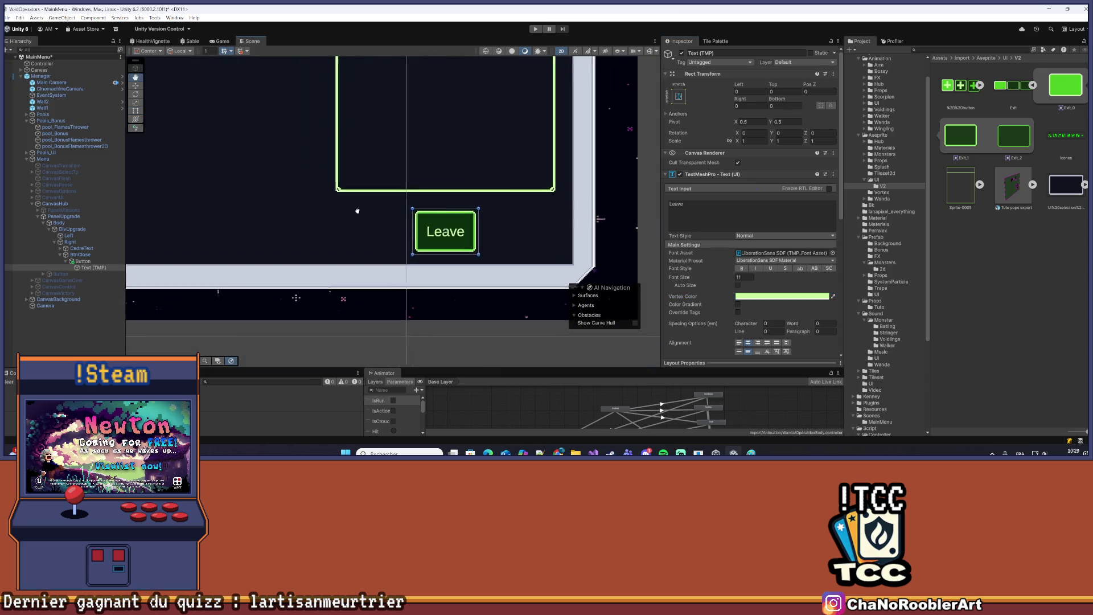
{"action": "left_click_drag", "start_coordinate": [358, 212], "coordinate": [327, 222]}
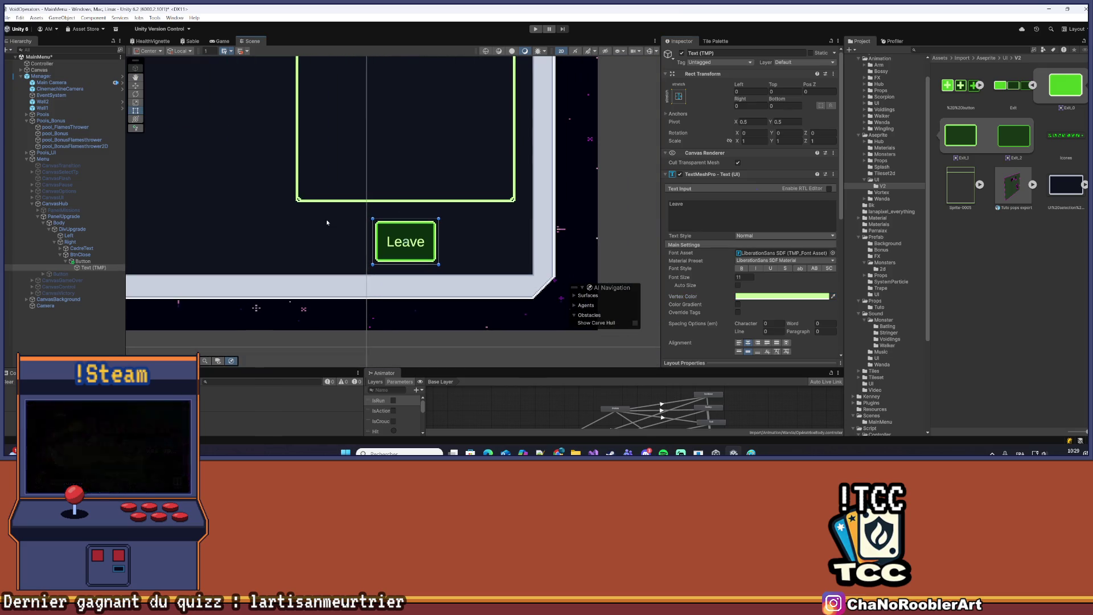
{"action": "scroll", "coordinate": [396, 235], "scroll_direction": "up", "scroll_amount": 5}
{"action": "left_click", "coordinate": [832, 296]}
{"action": "left_click", "coordinate": [469, 218]}
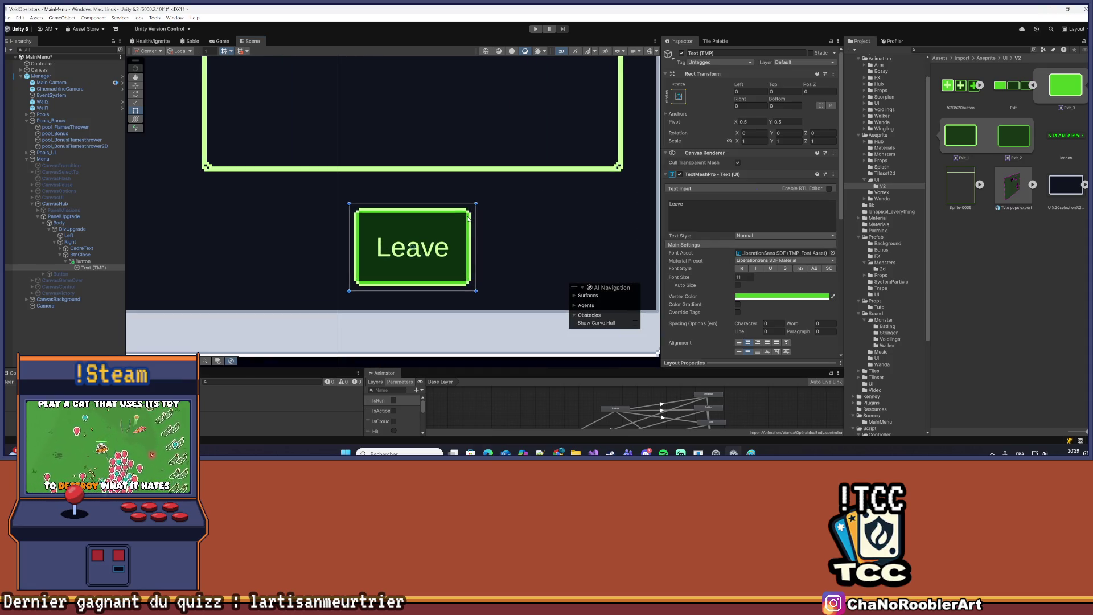
{"action": "scroll", "coordinate": [466, 246], "scroll_direction": "up", "scroll_amount": 2}
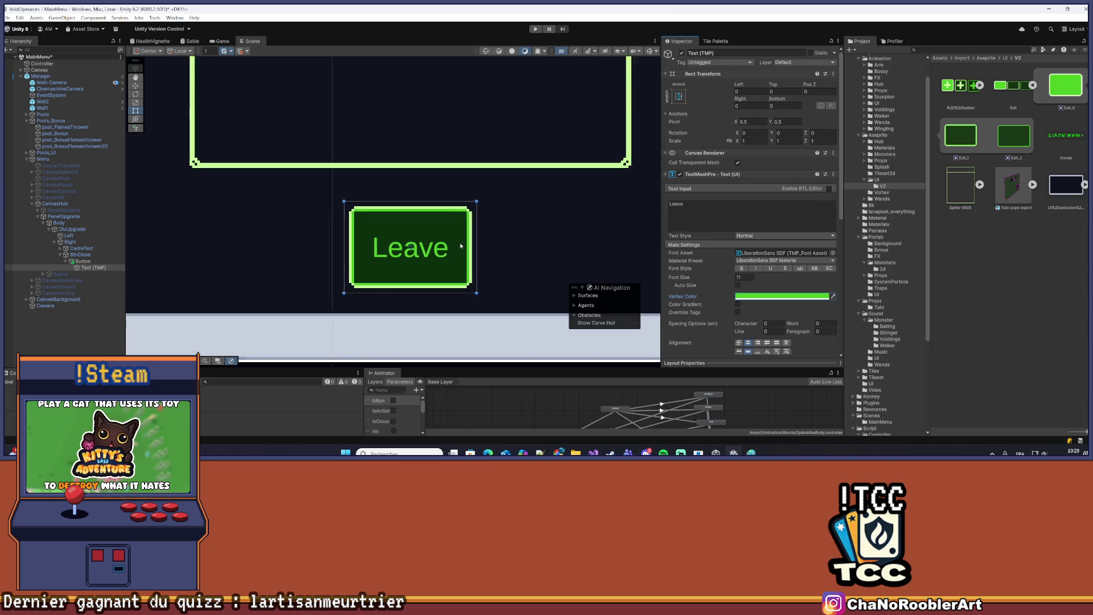
{"action": "left_click", "coordinate": [832, 296]}
{"action": "left_click", "coordinate": [474, 222]}
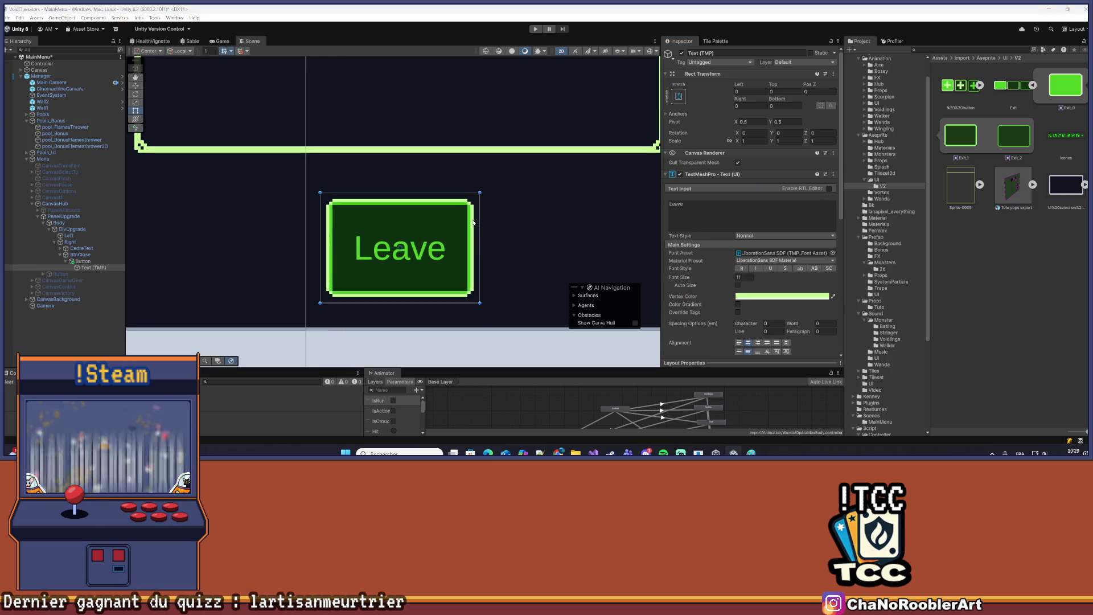
{"action": "scroll", "coordinate": [159, 351], "scroll_direction": "down", "scroll_amount": 3}
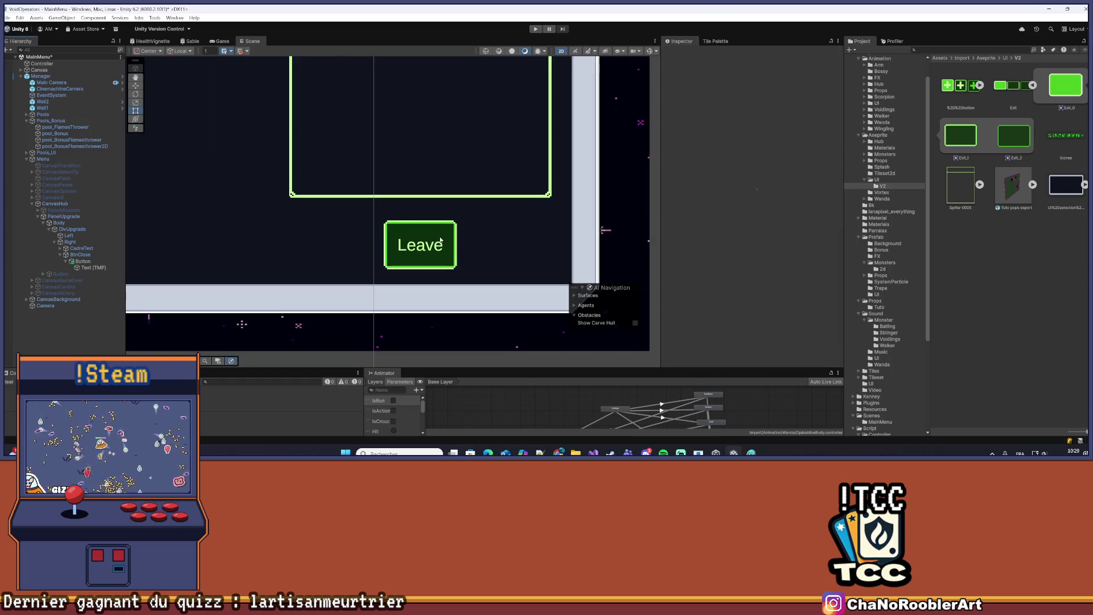
{"action": "left_click", "coordinate": [96, 262]}
{"action": "left_click", "coordinate": [96, 269]}
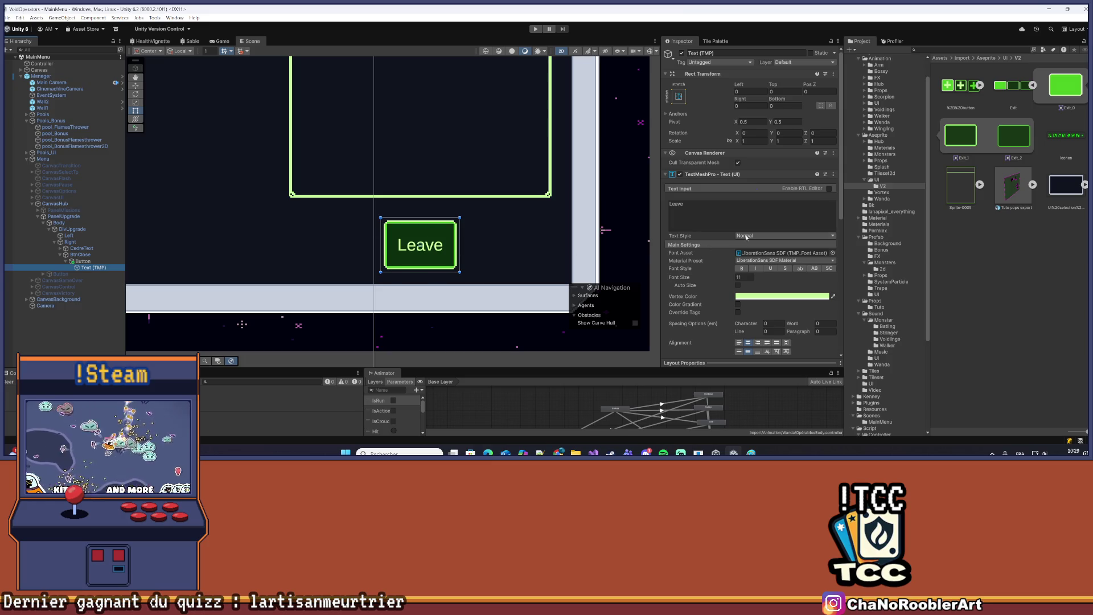
Change the label to QUITTER in the LanaPixel SDF font with a new vertical alignment
{"action": "double_click", "coordinate": [676, 204]}
{"action": "type", "text": "Quitter"}
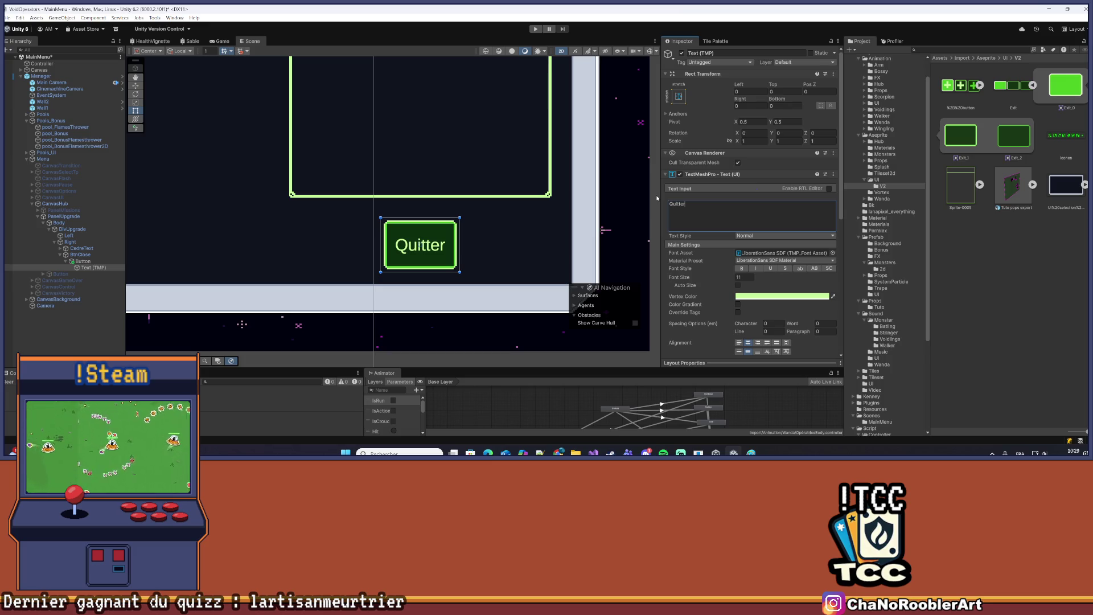
{"action": "type", "text": "QUITTER"}
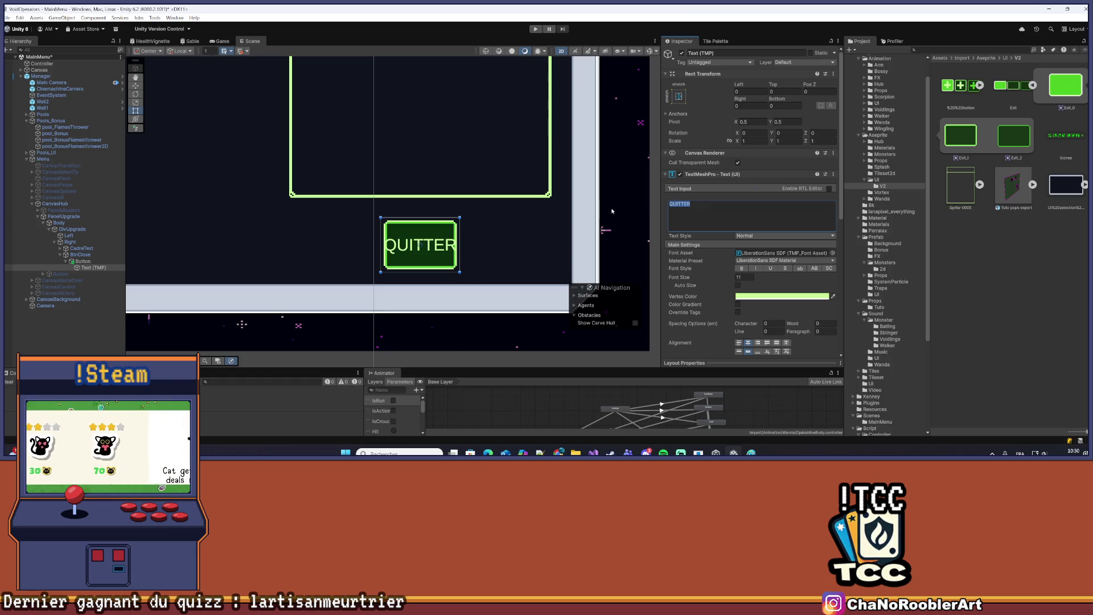
{"action": "left_click", "coordinate": [833, 253]}
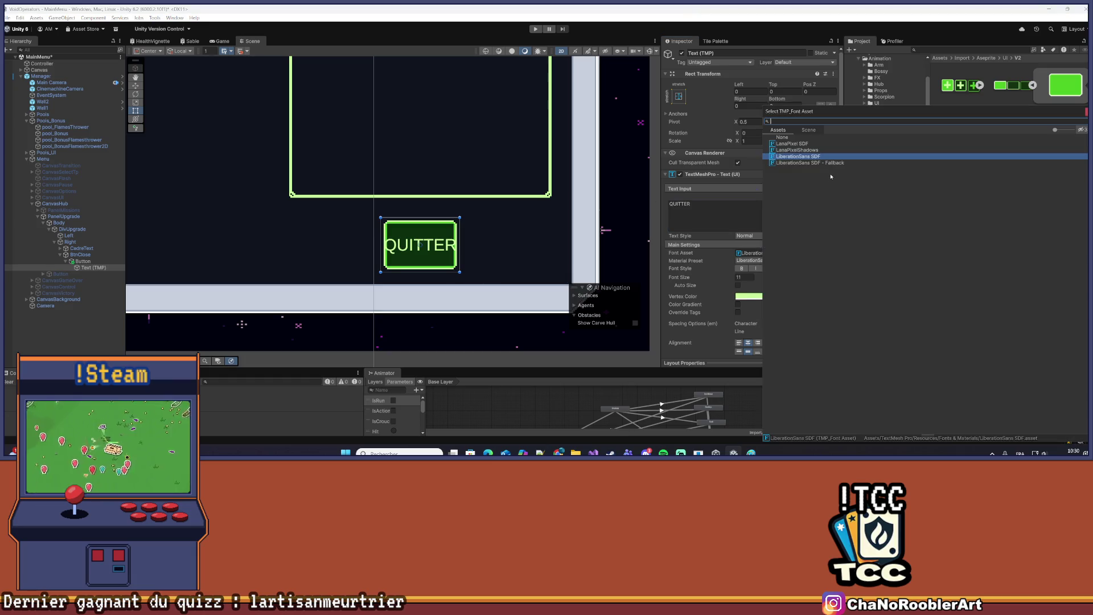
{"action": "left_click", "coordinate": [818, 146]}
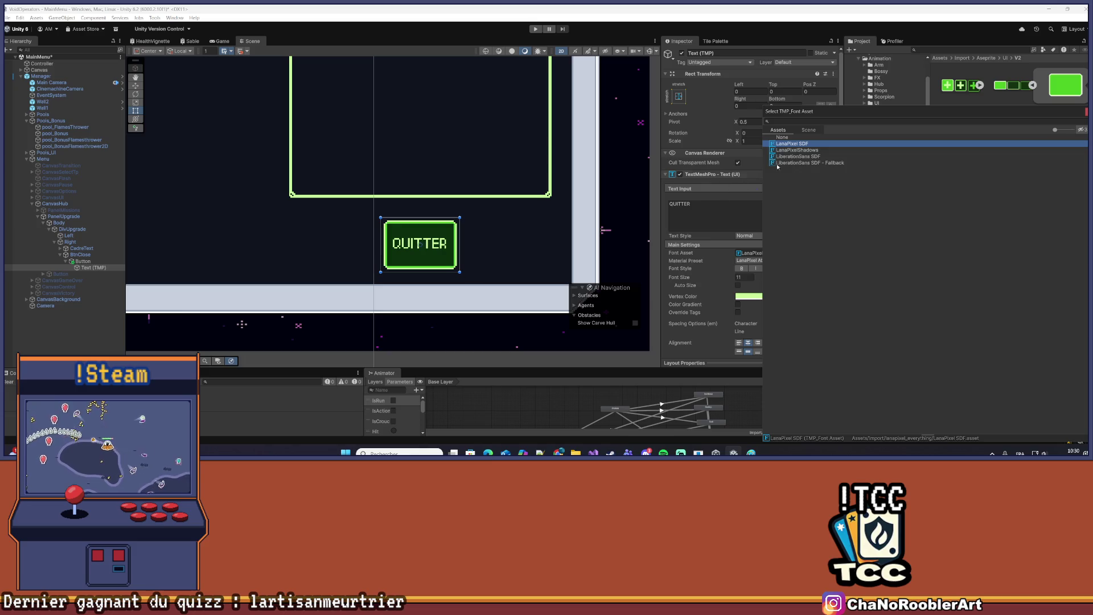
{"action": "double_click", "coordinate": [802, 146]}
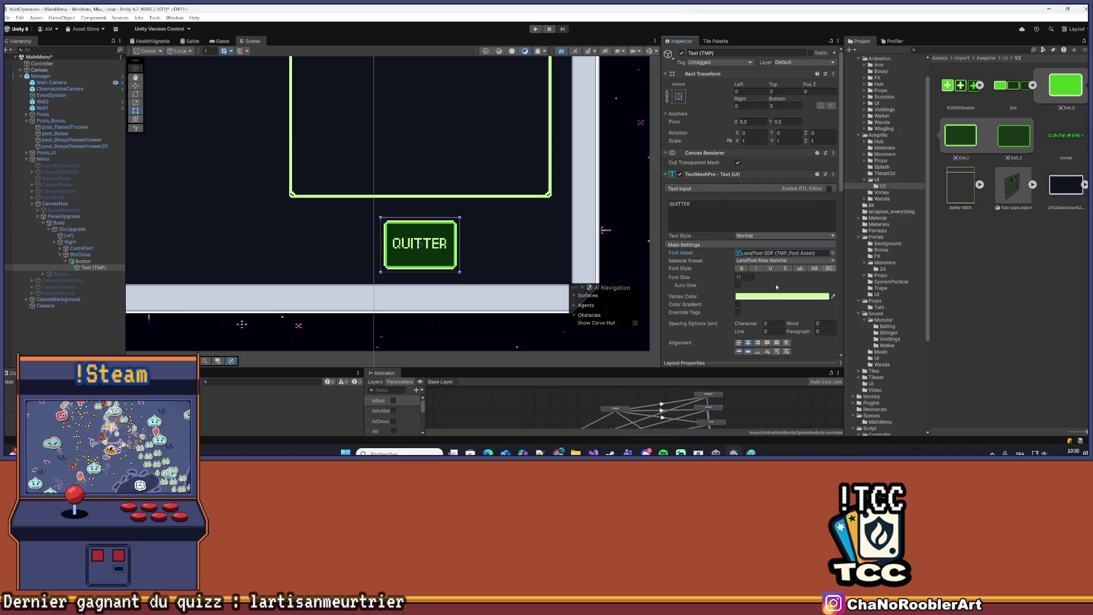
{"action": "left_click", "coordinate": [787, 352]}
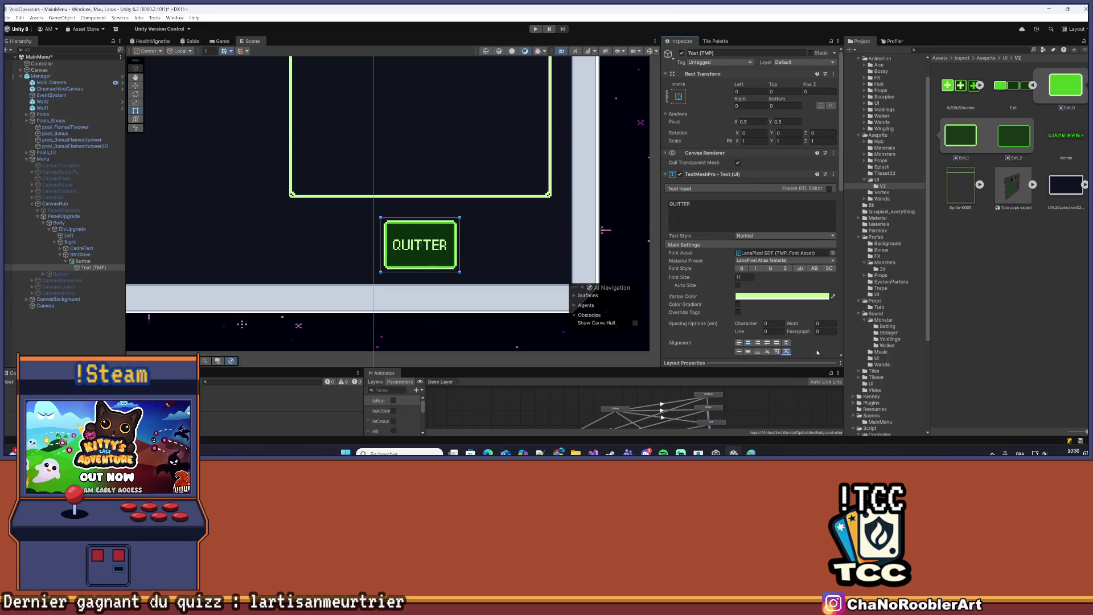
{"action": "left_click", "coordinate": [237, 270]}
{"action": "scroll", "coordinate": [403, 246], "scroll_direction": "down", "scroll_amount": 3}
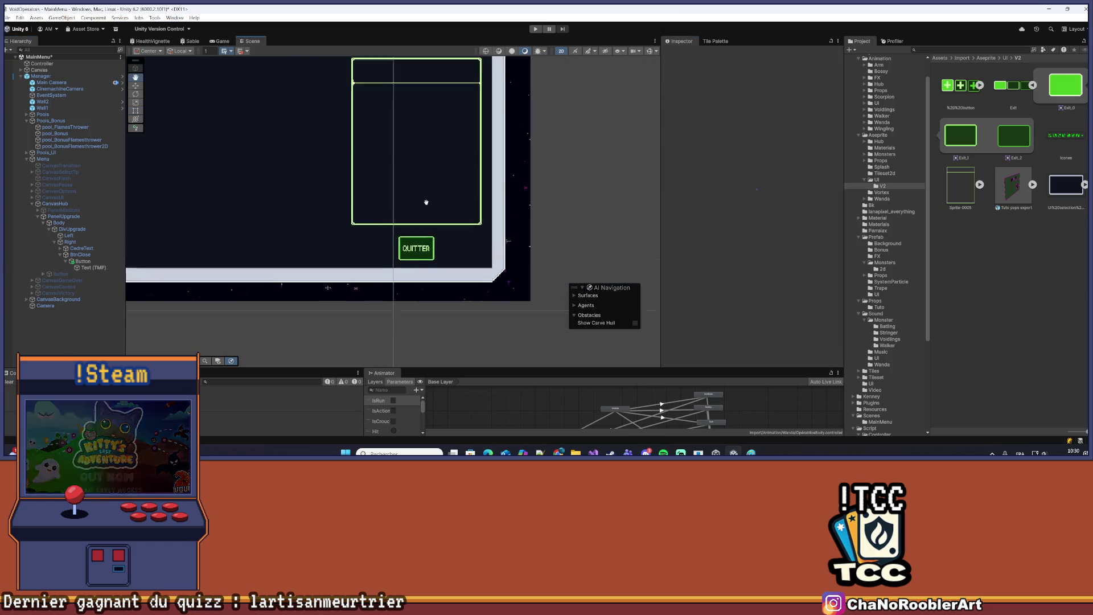
Slide the QUITTER button right to about Pos X 82 to align with the column
{"action": "left_click", "coordinate": [83, 261]}
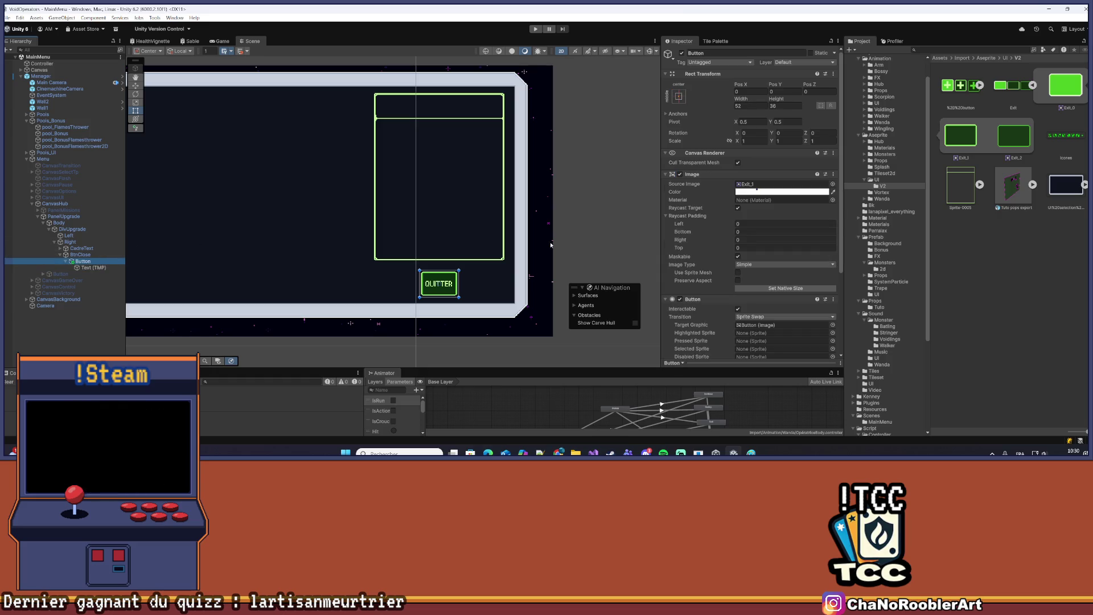
{"action": "mouse_move", "coordinate": [742, 86]}
{"action": "left_mouse_down"}
{"action": "mouse_move", "coordinate": [825, 87]}
{"action": "mouse_move", "coordinate": [227, 102]}
{"action": "mouse_move", "coordinate": [471, 114]}
{"action": "mouse_move", "coordinate": [454, 116]}
{"action": "left_mouse_up"}
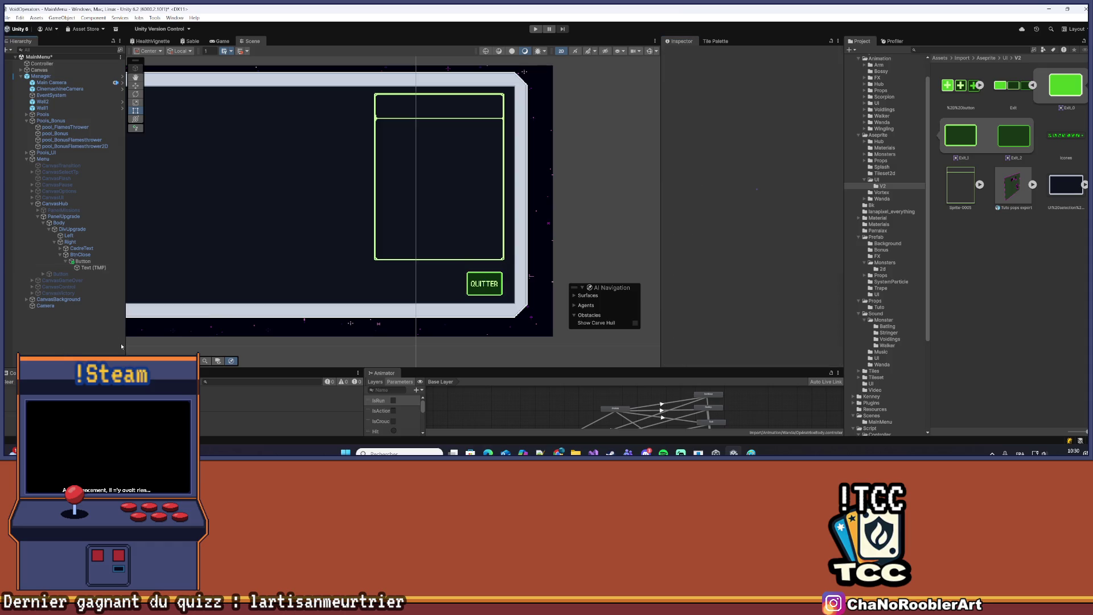
{"action": "scroll", "coordinate": [513, 279], "scroll_direction": "up", "scroll_amount": 5}
{"action": "scroll", "coordinate": [405, 292], "scroll_direction": "up", "scroll_amount": 2}
{"action": "scroll", "coordinate": [490, 232], "scroll_direction": "down", "scroll_amount": 8}
{"action": "scroll", "coordinate": [490, 232], "scroll_direction": "down", "scroll_amount": 3}
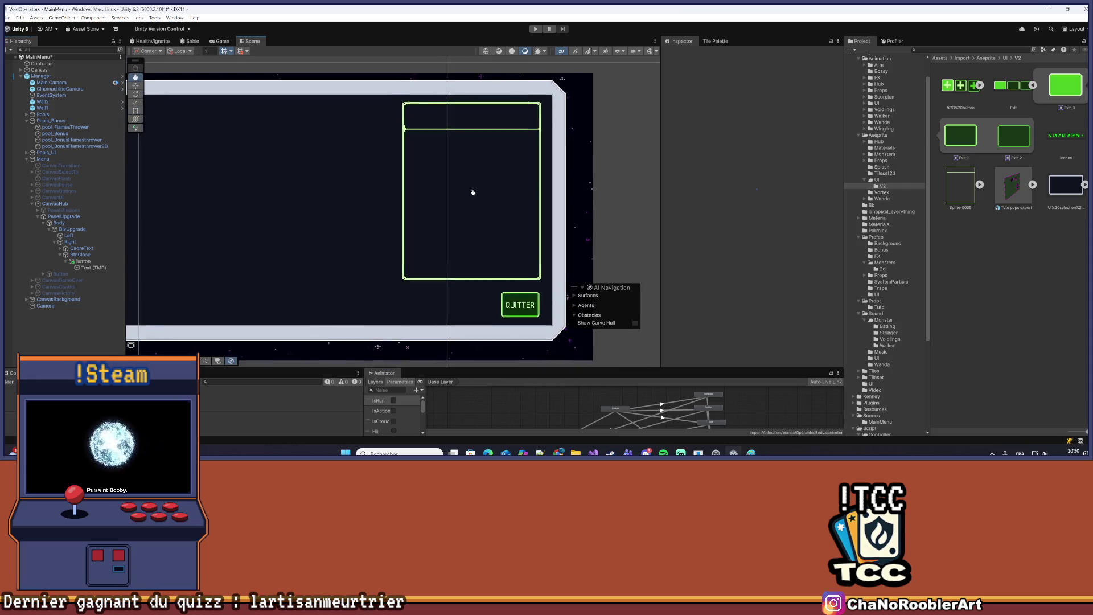
{"action": "left_click", "coordinate": [83, 261]}
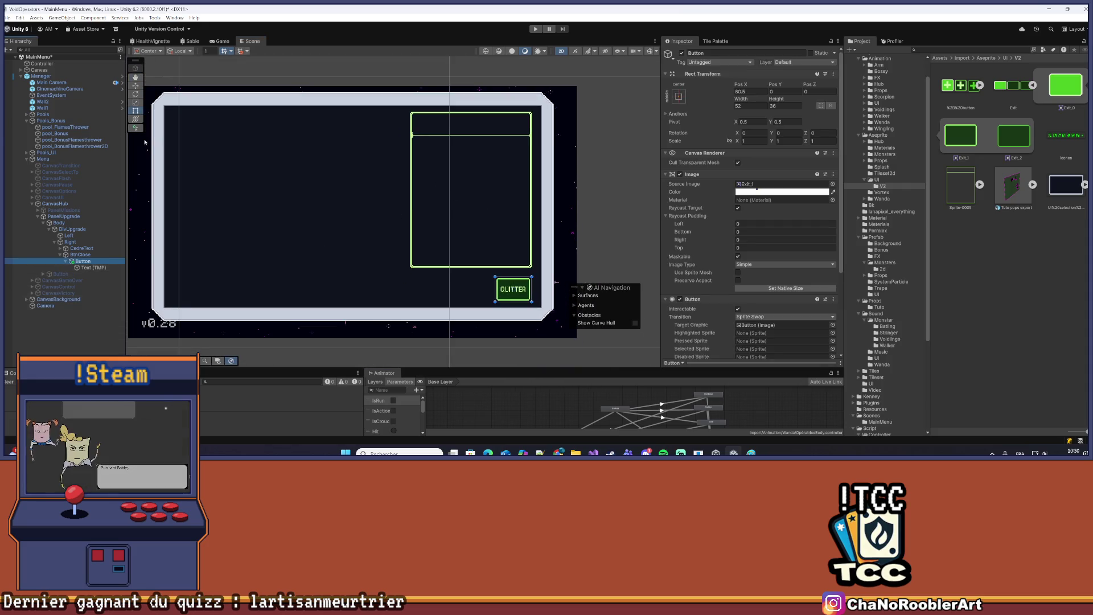
Review the Manager prefab's pending overrides, then reselect the QUITTER button
{"action": "left_click", "coordinate": [49, 77]}
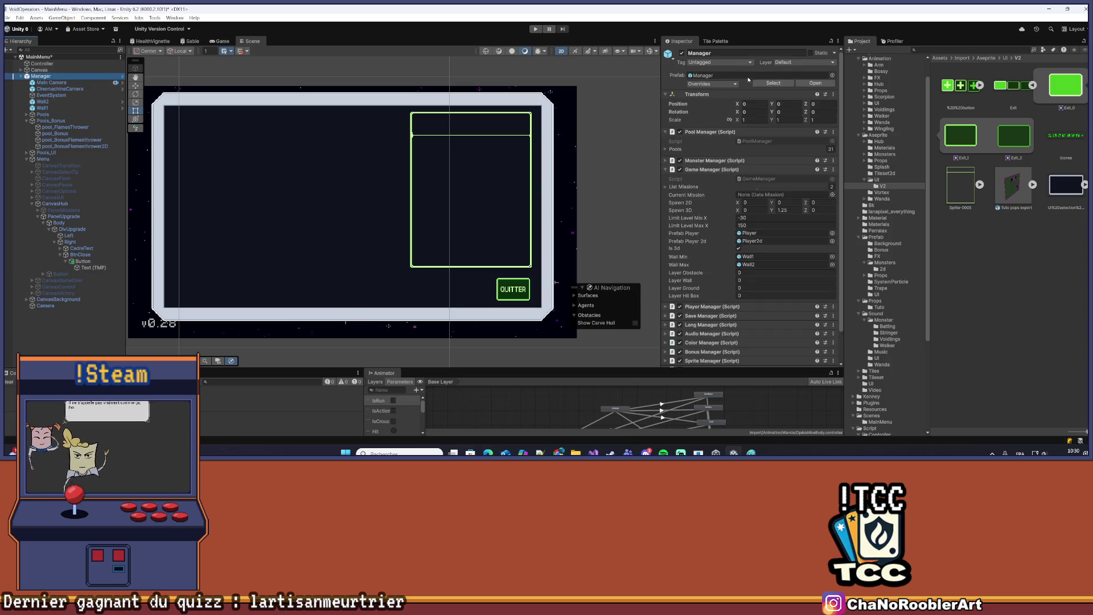
{"action": "left_click", "coordinate": [712, 83]}
{"action": "left_click", "coordinate": [82, 261]}
{"action": "scroll", "coordinate": [784, 255], "scroll_direction": "down", "scroll_amount": 4}
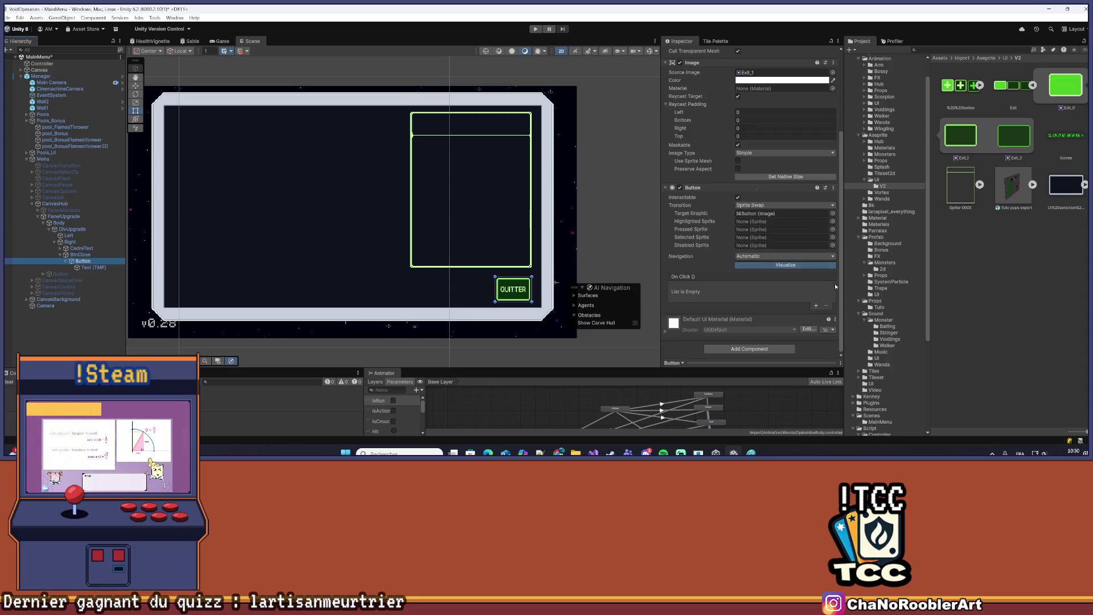
Make the button's On Click call UIPanelUpgradeController.Close on PanelUpgrade, then save the scene
{"action": "left_click", "coordinate": [817, 306]}
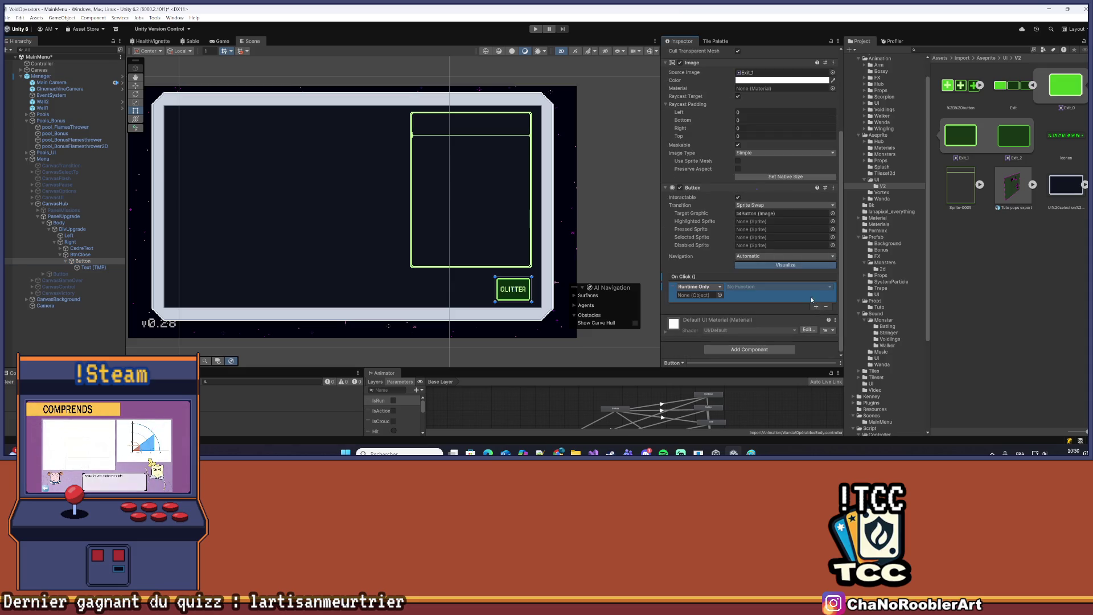
{"action": "mouse_move", "coordinate": [64, 216]}
{"action": "left_mouse_down"}
{"action": "mouse_move", "coordinate": [586, 271]}
{"action": "mouse_move", "coordinate": [695, 295]}
{"action": "left_mouse_up"}
{"action": "left_click", "coordinate": [757, 287]}
{"action": "mouse_move", "coordinate": [770, 340]}
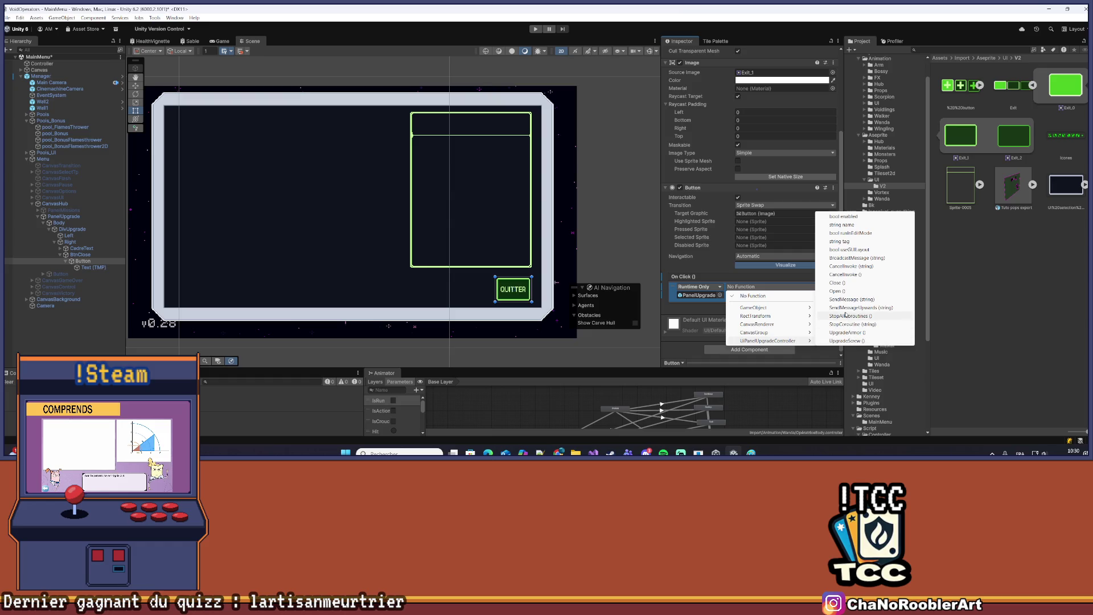
{"action": "left_click", "coordinate": [866, 282]}
{"action": "left_click", "coordinate": [119, 320]}
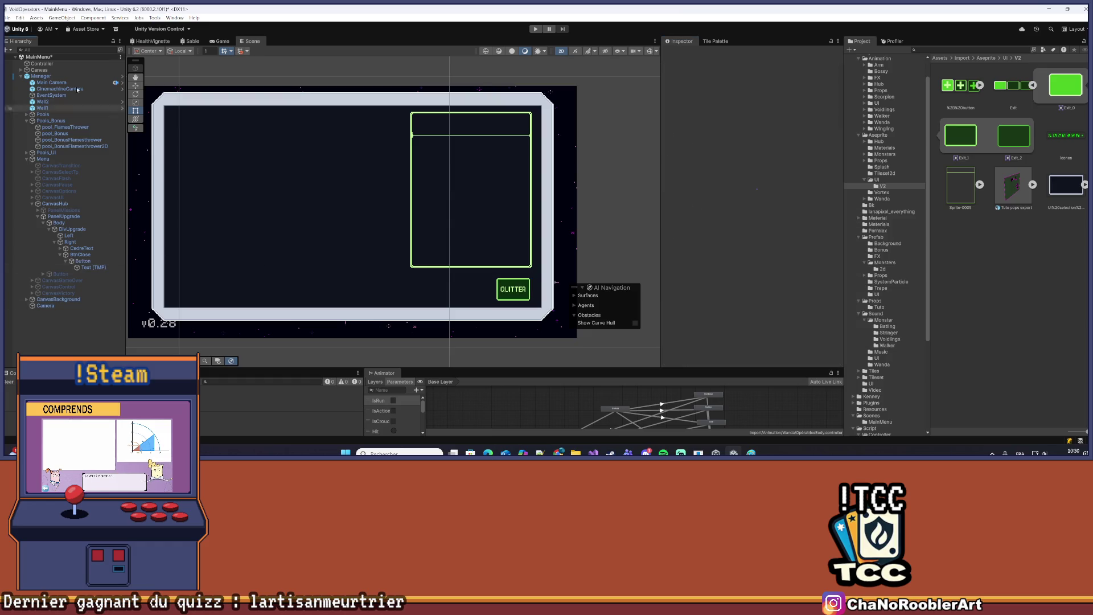
{"action": "left_click", "coordinate": [8, 17]}
{"action": "left_click", "coordinate": [19, 55]}
Assign Exit sprites to the button's Highlighted, Selected and Pressed states
{"action": "left_click", "coordinate": [83, 260]}
{"action": "scroll", "coordinate": [748, 200], "scroll_direction": "down", "scroll_amount": 3}
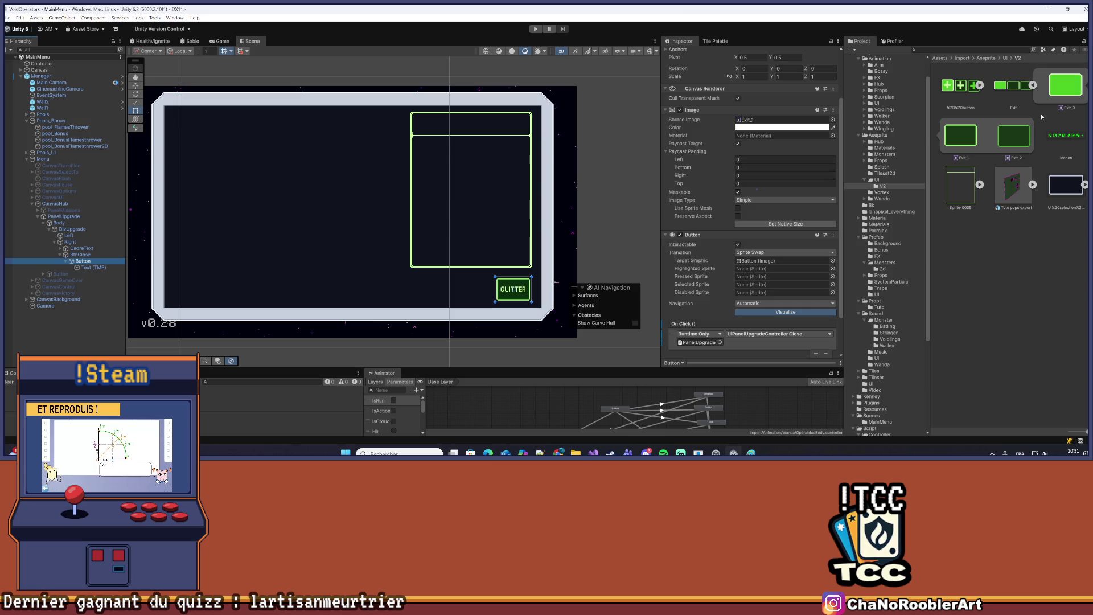
{"action": "mouse_move", "coordinate": [1055, 92]}
{"action": "left_mouse_down"}
{"action": "mouse_move", "coordinate": [888, 205]}
{"action": "mouse_move", "coordinate": [764, 271]}
{"action": "left_mouse_up"}
{"action": "mouse_move", "coordinate": [1066, 107]}
{"action": "left_mouse_down"}
{"action": "mouse_move", "coordinate": [854, 279]}
{"action": "mouse_move", "coordinate": [764, 286]}
{"action": "left_mouse_up"}
{"action": "left_click_drag", "start_coordinate": [977, 139], "coordinate": [760, 276]}
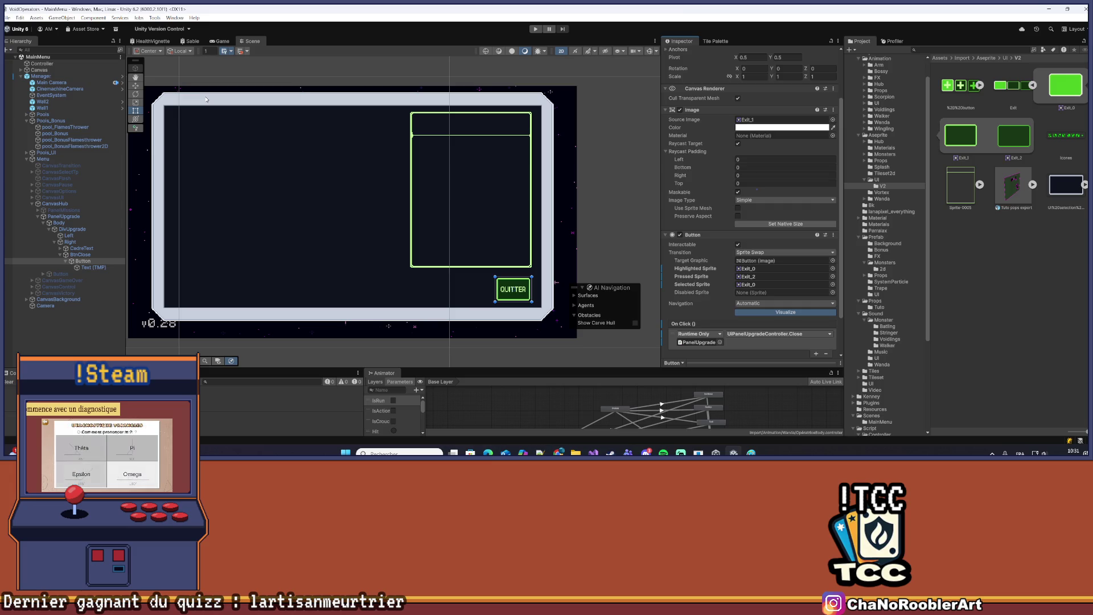
{"action": "left_click", "coordinate": [95, 333]}
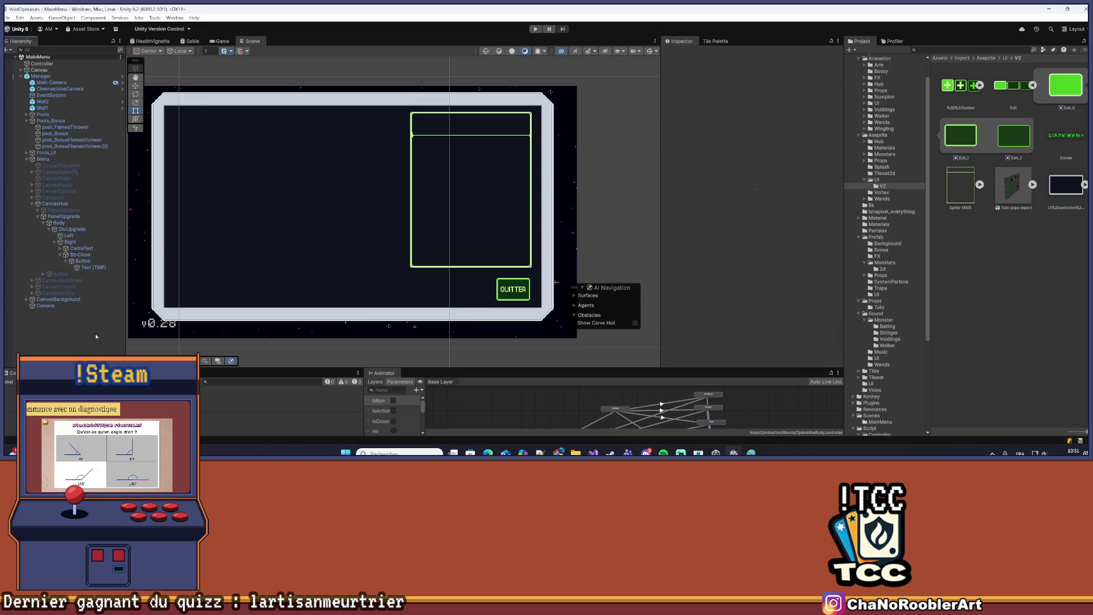
Apply all of Manager's pending overrides to the prefab, then select the Left column
{"action": "left_click", "coordinate": [94, 262]}
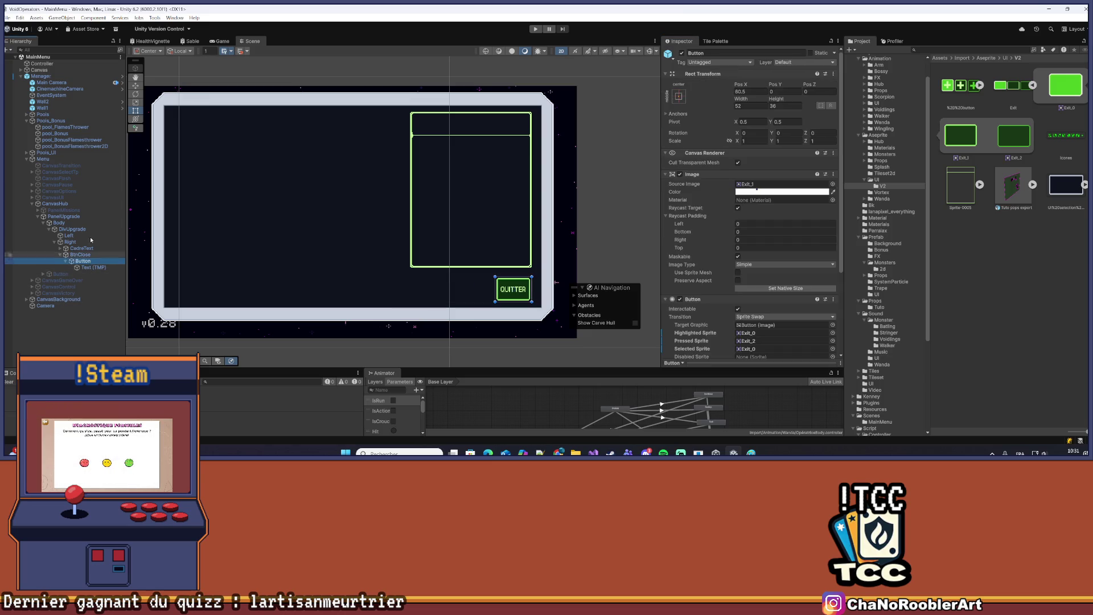
{"action": "left_click", "coordinate": [41, 75]}
{"action": "left_click", "coordinate": [712, 83]}
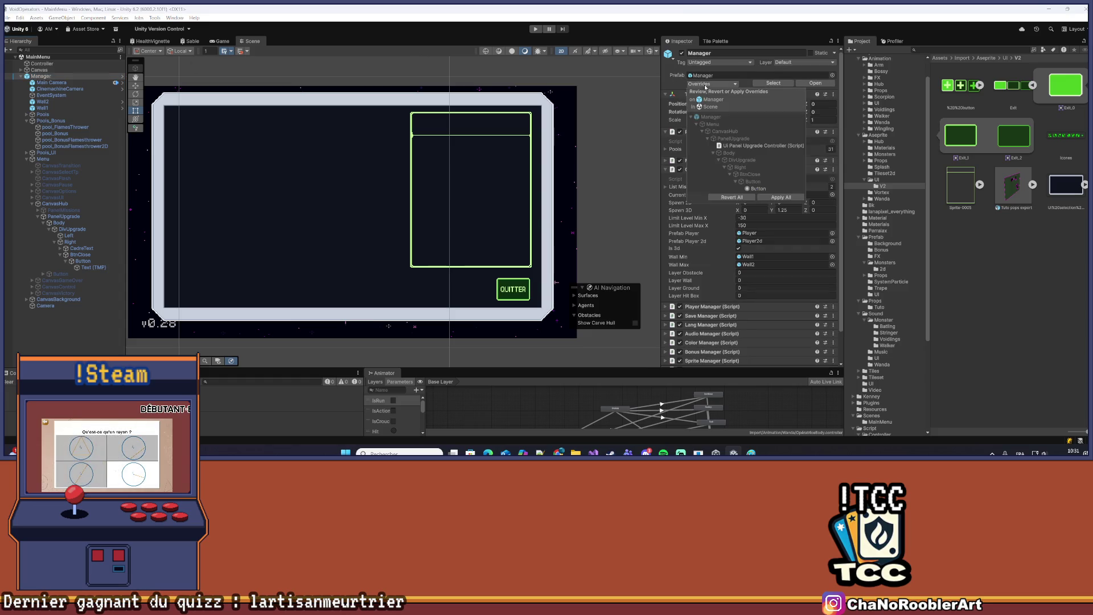
{"action": "left_click", "coordinate": [772, 198]}
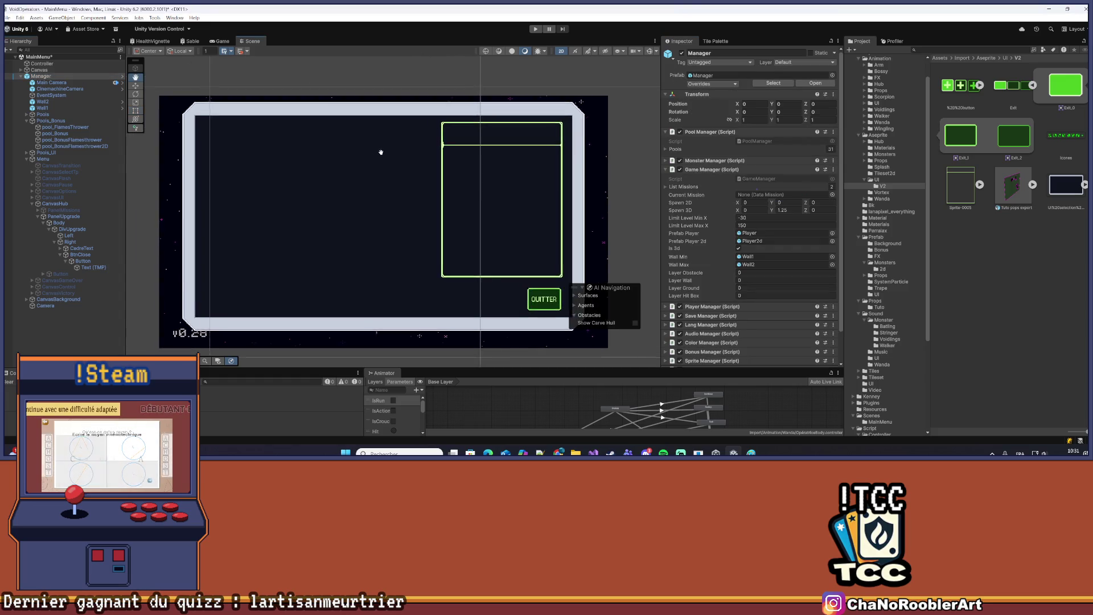
{"action": "left_click", "coordinate": [70, 235]}
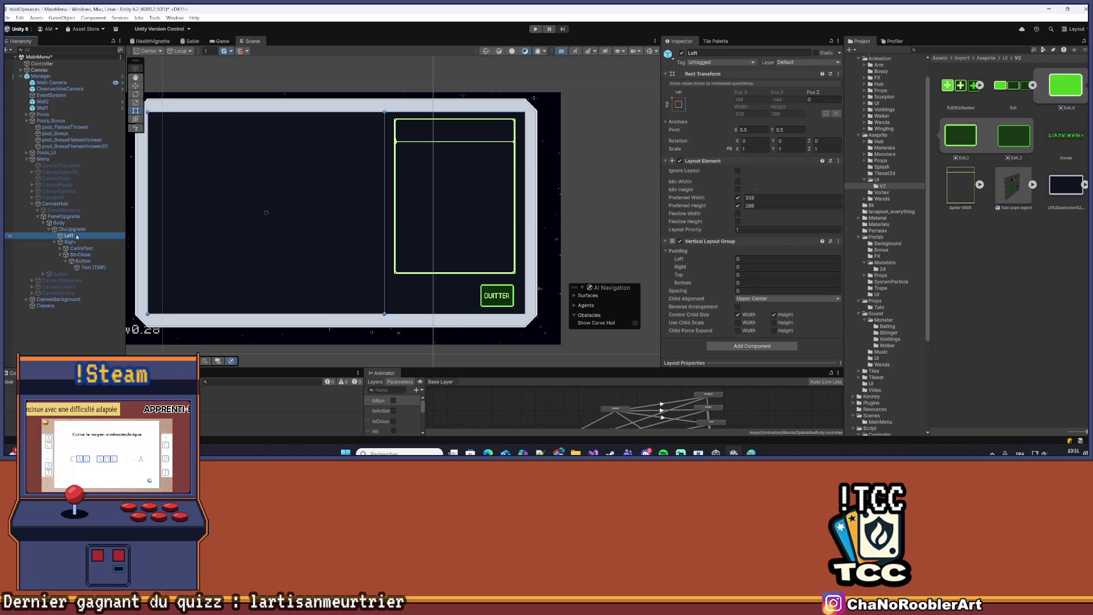
{"action": "left_click_drag", "start_coordinate": [311, 181], "coordinate": [383, 195]}
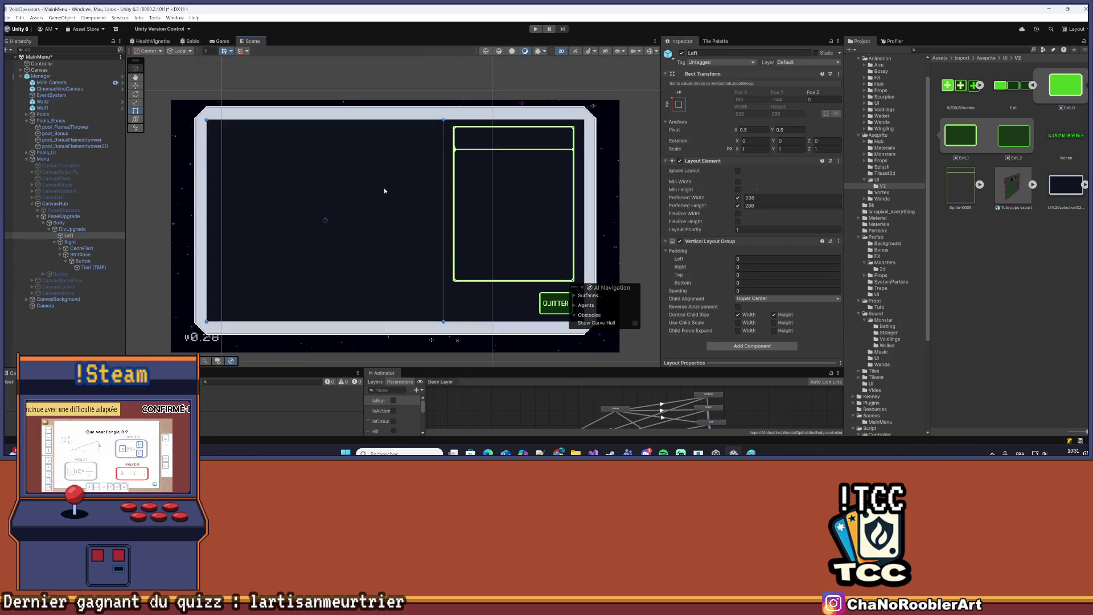
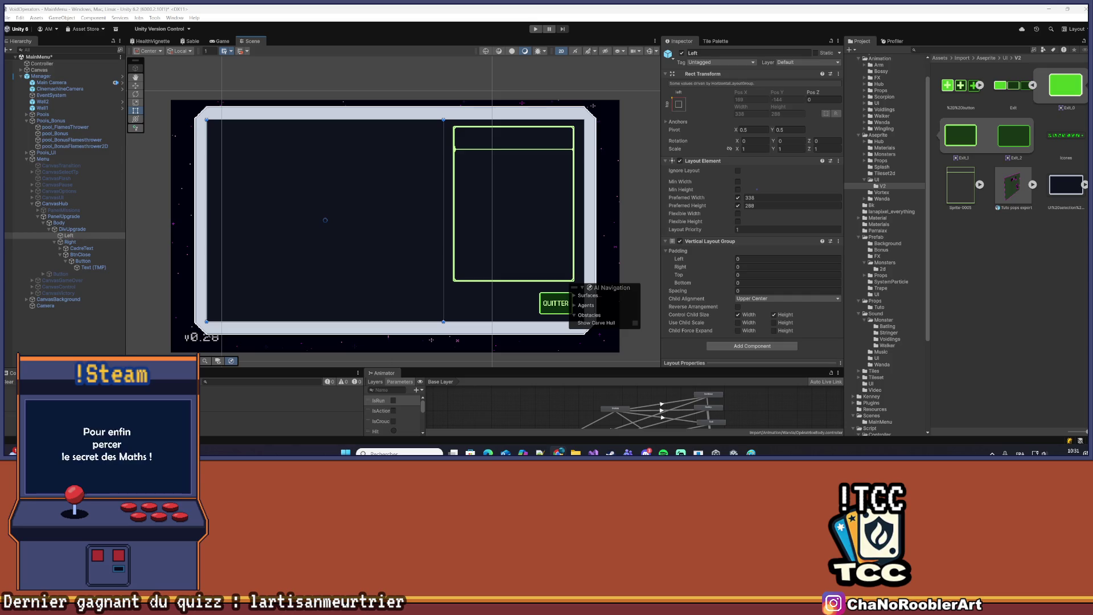
Select the Left half of the upgrade panel, then launch Calculatrice from a Windows search for 'ca'
{"action": "left_click", "coordinate": [70, 242]}
{"action": "left_click", "coordinate": [82, 236]}
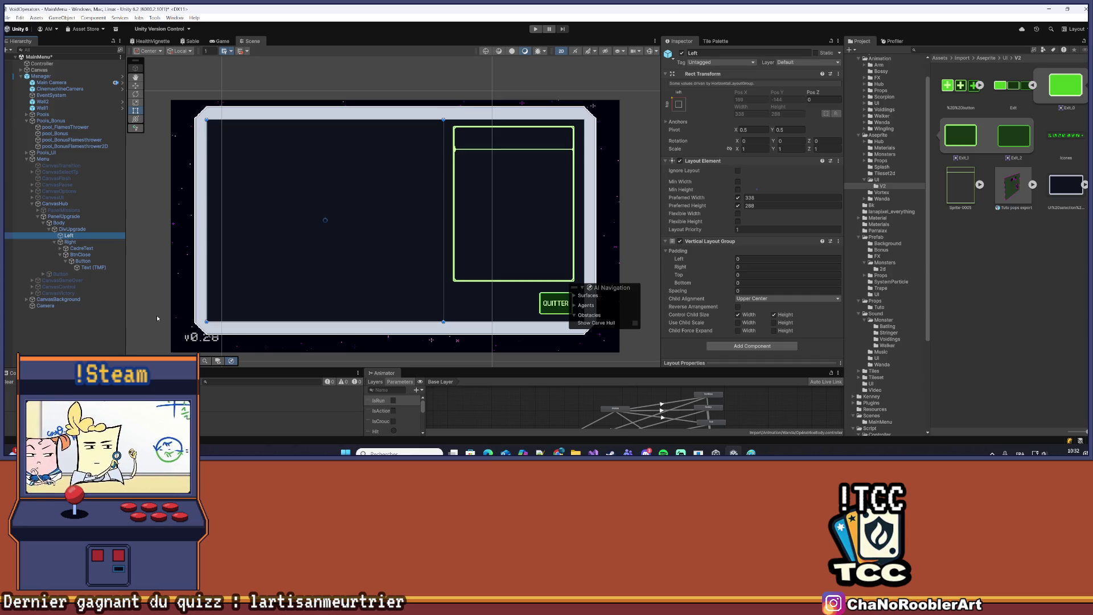
{"action": "left_click", "coordinate": [403, 454]}
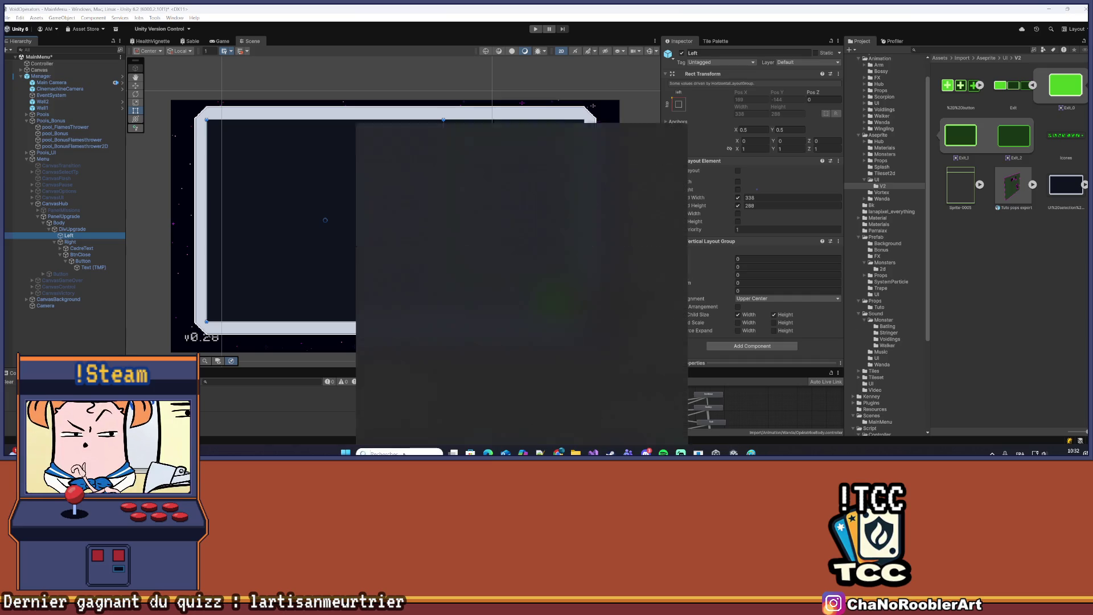
{"action": "type", "text": "ca"}
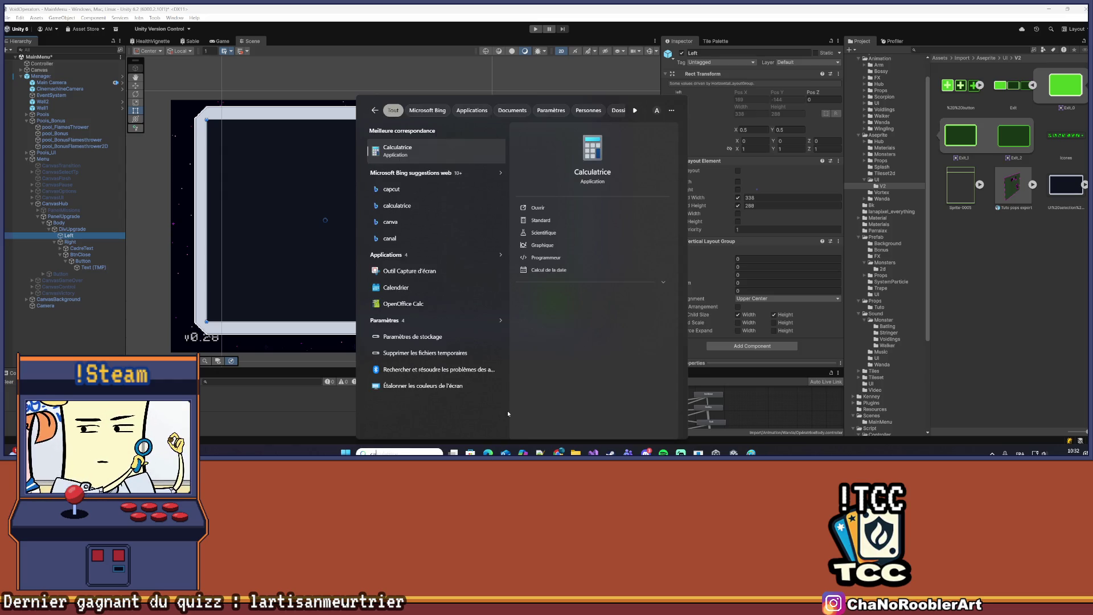
{"action": "left_click", "coordinate": [422, 159]}
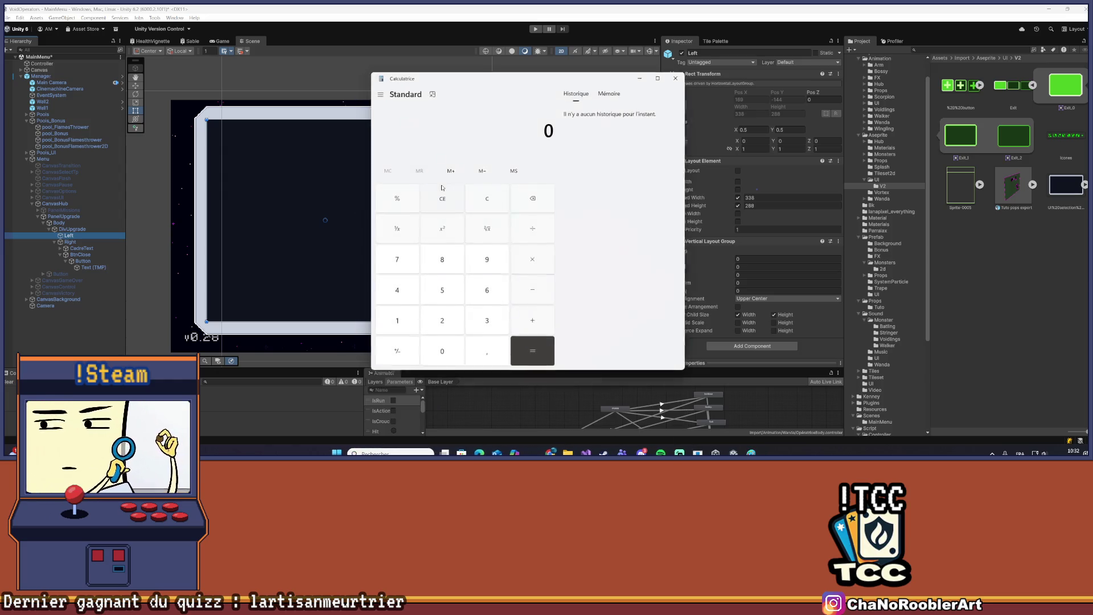
Compute 288 ÷ 7 (41,142857…) in the calculator, then close it
{"action": "type", "text": "288"}
{"action": "left_click", "coordinate": [532, 228]}
{"action": "left_click", "coordinate": [388, 259]}
{"action": "left_click", "coordinate": [538, 364]}
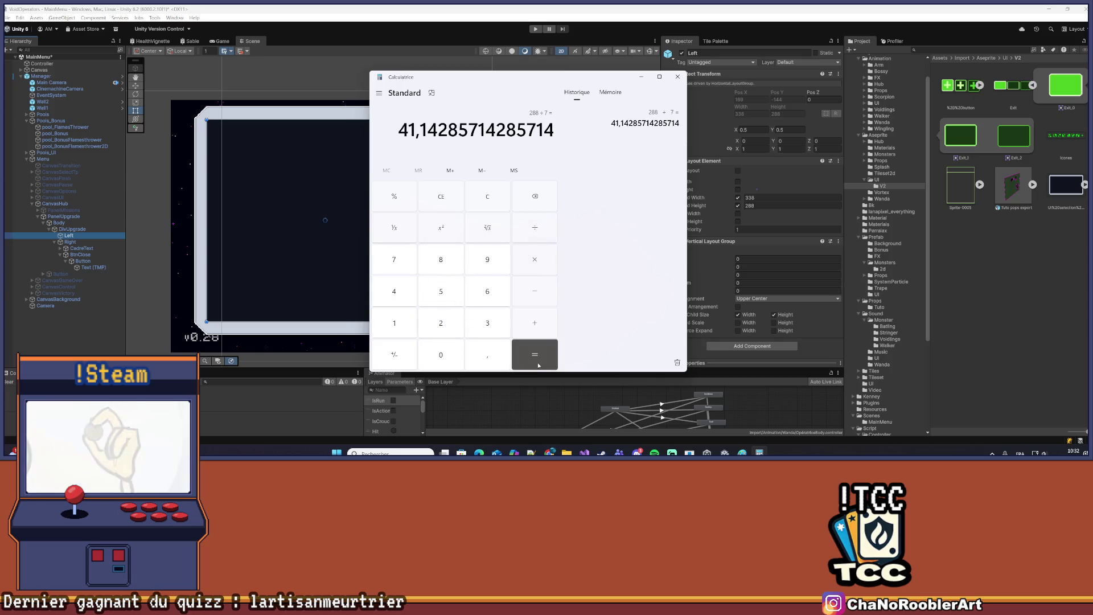
{"action": "left_click", "coordinate": [678, 76]}
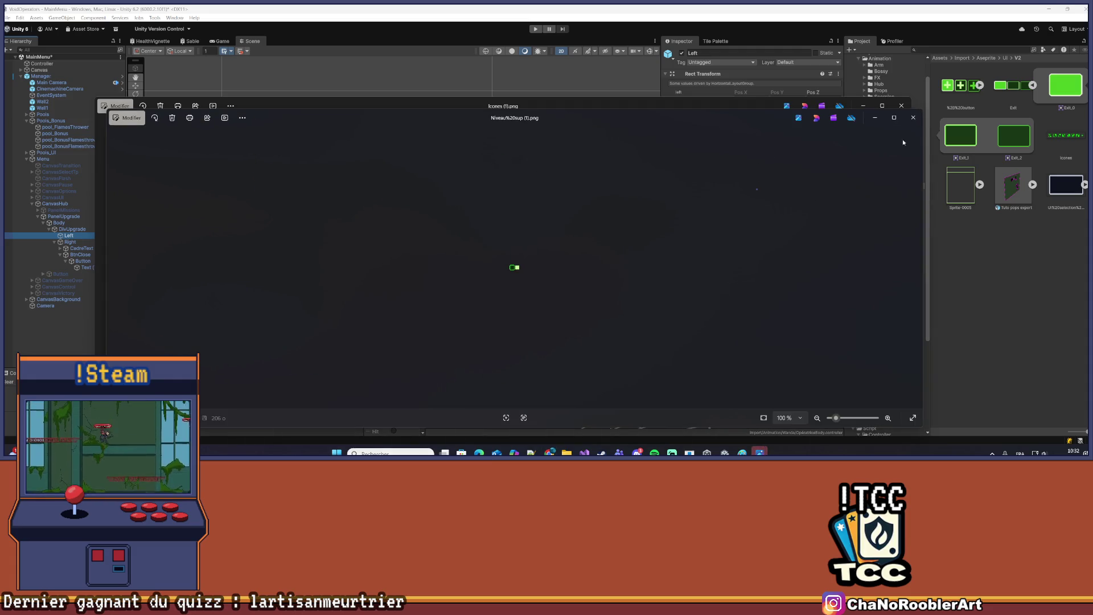
Close the Photos previews of Niveau%20sup (1).png and Icones (1).png
{"action": "left_click", "coordinate": [912, 117]}
{"action": "left_click", "coordinate": [901, 105]}
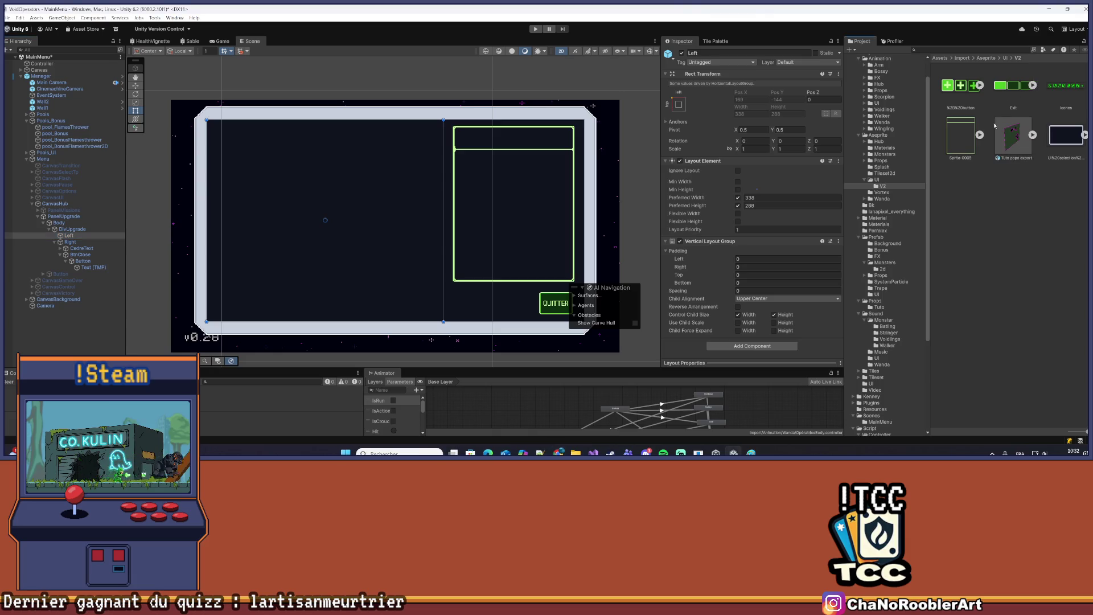
Delete the old Icones texture from Unity's V2 folder
{"action": "left_click", "coordinate": [1068, 87]}
{"action": "key", "text": "Delete"}
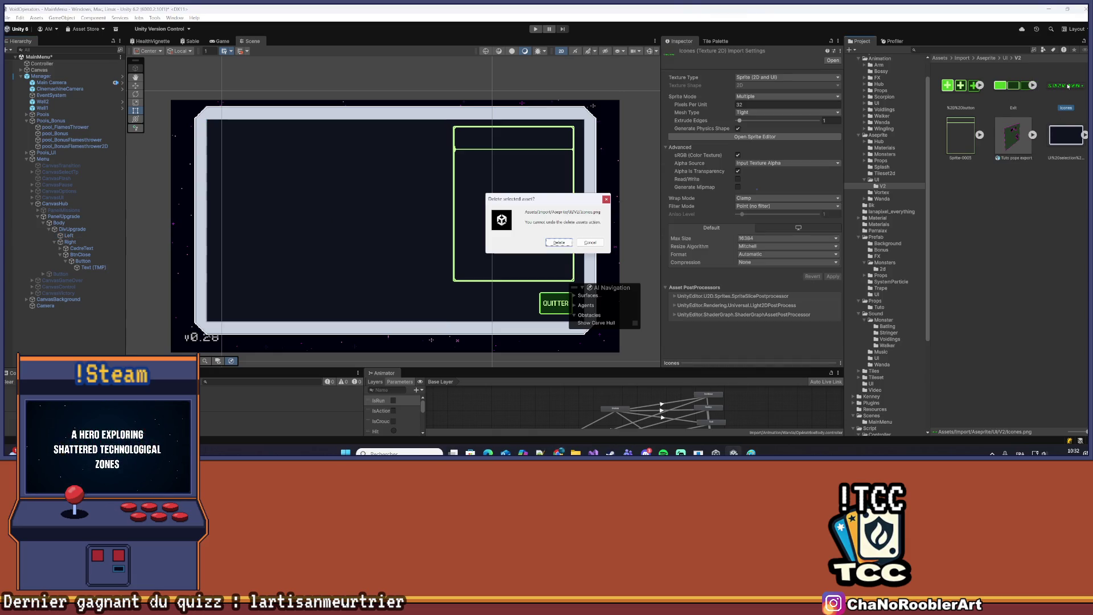
{"action": "left_click", "coordinate": [558, 243]}
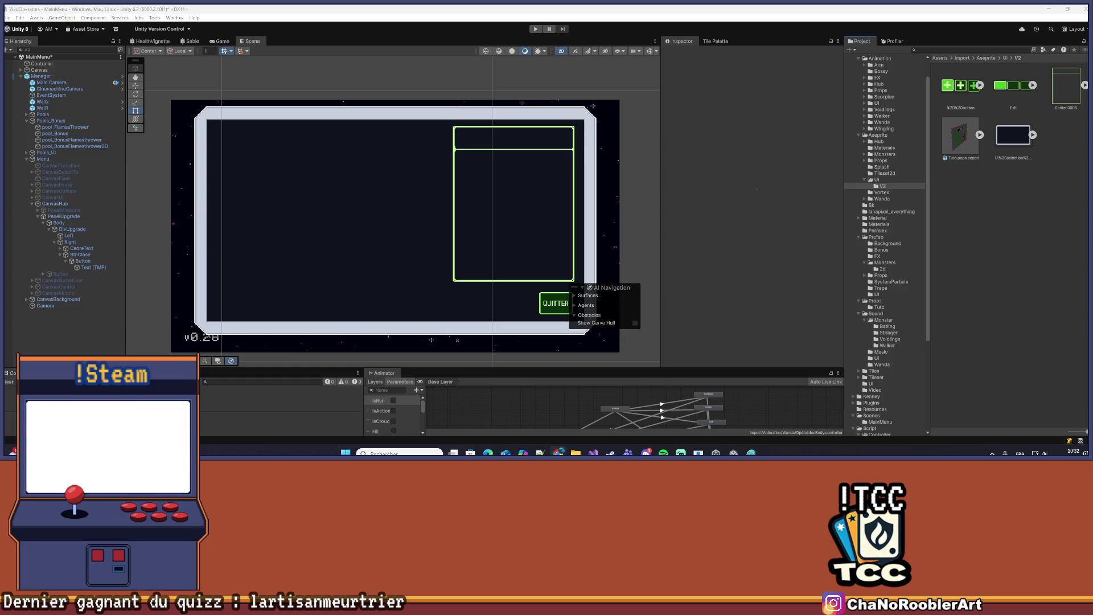
Drag Icones (1).png and Niveau%20sup (1).png from Téléchargements into the V2 folder
{"action": "left_click", "coordinate": [454, 119], "text": "ctrl"}
{"action": "left_click_drag", "start_coordinate": [456, 113], "coordinate": [938, 211]}
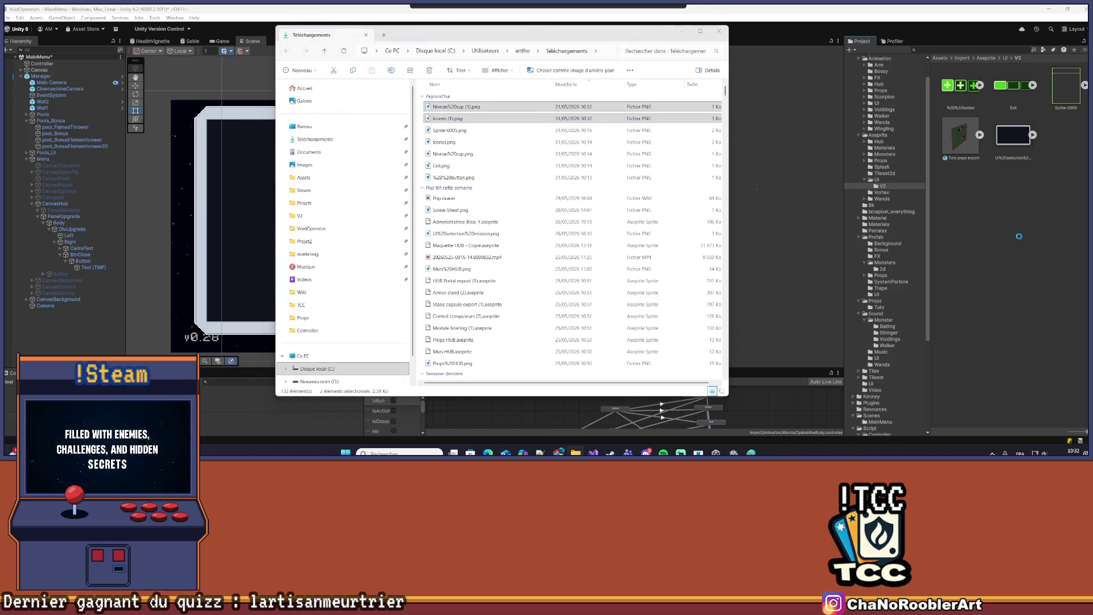
{"action": "left_click", "coordinate": [1068, 85]}
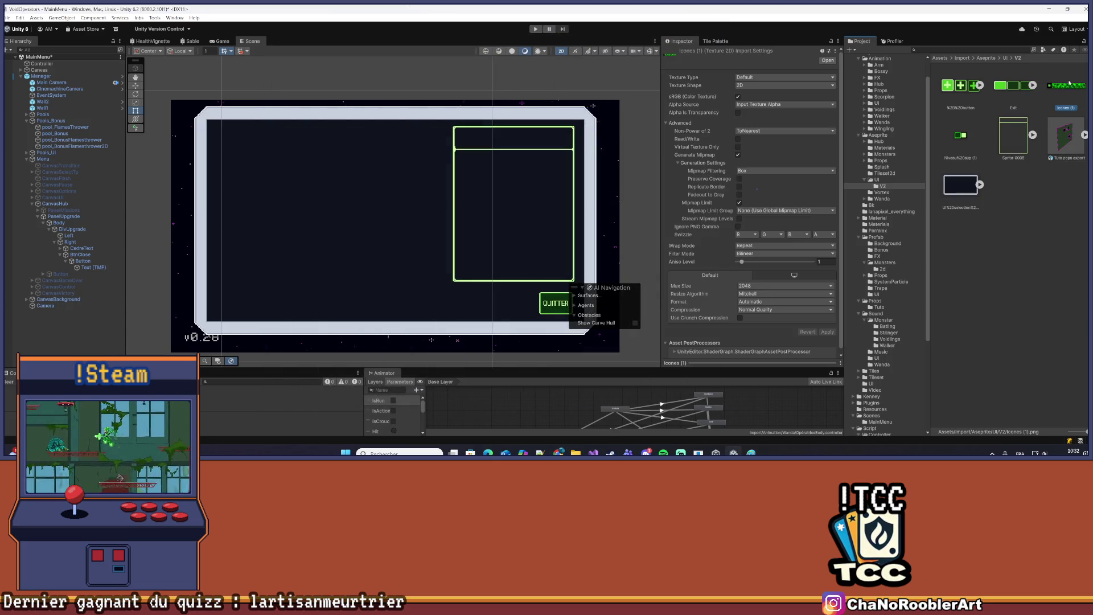
Make both new textures Sprite (2D and UI) with 32 pixels per unit and Point filtering
{"action": "left_click", "coordinate": [961, 136], "text": "ctrl"}
{"action": "left_click", "coordinate": [782, 77]}
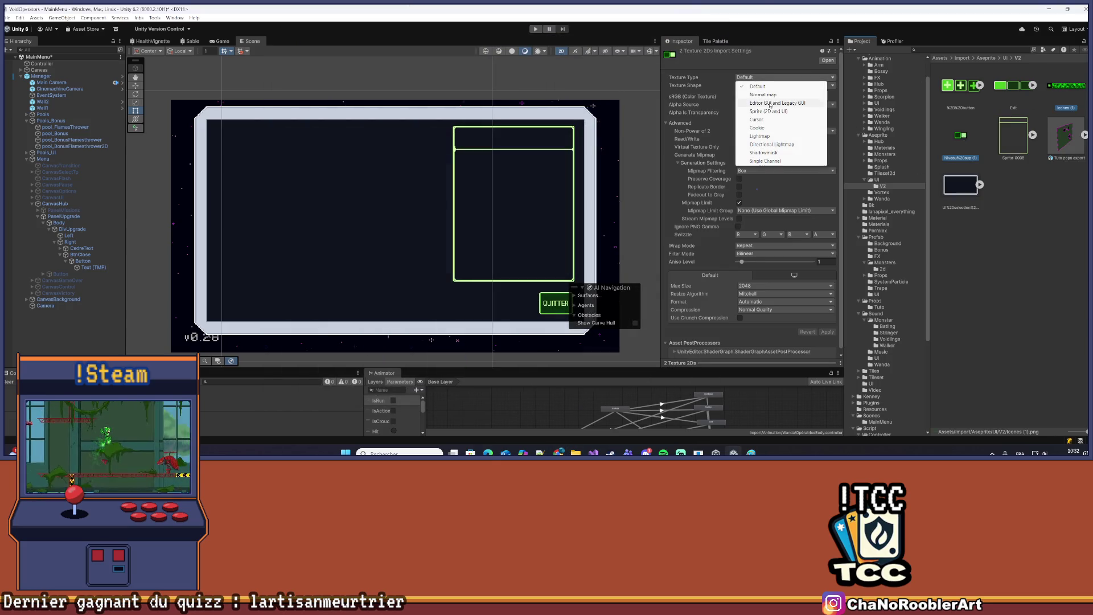
{"action": "left_click", "coordinate": [776, 112]}
{"action": "left_click", "coordinate": [763, 105]}
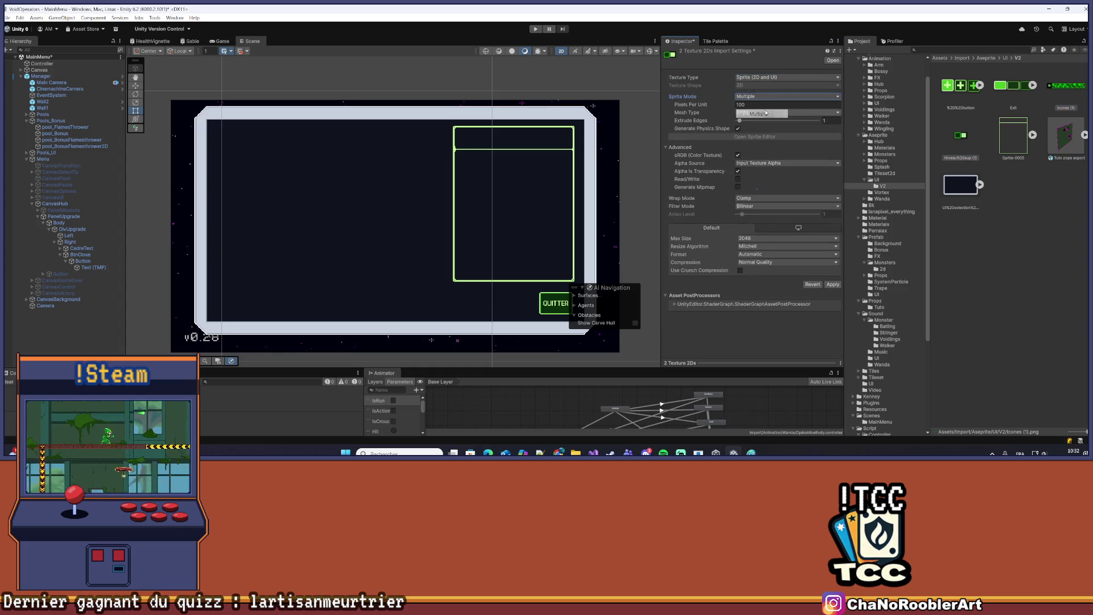
{"action": "left_click", "coordinate": [752, 206]}
{"action": "left_click", "coordinate": [752, 213]}
Set Max Size 16384 and Compression None, apply, and open Niveau%20sup (1) in the Sprite Editor
{"action": "left_click", "coordinate": [753, 239]}
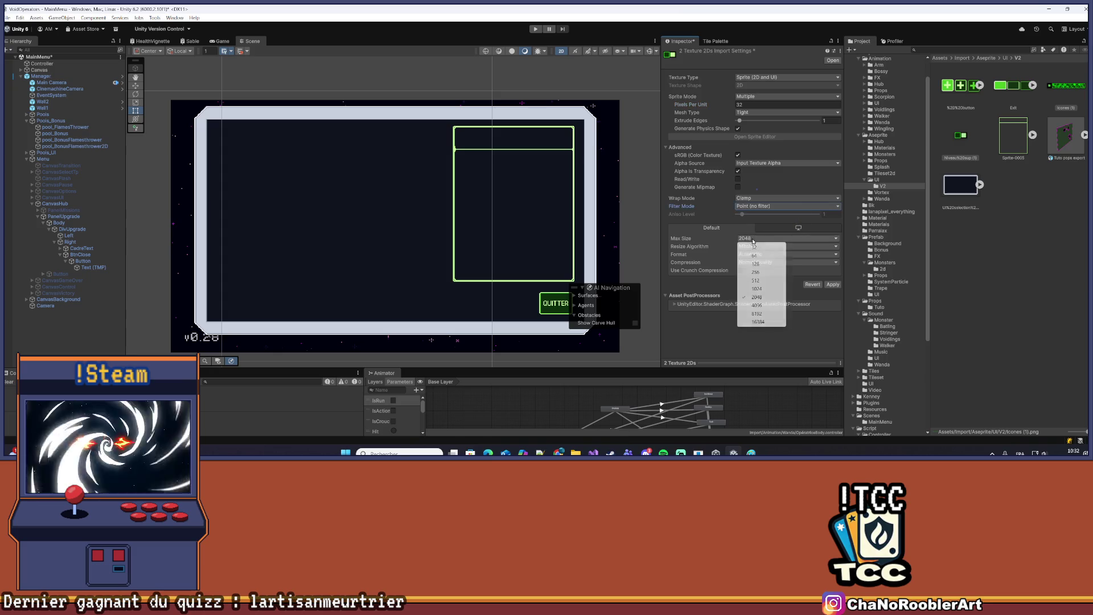
{"action": "left_click", "coordinate": [758, 322]}
{"action": "left_click", "coordinate": [786, 262]}
{"action": "left_click", "coordinate": [762, 268]}
{"action": "left_click", "coordinate": [829, 278]}
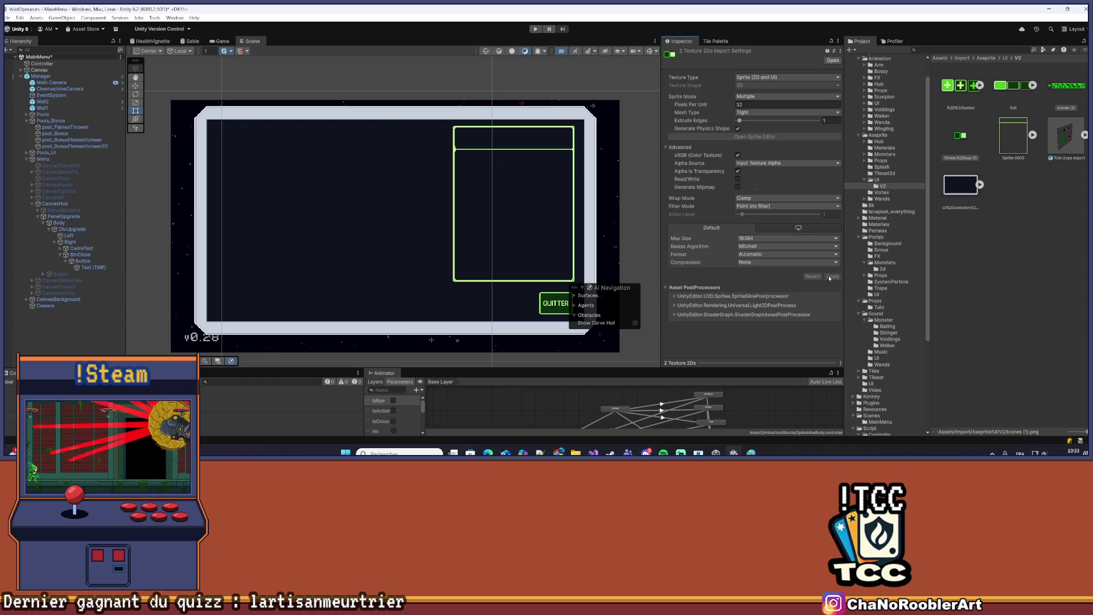
{"action": "left_click", "coordinate": [960, 136]}
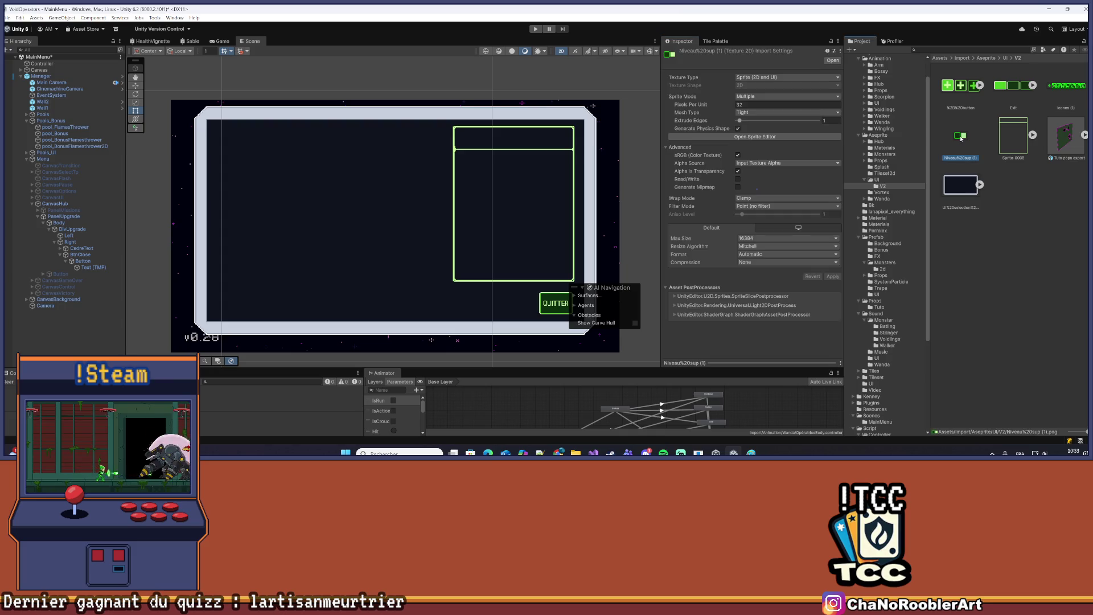
{"action": "left_click", "coordinate": [749, 138]}
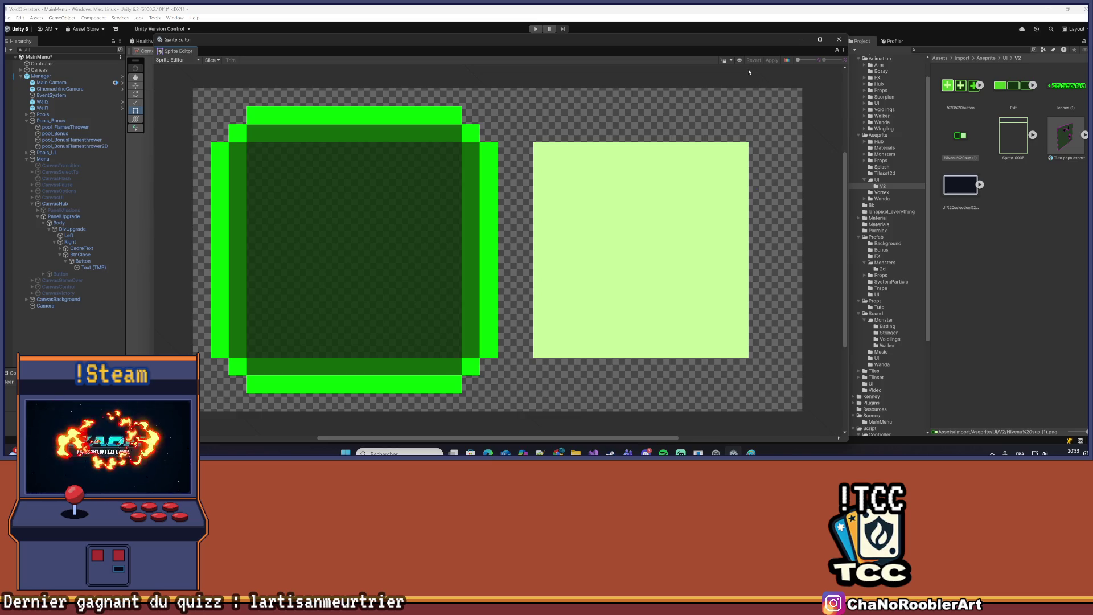
Slice the Niveau%20sup (1) sheet with Automatic slicing and a Center pivot
{"action": "left_click", "coordinate": [212, 60]}
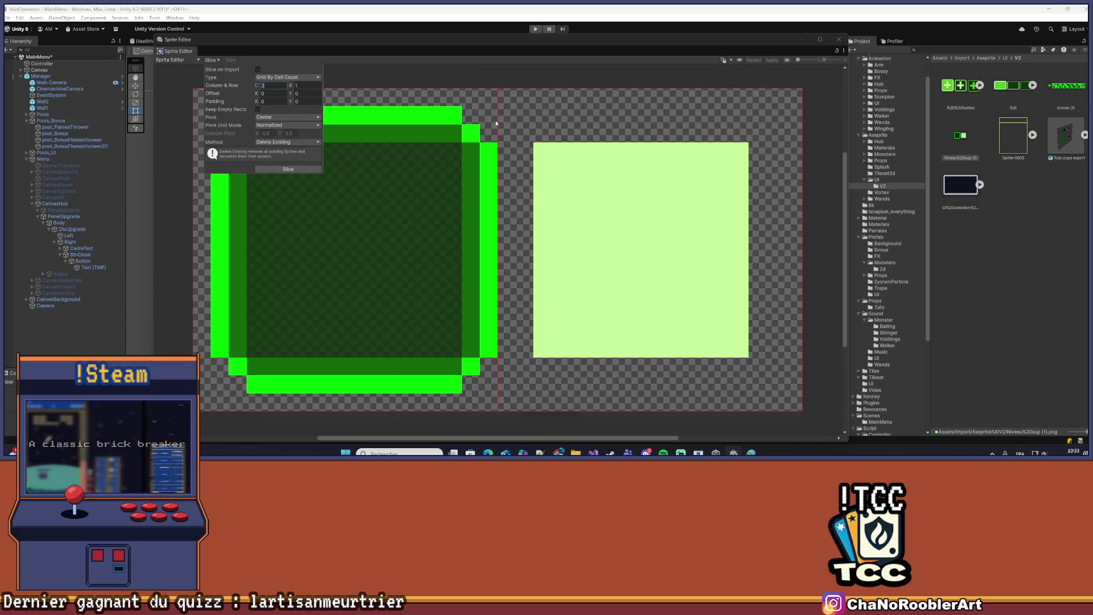
{"action": "left_click", "coordinate": [288, 77]}
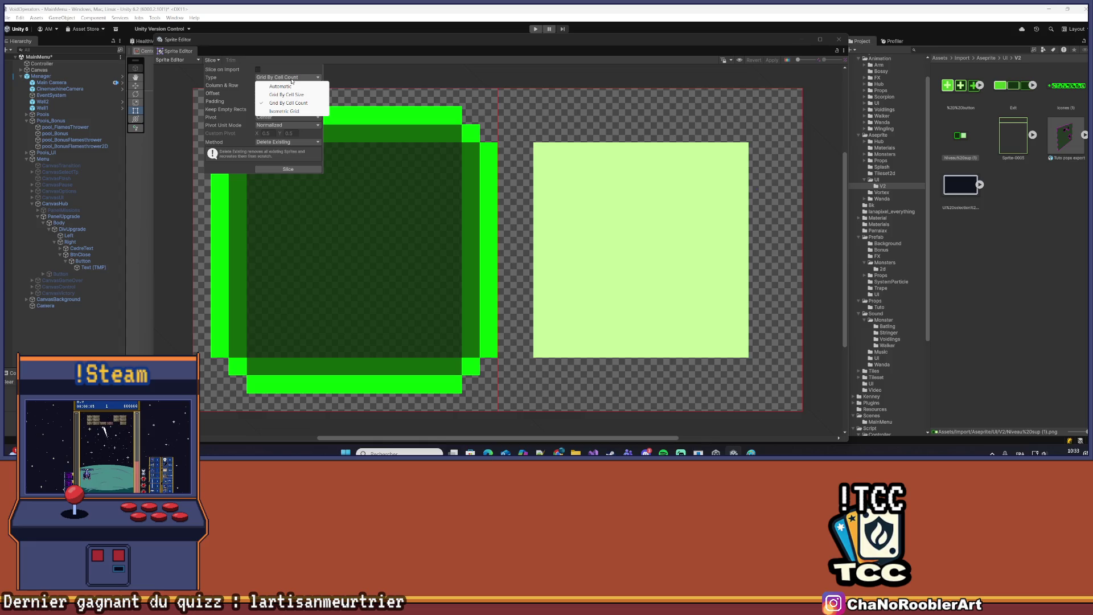
{"action": "left_click", "coordinate": [568, 108]}
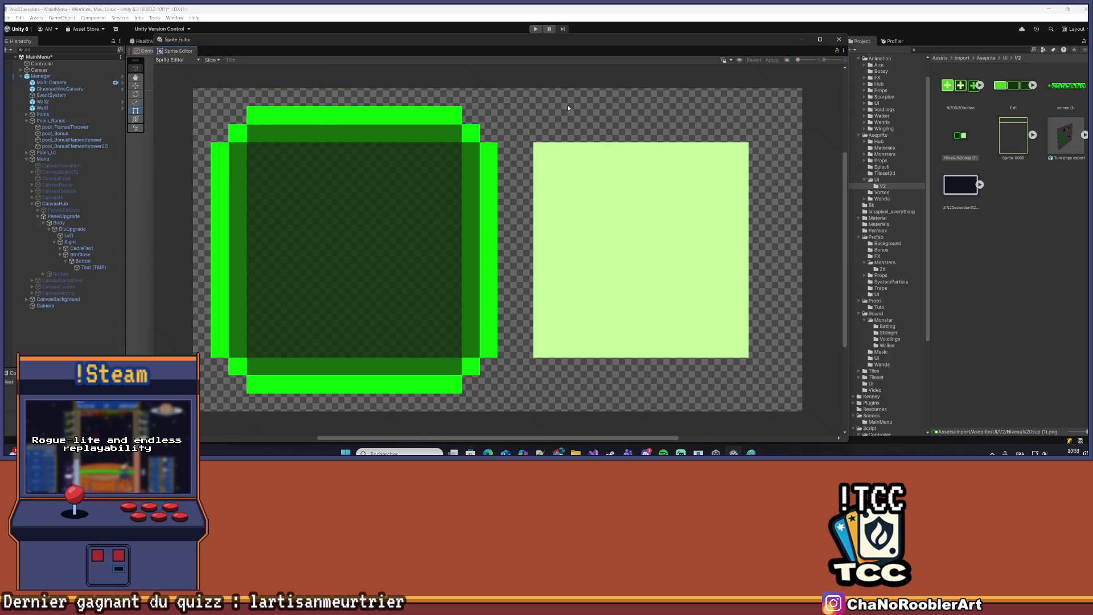
{"action": "left_click", "coordinate": [212, 60]}
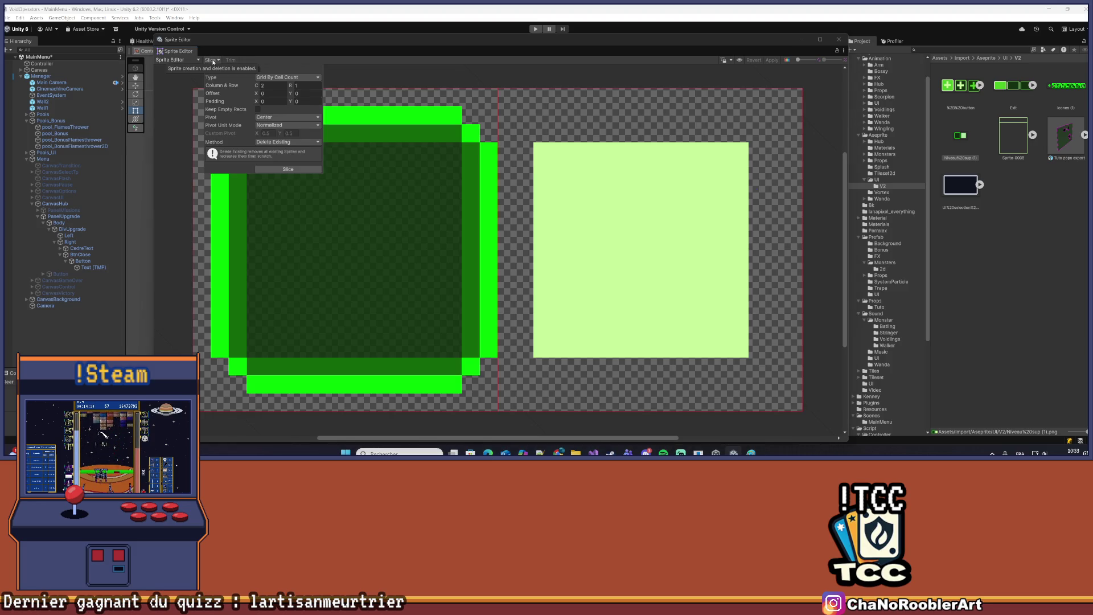
{"action": "left_click", "coordinate": [281, 78]}
{"action": "left_click", "coordinate": [284, 87]}
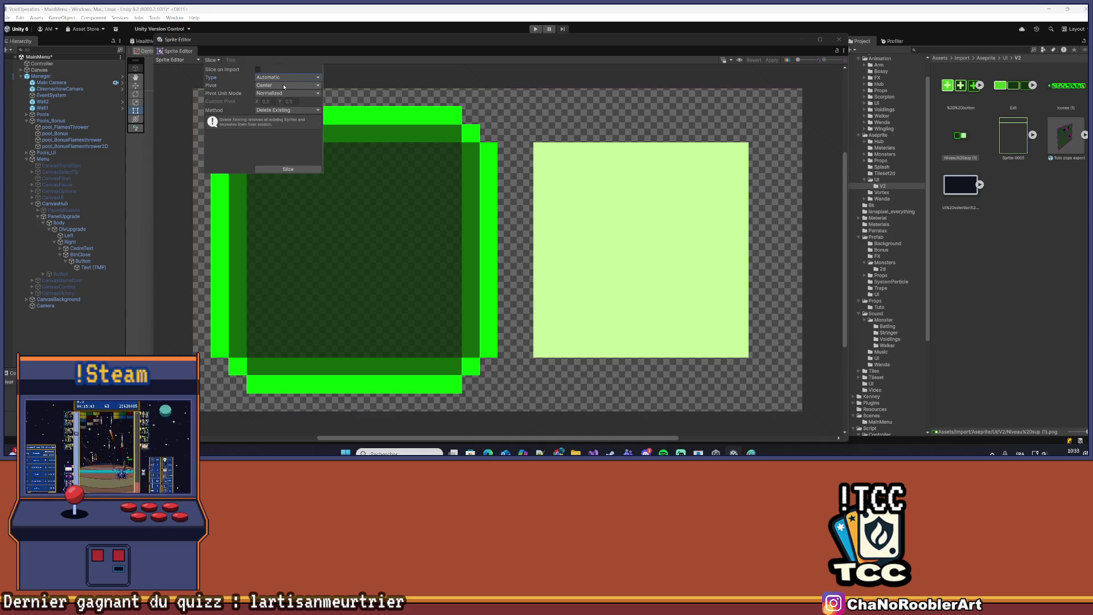
{"action": "left_click", "coordinate": [284, 85]}
{"action": "left_click", "coordinate": [292, 174]}
{"action": "left_click", "coordinate": [292, 173]}
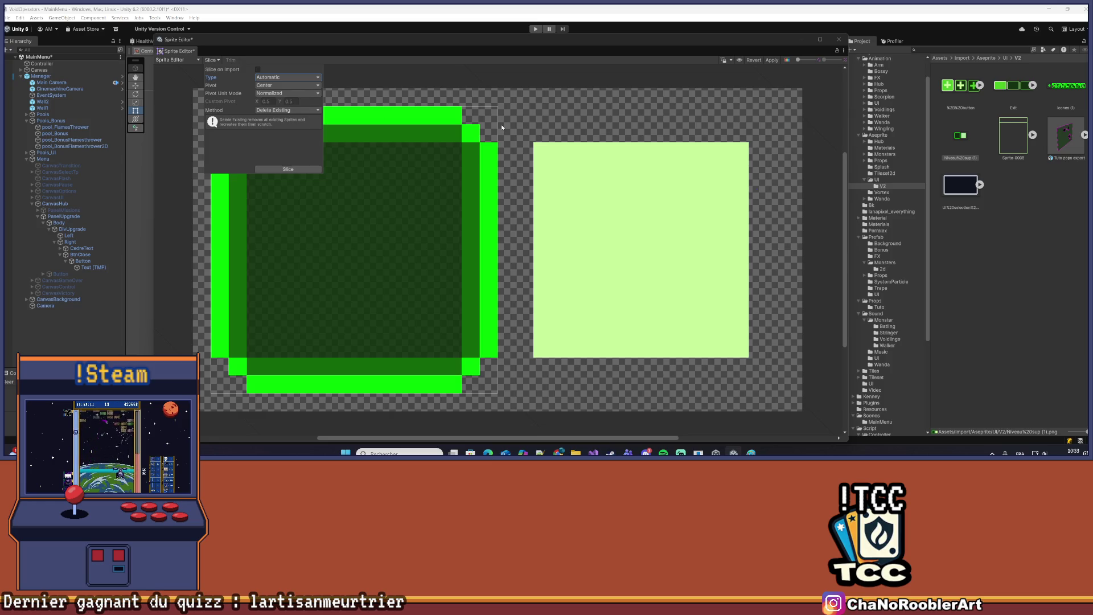
{"action": "left_click", "coordinate": [311, 86]}
{"action": "left_click", "coordinate": [273, 90]}
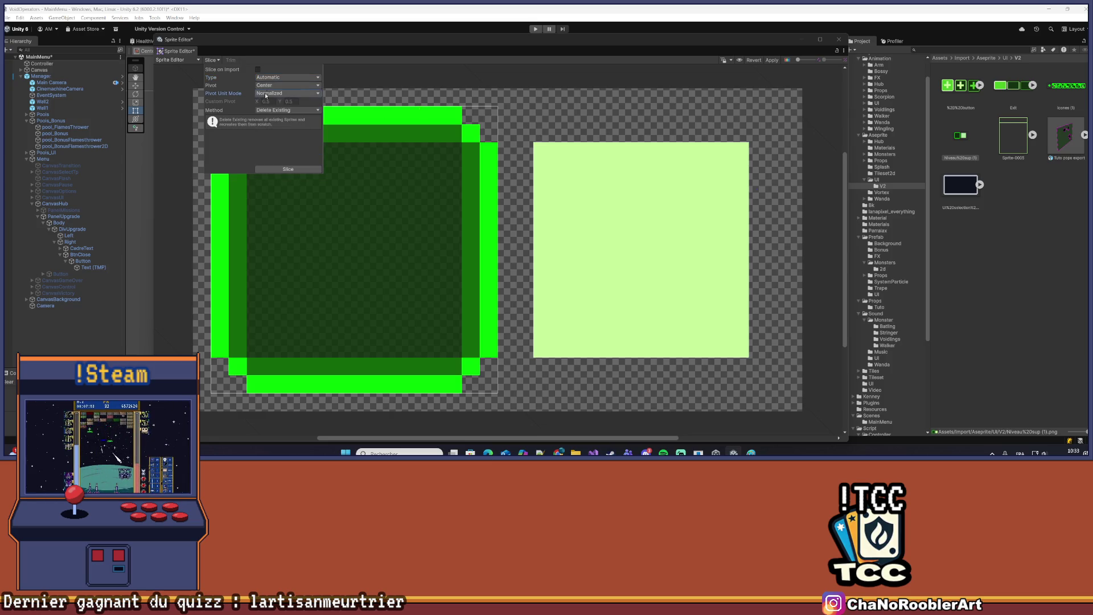
{"action": "left_click", "coordinate": [214, 60]}
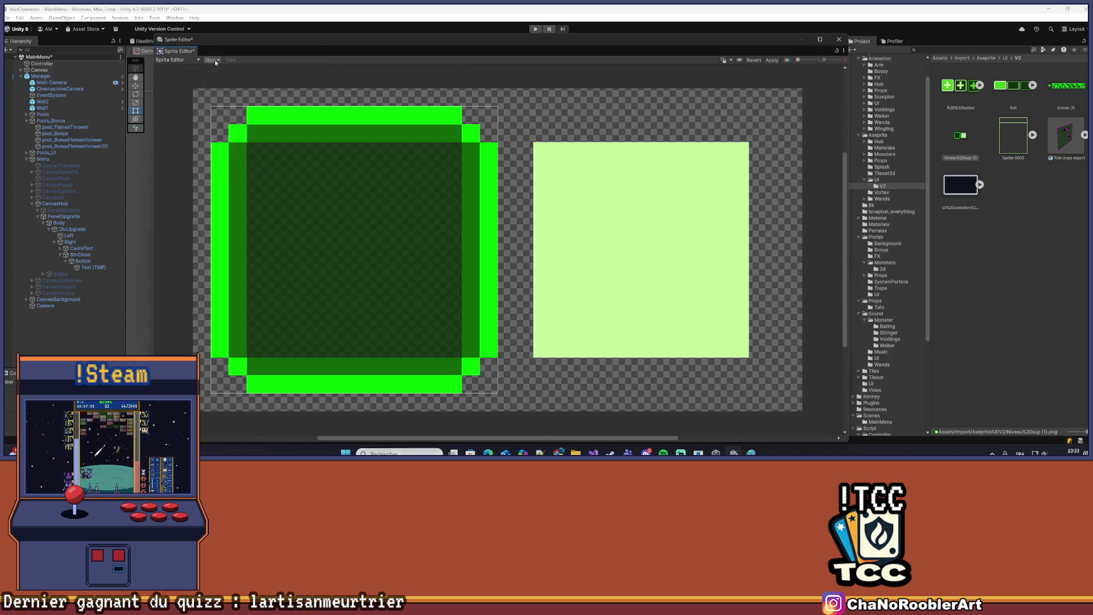
{"action": "left_click", "coordinate": [214, 59]}
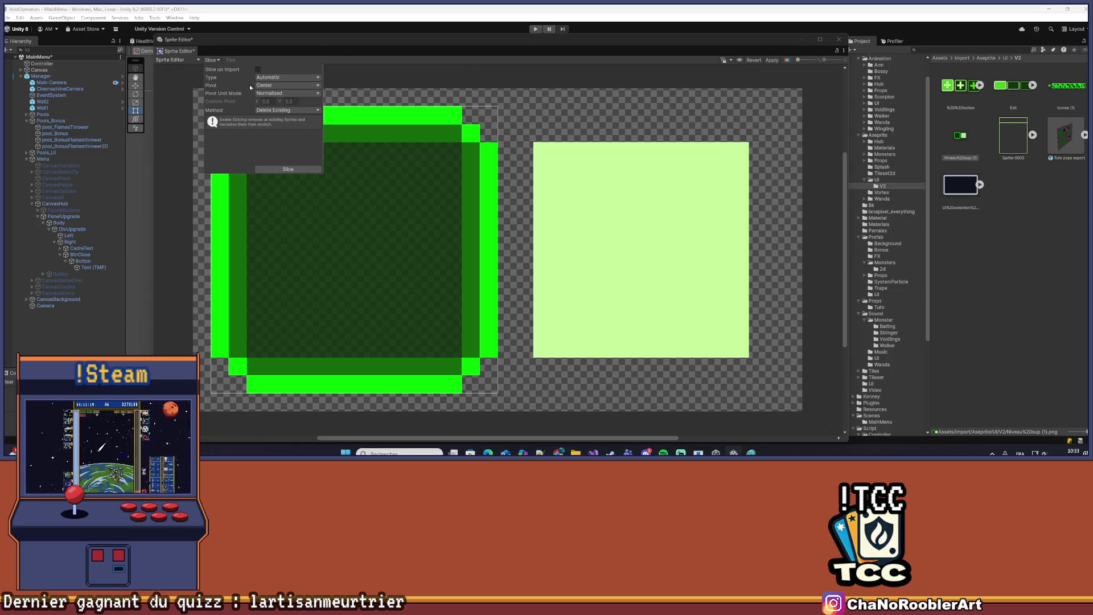
{"action": "left_click", "coordinate": [514, 207]}
Resize the green frame sprite to x 0, width 18, height 17, then apply the slices
{"action": "left_click", "coordinate": [497, 121]}
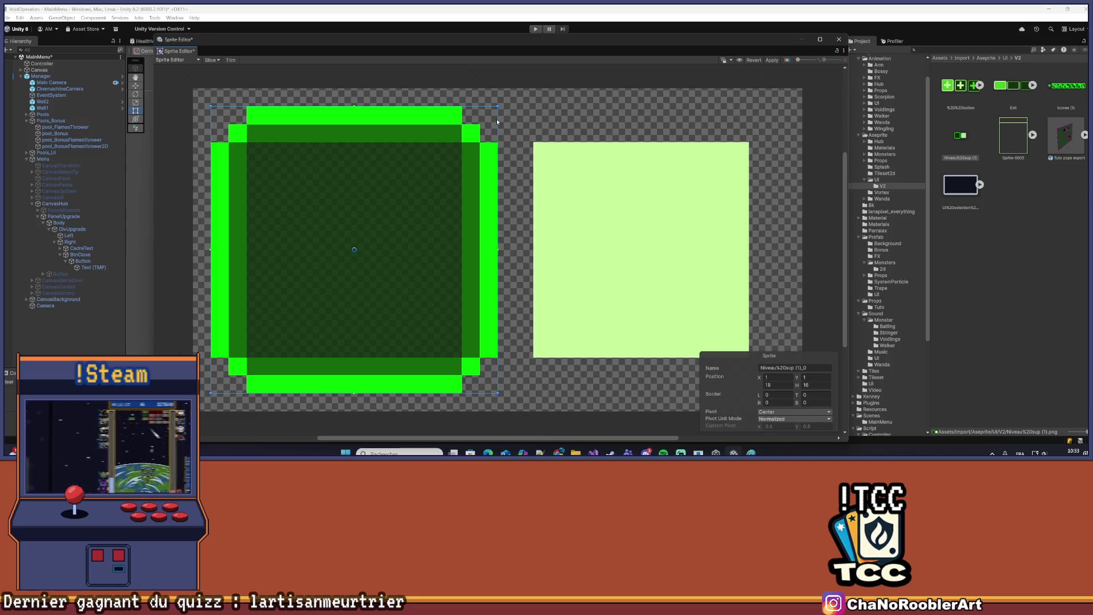
{"action": "left_click_drag", "start_coordinate": [503, 121], "coordinate": [516, 122]}
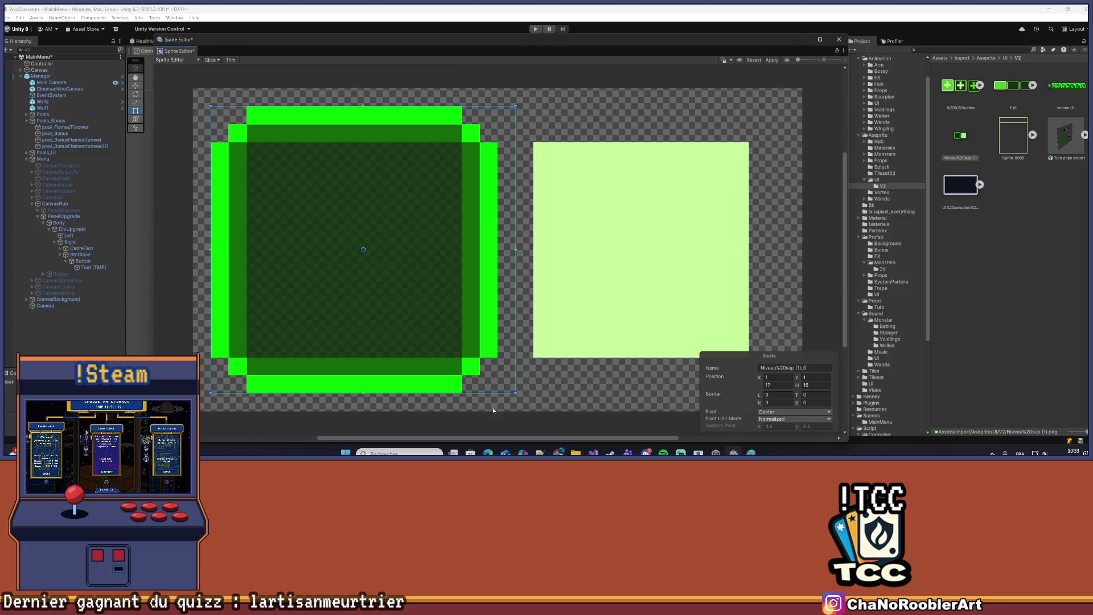
{"action": "left_click_drag", "start_coordinate": [485, 393], "coordinate": [484, 411]}
{"action": "left_click_drag", "start_coordinate": [215, 251], "coordinate": [194, 251]}
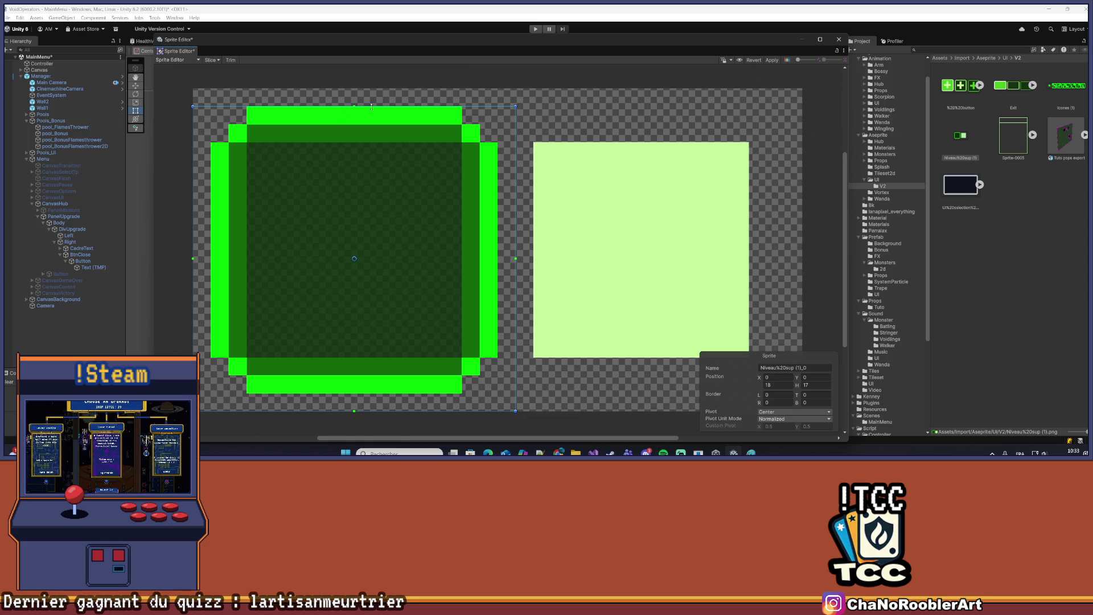
{"action": "left_click", "coordinate": [646, 200]}
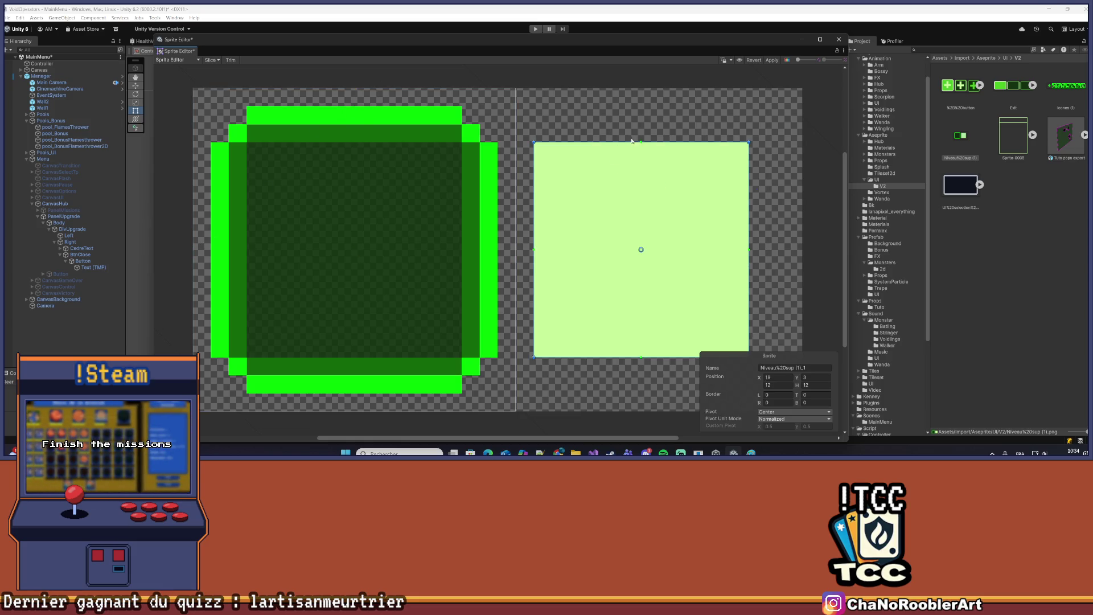
{"action": "left_click", "coordinate": [772, 59]}
{"action": "left_click", "coordinate": [839, 39]}
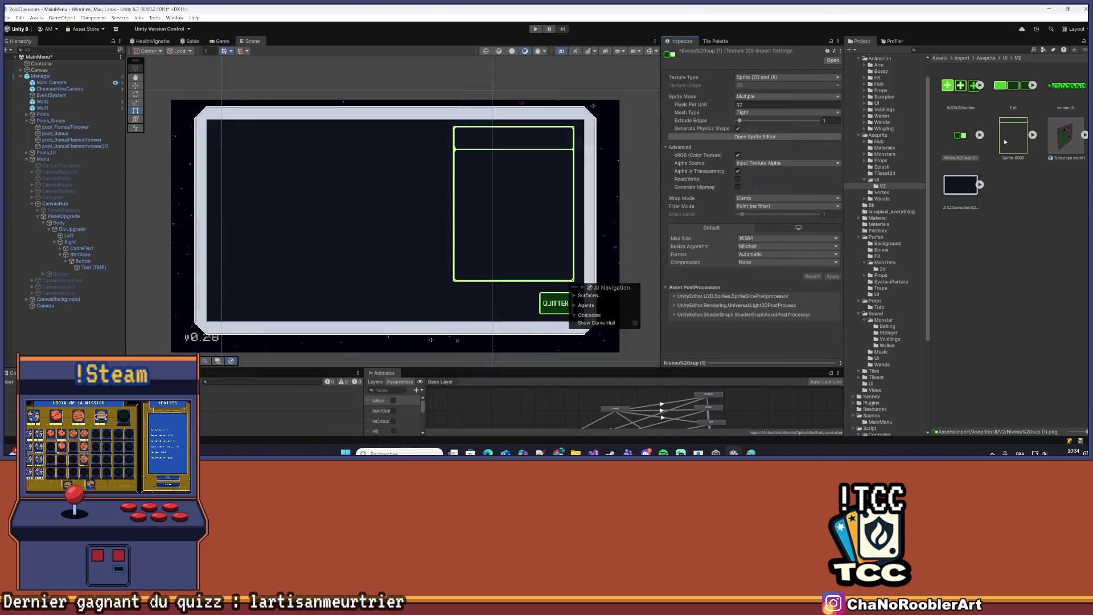
Select the Icones (1) sheet and open it in the Sprite Editor
{"action": "left_click", "coordinate": [980, 136]}
{"action": "left_click", "coordinate": [1049, 94]}
{"action": "left_click", "coordinate": [755, 137]}
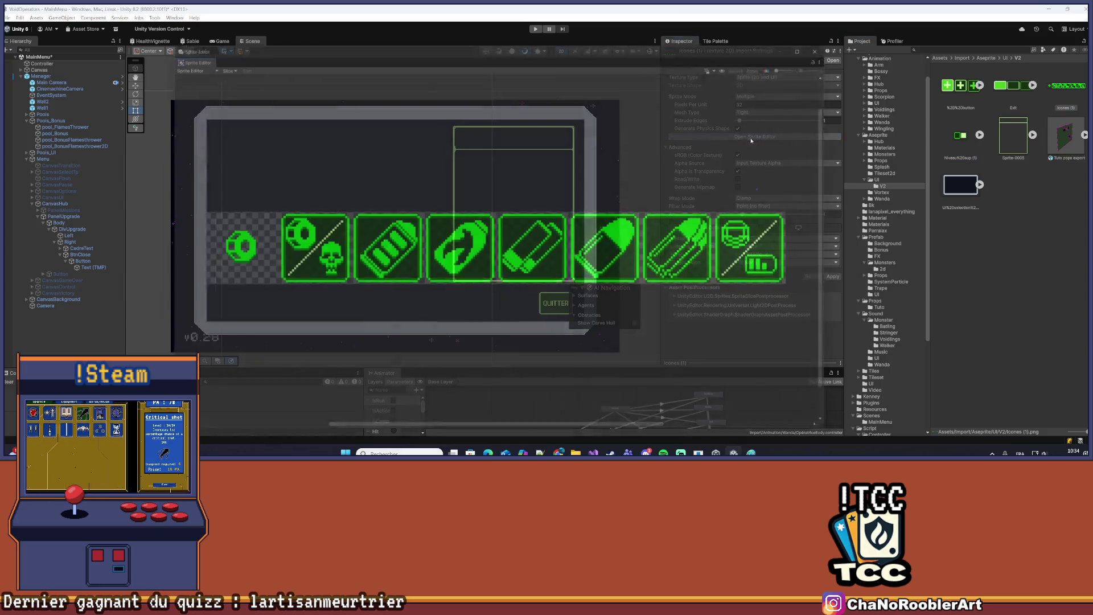
Slice the icon sheet using Grid By Cell Count with 8 columns
{"action": "left_click", "coordinate": [210, 59]}
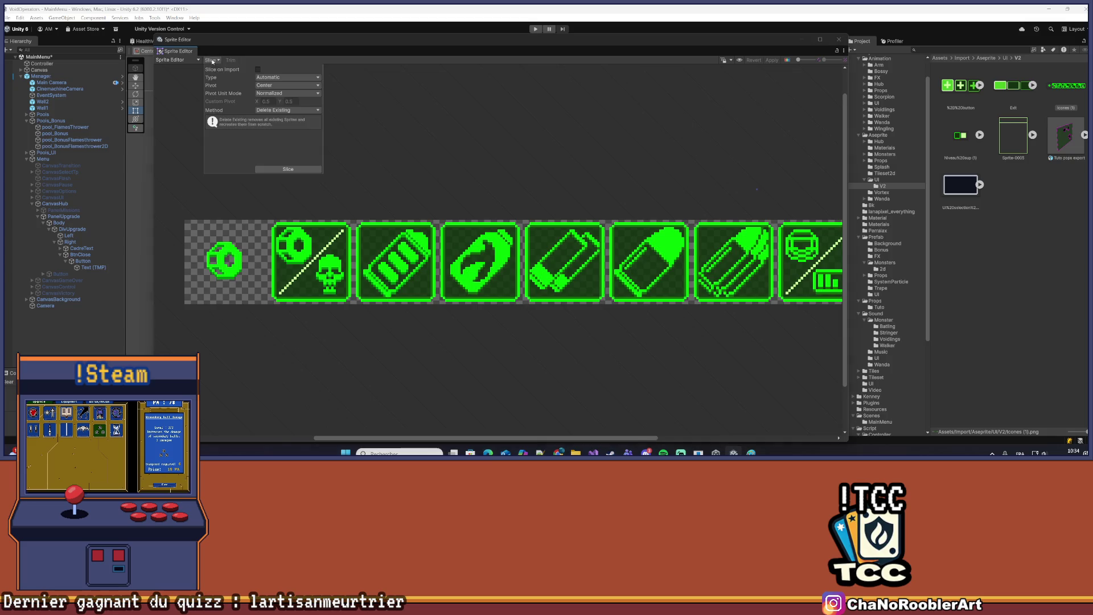
{"action": "left_click", "coordinate": [262, 78]}
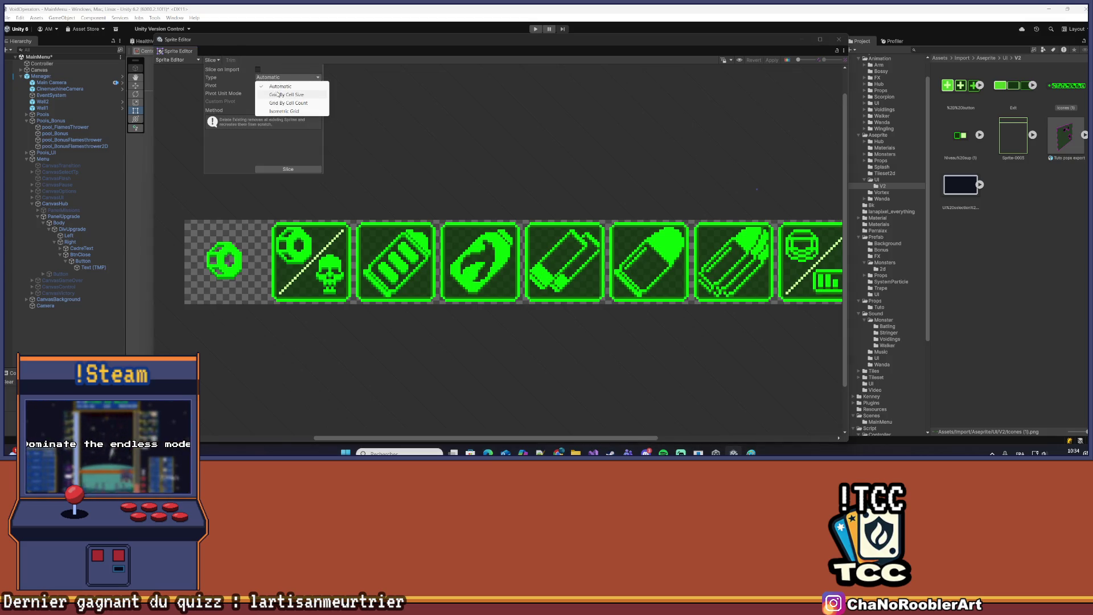
{"action": "left_click", "coordinate": [273, 94]}
{"action": "left_click", "coordinate": [273, 86]}
{"action": "type", "text": "7"}
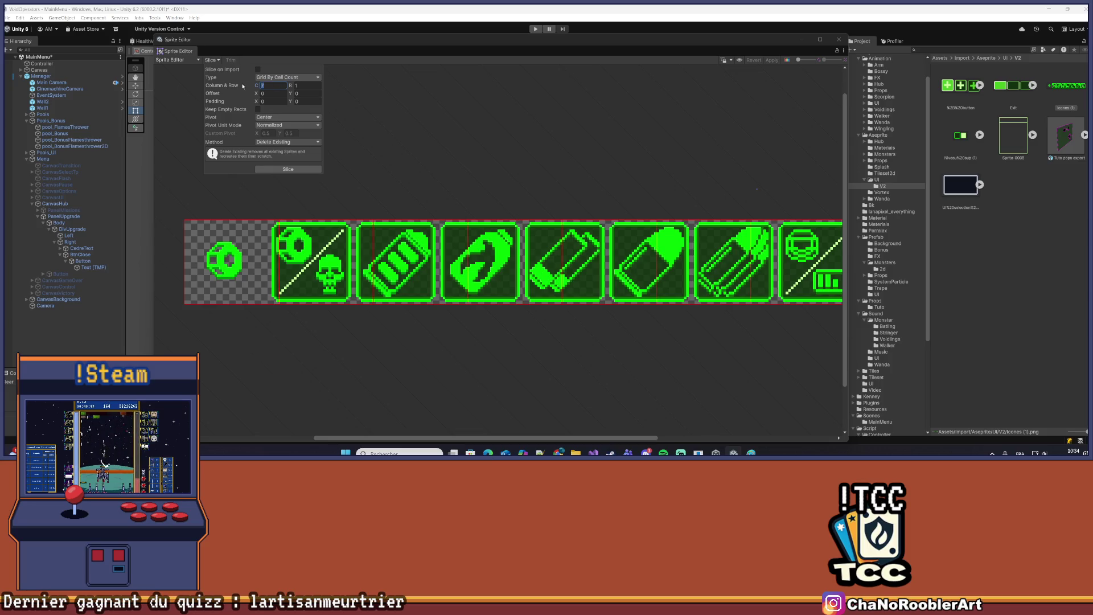
{"action": "type", "text": "8"}
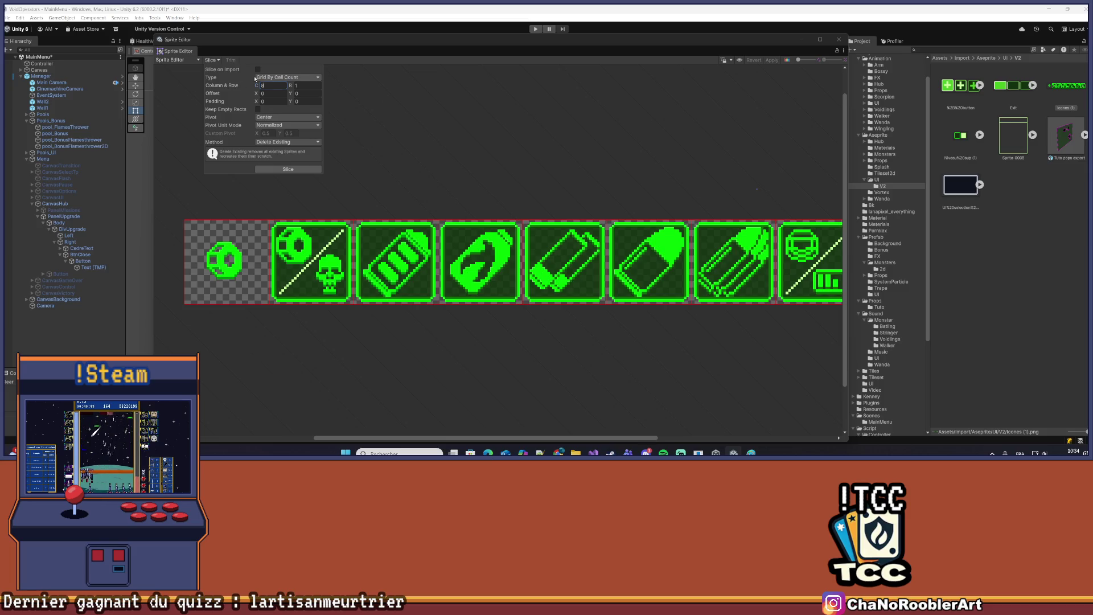
{"action": "scroll", "coordinate": [588, 137], "scroll_direction": "down", "scroll_amount": 1}
{"action": "left_click", "coordinate": [288, 170]}
Apply the eight icon slices and check Icones (1)_0 to _7 in the Project panel
{"action": "left_click", "coordinate": [771, 60]}
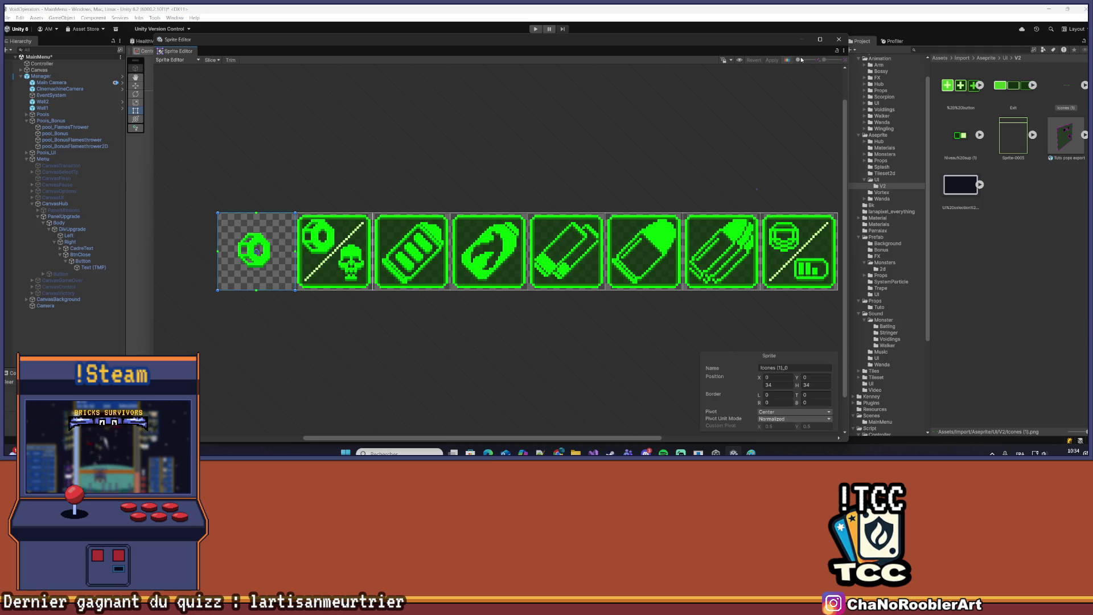
{"action": "left_click", "coordinate": [839, 39]}
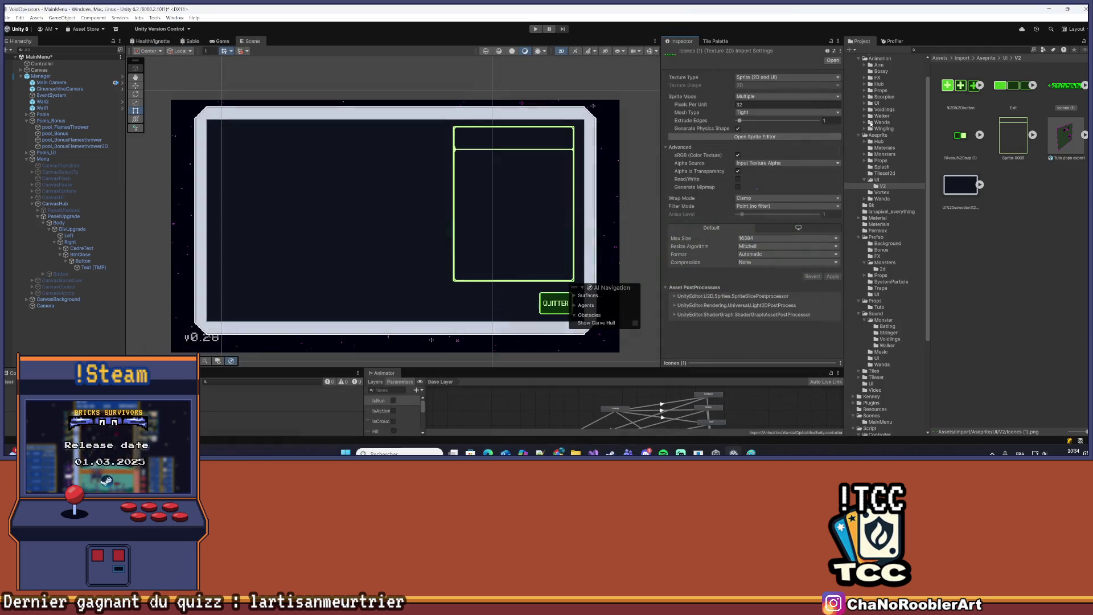
{"action": "left_click", "coordinate": [1083, 86]}
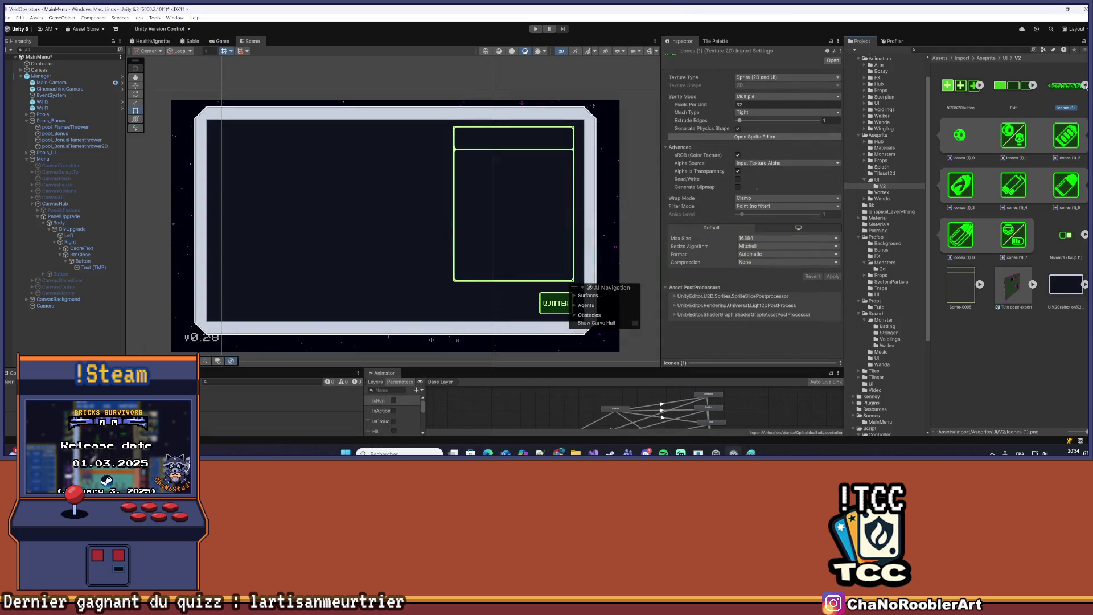
{"action": "left_click", "coordinate": [1085, 85]}
{"action": "mouse_move", "coordinate": [691, 122]}
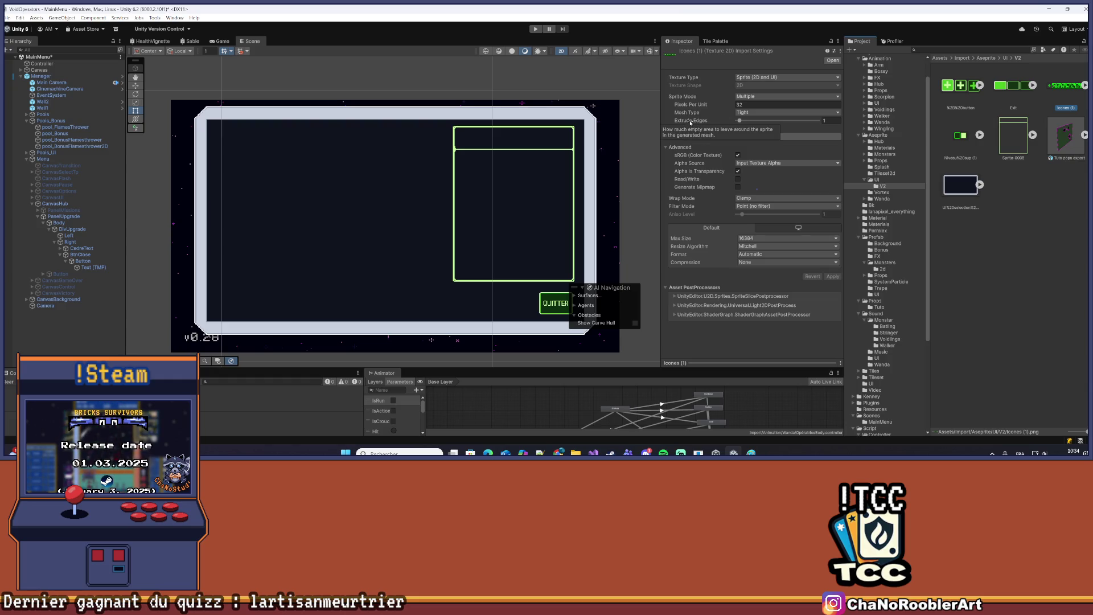
{"action": "scroll", "coordinate": [317, 178], "scroll_direction": "up", "scroll_amount": 2}
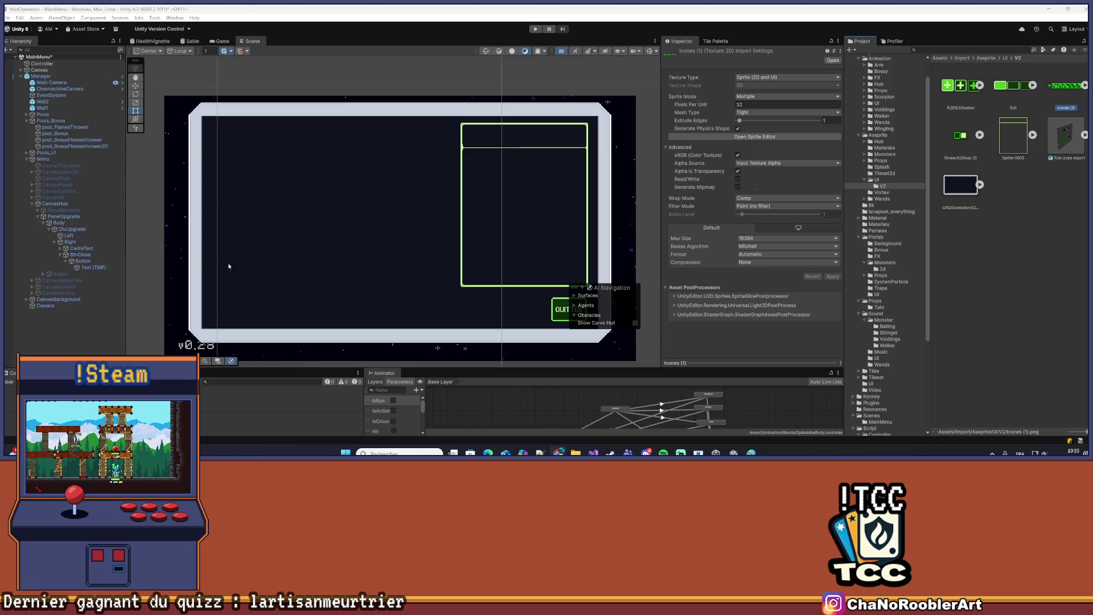
Create an empty child object named Tr under Left
{"action": "left_click", "coordinate": [84, 236]}
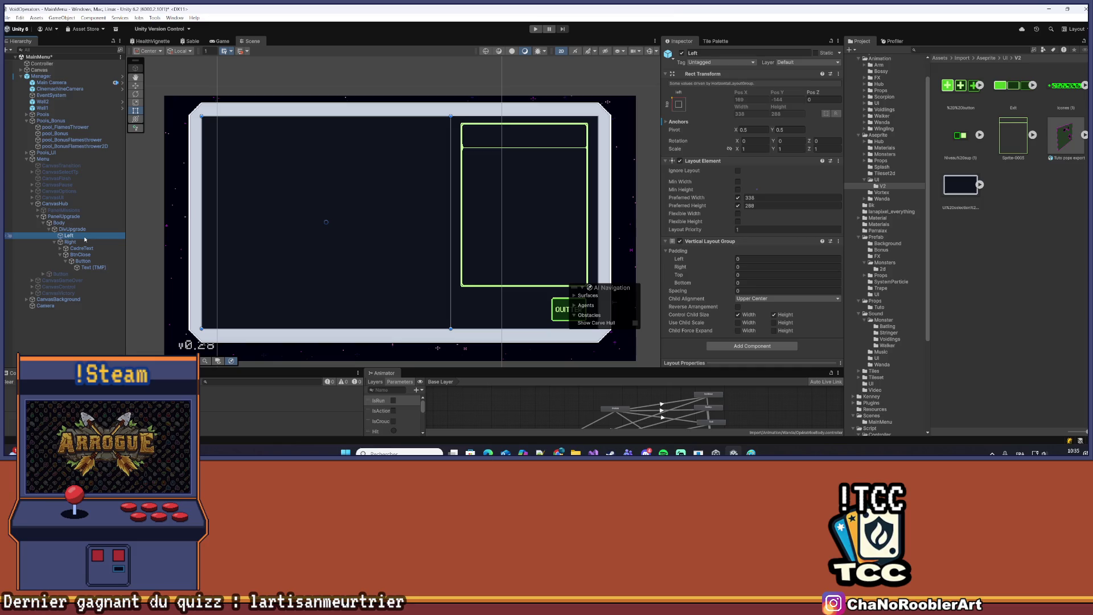
{"action": "left_click", "coordinate": [55, 243]}
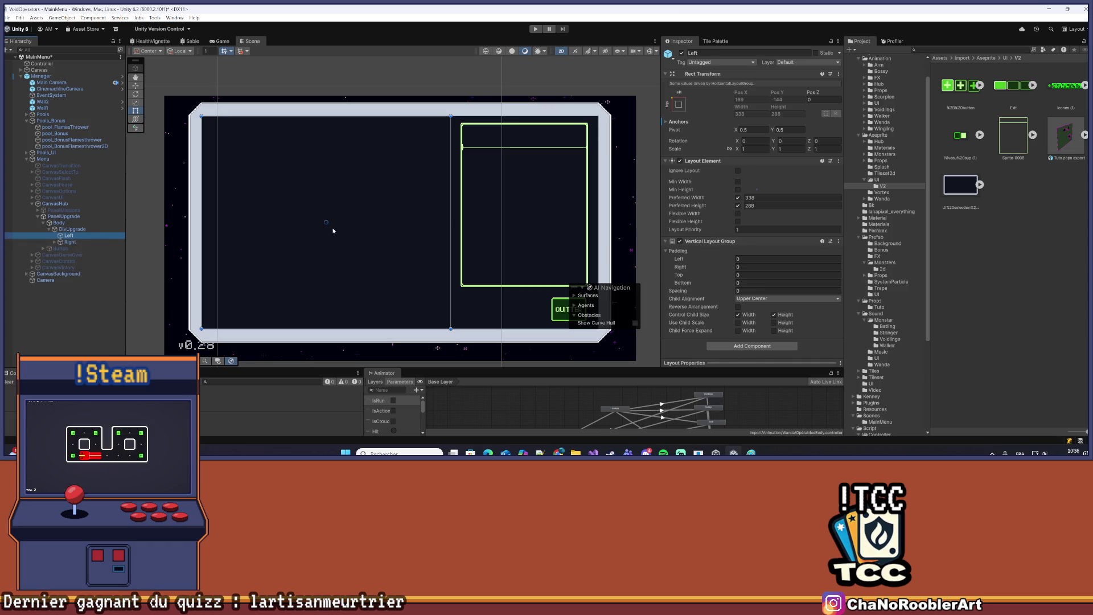
{"action": "right_click", "coordinate": [68, 236]}
{"action": "left_click", "coordinate": [96, 246]}
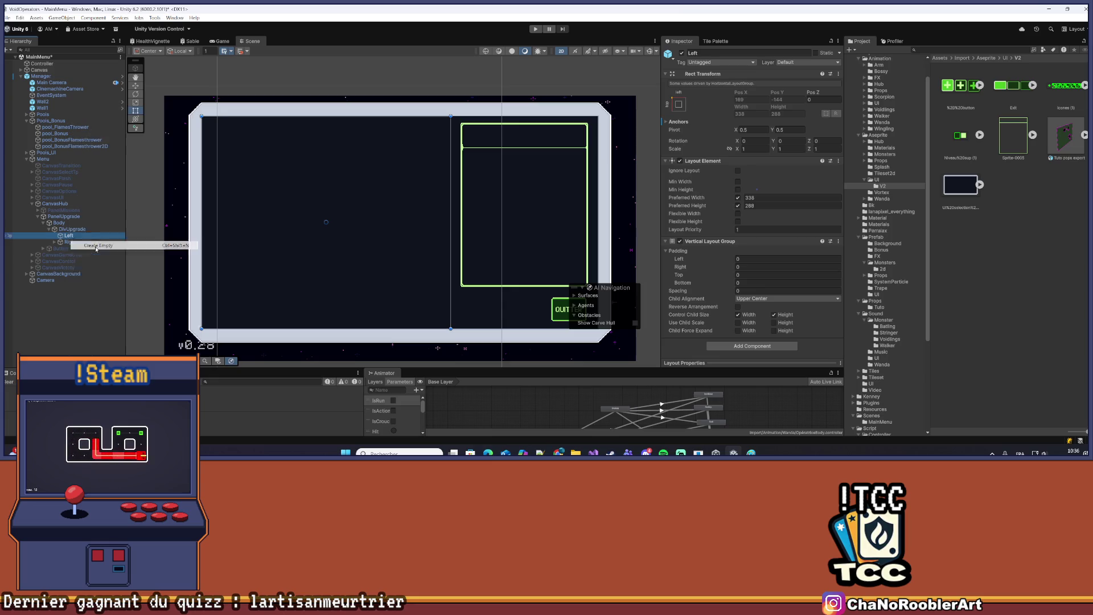
{"action": "type", "text": "Tr"}
{"action": "key", "text": "Return"}
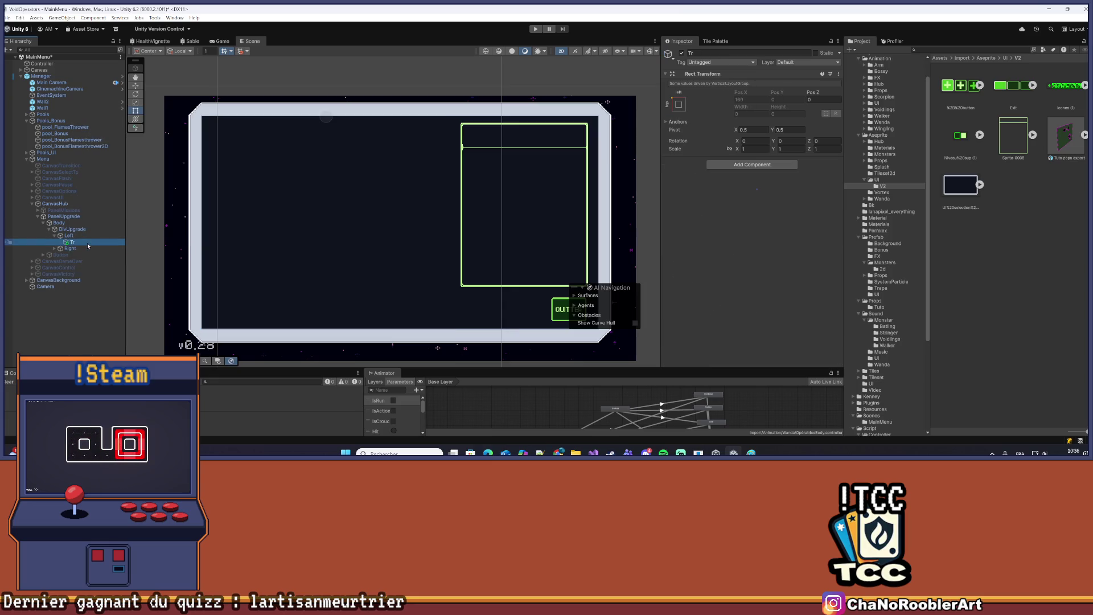
Add a Layout Element component to Tr
{"action": "right_click", "coordinate": [87, 243]}
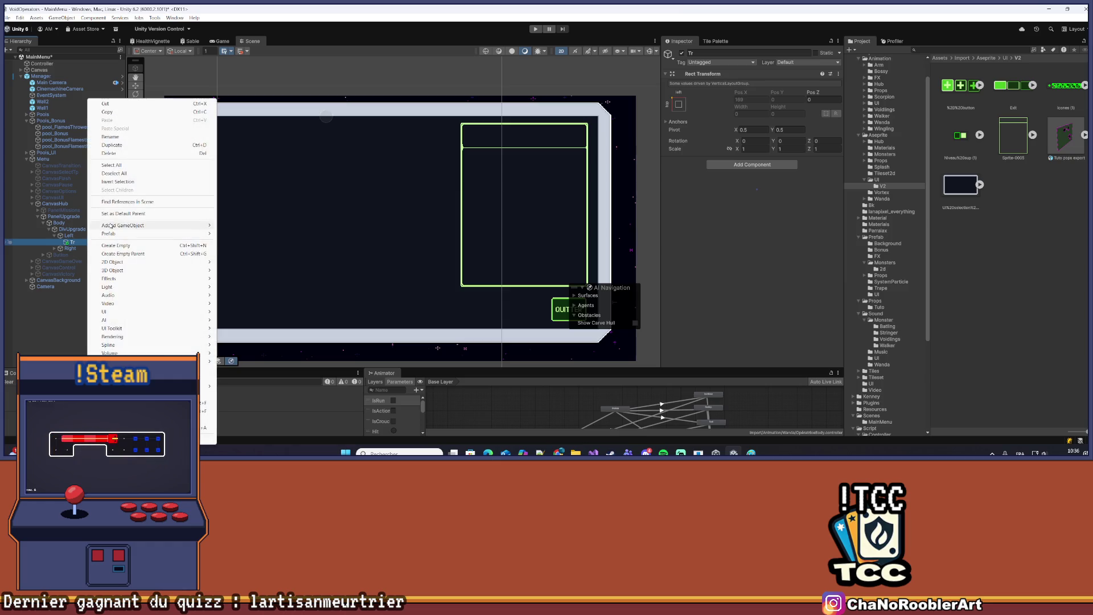
{"action": "left_click", "coordinate": [81, 247]}
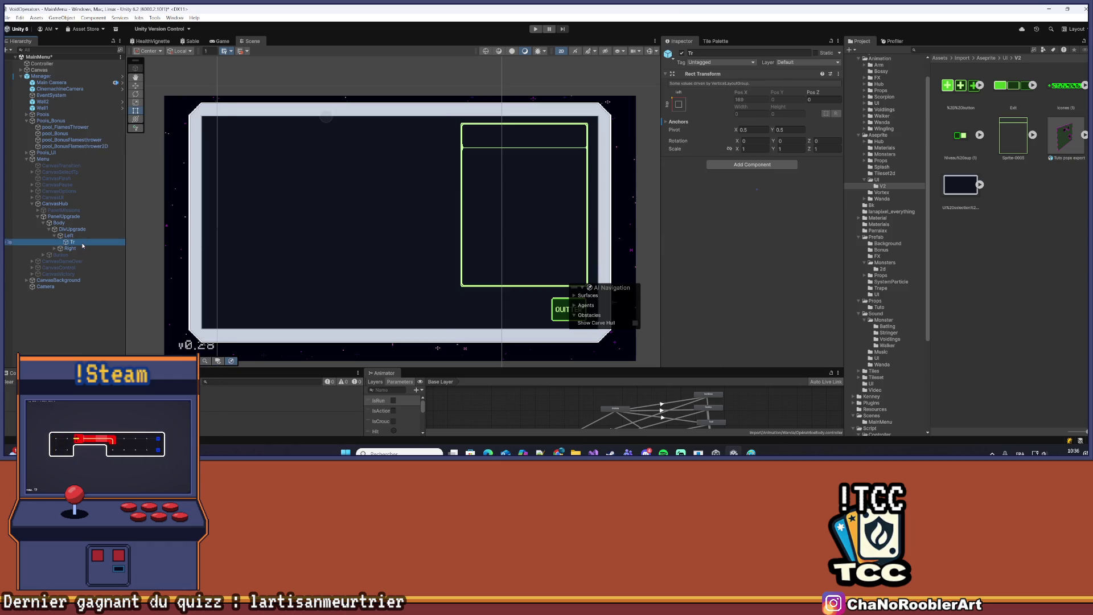
{"action": "left_click", "coordinate": [736, 169]}
{"action": "left_click", "coordinate": [748, 182]}
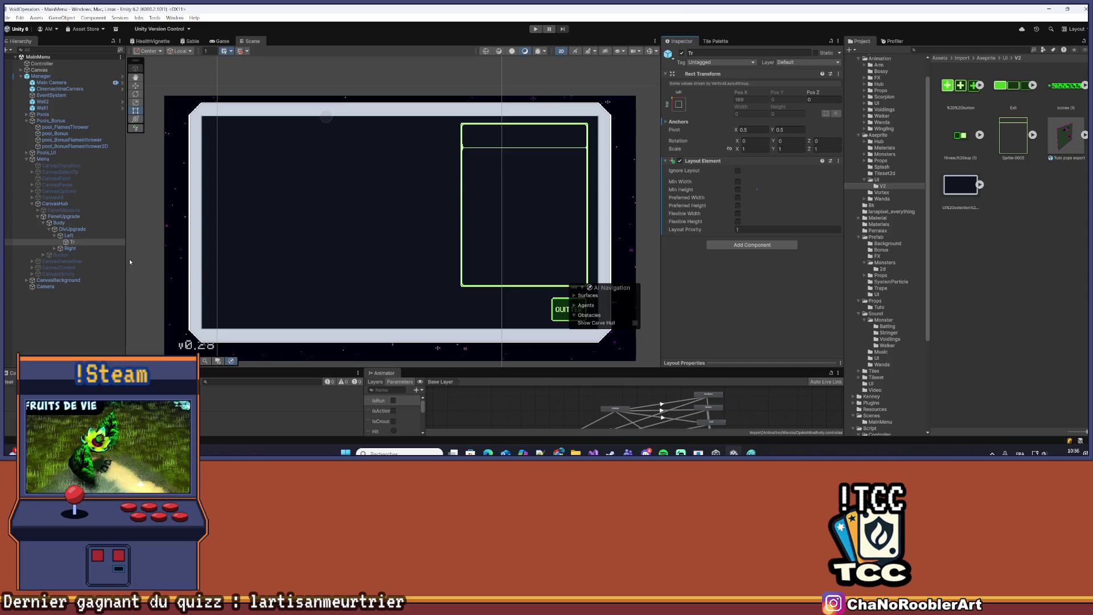
Give Tr's Layout Element a preferred width of 338 and preferred height of 40
{"action": "left_click", "coordinate": [83, 235]}
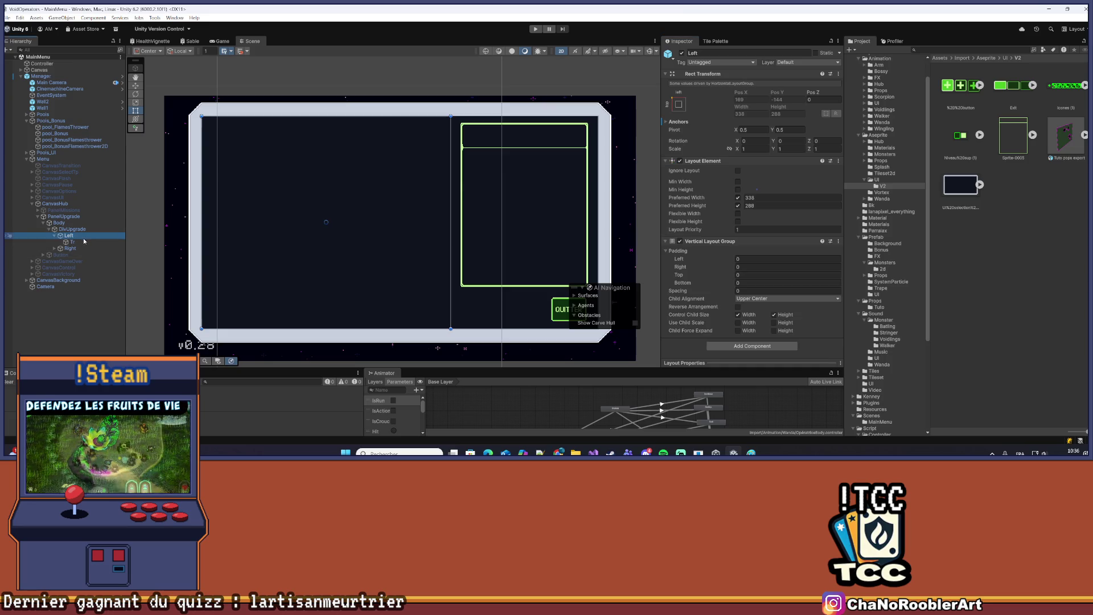
{"action": "key", "text": "Down"}
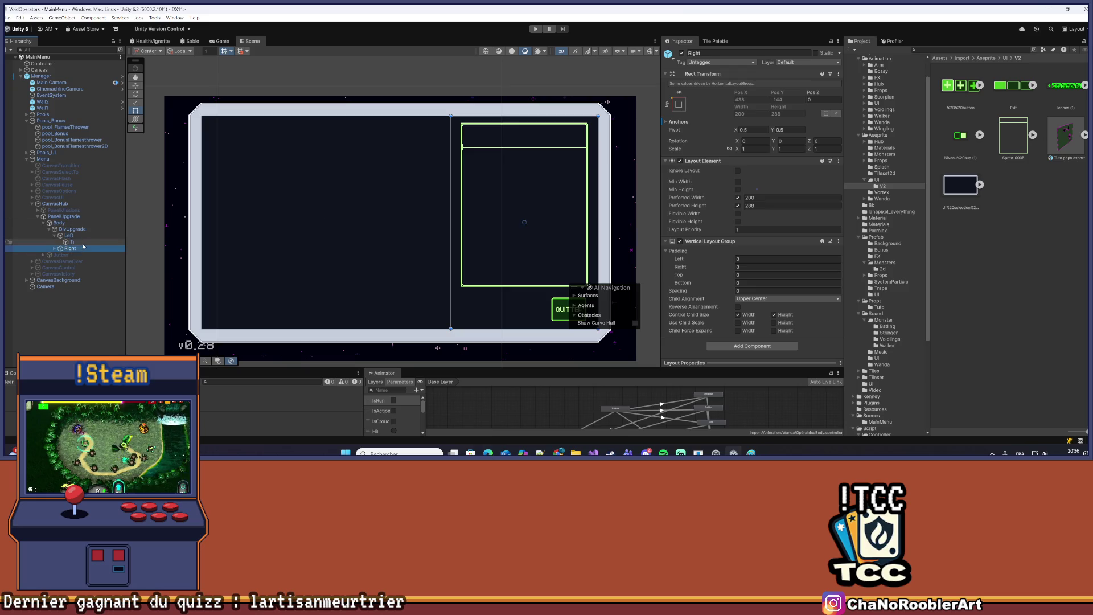
{"action": "left_click", "coordinate": [738, 198]}
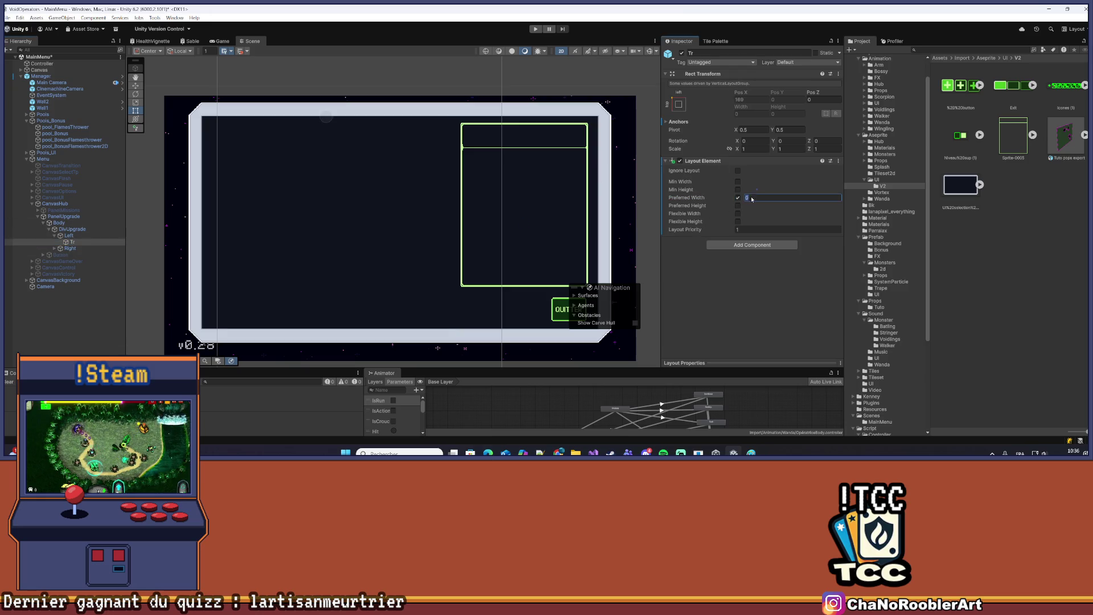
{"action": "type", "text": "338"}
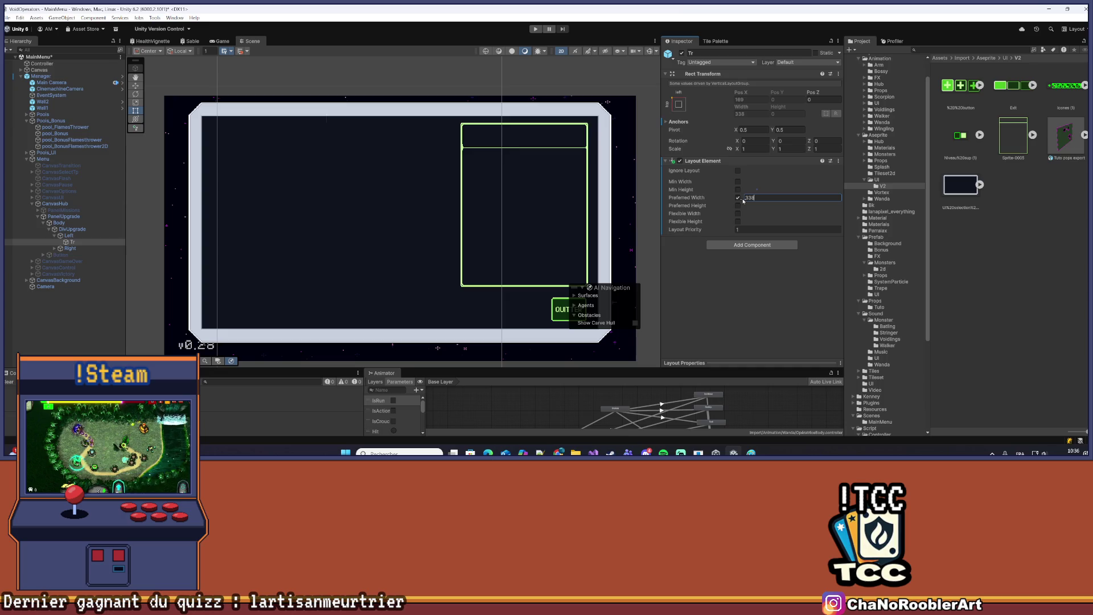
{"action": "left_click", "coordinate": [738, 205]}
{"action": "type", "text": "40"}
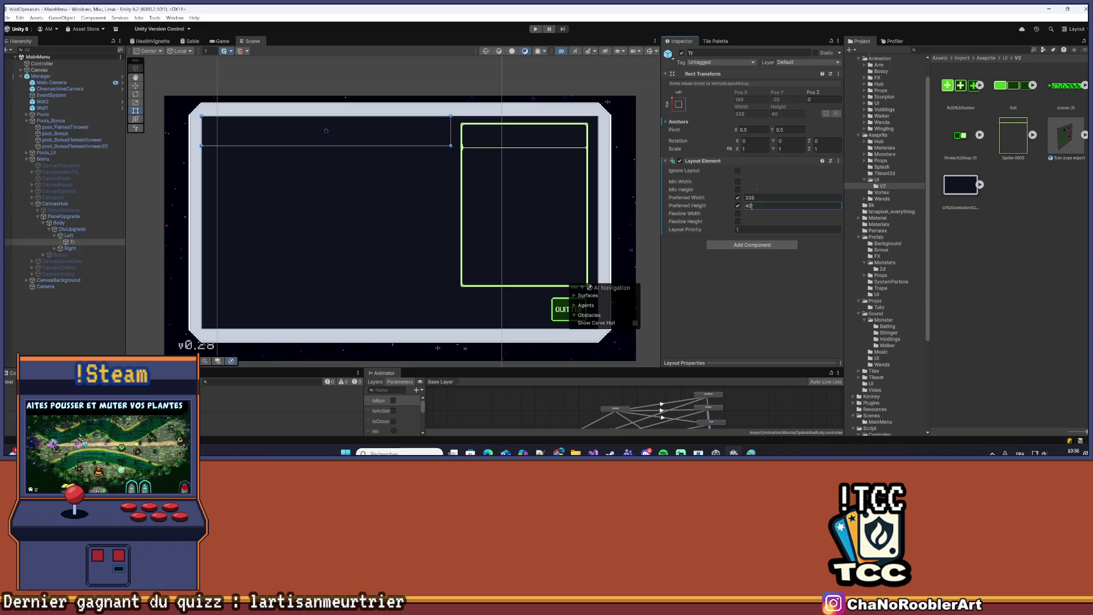
{"action": "left_click", "coordinate": [69, 235]}
{"action": "left_click", "coordinate": [85, 242]}
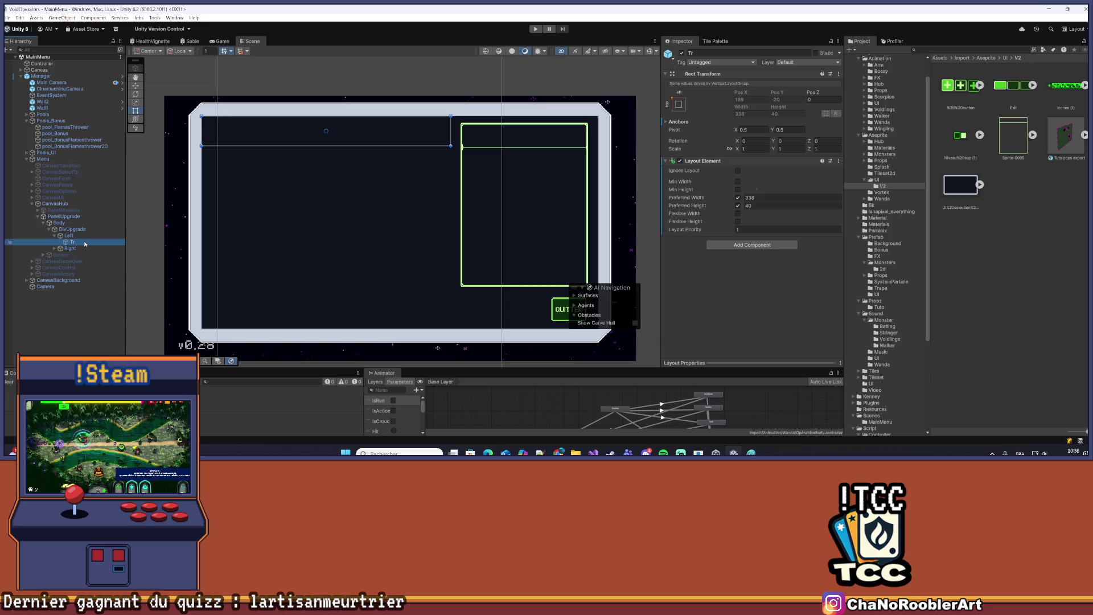
Duplicate Tr into six copies and try Left's top padding at 2, then 3
{"action": "key", "text": "ctrl+d"}
{"action": "key", "text": "ctrl+d"}
{"action": "key", "text": "ctrl+d"}
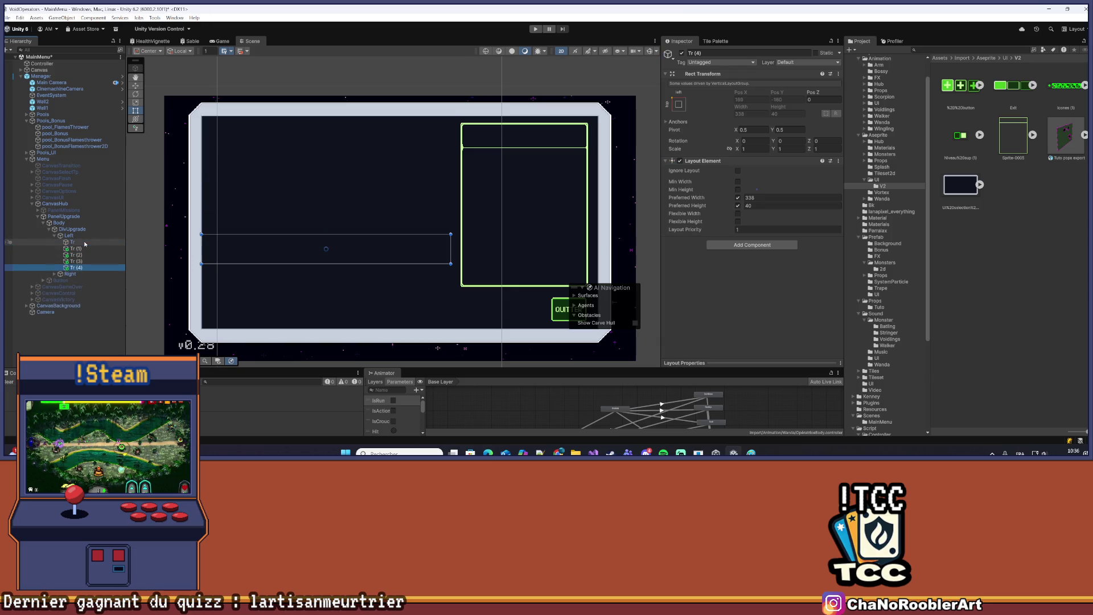
{"action": "key", "text": "ctrl+d"}
{"action": "key", "text": "ctrl+d"}
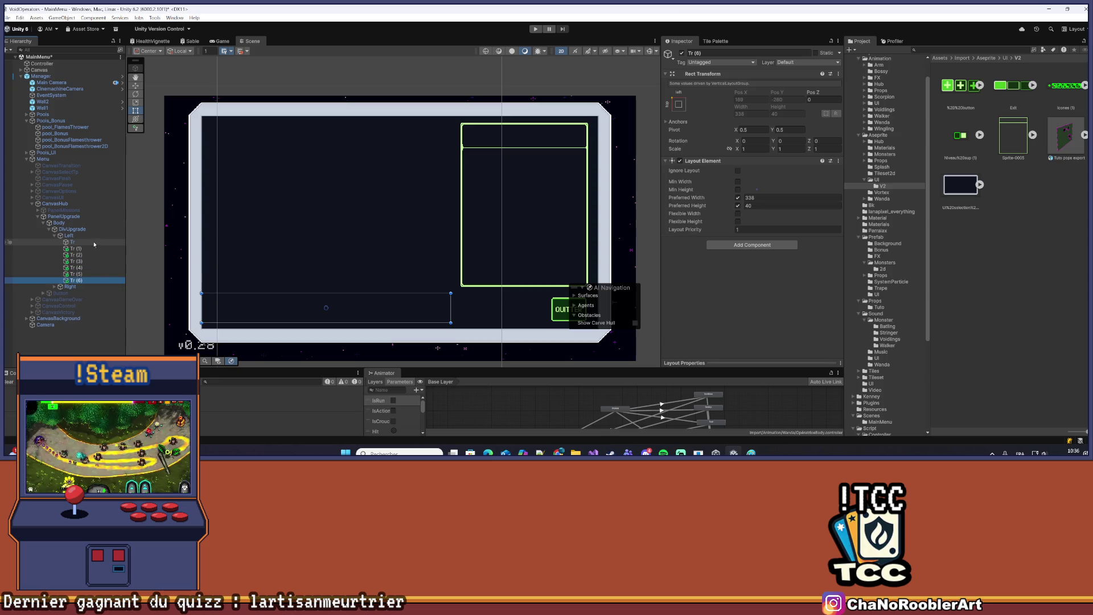
{"action": "left_click", "coordinate": [83, 237]}
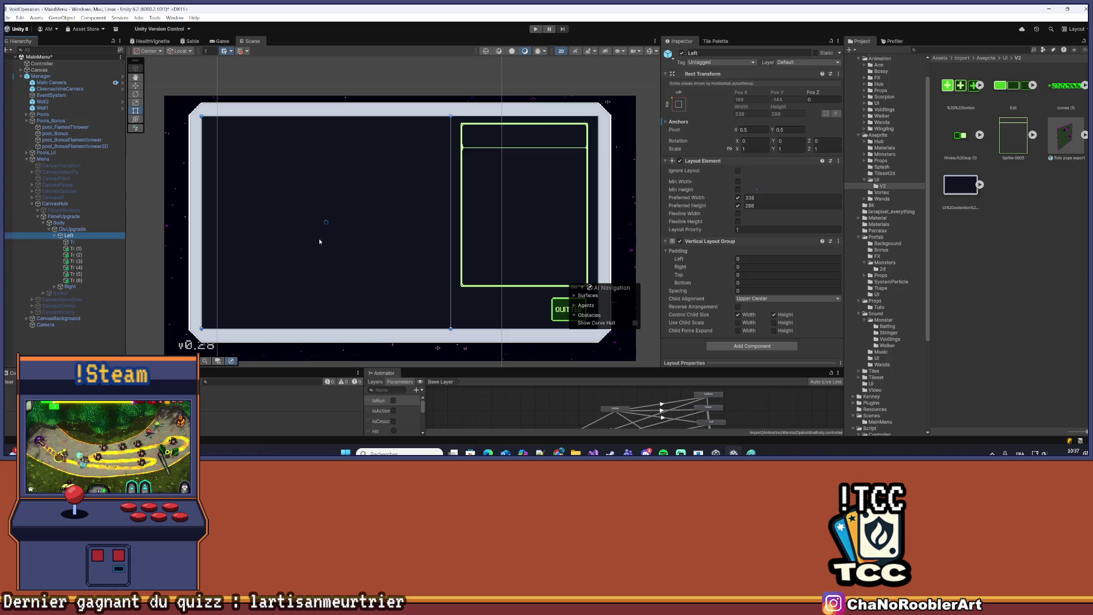
{"action": "left_click", "coordinate": [740, 275]}
{"action": "type", "text": "2"}
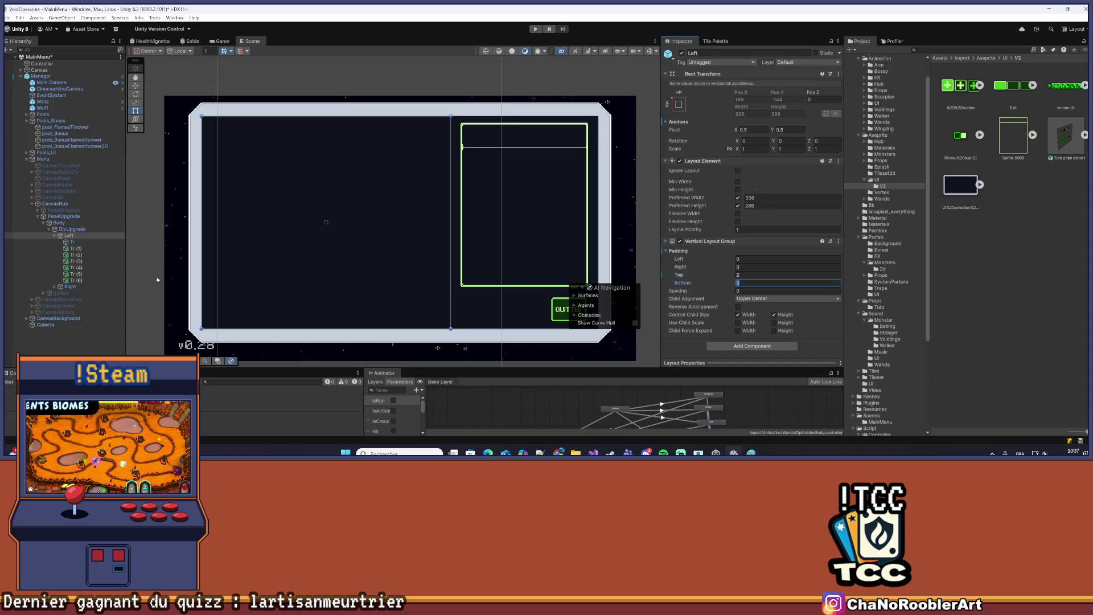
{"action": "left_click", "coordinate": [75, 242]}
{"action": "left_click", "coordinate": [90, 281]}
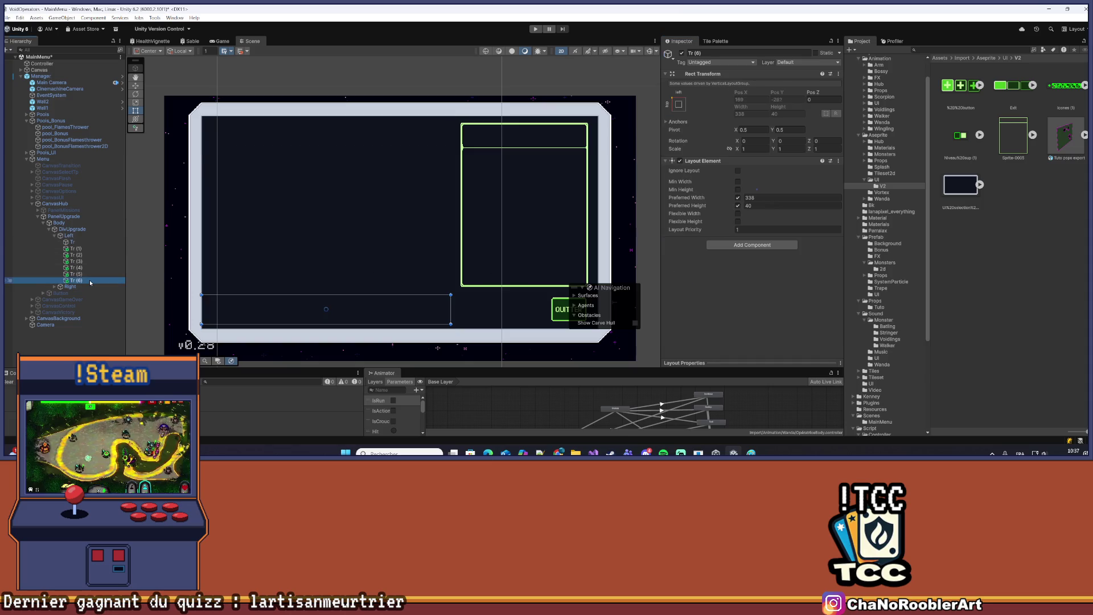
{"action": "left_click", "coordinate": [85, 236]}
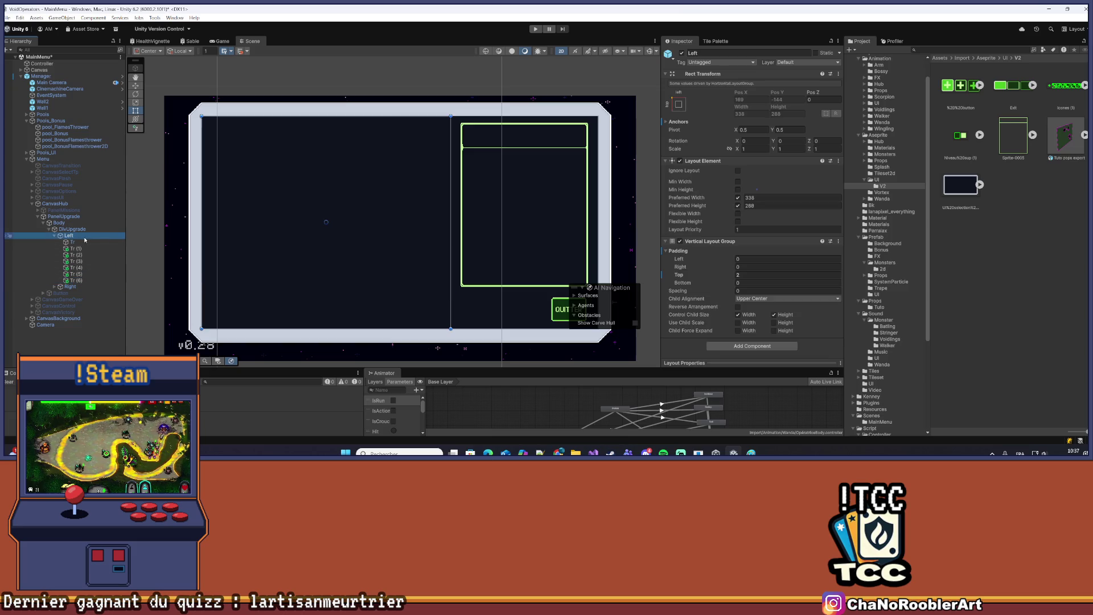
{"action": "left_click", "coordinate": [743, 275]}
{"action": "type", "text": "3"}
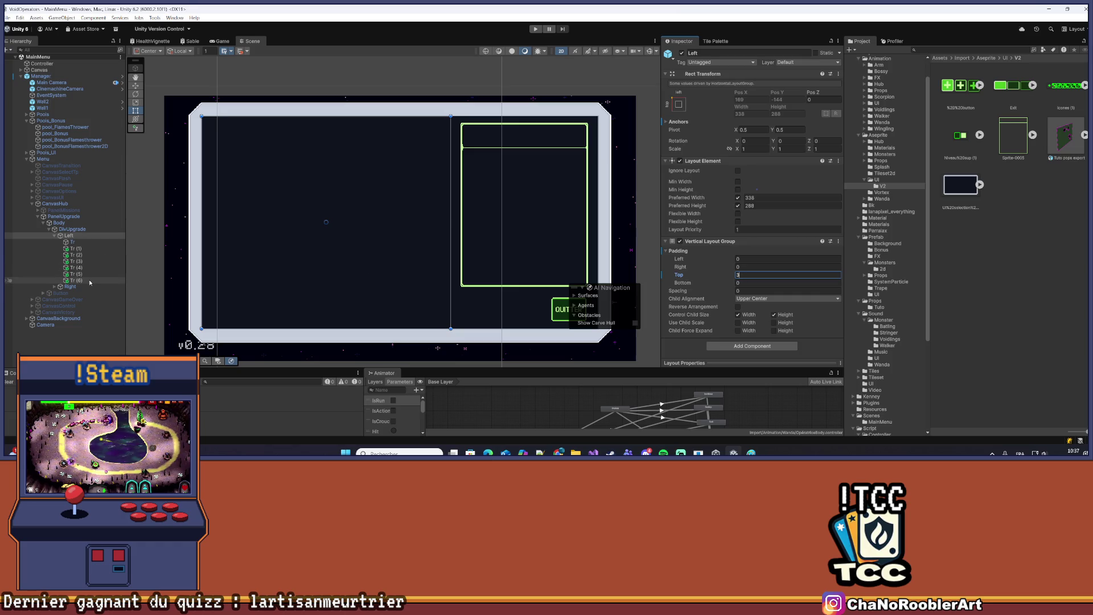
Compare the first and last rows, then set Left's top padding to 4
{"action": "left_click", "coordinate": [90, 281]}
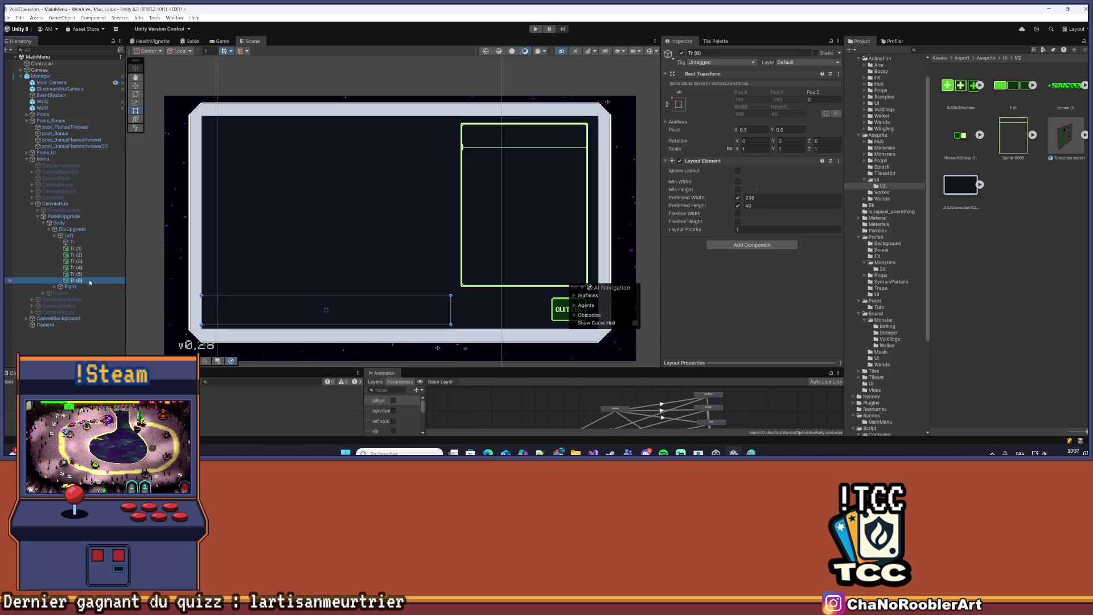
{"action": "left_click", "coordinate": [91, 243]}
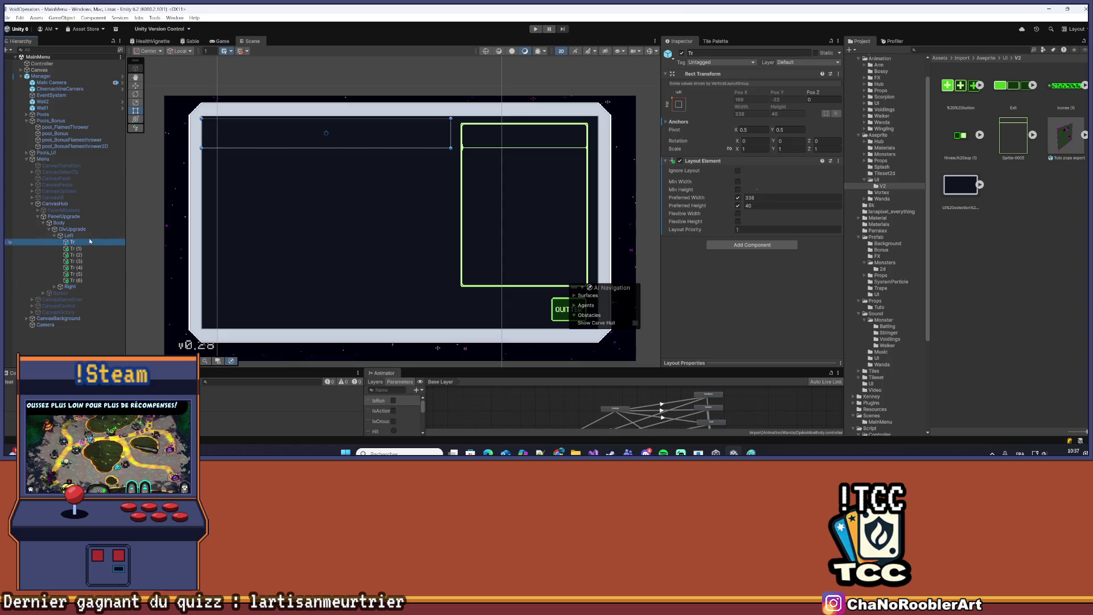
{"action": "left_click", "coordinate": [90, 282]}
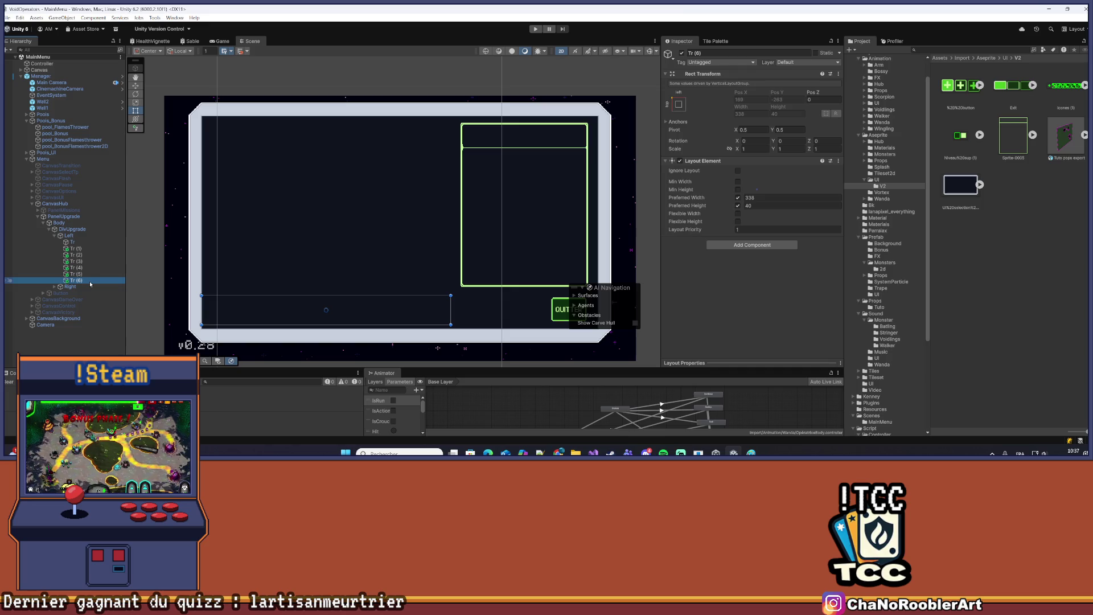
{"action": "left_click", "coordinate": [83, 237]}
{"action": "left_click", "coordinate": [734, 274]}
{"action": "type", "text": "4"}
{"action": "key", "text": "Tab"}
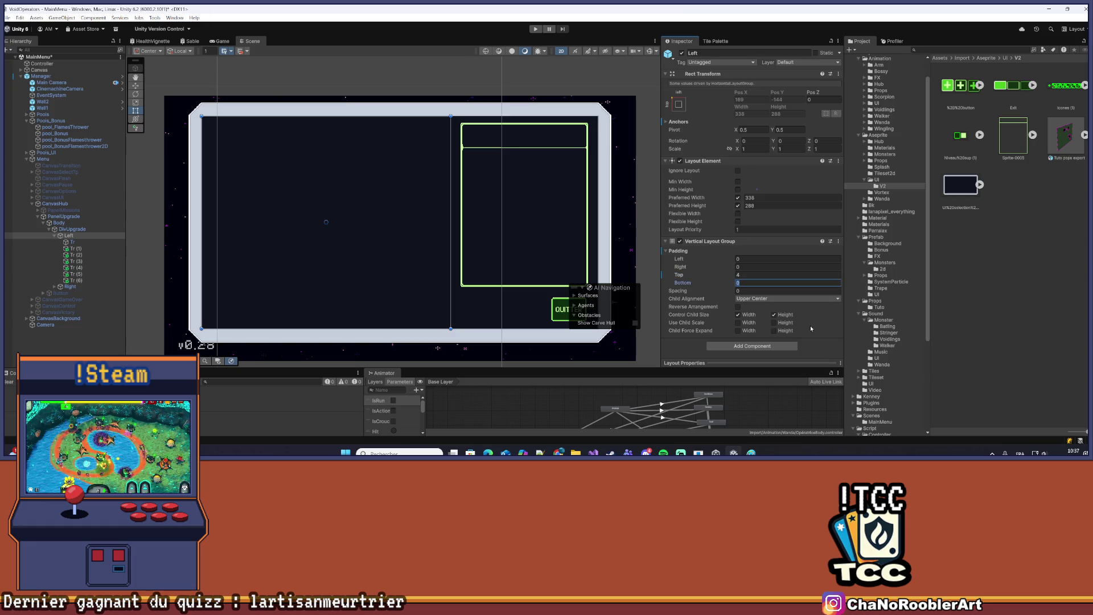
Delete the duplicate rows Tr (1) through Tr (6), keeping only Tr
{"action": "left_click", "coordinate": [73, 241]}
{"action": "left_click", "coordinate": [89, 281]}
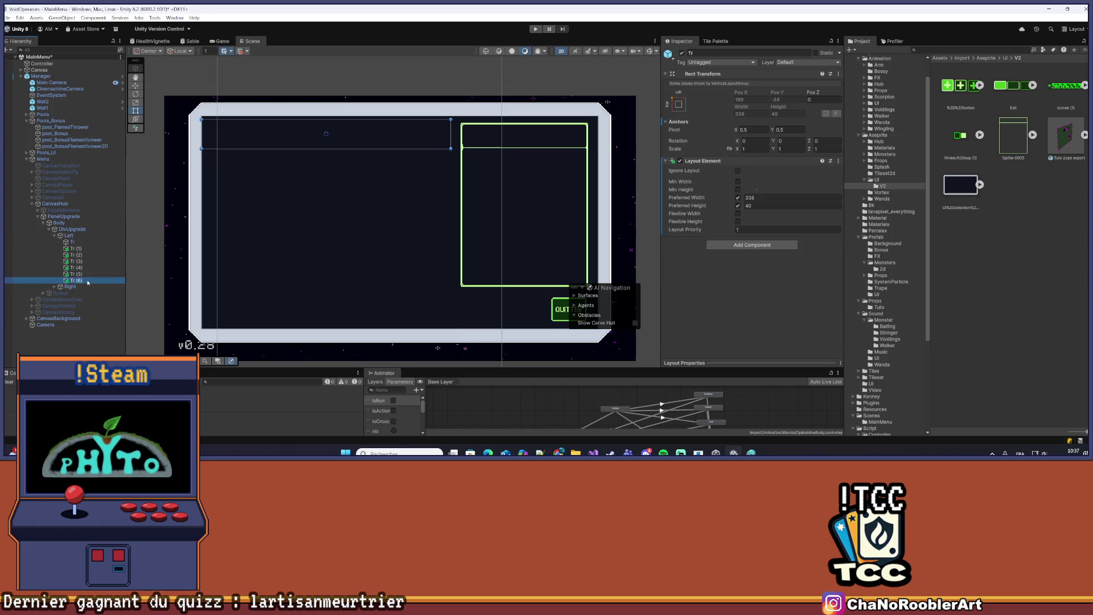
{"action": "left_click", "coordinate": [79, 248]}
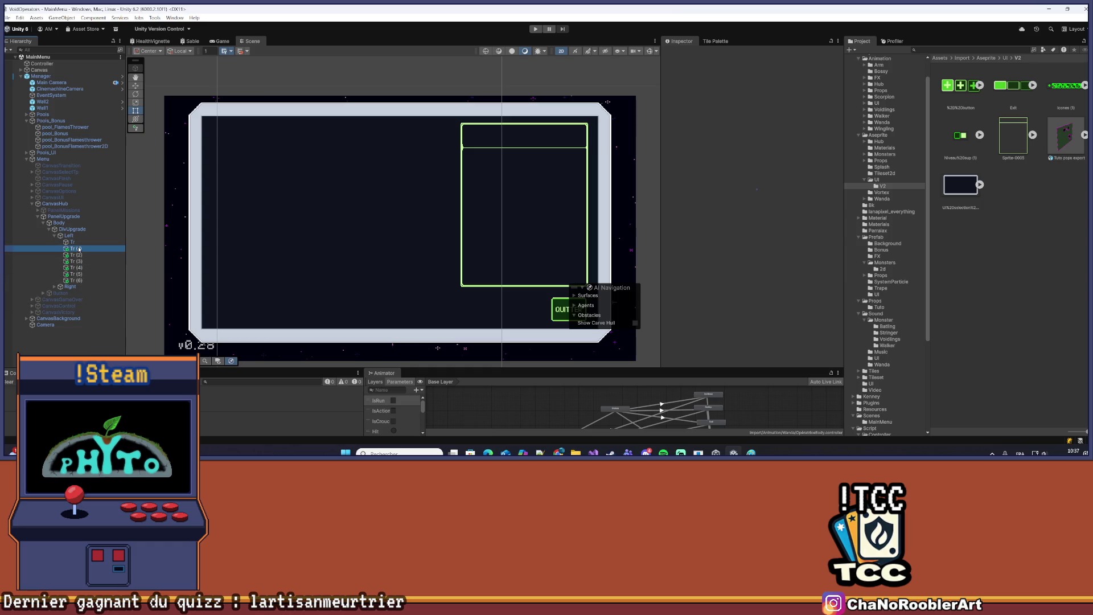
{"action": "left_click", "coordinate": [76, 280]}
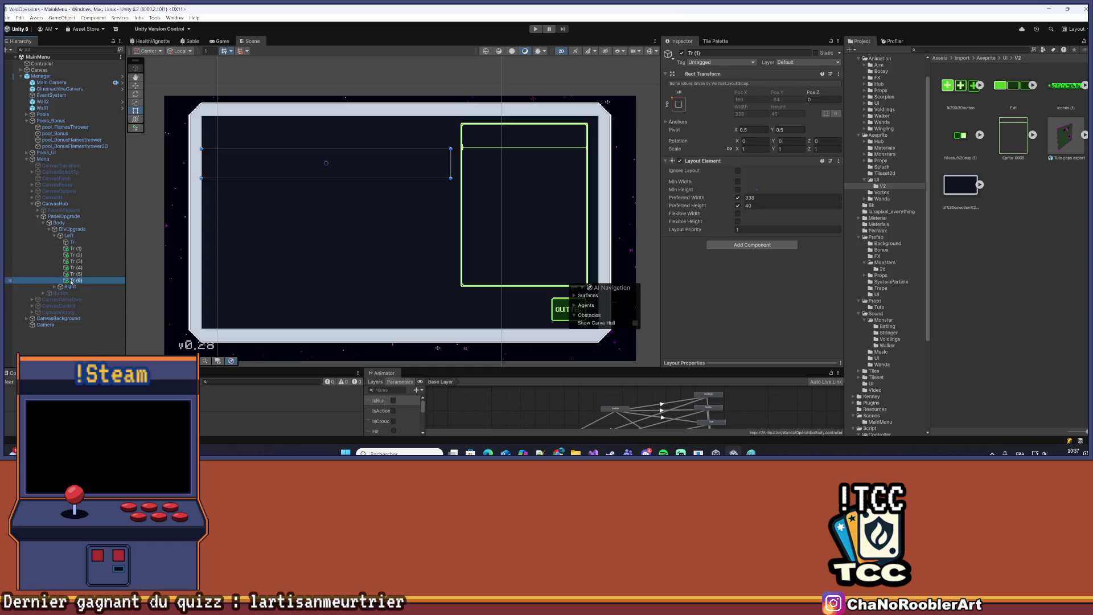
{"action": "key", "text": "Delete"}
{"action": "left_click", "coordinate": [76, 274]}
{"action": "key", "text": "Delete"}
{"action": "left_click", "coordinate": [76, 269]}
{"action": "key", "text": "Delete"}
{"action": "left_click", "coordinate": [78, 262]}
{"action": "key", "text": "Delete"}
{"action": "left_click", "coordinate": [79, 255]}
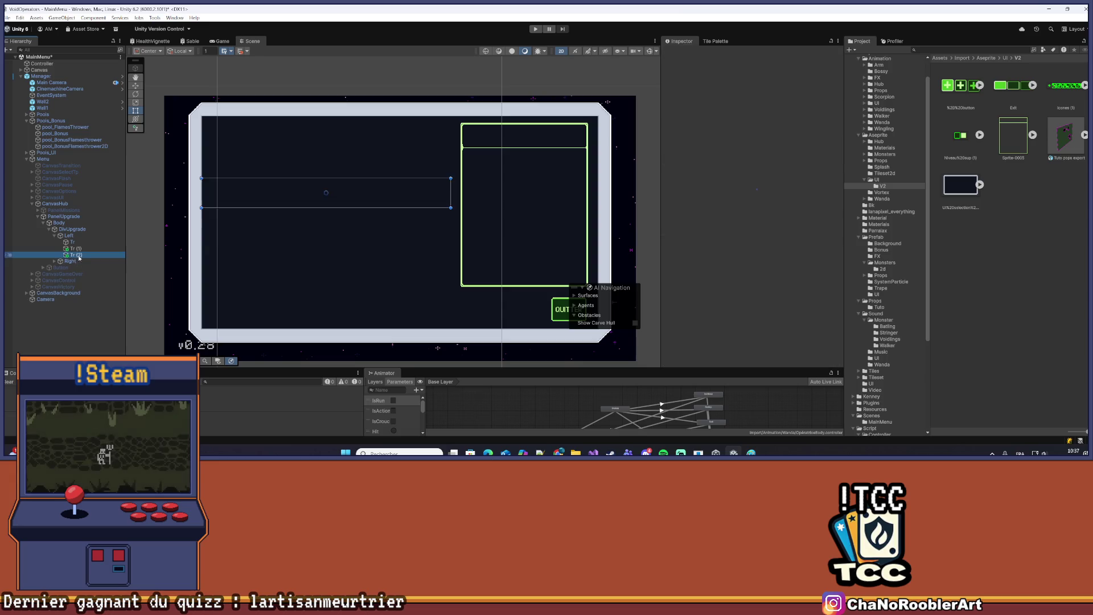
{"action": "key", "text": "Delete"}
{"action": "left_click", "coordinate": [80, 248]}
{"action": "key", "text": "Delete"}
{"action": "left_click", "coordinate": [83, 242]}
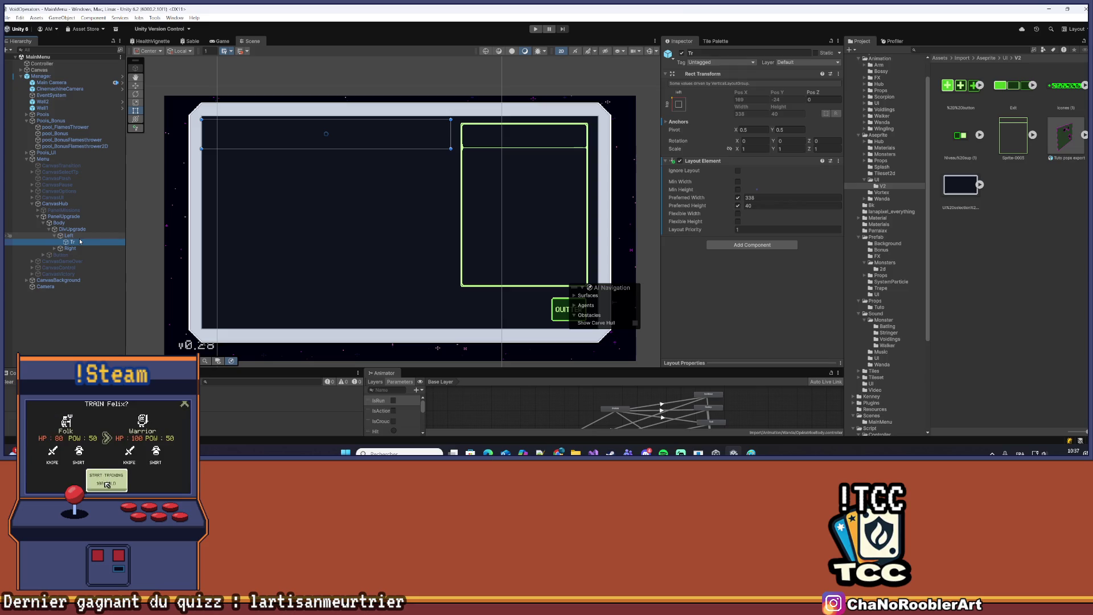
Add a Horizontal Layout Group to Tr via the 'Hir' component search
{"action": "left_click", "coordinate": [743, 245]}
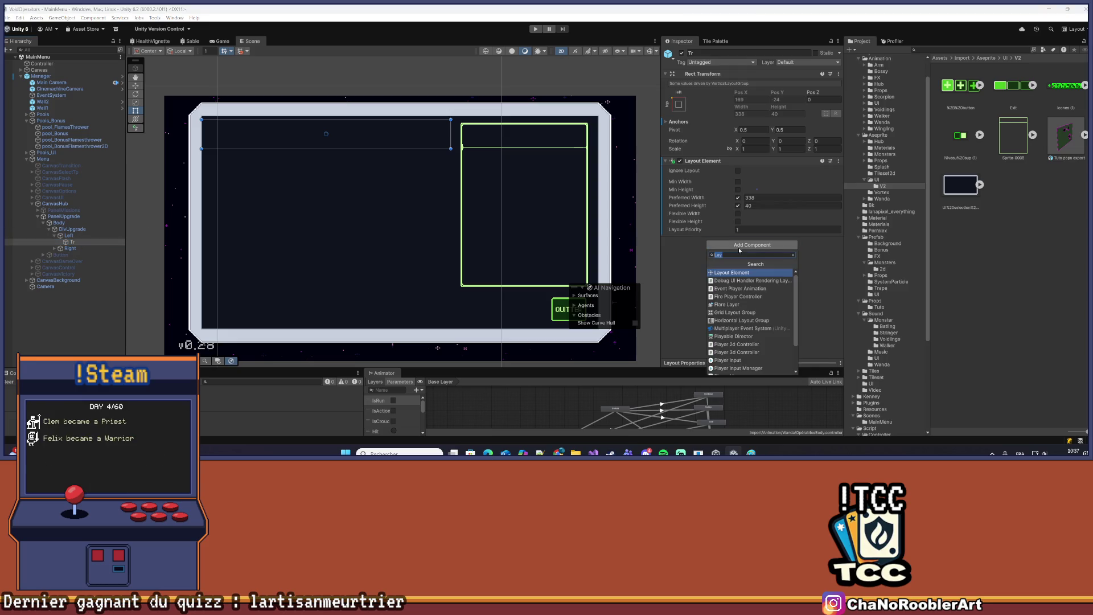
{"action": "type", "text": "Hir"}
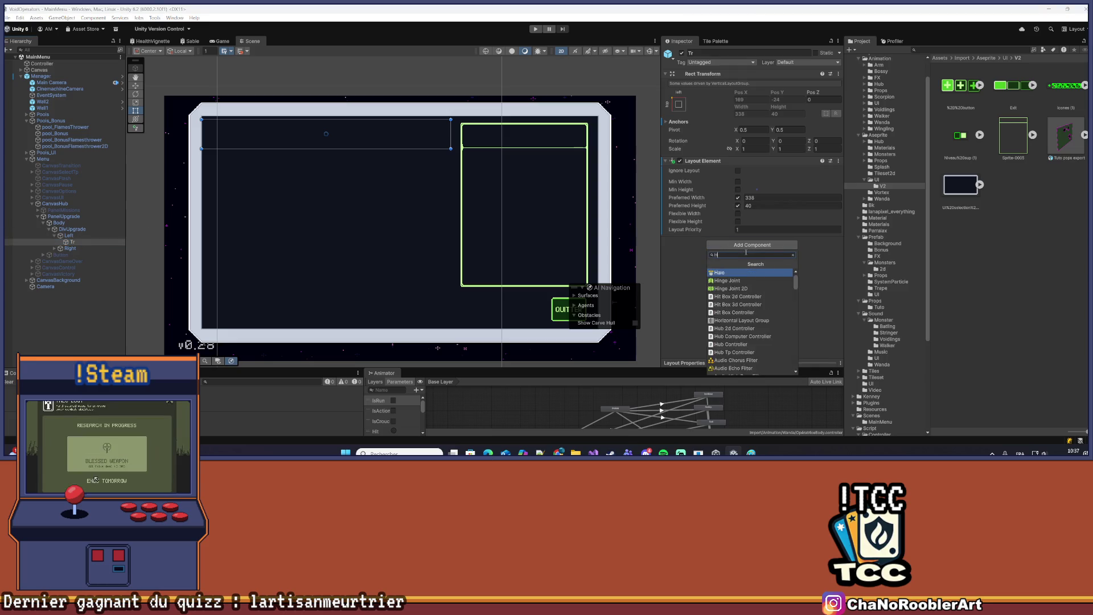
{"action": "key", "text": "Return"}
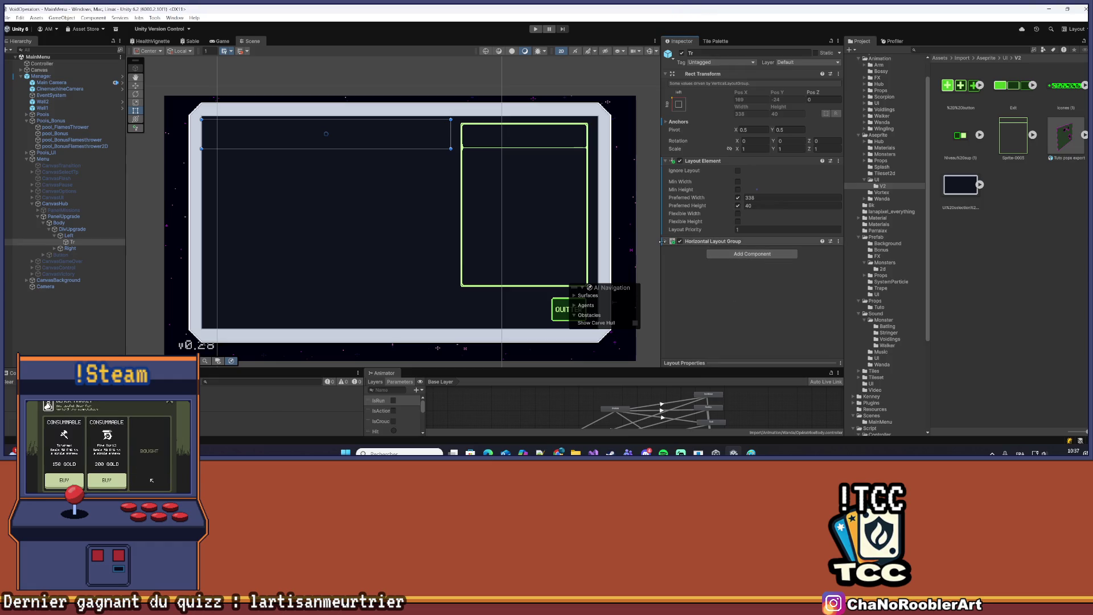
{"action": "left_click", "coordinate": [664, 241]}
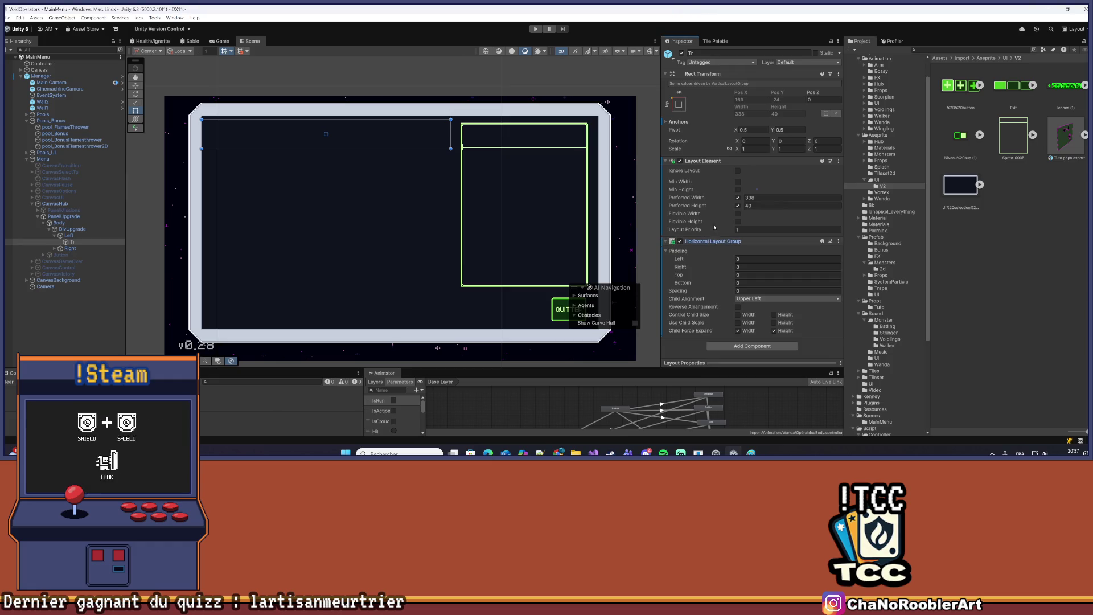
Apply all prefab overrides on the Manager object
{"action": "left_click", "coordinate": [43, 78]}
{"action": "left_click", "coordinate": [720, 62]}
{"action": "left_click", "coordinate": [772, 72]}
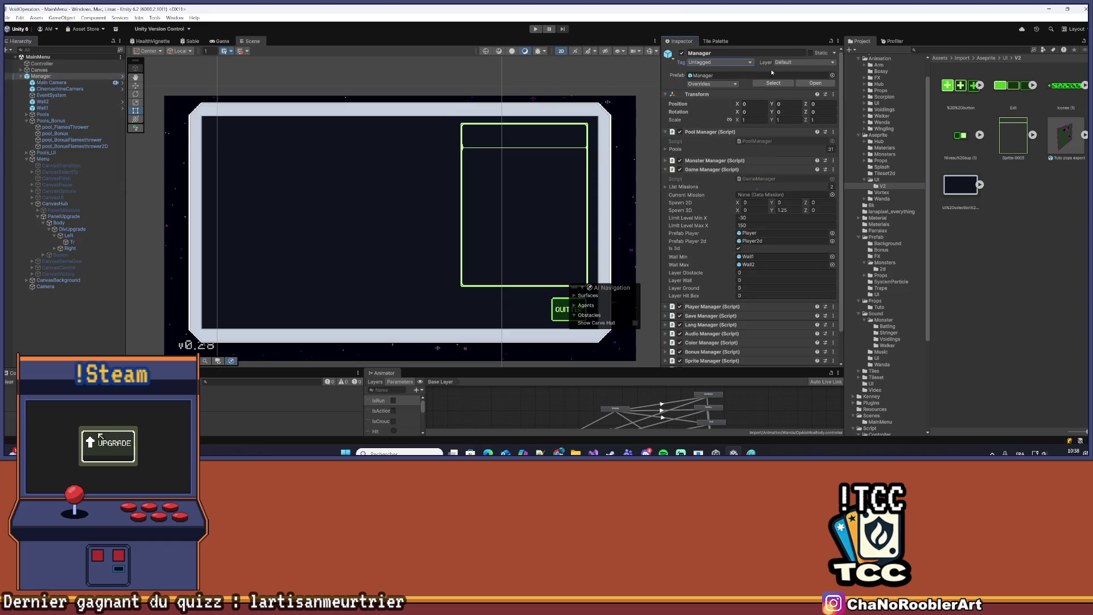
{"action": "left_click", "coordinate": [712, 83]}
{"action": "left_click", "coordinate": [768, 206]}
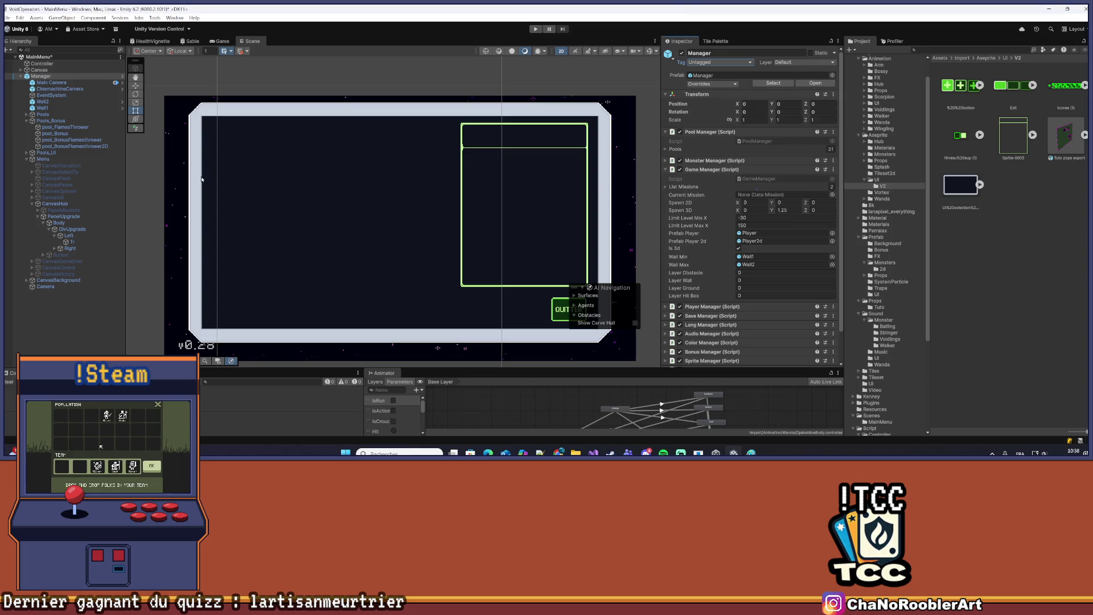
On Tr, turn off child force-expand and align the children Middle Left
{"action": "left_click", "coordinate": [69, 243]}
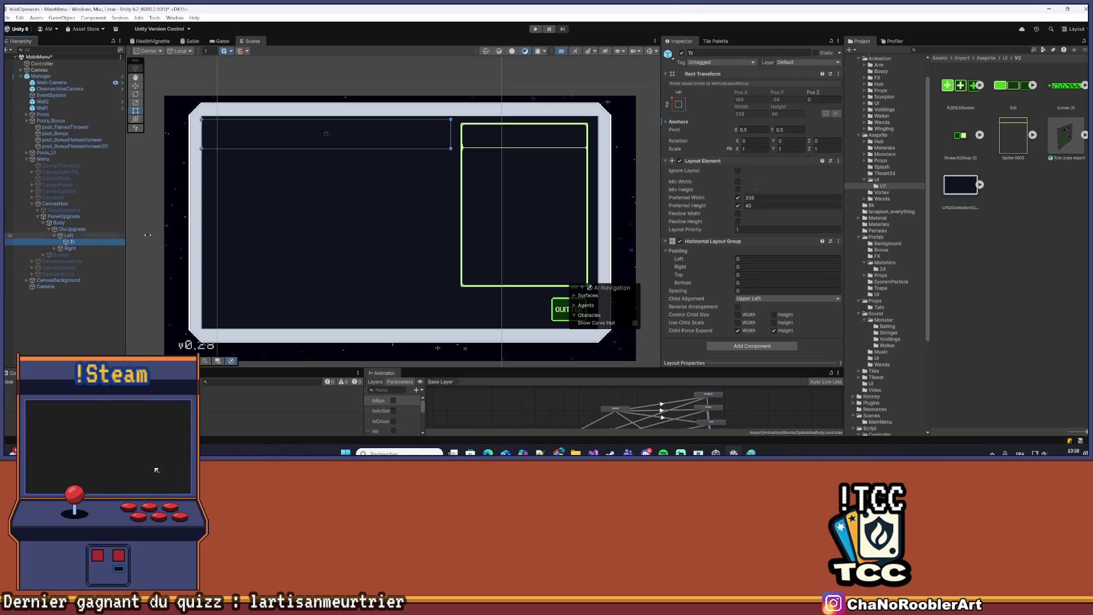
{"action": "left_click", "coordinate": [756, 335]}
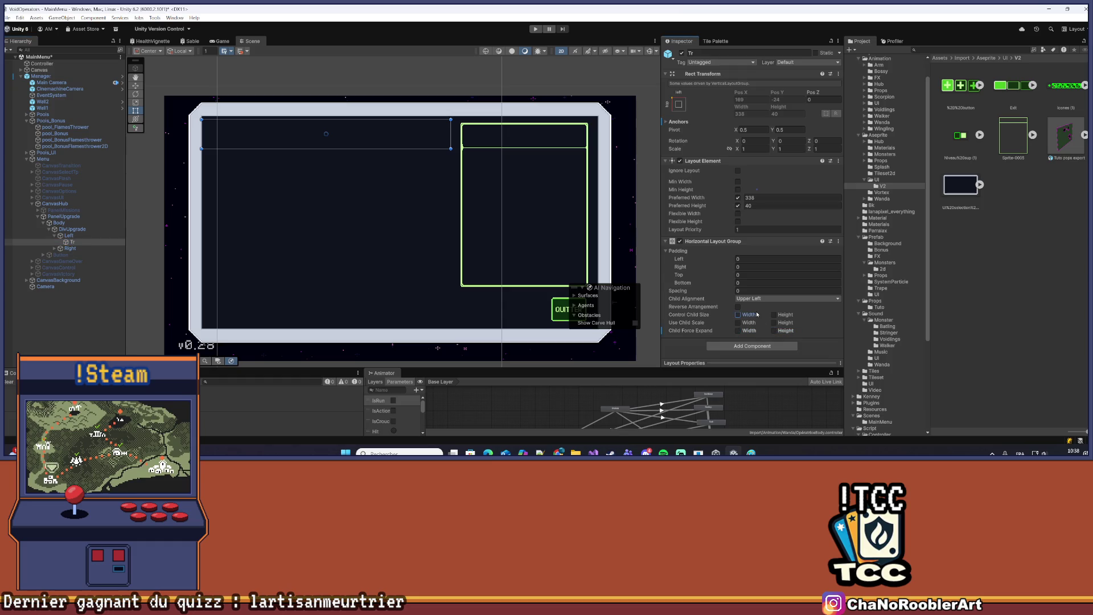
{"action": "left_click", "coordinate": [775, 298]}
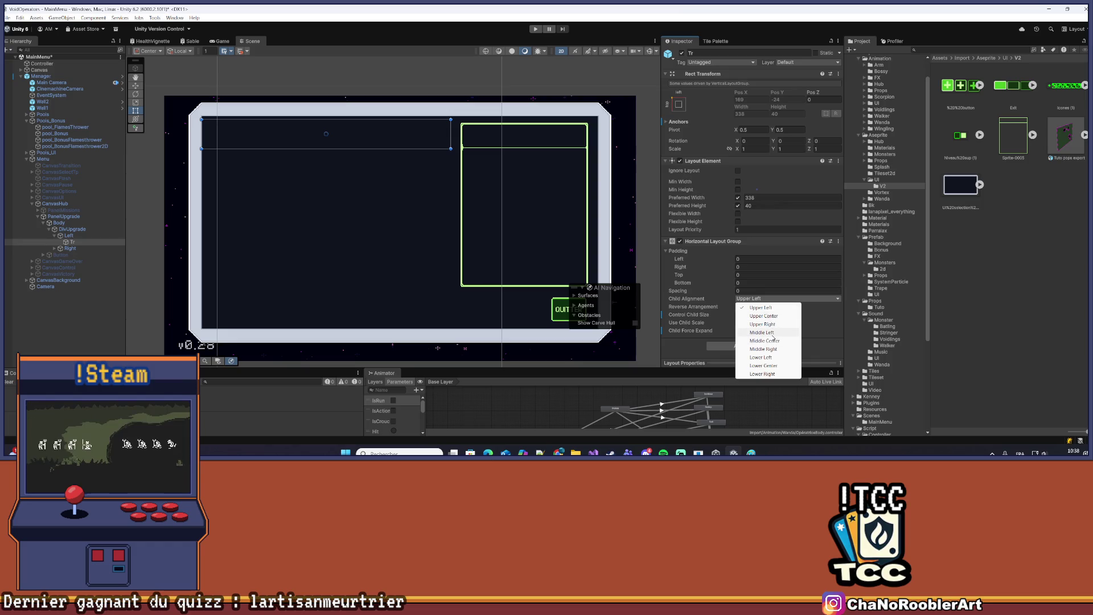
{"action": "left_click", "coordinate": [772, 333]}
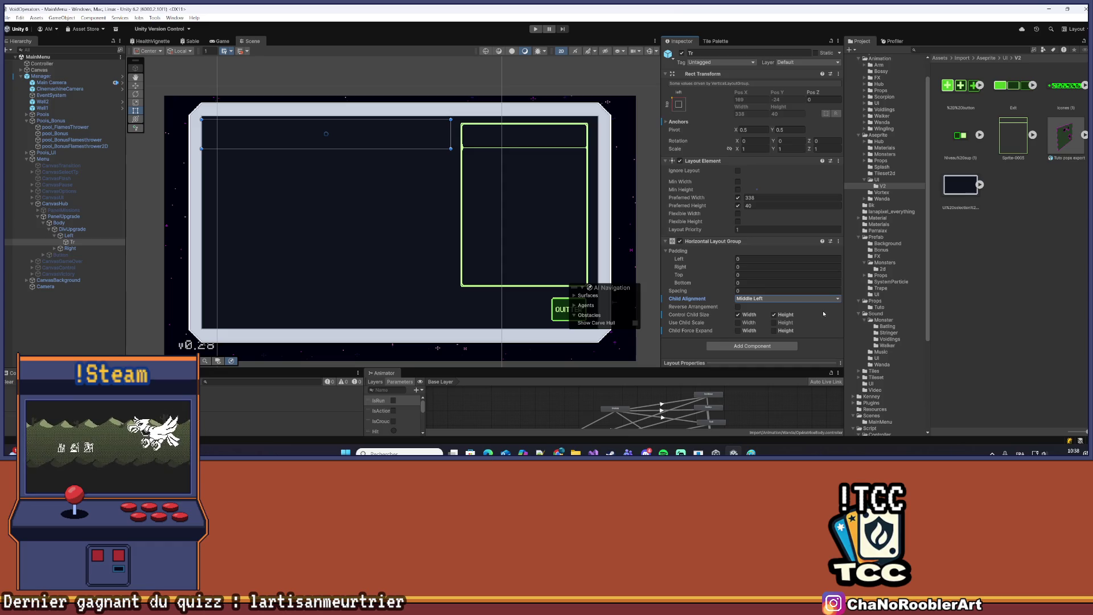
{"action": "right_click", "coordinate": [84, 243]}
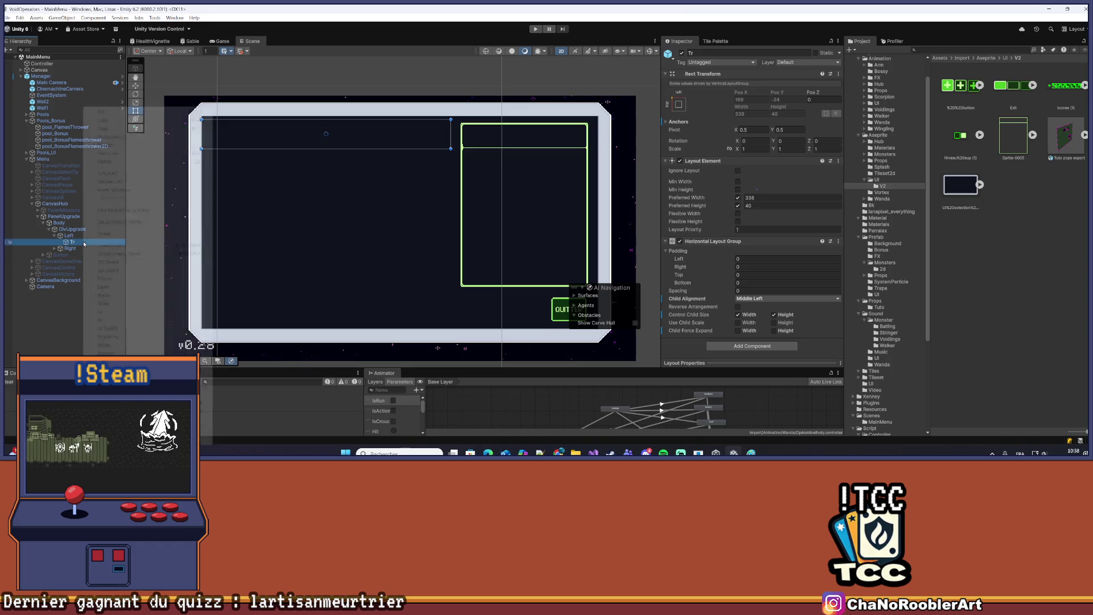
Create an empty child under Tr named Icon
{"action": "left_click", "coordinate": [118, 247]}
{"action": "key", "text": "BackSpace"}
{"action": "type", "text": "Icon"}
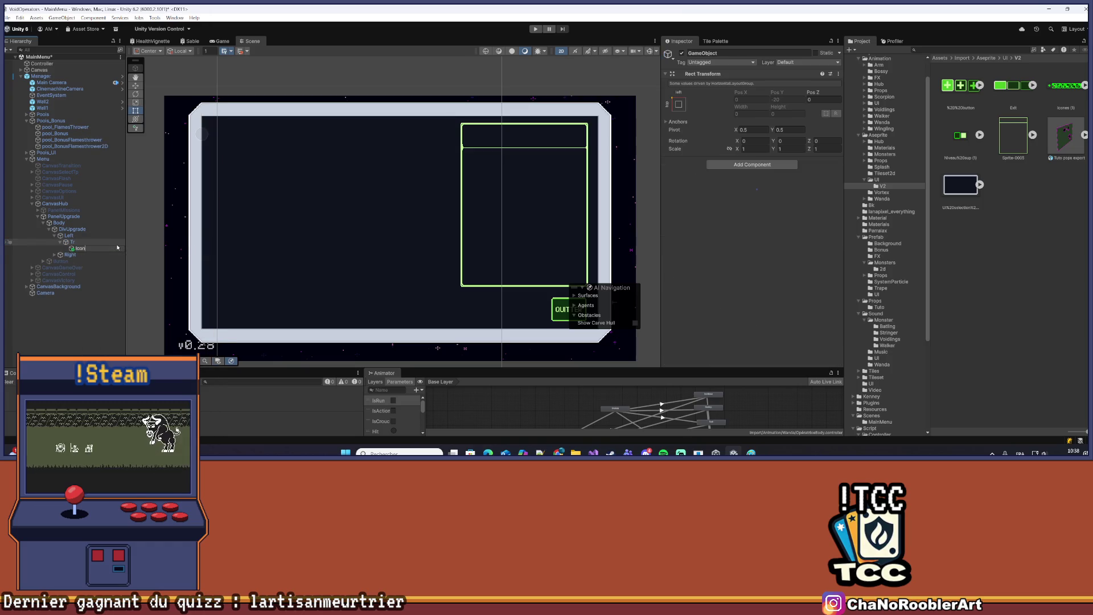
{"action": "key", "text": "Return"}
{"action": "left_click", "coordinate": [78, 255]}
{"action": "left_click_drag", "start_coordinate": [78, 255], "coordinate": [84, 250]}
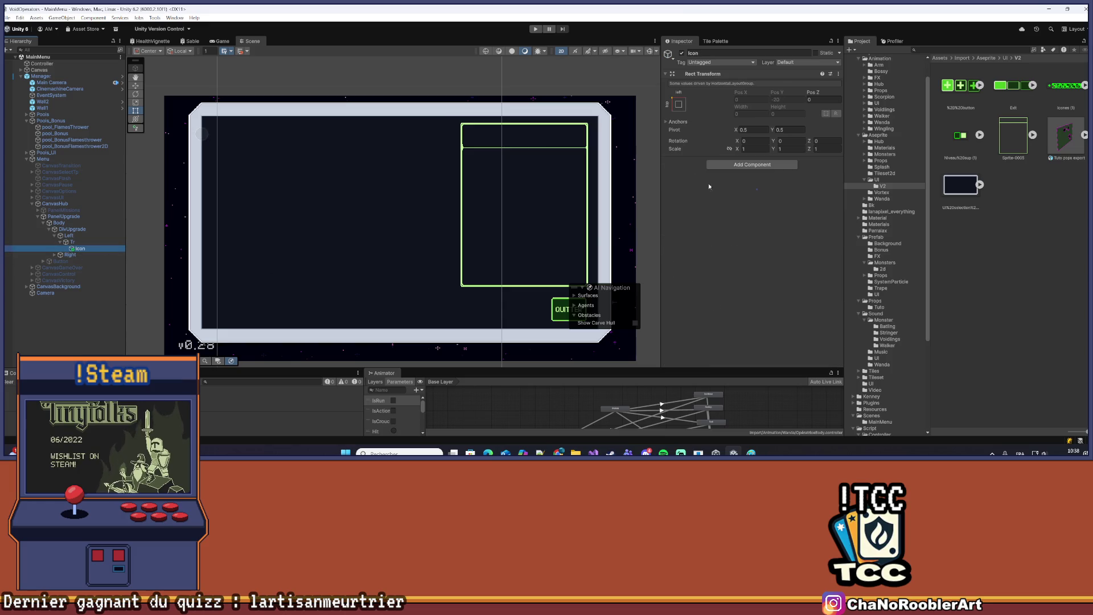
Give Icon a Layout Element with preferred width and height of 40
{"action": "left_click", "coordinate": [729, 165]}
{"action": "type", "text": "Layo"}
{"action": "key", "text": "BackSpace"}
{"action": "type", "text": "yo"}
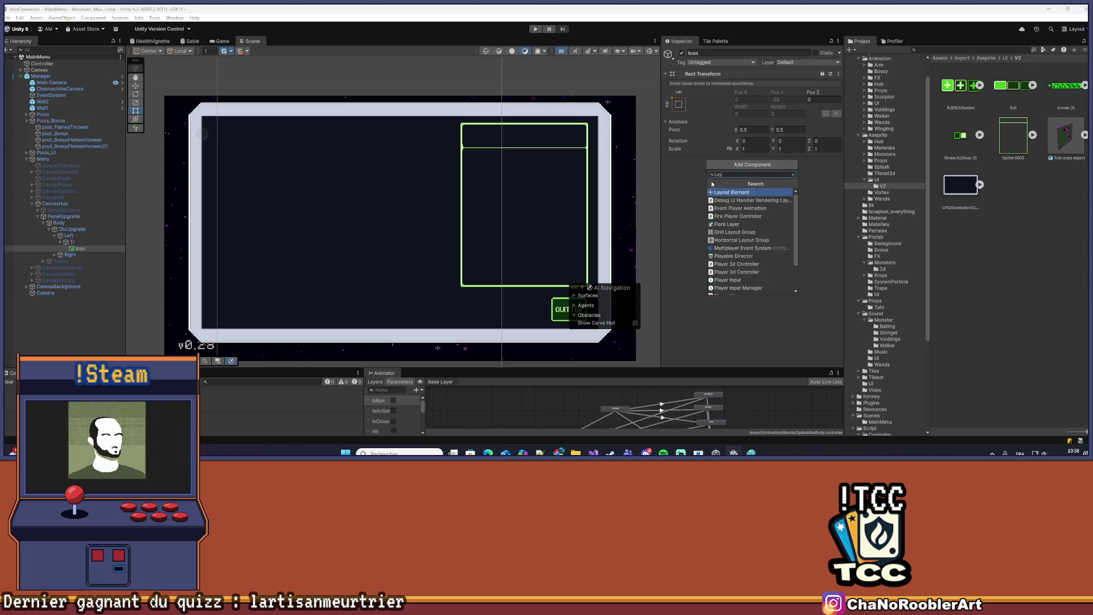
{"action": "key", "text": "Return"}
{"action": "left_click", "coordinate": [738, 197]}
{"action": "left_click", "coordinate": [738, 206]}
{"action": "left_click", "coordinate": [760, 197]}
{"action": "type", "text": "40"}
{"action": "key", "text": "Tab"}
{"action": "type", "text": "40"}
{"action": "key", "text": "Return"}
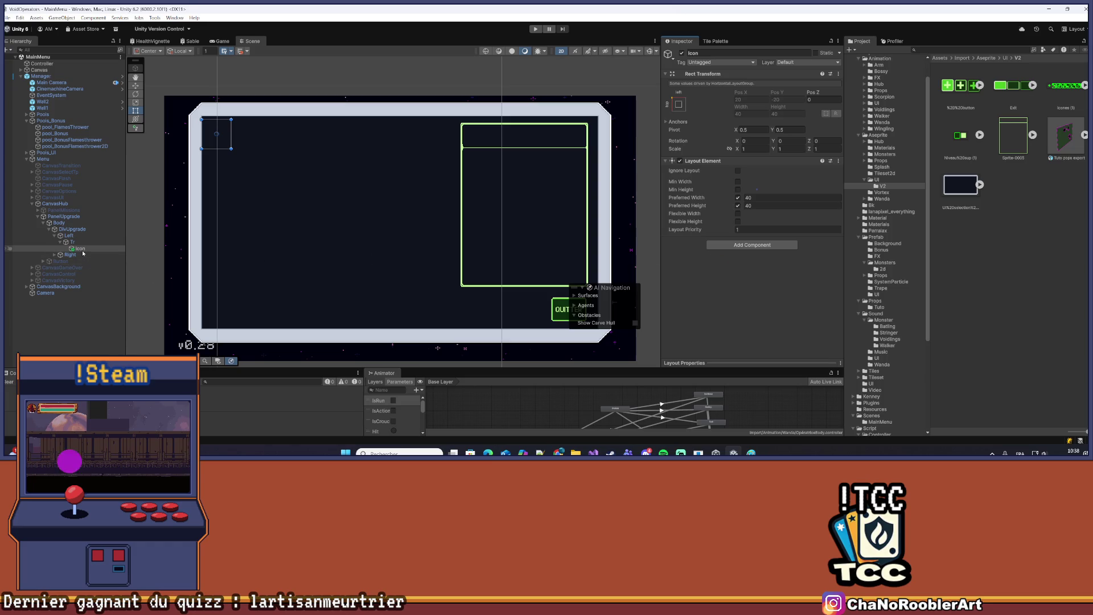
{"action": "right_click", "coordinate": [83, 249]}
Add an Image under Icon showing the Icones (1)_7 sprite at native 34×34 size
{"action": "mouse_move", "coordinate": [107, 314]}
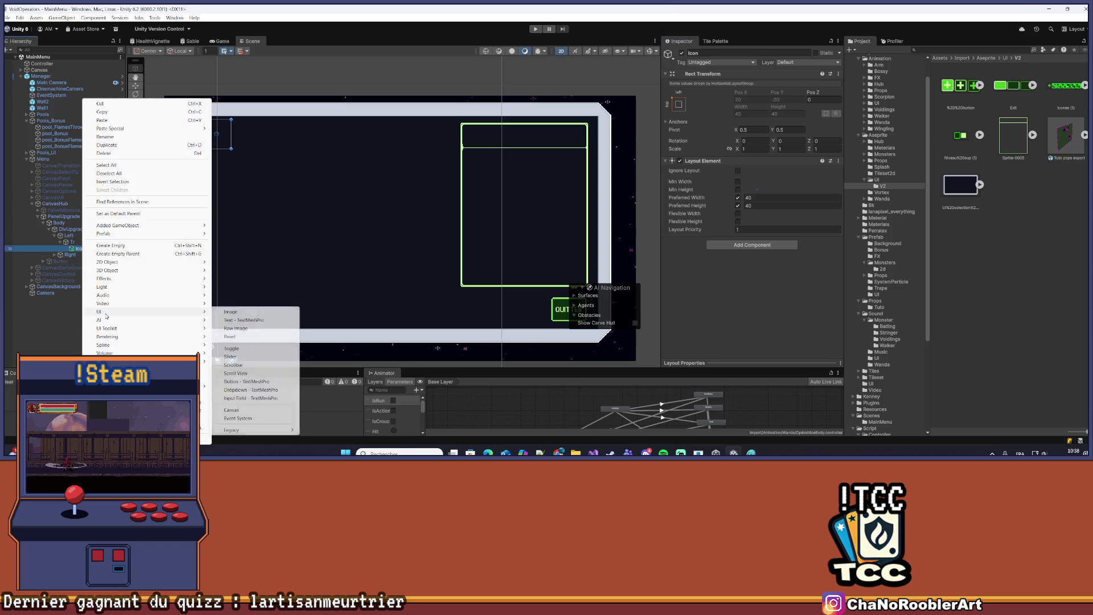
{"action": "left_click", "coordinate": [231, 312]}
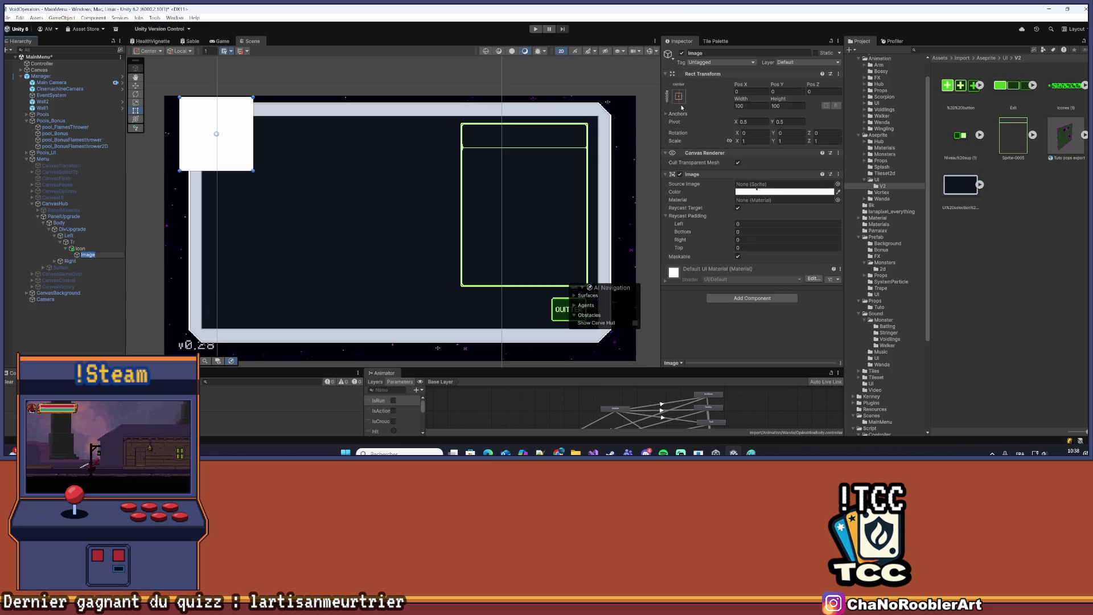
{"action": "left_click", "coordinate": [1084, 85]}
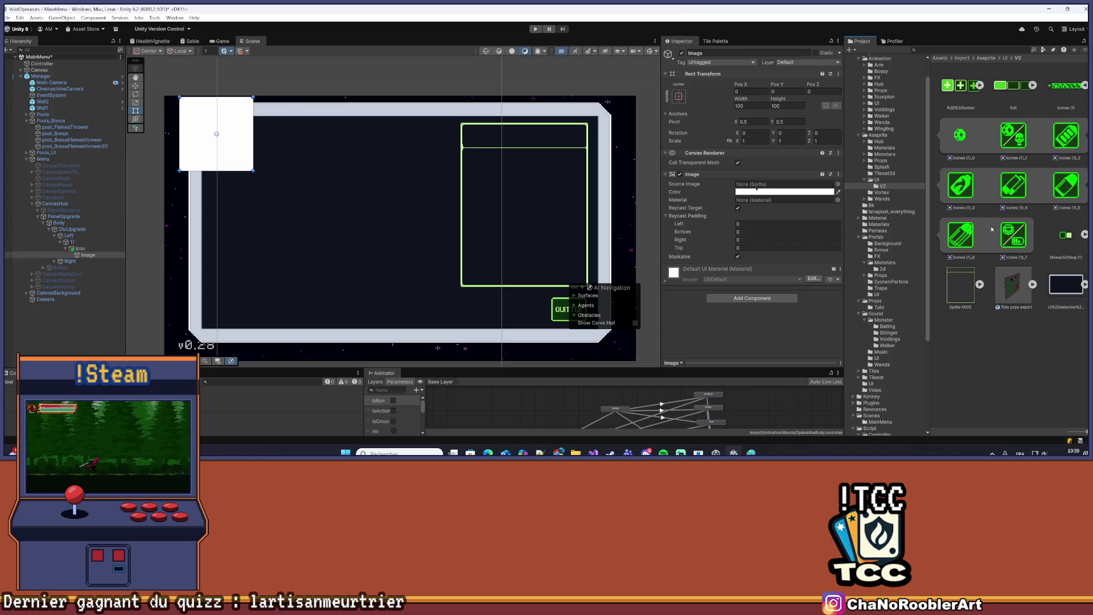
{"action": "mouse_move", "coordinate": [1012, 236]}
{"action": "left_mouse_down"}
{"action": "mouse_move", "coordinate": [757, 176]}
{"action": "mouse_move", "coordinate": [760, 187]}
{"action": "left_mouse_up"}
{"action": "left_click", "coordinate": [788, 288]}
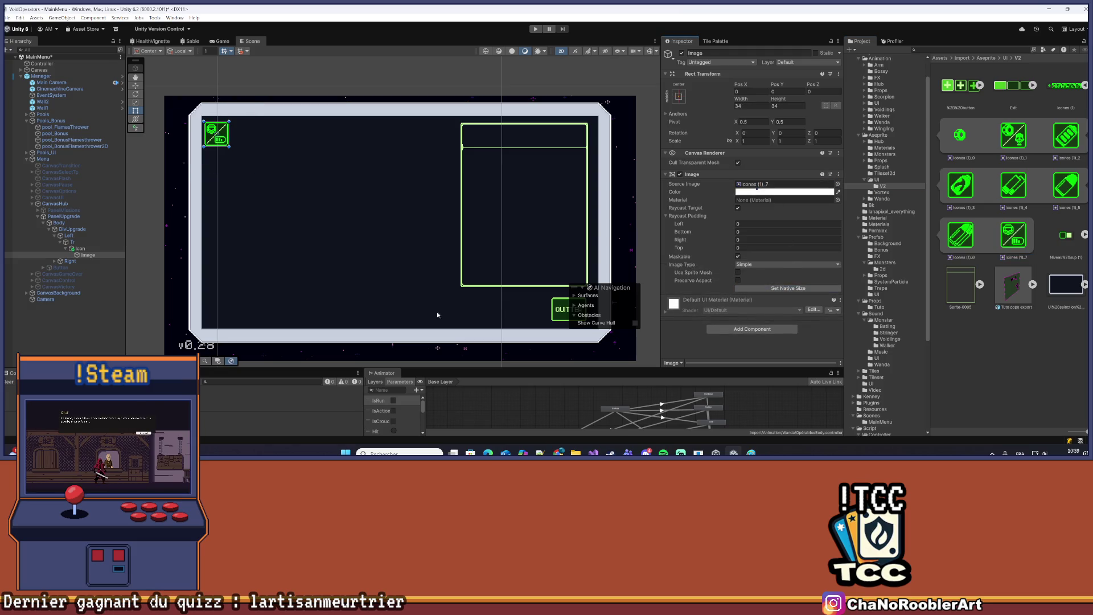
Collapse the Icon object in the Hierarchy and glance at the button sprite sheet
{"action": "left_click", "coordinate": [185, 115]}
{"action": "scroll", "coordinate": [186, 115], "scroll_direction": "up", "scroll_amount": 3}
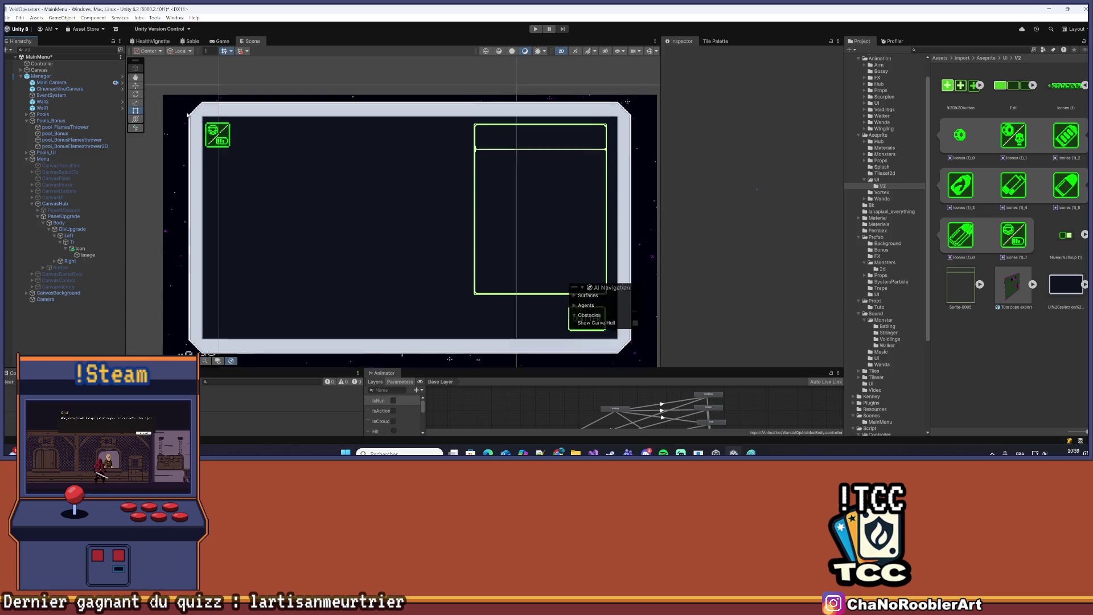
{"action": "scroll", "coordinate": [191, 119], "scroll_direction": "down", "scroll_amount": 6}
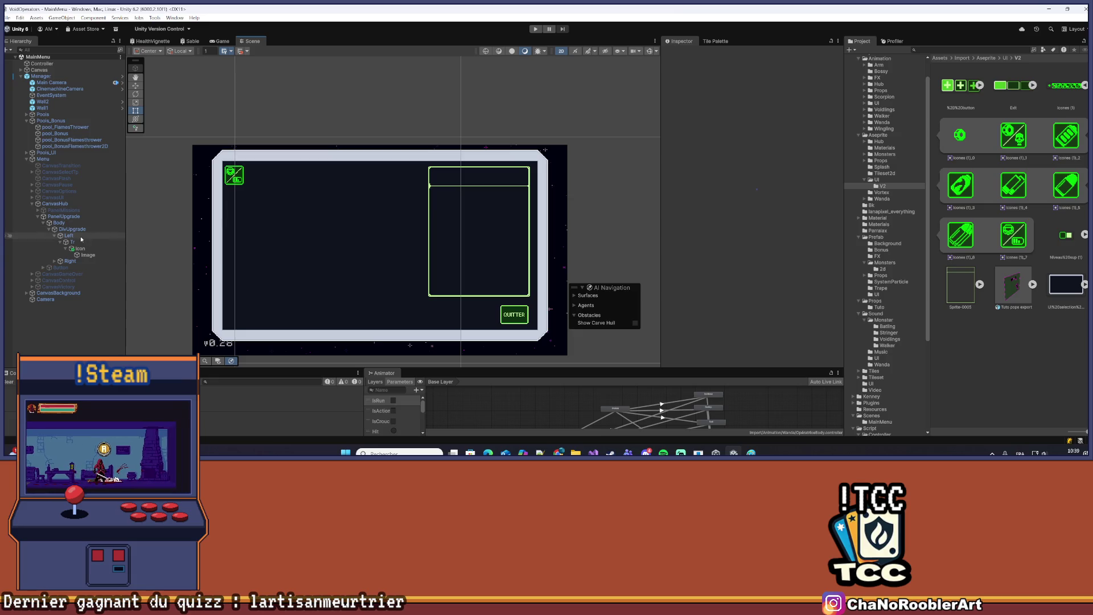
{"action": "left_click", "coordinate": [66, 249]}
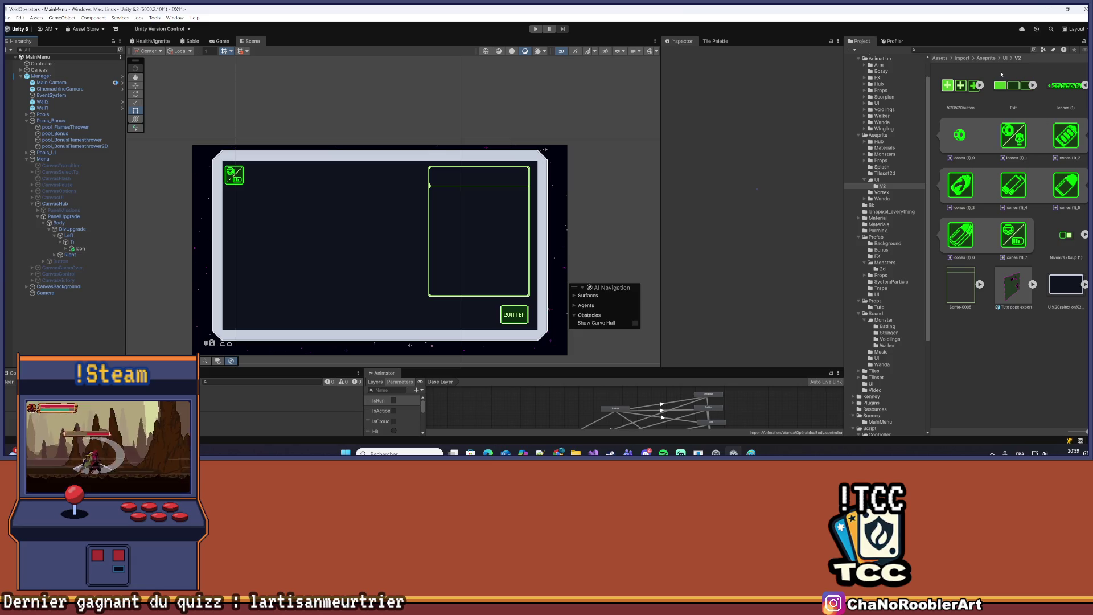
{"action": "left_click", "coordinate": [977, 85]}
{"action": "left_click", "coordinate": [977, 85]}
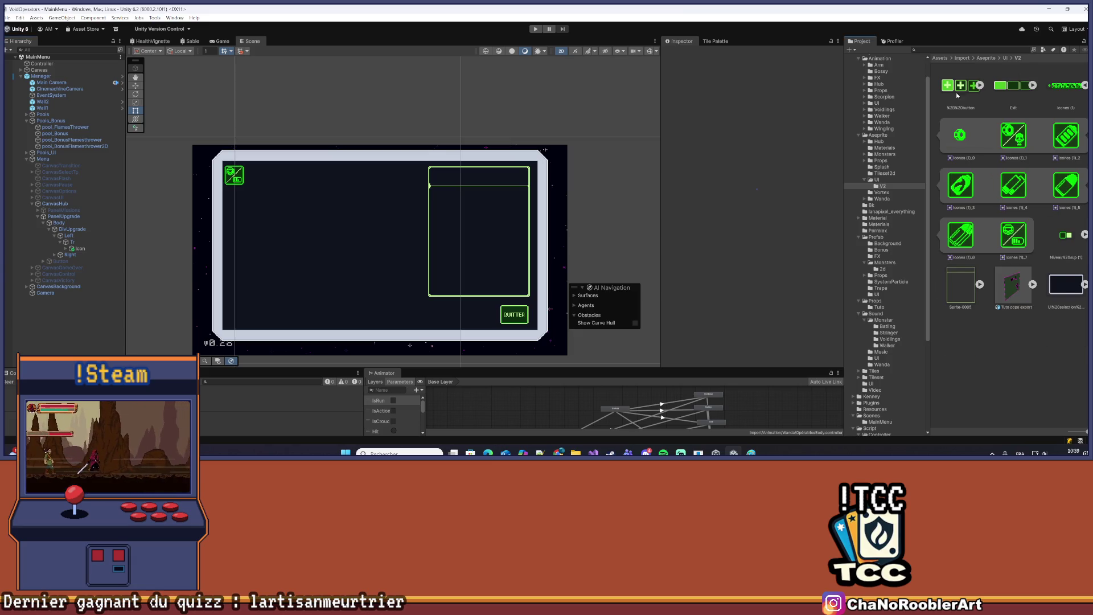
Add a new UI Image as a child of the Tr row
{"action": "left_click", "coordinate": [74, 242]}
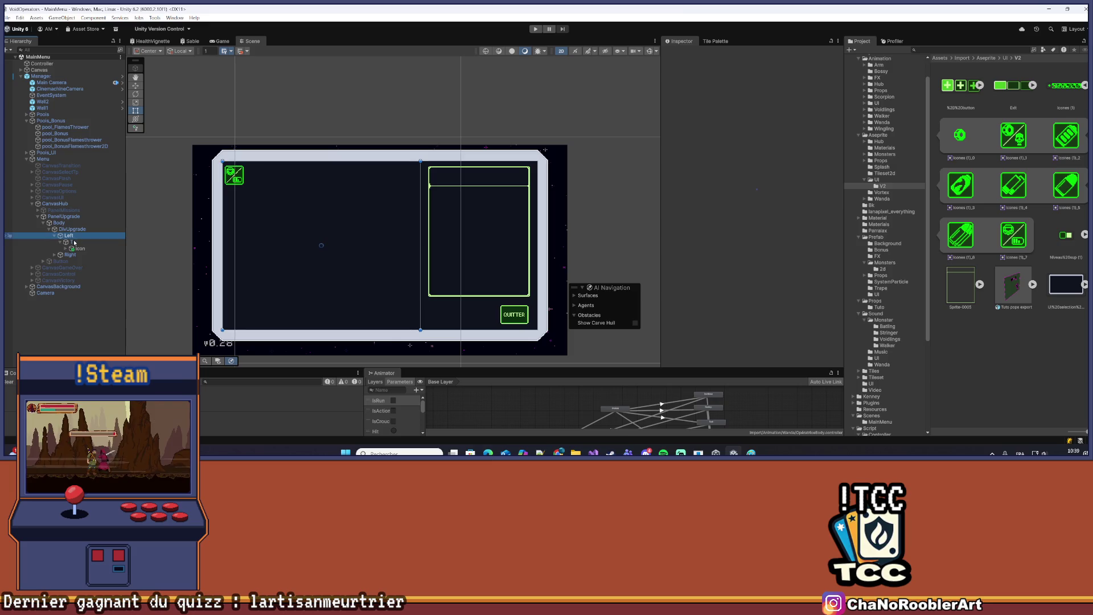
{"action": "right_click", "coordinate": [73, 243]}
{"action": "mouse_move", "coordinate": [170, 309]}
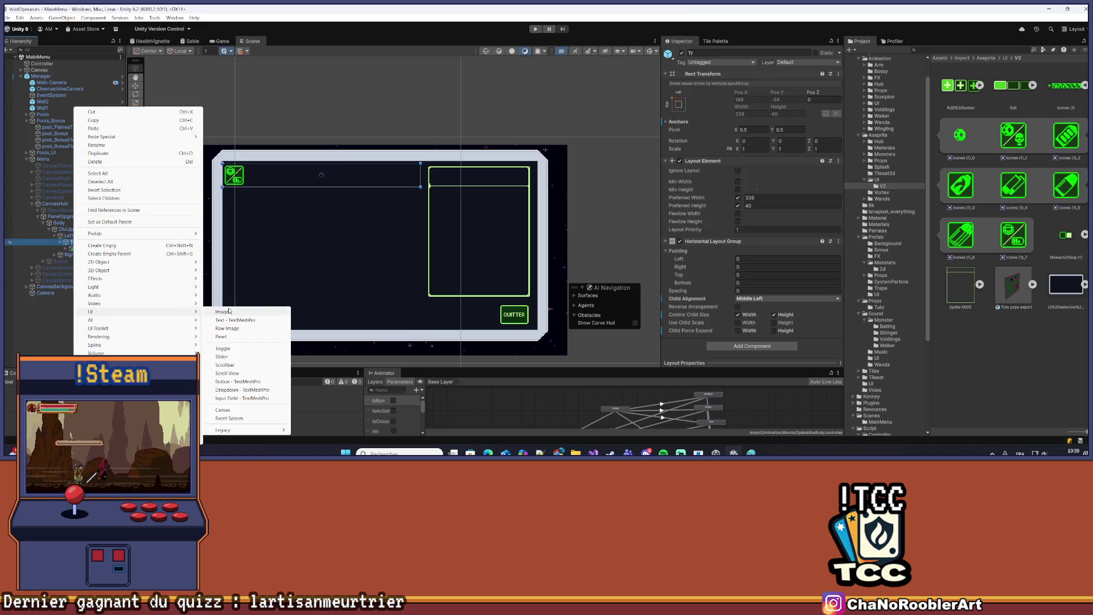
{"action": "left_click", "coordinate": [238, 310]}
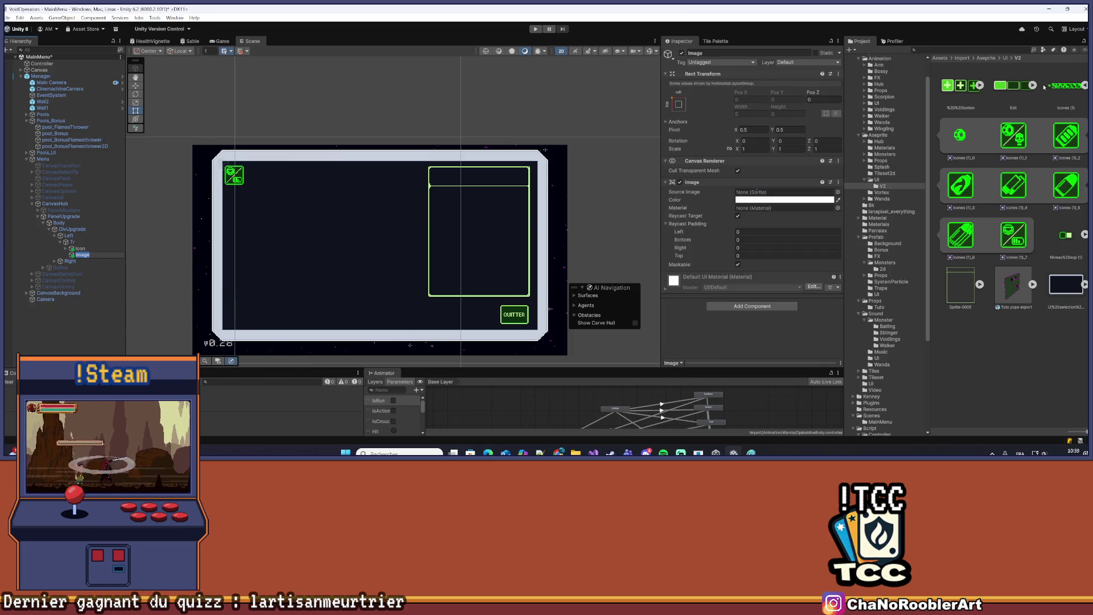
Give the new Image the dark plus sprite, test the brighter one, undo, and select it
{"action": "left_click", "coordinate": [979, 85]}
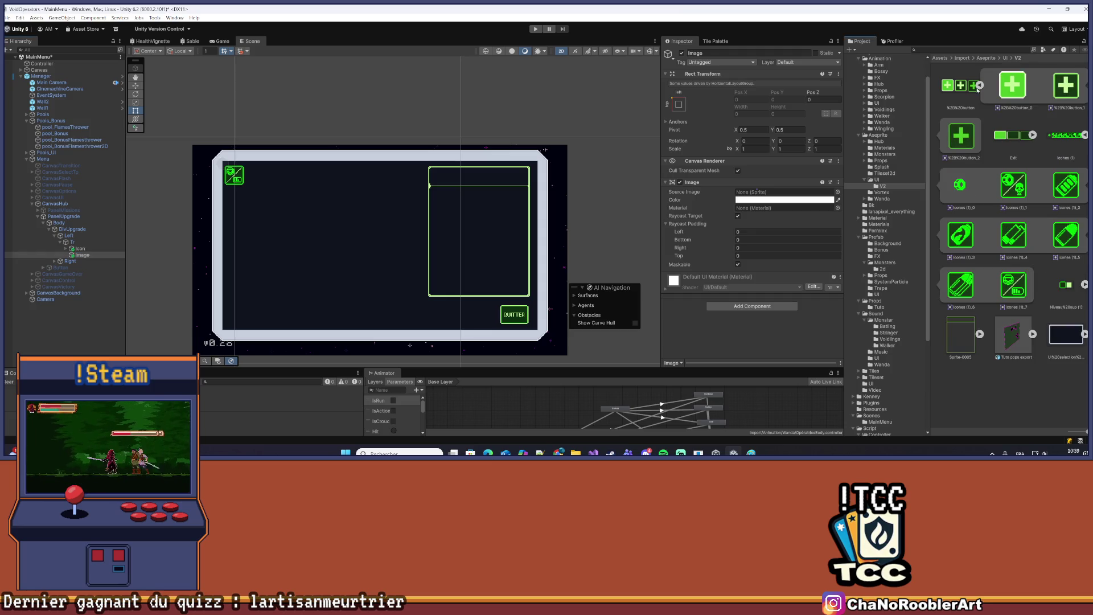
{"action": "mouse_move", "coordinate": [1066, 89]}
{"action": "left_mouse_down"}
{"action": "mouse_move", "coordinate": [968, 142]}
{"action": "mouse_move", "coordinate": [750, 194]}
{"action": "left_mouse_up"}
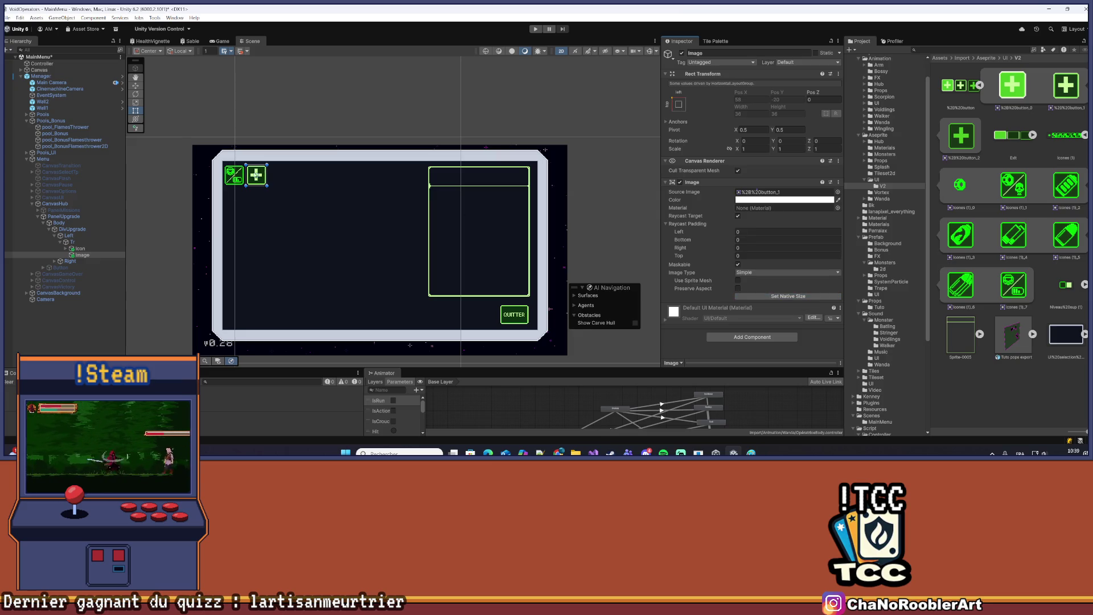
{"action": "scroll", "coordinate": [239, 165], "scroll_direction": "up", "scroll_amount": 5}
{"action": "scroll", "coordinate": [251, 160], "scroll_direction": "up", "scroll_amount": 4}
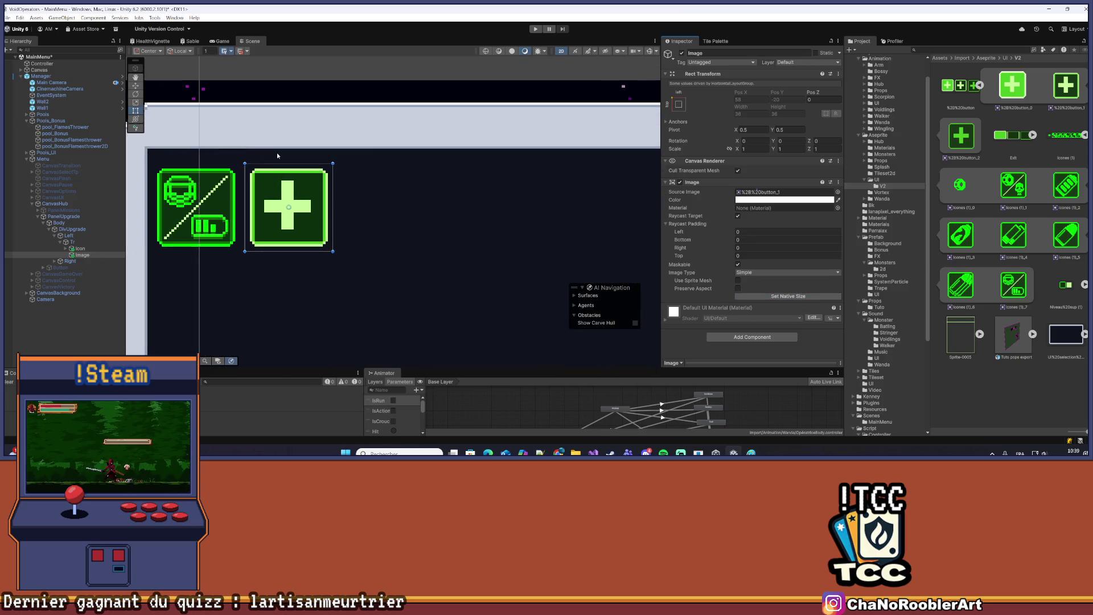
{"action": "mouse_move", "coordinate": [1029, 96]}
{"action": "left_mouse_down"}
{"action": "mouse_move", "coordinate": [911, 103]}
{"action": "mouse_move", "coordinate": [455, 74]}
{"action": "mouse_move", "coordinate": [754, 192]}
{"action": "left_mouse_up"}
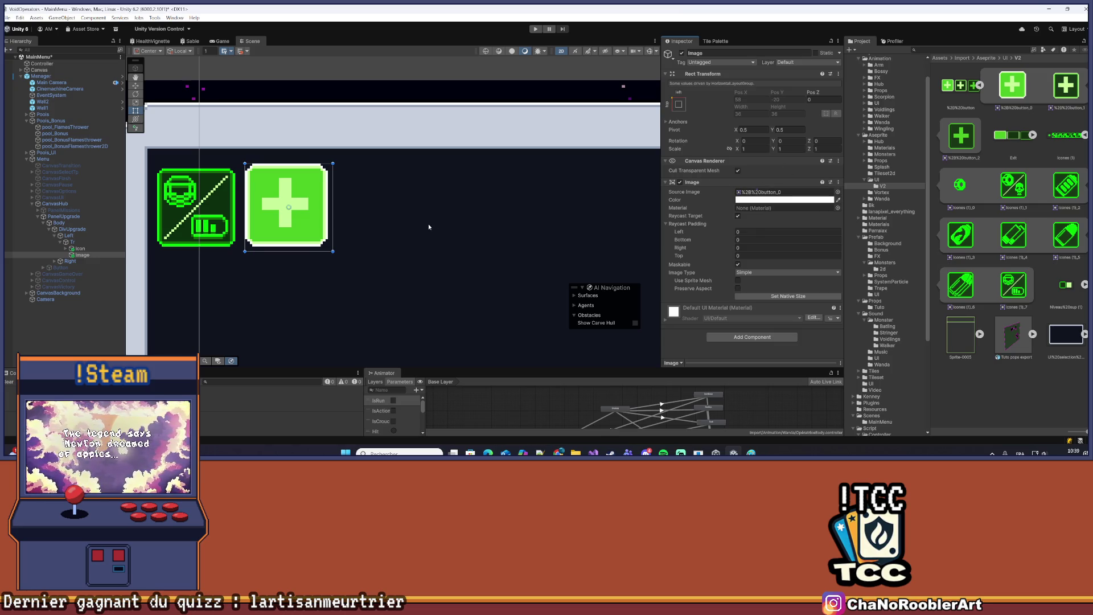
{"action": "key", "text": "ctrl+z"}
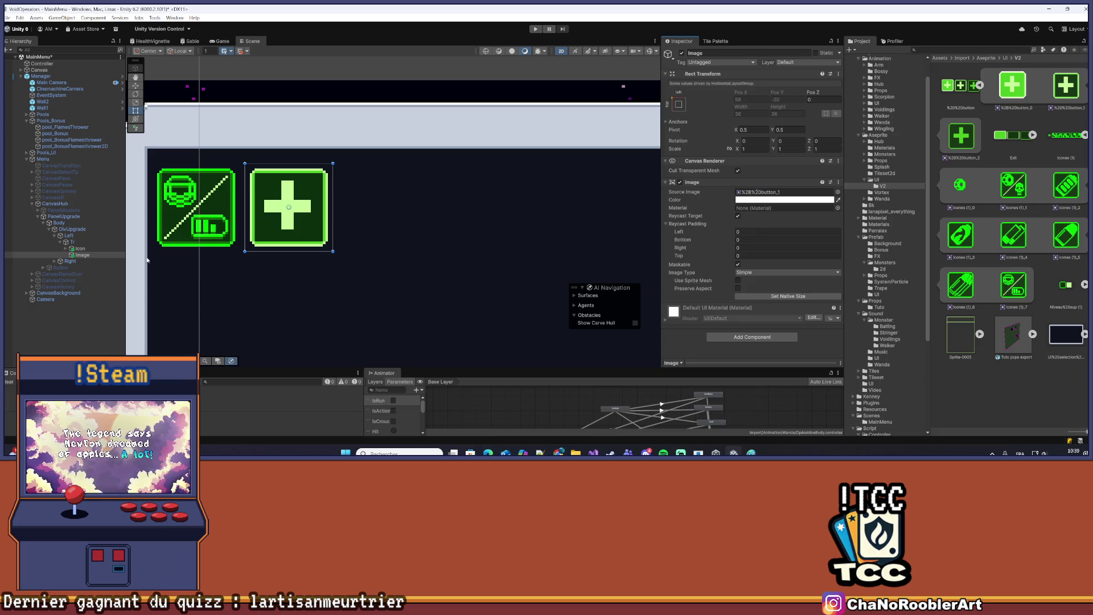
{"action": "left_click", "coordinate": [84, 257]}
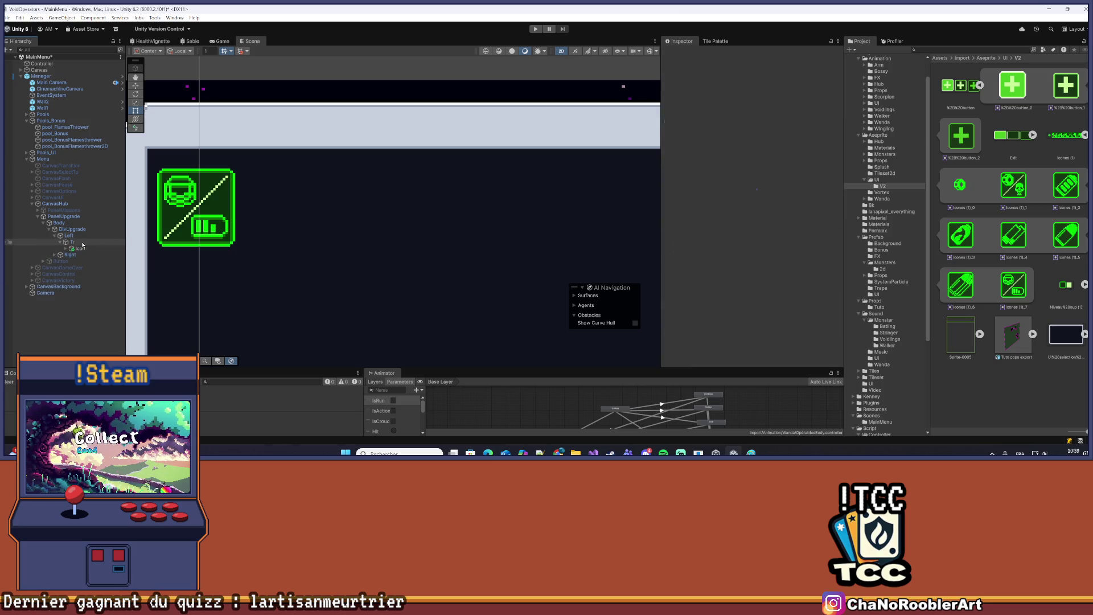
Create an empty child named Btn under Tr and add a Layout Element
{"action": "right_click", "coordinate": [83, 244]}
{"action": "left_click", "coordinate": [99, 250]}
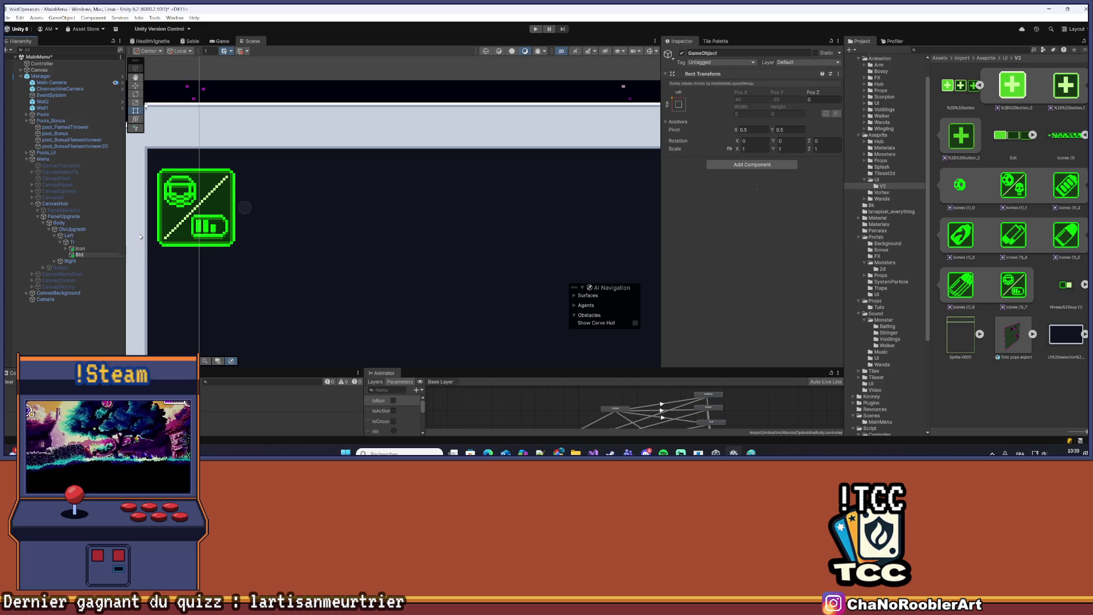
{"action": "key", "text": "Return"}
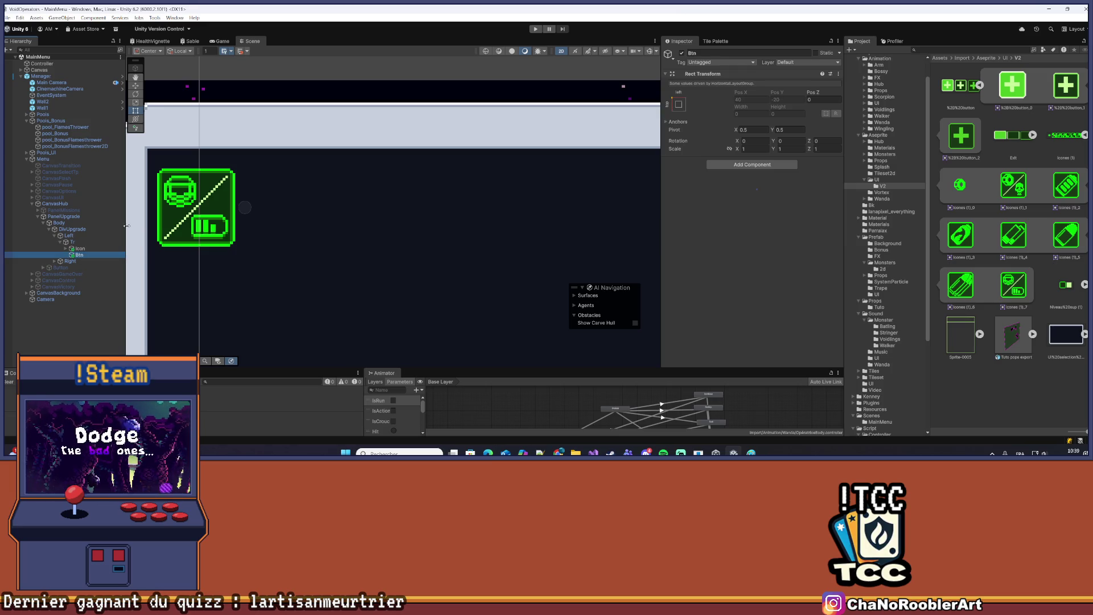
{"action": "left_click", "coordinate": [752, 165]}
{"action": "left_click", "coordinate": [746, 193]}
Set Btn's preferred width and height to 40, checking the Right panel's layout
{"action": "left_click", "coordinate": [738, 198]}
{"action": "left_click", "coordinate": [738, 206]}
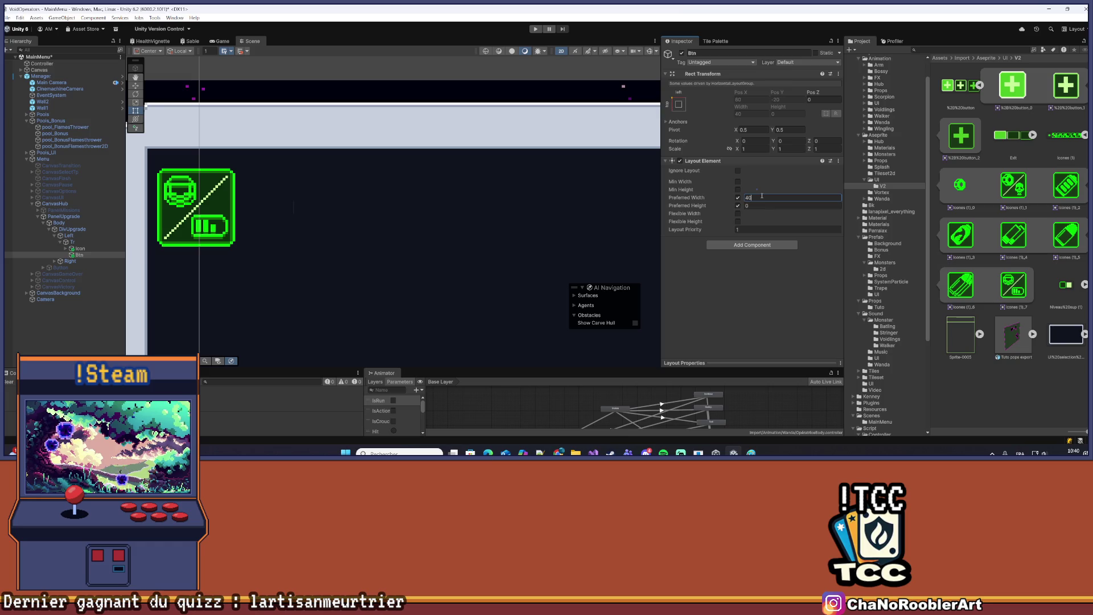
{"action": "type", "text": "0"}
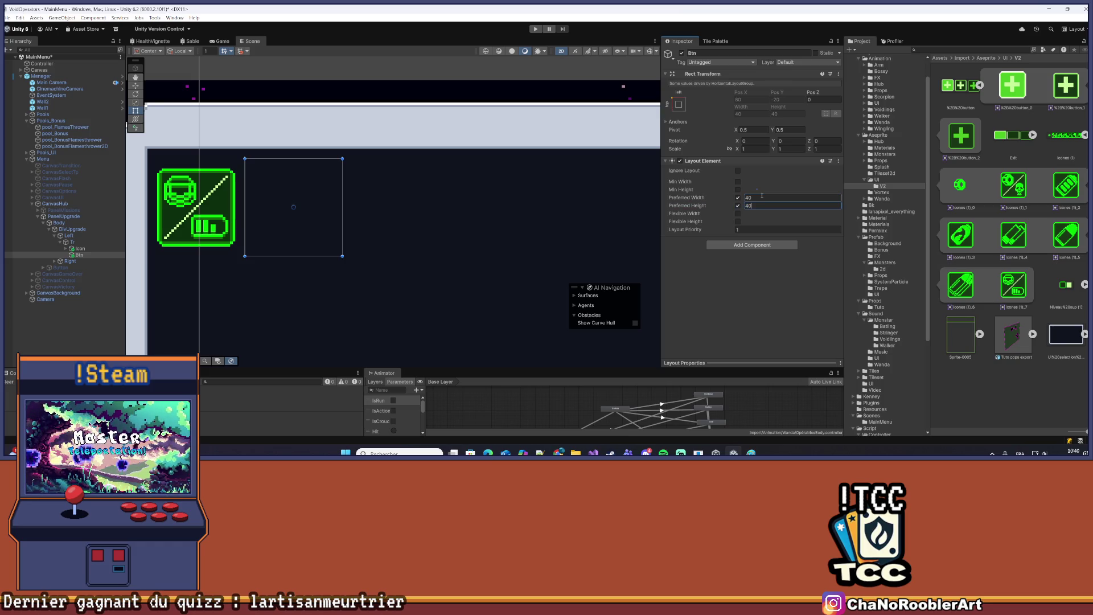
{"action": "left_click", "coordinate": [85, 260]}
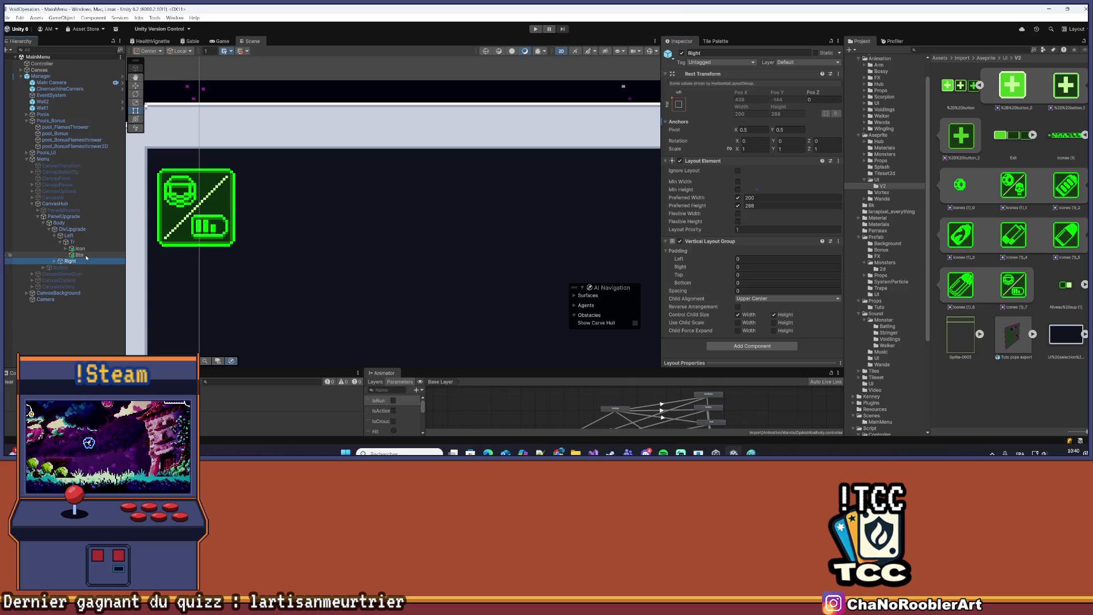
{"action": "left_click", "coordinate": [85, 255]}
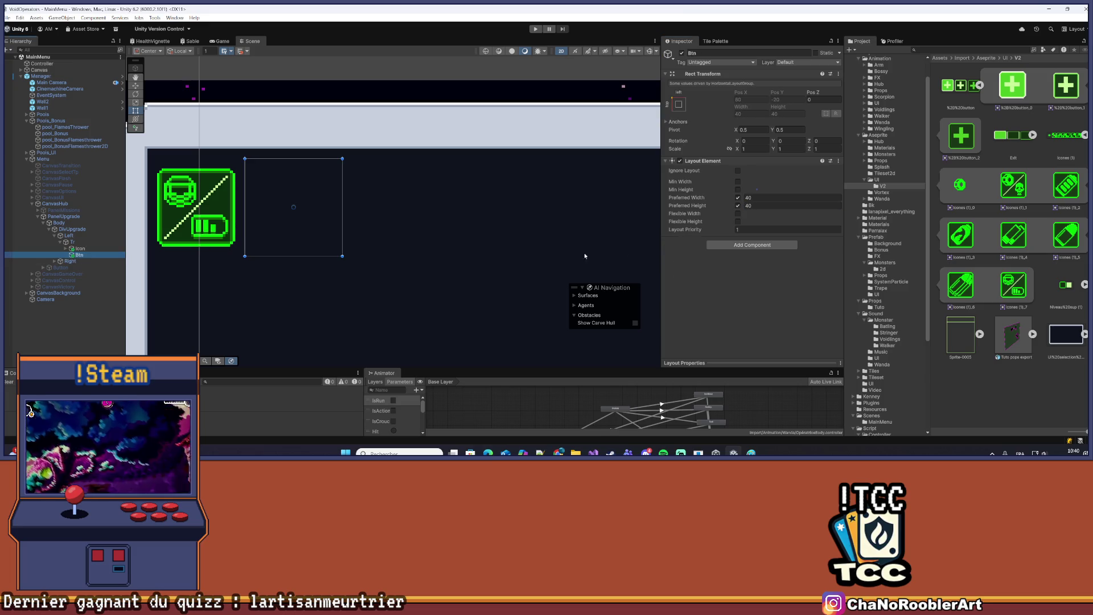
{"action": "right_click", "coordinate": [89, 258]}
{"action": "mouse_move", "coordinate": [160, 312]}
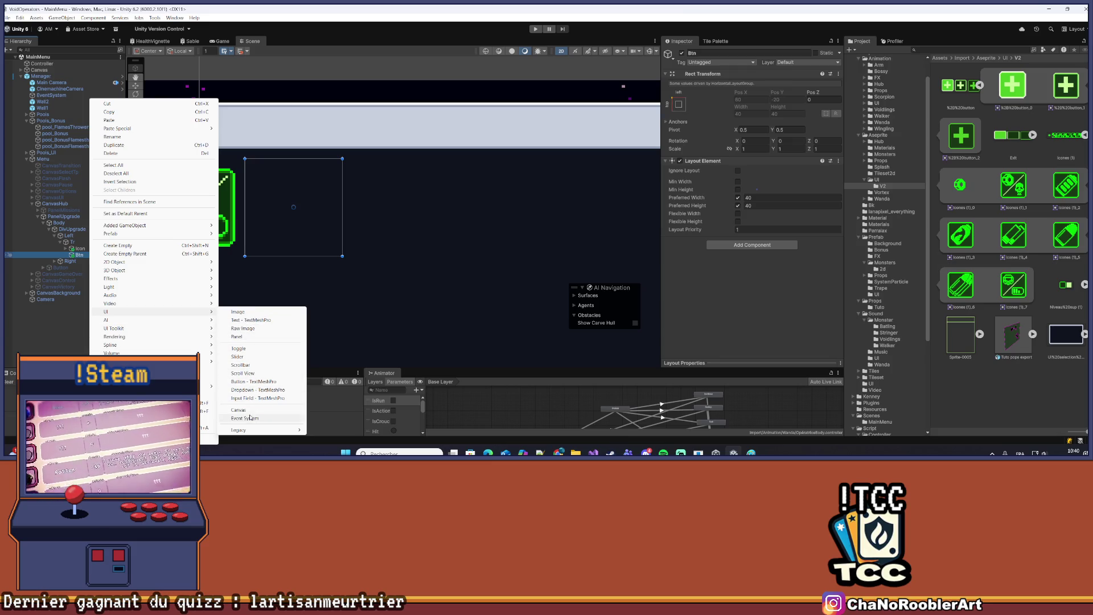
Add a TextMeshPro button in Btn, anchor it, and show the plus sprite at native 36×36
{"action": "left_click", "coordinate": [254, 381]}
{"action": "left_click", "coordinate": [96, 262]}
{"action": "left_click", "coordinate": [678, 103]}
{"action": "left_click", "coordinate": [764, 177]}
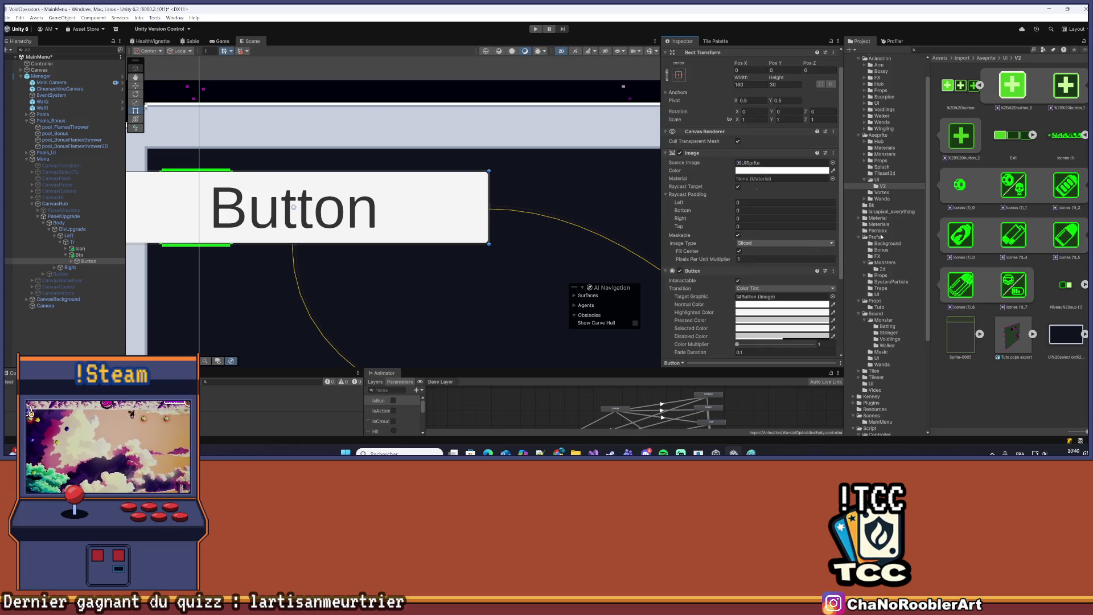
{"action": "mouse_move", "coordinate": [1062, 91]}
{"action": "left_mouse_down"}
{"action": "mouse_move", "coordinate": [795, 169]}
{"action": "mouse_move", "coordinate": [761, 168]}
{"action": "left_mouse_up"}
{"action": "left_click", "coordinate": [779, 268]}
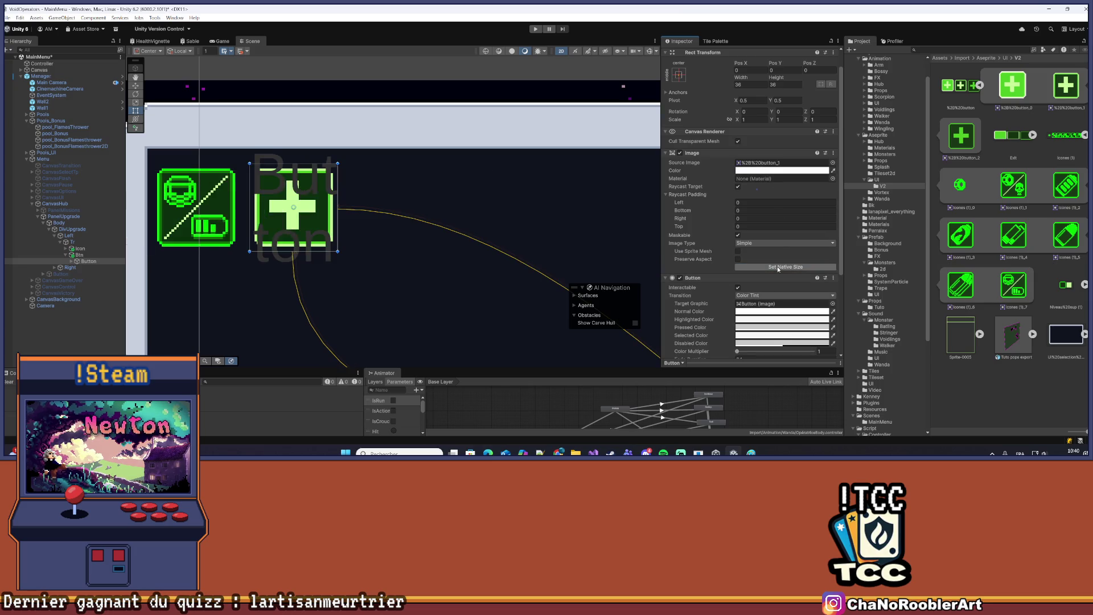
{"action": "left_click", "coordinate": [67, 262], "text": "ctrl"}
{"action": "left_click", "coordinate": [90, 261]}
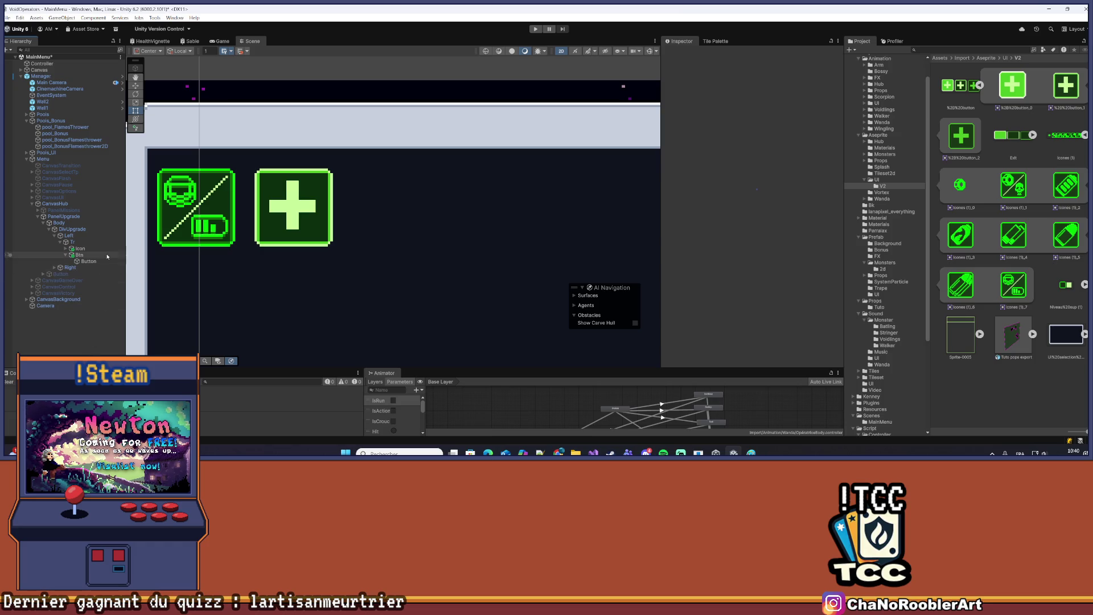
{"action": "scroll", "coordinate": [387, 207], "scroll_direction": "down", "scroll_amount": 1}
{"action": "scroll", "coordinate": [387, 207], "scroll_direction": "down", "scroll_amount": 5}
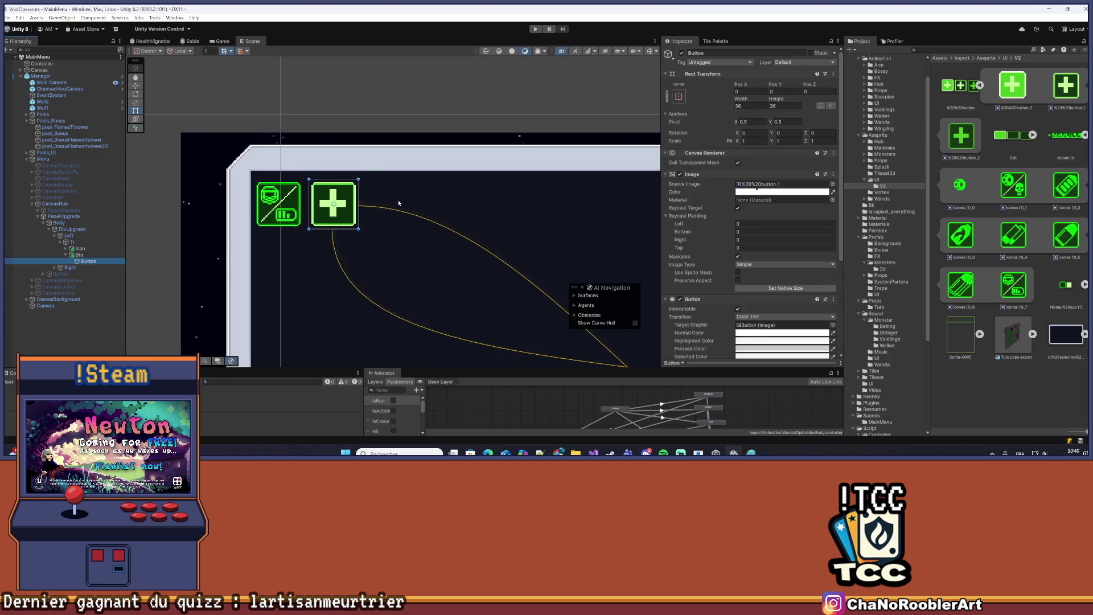
Frame the whole menu panel and preview it in the Game view
{"action": "mouse_move", "coordinate": [480, 217]}
{"action": "left_mouse_down"}
{"action": "mouse_move", "coordinate": [352, 146]}
{"action": "mouse_move", "coordinate": [300, 156]}
{"action": "mouse_move", "coordinate": [332, 158]}
{"action": "left_mouse_up"}
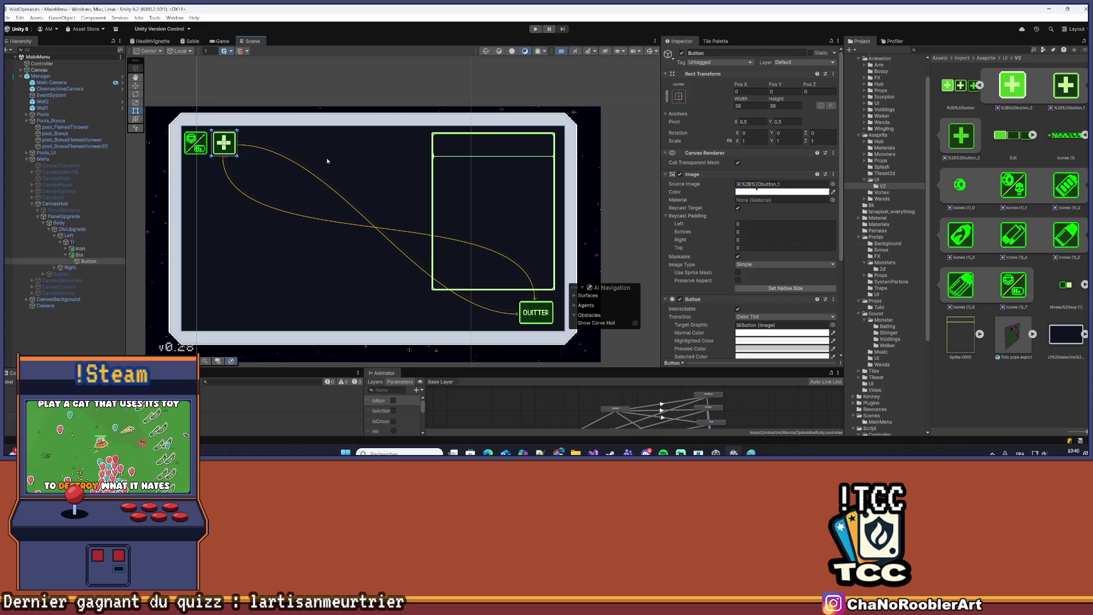
{"action": "scroll", "coordinate": [242, 156], "scroll_direction": "up", "scroll_amount": 3}
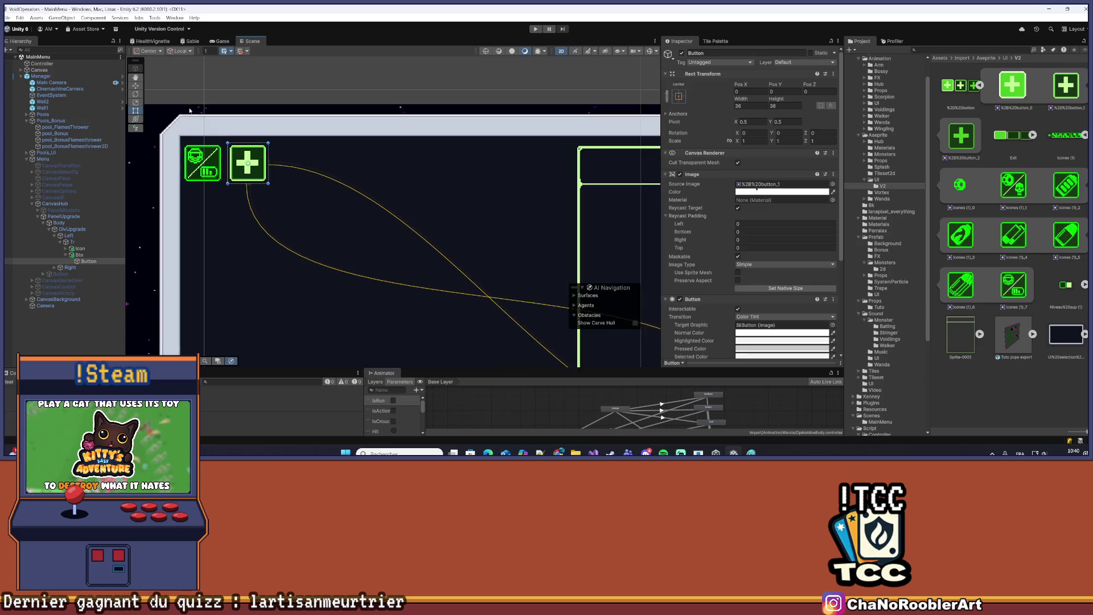
{"action": "left_click", "coordinate": [223, 41]}
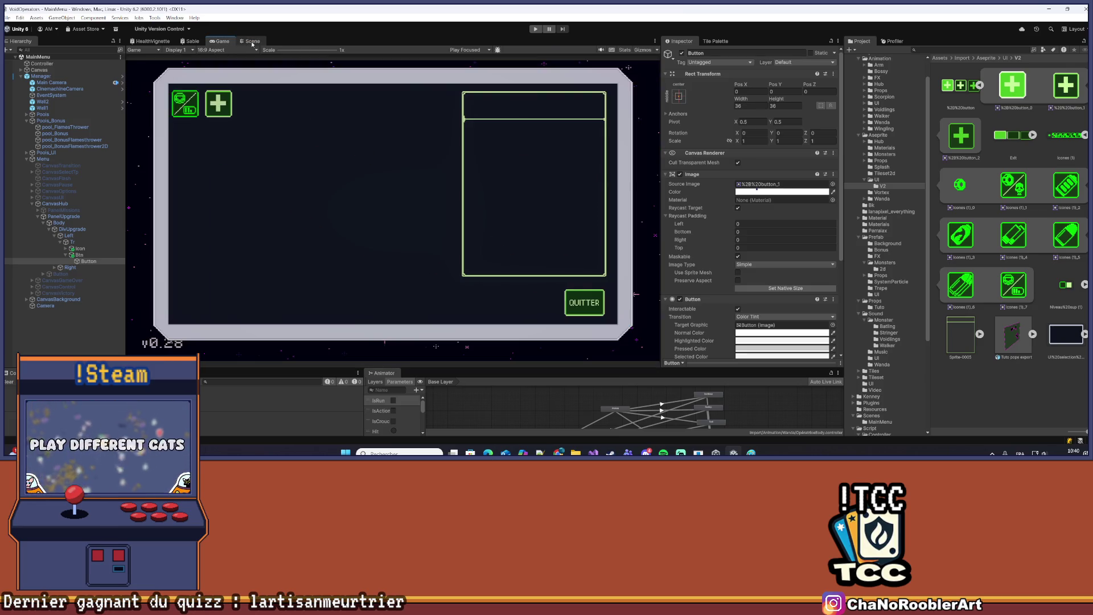
{"action": "left_click", "coordinate": [251, 42]}
Add another empty child GameObject under the Tr row
{"action": "left_click", "coordinate": [66, 255]}
{"action": "left_click", "coordinate": [80, 249]}
{"action": "left_click", "coordinate": [72, 242]}
{"action": "right_click", "coordinate": [81, 242]}
{"action": "left_click", "coordinate": [111, 244]}
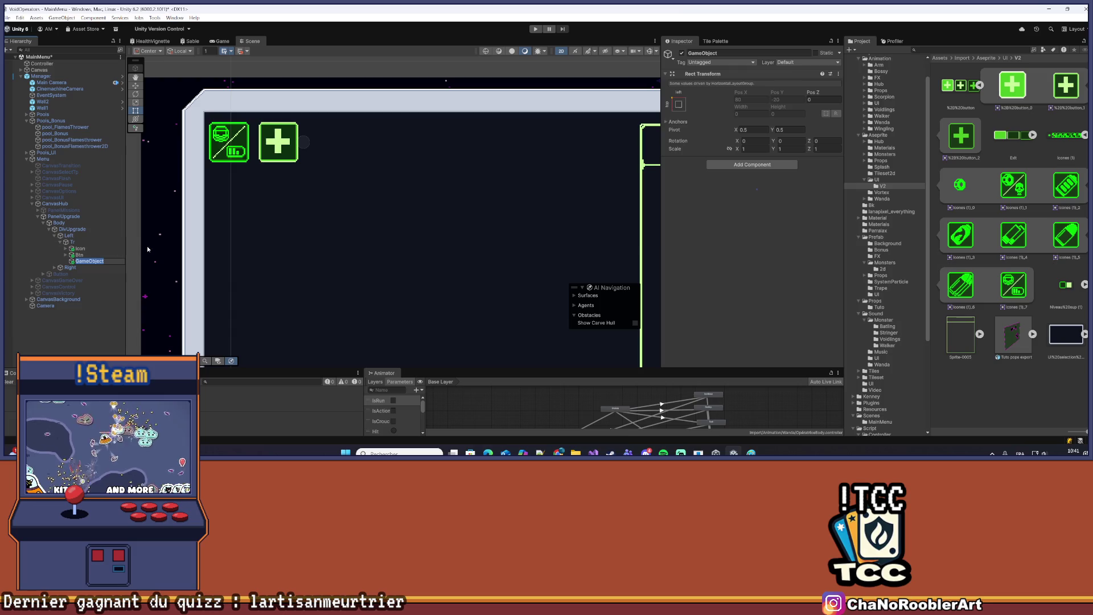
Name the new child Levels, place it between Icon and Btn, and save the MainMenu scene
{"action": "type", "text": "I"}
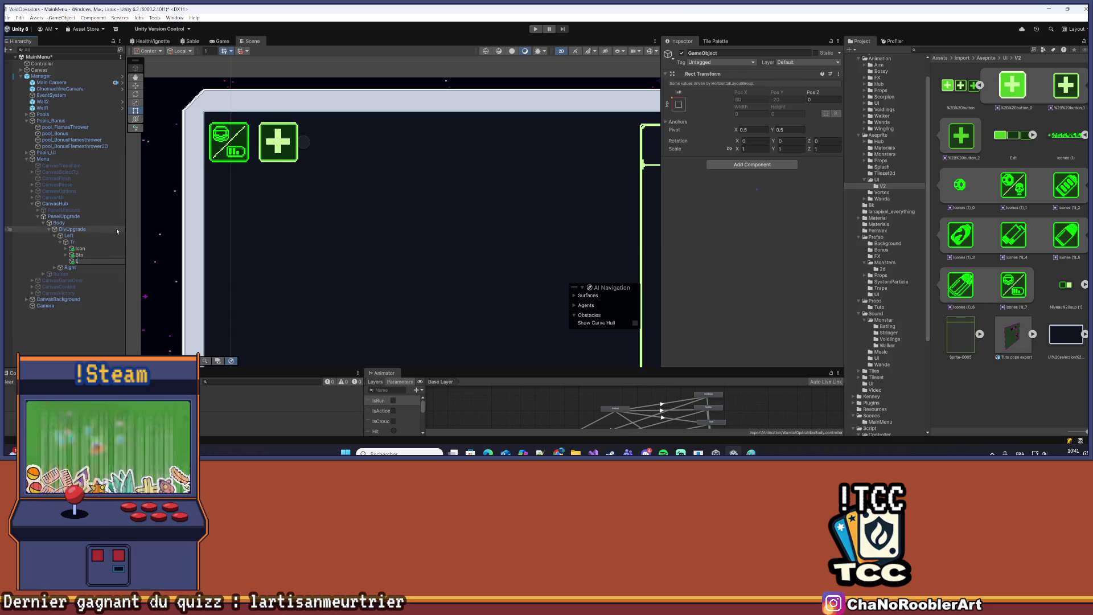
{"action": "type", "text": "s"}
{"action": "key", "text": "Return"}
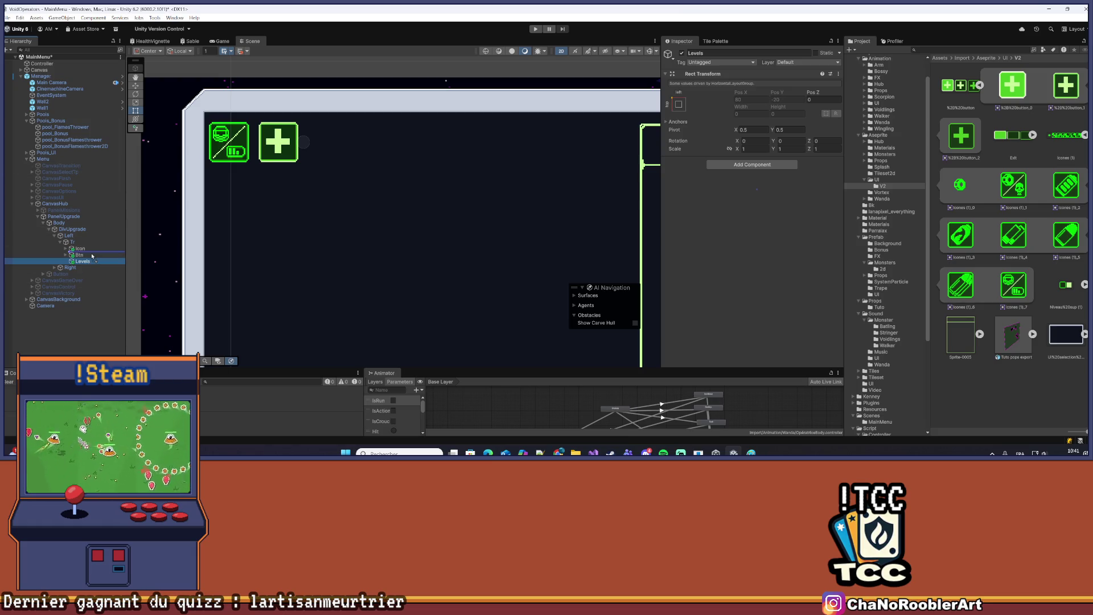
{"action": "left_click_drag", "start_coordinate": [92, 256], "coordinate": [89, 257]}
{"action": "key", "text": "ctrl+s"}
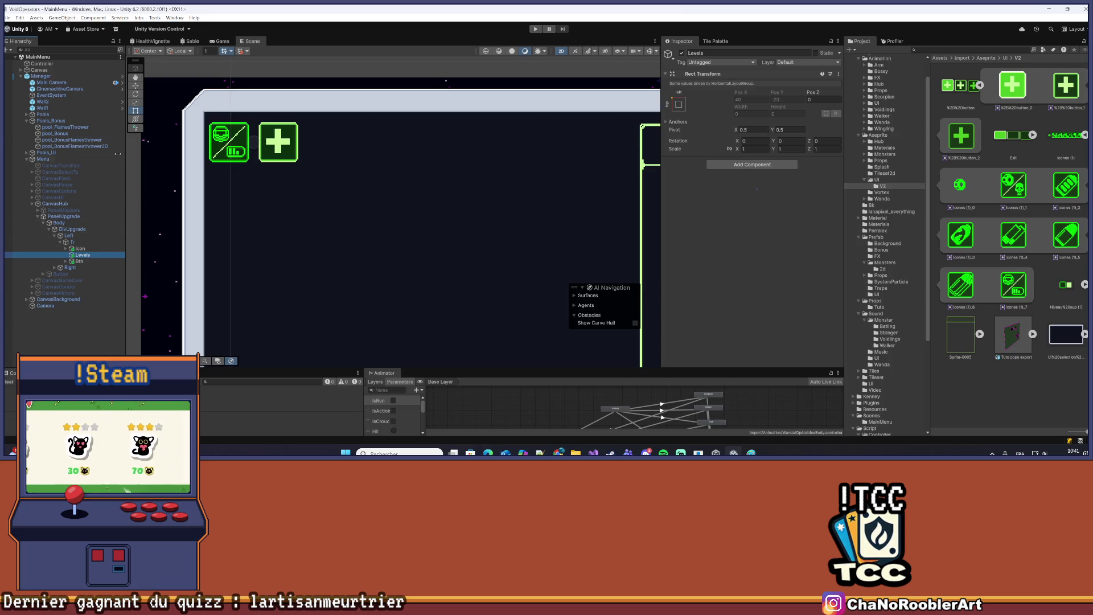
Give Levels a Layout Element with preferred width 200 and height 40
{"action": "right_click", "coordinate": [83, 255]}
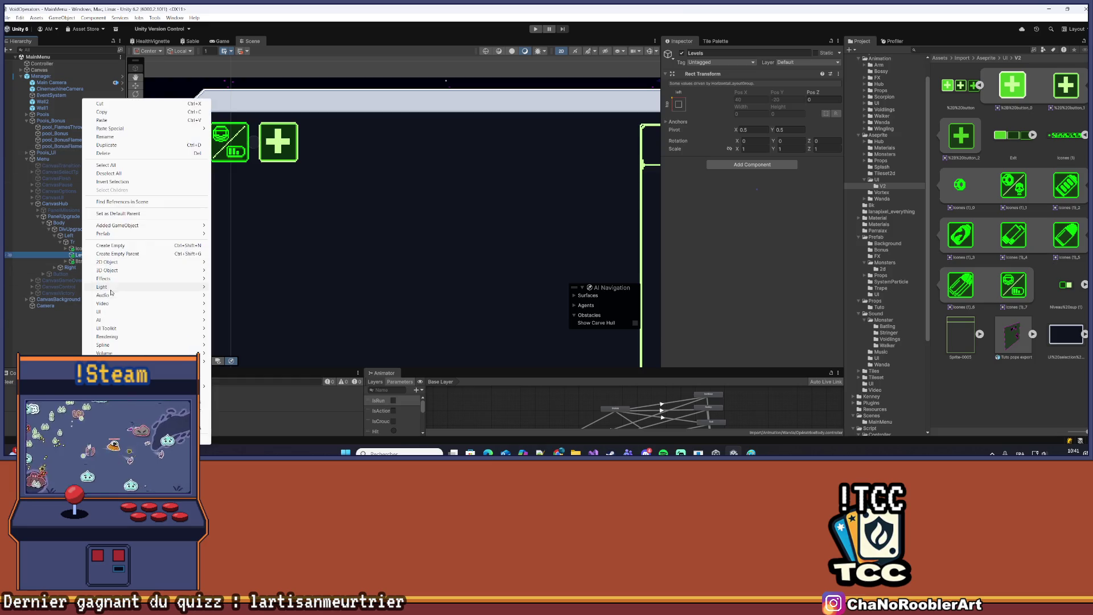
{"action": "left_click", "coordinate": [725, 163]}
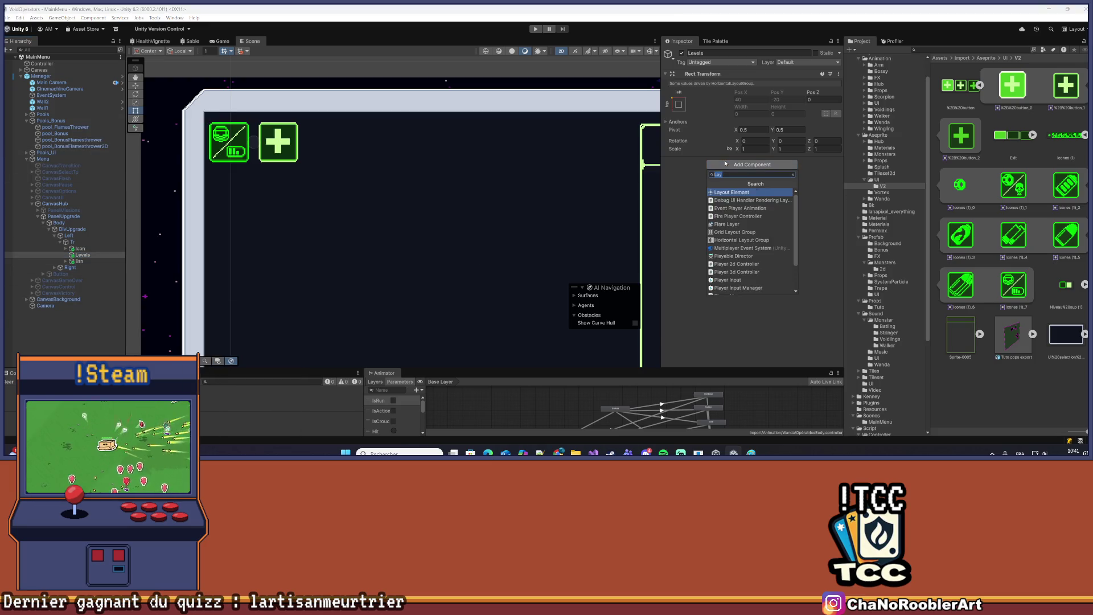
{"action": "key", "text": "Return"}
{"action": "left_click", "coordinate": [737, 197]}
{"action": "left_click", "coordinate": [738, 206]}
{"action": "left_click", "coordinate": [765, 205]}
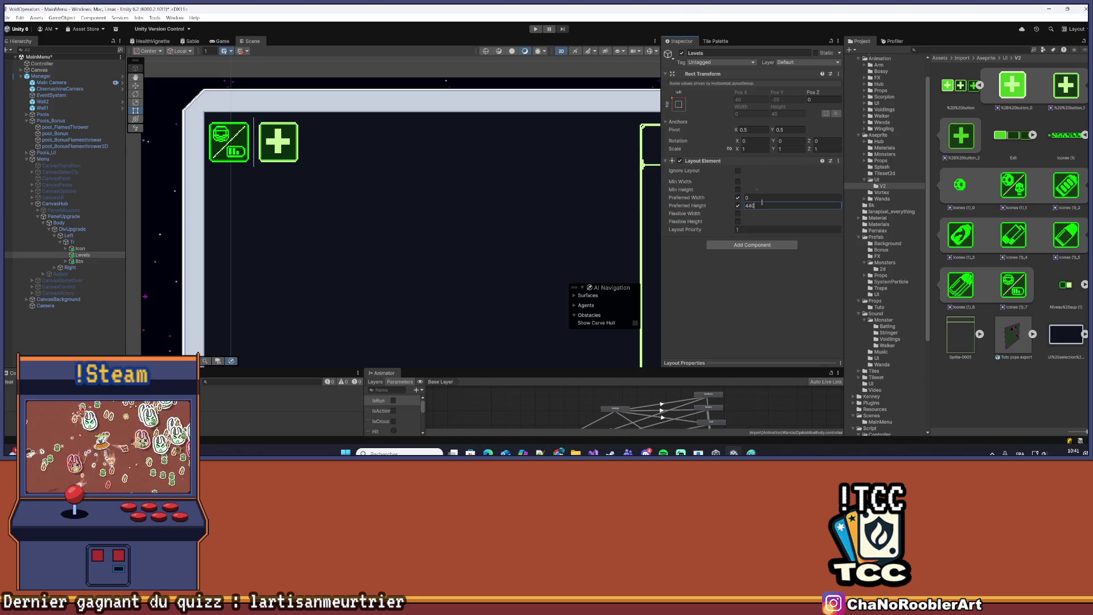
{"action": "left_click", "coordinate": [762, 198]}
{"action": "type", "text": "200"}
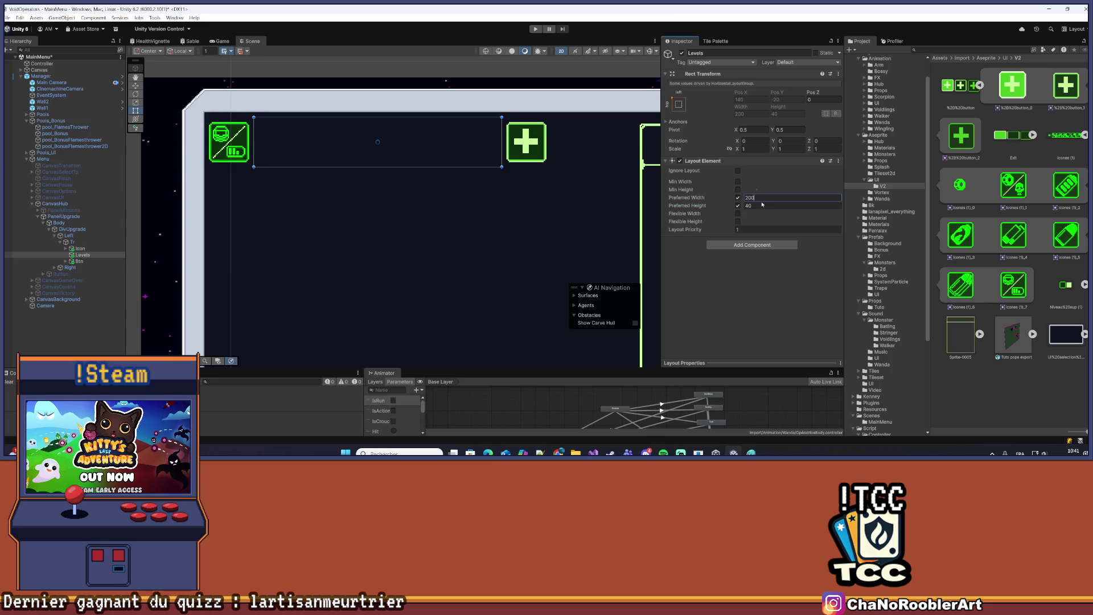
Add a UI Image as a child of Levels
{"action": "left_click", "coordinate": [84, 255]}
{"action": "right_click", "coordinate": [86, 256]}
{"action": "mouse_move", "coordinate": [194, 315]}
{"action": "left_click", "coordinate": [231, 312]}
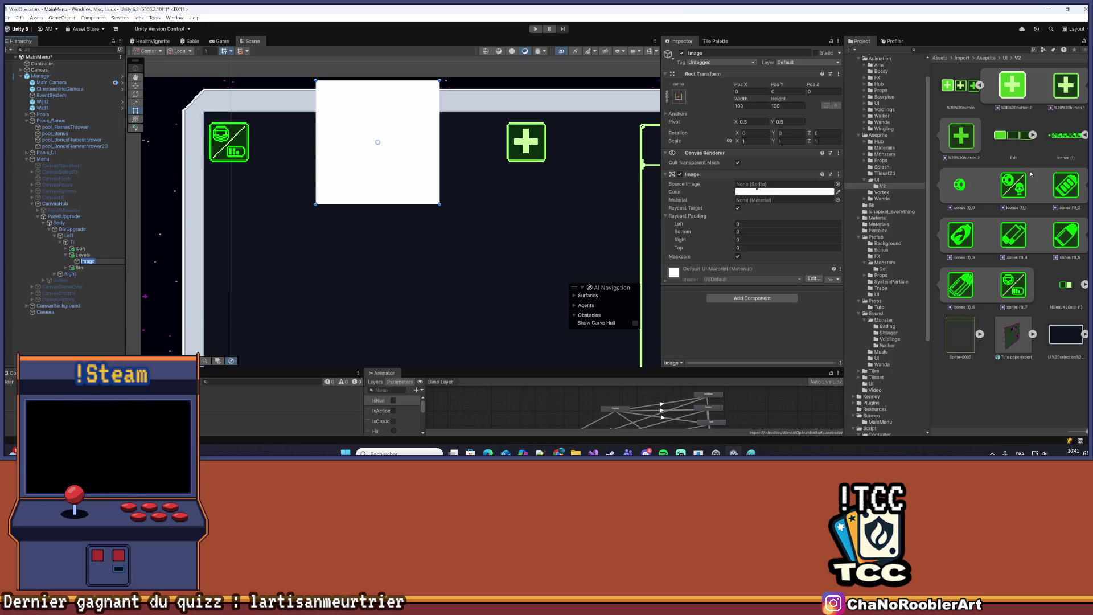
Give Levels' Image the green Niveau sup box sprite at native 18×18 size
{"action": "left_click", "coordinate": [1085, 284]}
{"action": "mouse_move", "coordinate": [966, 334]}
{"action": "left_mouse_down"}
{"action": "mouse_move", "coordinate": [712, 240]}
{"action": "mouse_move", "coordinate": [612, 220]}
{"action": "mouse_move", "coordinate": [757, 184]}
{"action": "left_mouse_up"}
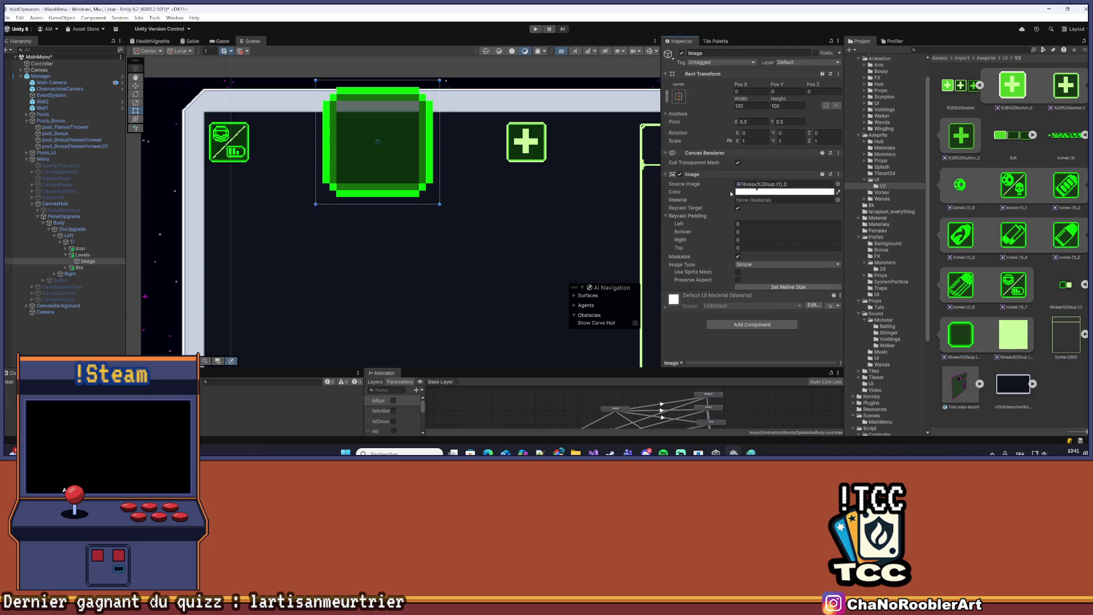
{"action": "left_click", "coordinate": [757, 287]}
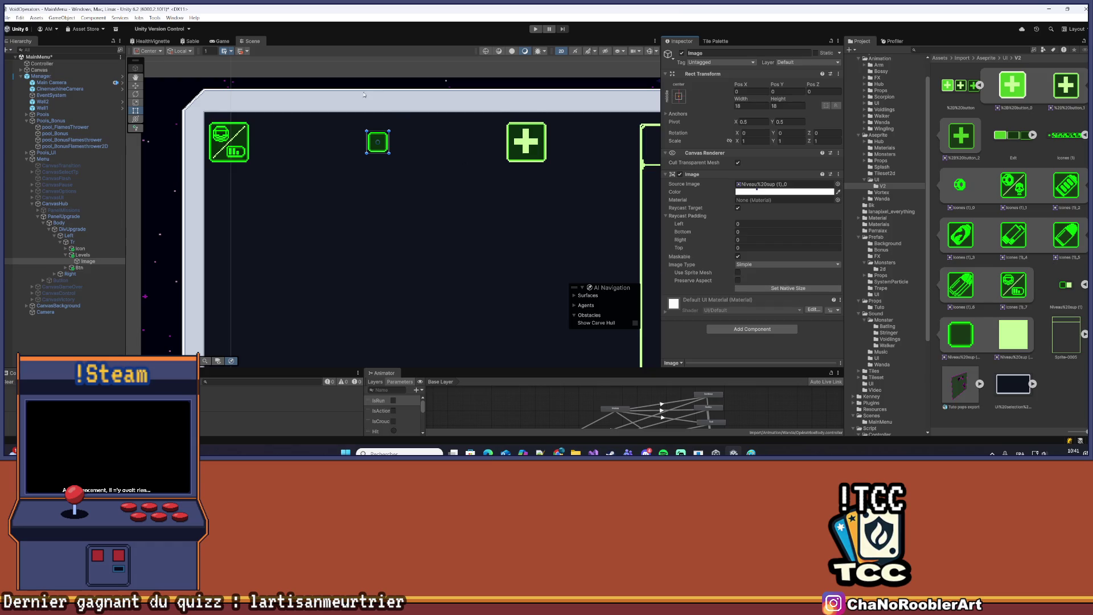
{"action": "scroll", "coordinate": [364, 95], "scroll_direction": "up", "scroll_amount": 2}
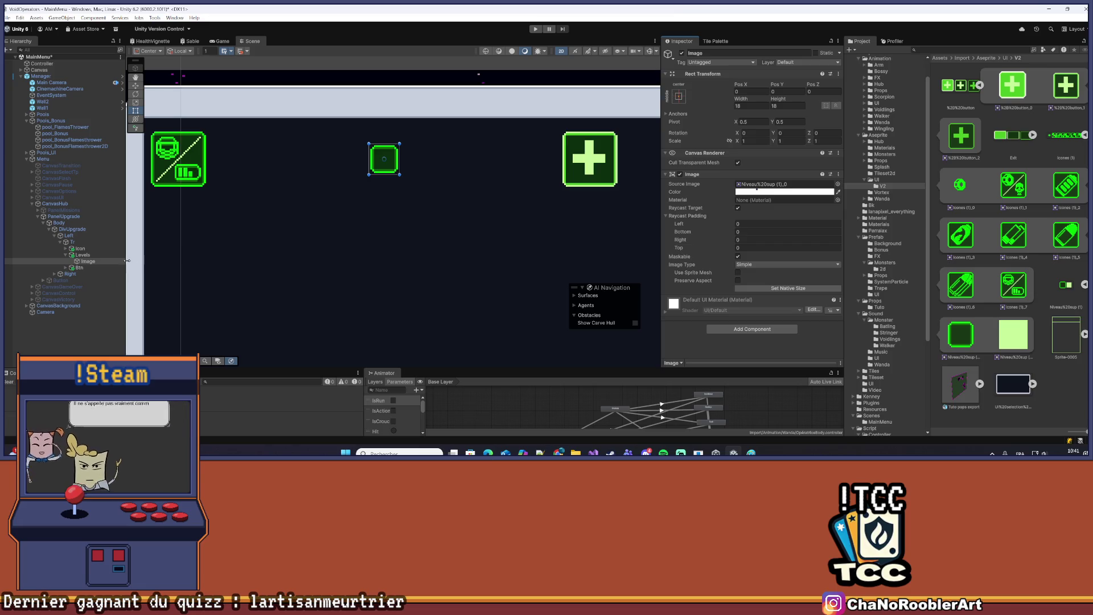
Delete that Image and create an empty child under Levels instead
{"action": "left_click", "coordinate": [96, 264]}
{"action": "right_click", "coordinate": [91, 253]}
{"action": "left_click", "coordinate": [131, 245]}
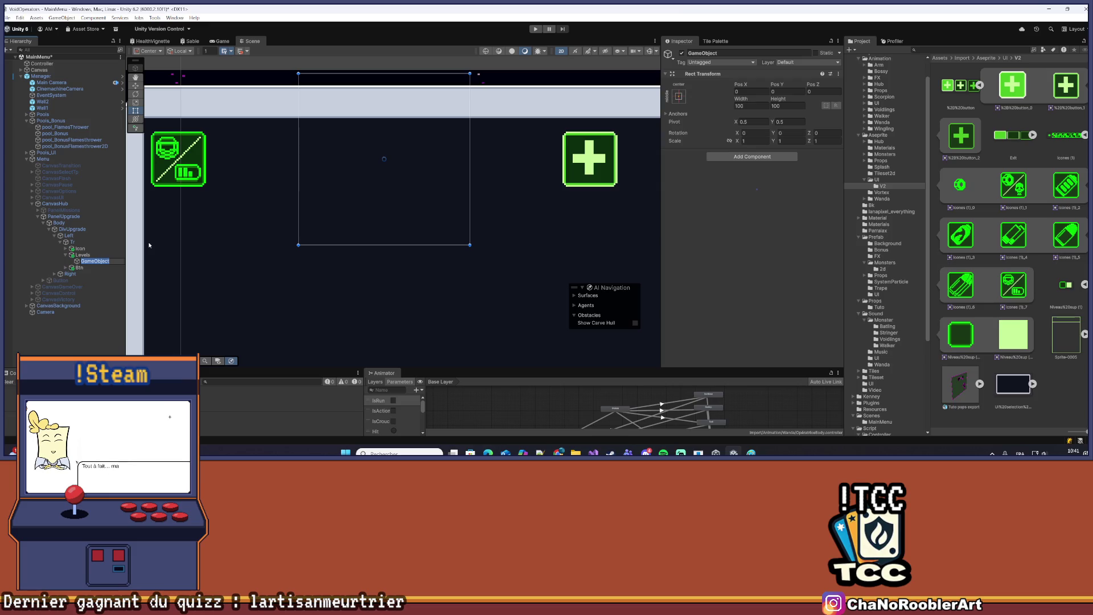
Name the child Coche and give it a Layout Element preferring 20 × 20
{"action": "type", "text": "e"}
{"action": "key", "text": "Return"}
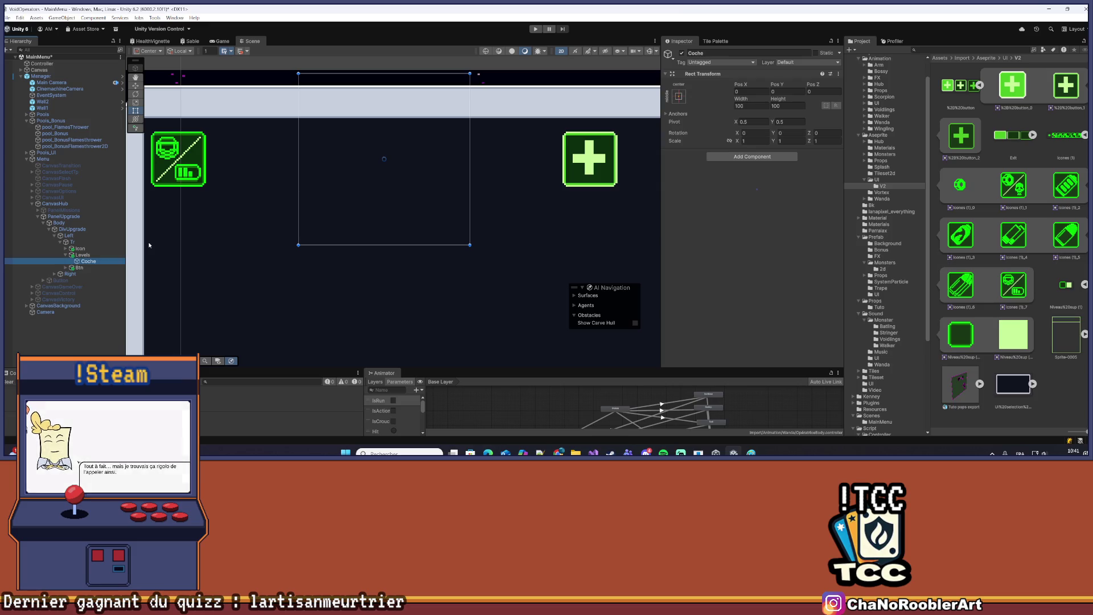
{"action": "left_click", "coordinate": [752, 156]}
{"action": "left_click", "coordinate": [740, 184]}
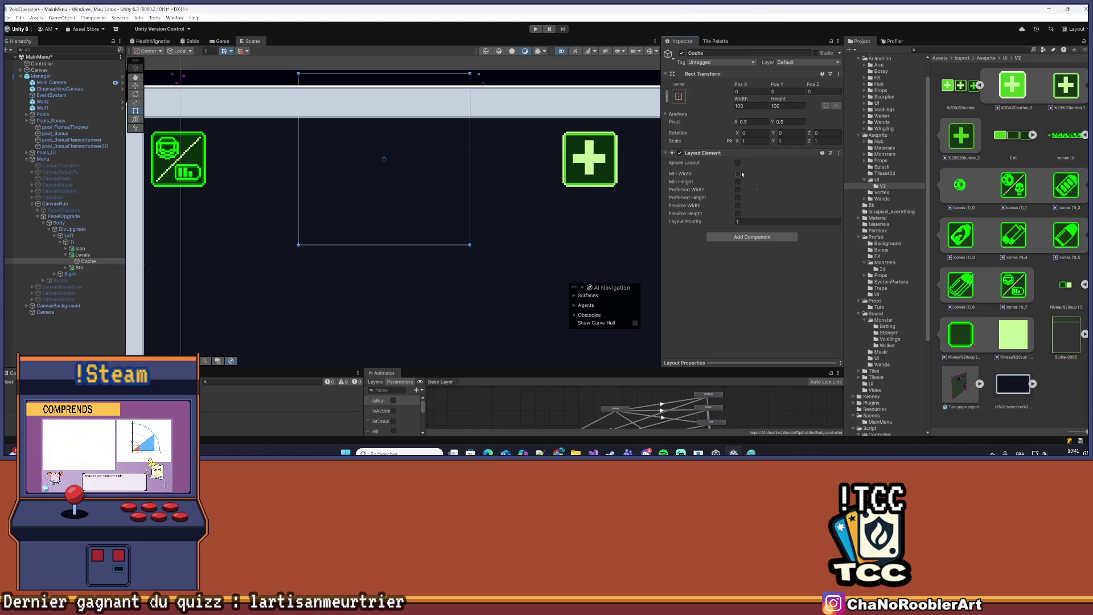
{"action": "left_click", "coordinate": [738, 190]}
{"action": "left_click", "coordinate": [738, 198]}
{"action": "type", "text": "20"}
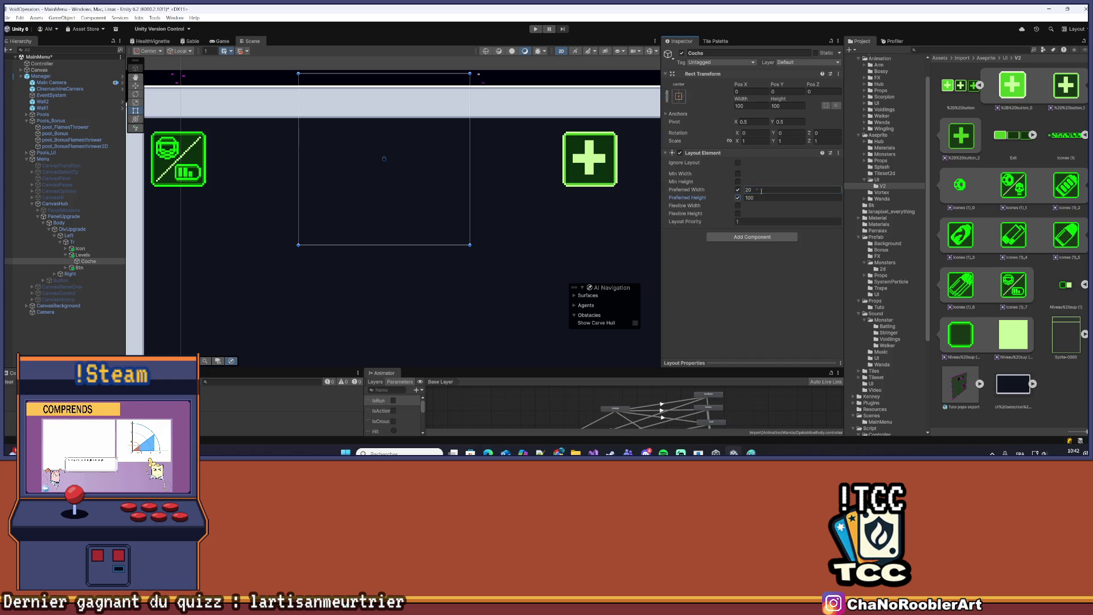
{"action": "key", "text": "Tab"}
{"action": "type", "text": "20"}
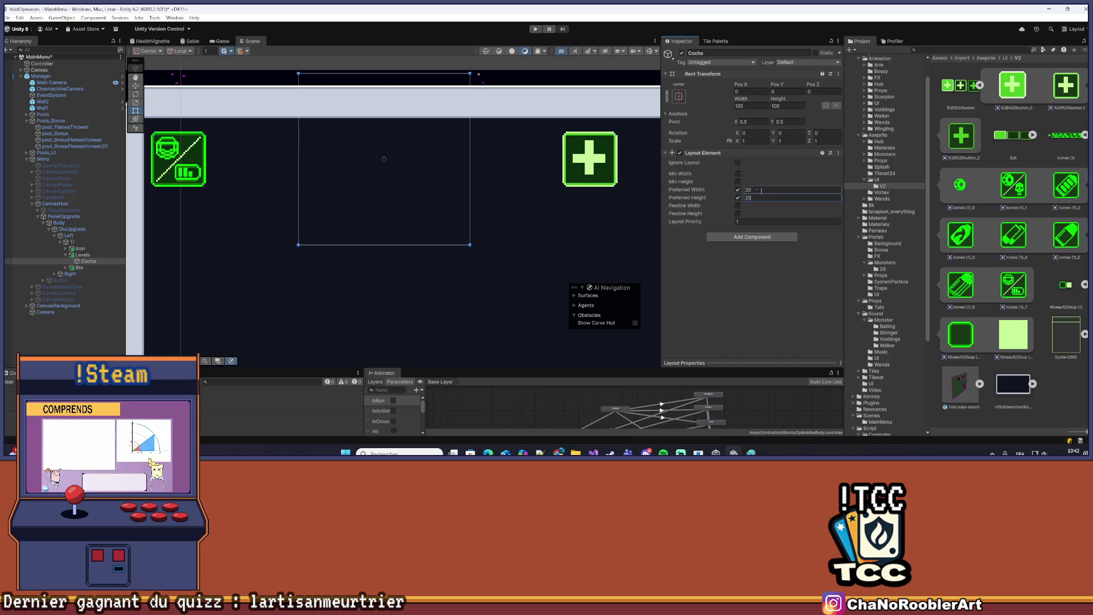
Keep Levels' child alignment at Middle Left
{"action": "left_click", "coordinate": [82, 255]}
{"action": "key", "text": "f"}
{"action": "left_click", "coordinate": [787, 298]}
{"action": "left_click", "coordinate": [821, 330]}
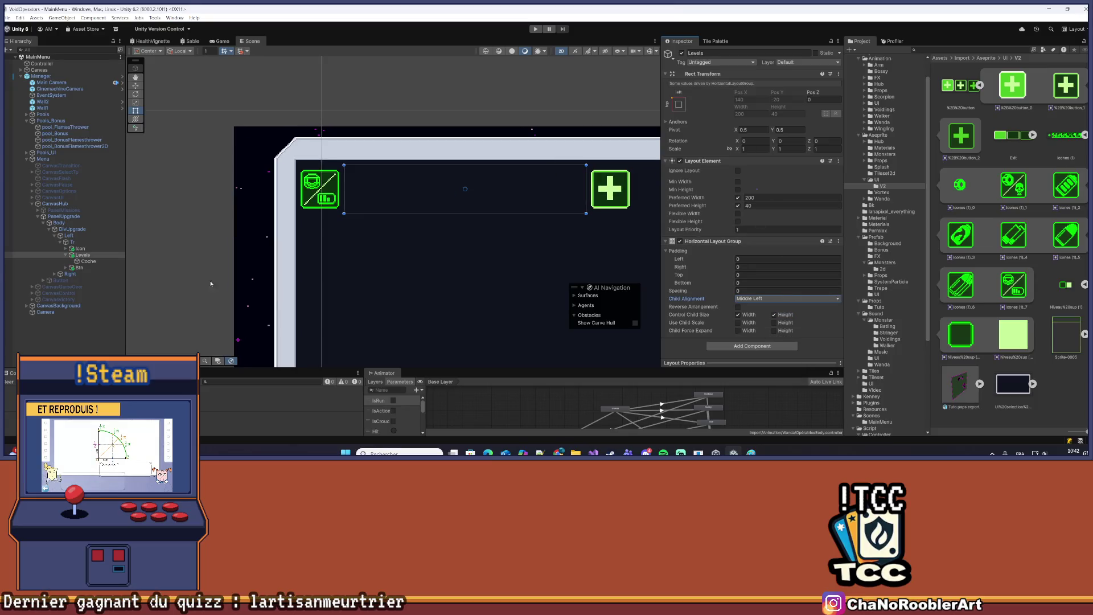
Add a UI Image inside Coche
{"action": "left_click", "coordinate": [88, 261]}
{"action": "scroll", "coordinate": [242, 257], "scroll_direction": "up", "scroll_amount": 3}
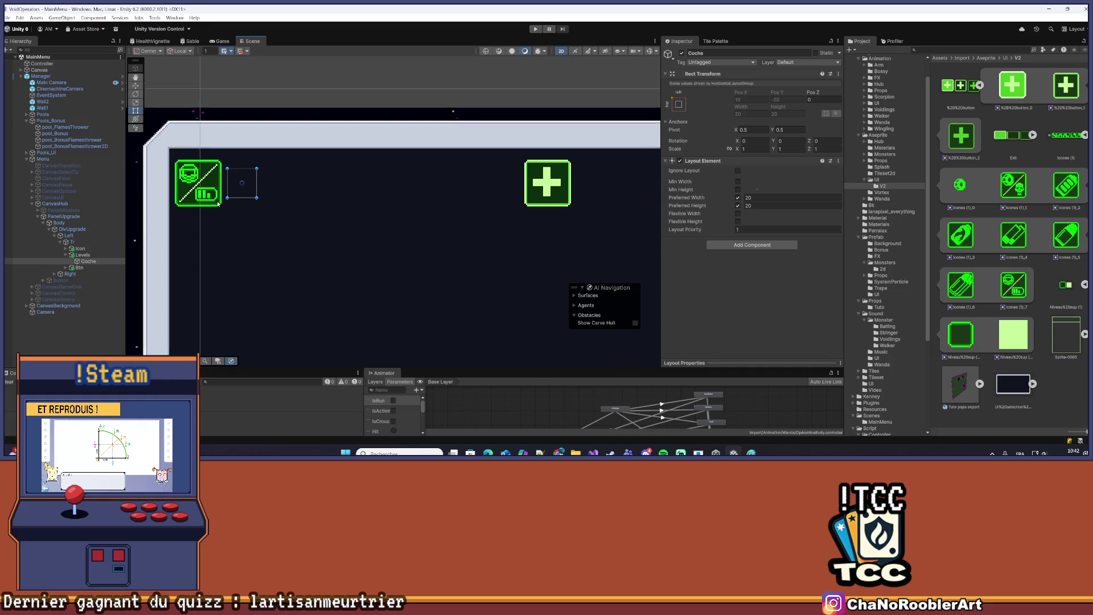
{"action": "right_click", "coordinate": [99, 261]}
{"action": "right_click", "coordinate": [91, 261]}
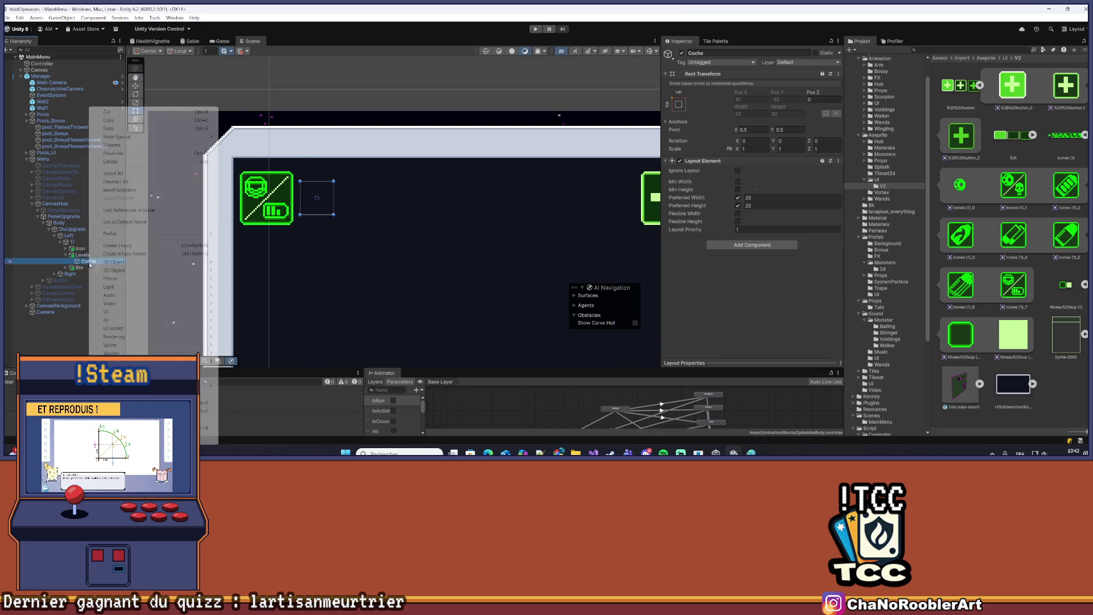
{"action": "mouse_move", "coordinate": [154, 313]}
{"action": "left_click", "coordinate": [237, 313]}
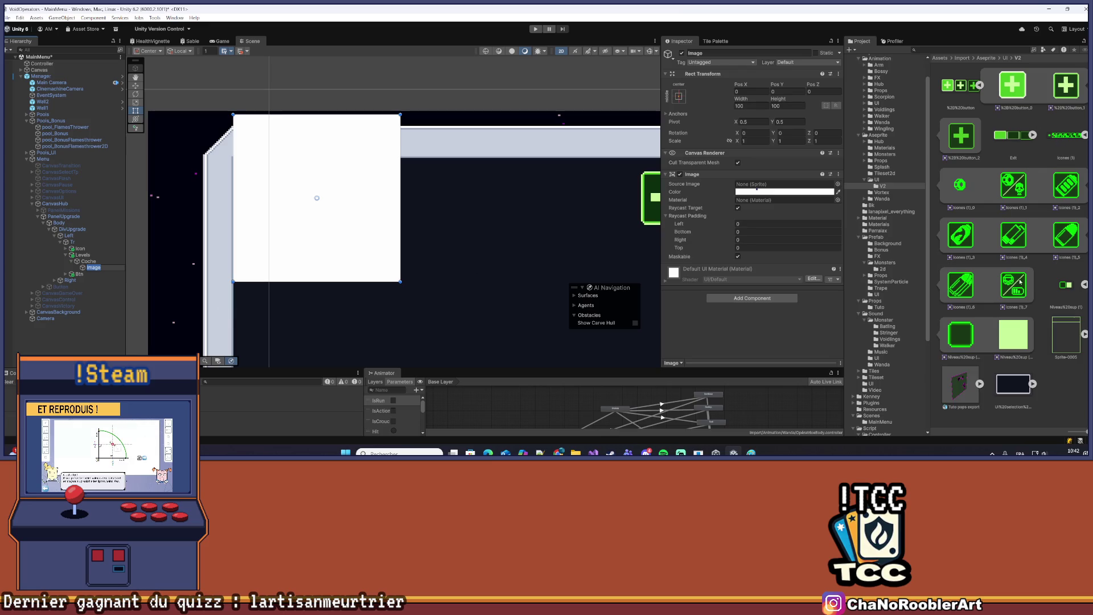
Give Coche's image the green box sprite at its native 18×18 size
{"action": "left_click", "coordinate": [954, 333]}
{"action": "left_click_drag", "start_coordinate": [781, 196], "coordinate": [786, 183]}
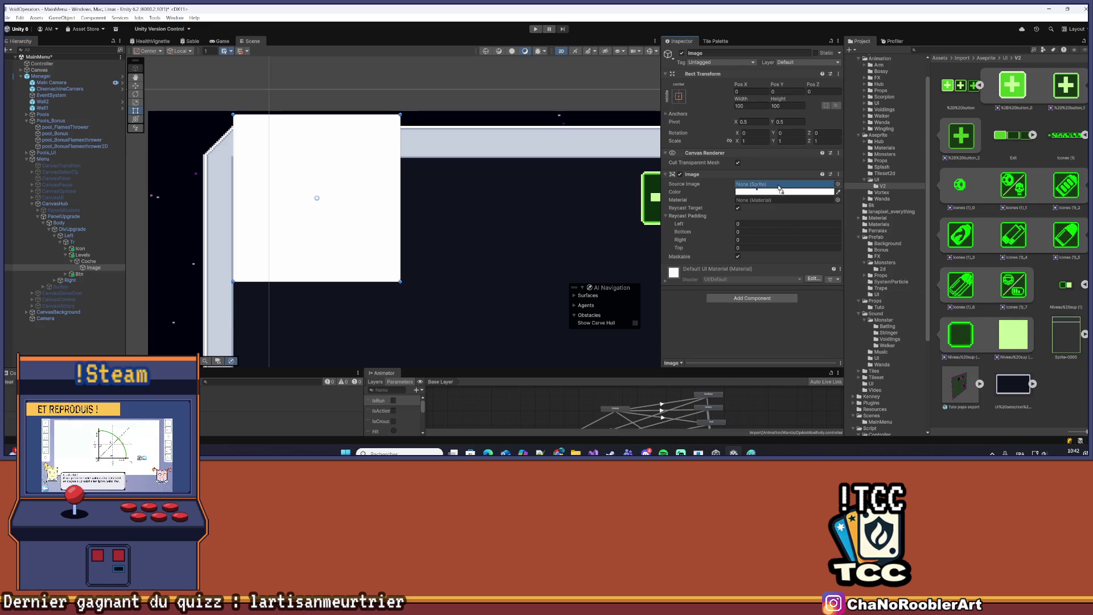
{"action": "left_click", "coordinate": [788, 288]}
{"action": "left_click", "coordinate": [436, 268]}
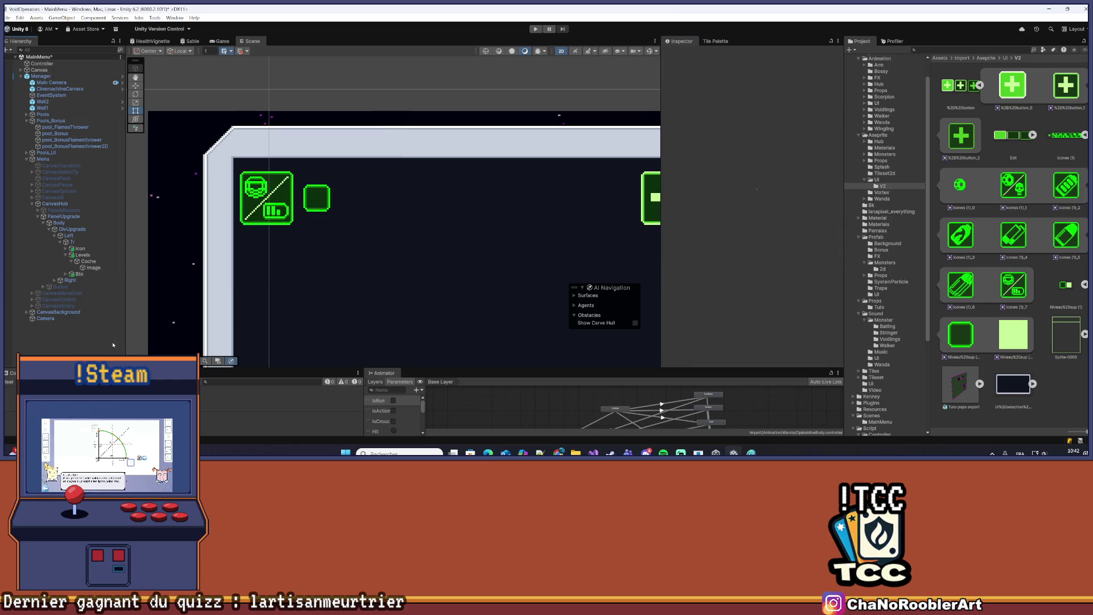
{"action": "scroll", "coordinate": [140, 279], "scroll_direction": "down", "scroll_amount": 1}
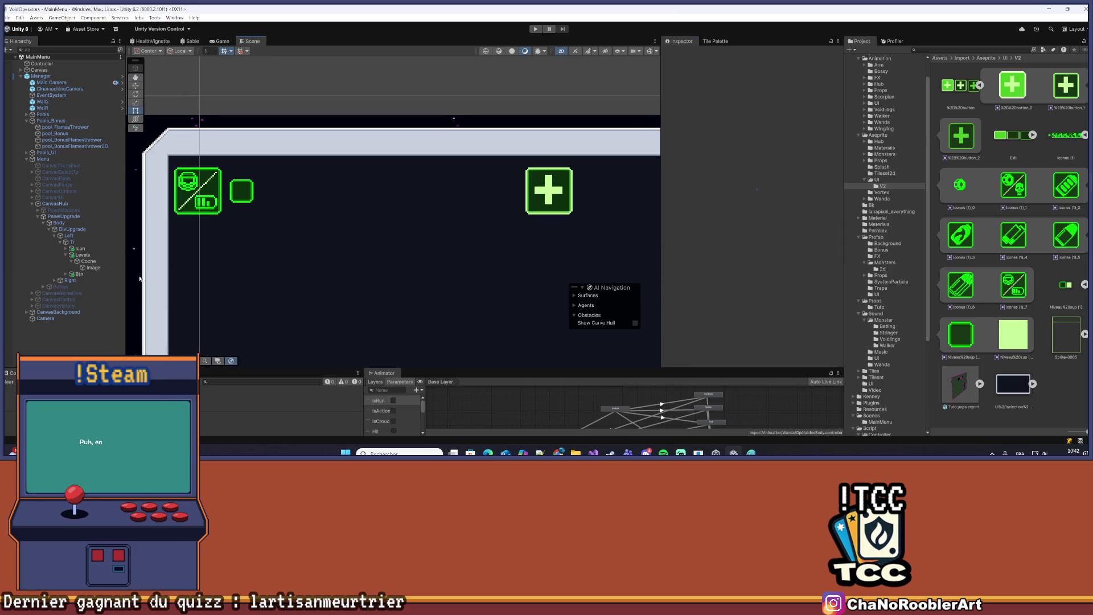
Duplicate Coche up to Coche (9) so ten boxes fill the Levels row
{"action": "left_click", "coordinate": [86, 261]}
{"action": "key", "text": "ctrl+d"}
{"action": "key", "text": "ctrl+d"}
{"action": "key", "text": "ctrl+d"}
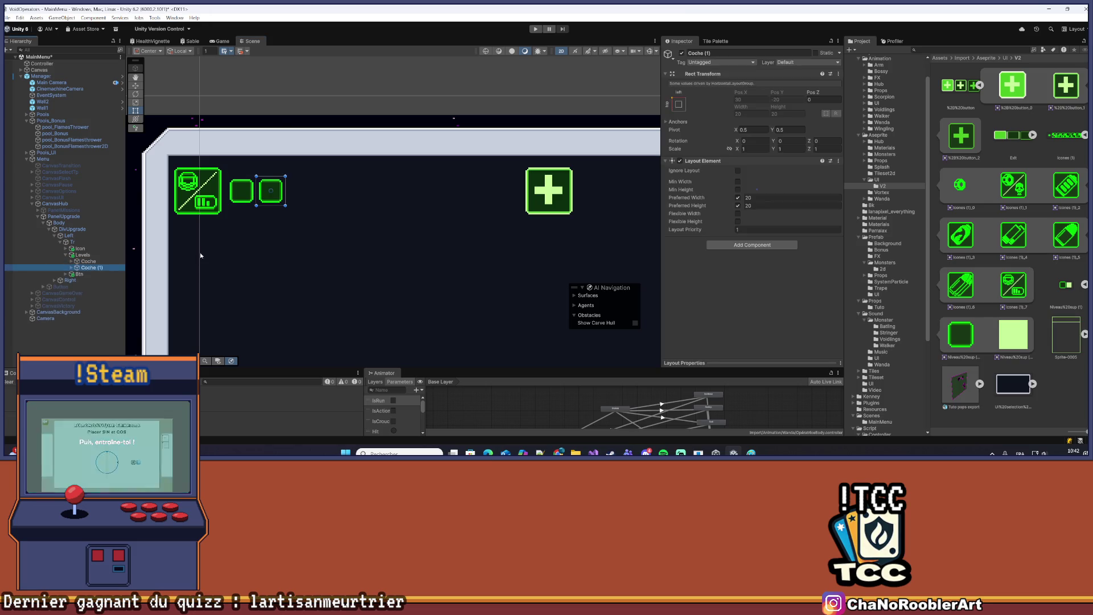
{"action": "key", "text": "ctrl+d"}
{"action": "key", "text": "ctrl+d"}
{"action": "key", "text": "ctrl+d"}
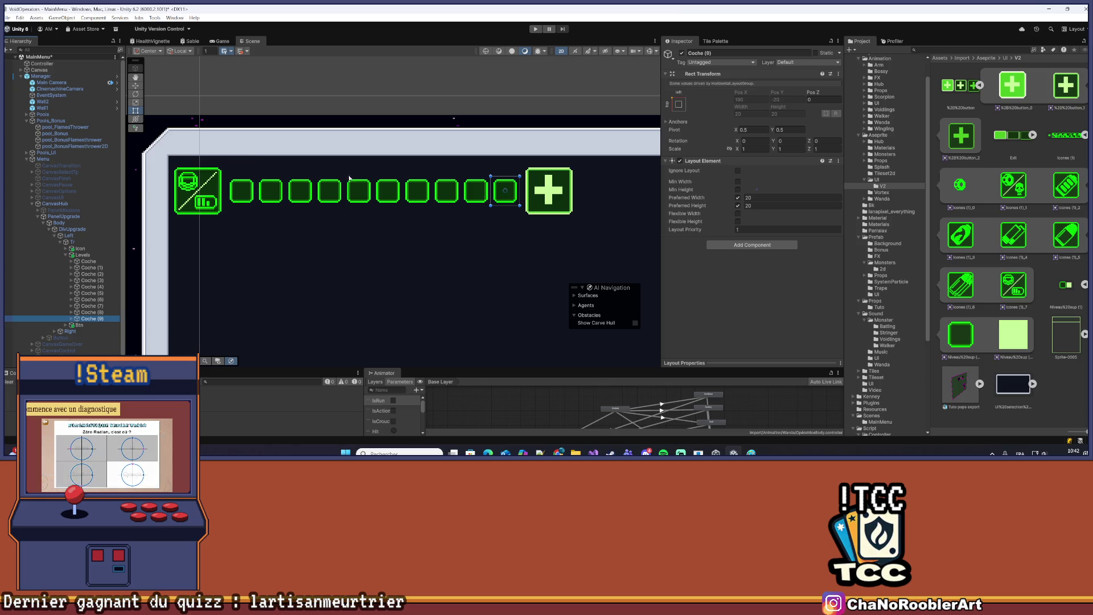
{"action": "scroll", "coordinate": [399, 228], "scroll_direction": "down", "scroll_amount": 3}
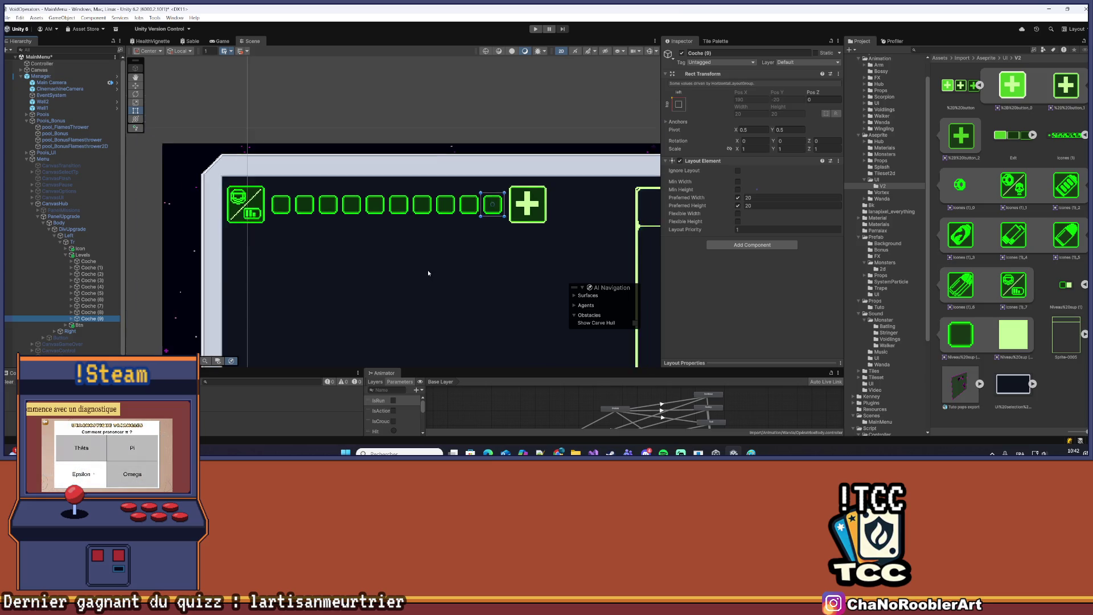
{"action": "left_click_drag", "start_coordinate": [430, 273], "coordinate": [402, 200]}
{"action": "scroll", "coordinate": [365, 190], "scroll_direction": "down", "scroll_amount": 5}
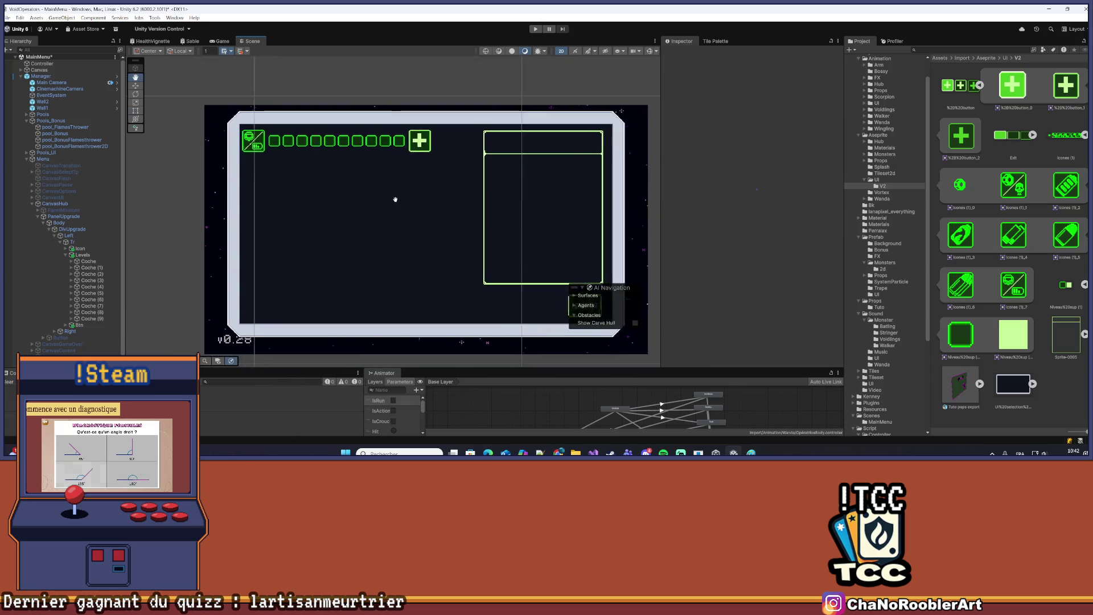
{"action": "left_click", "coordinate": [338, 205]}
{"action": "scroll", "coordinate": [198, 148], "scroll_direction": "up", "scroll_amount": 3}
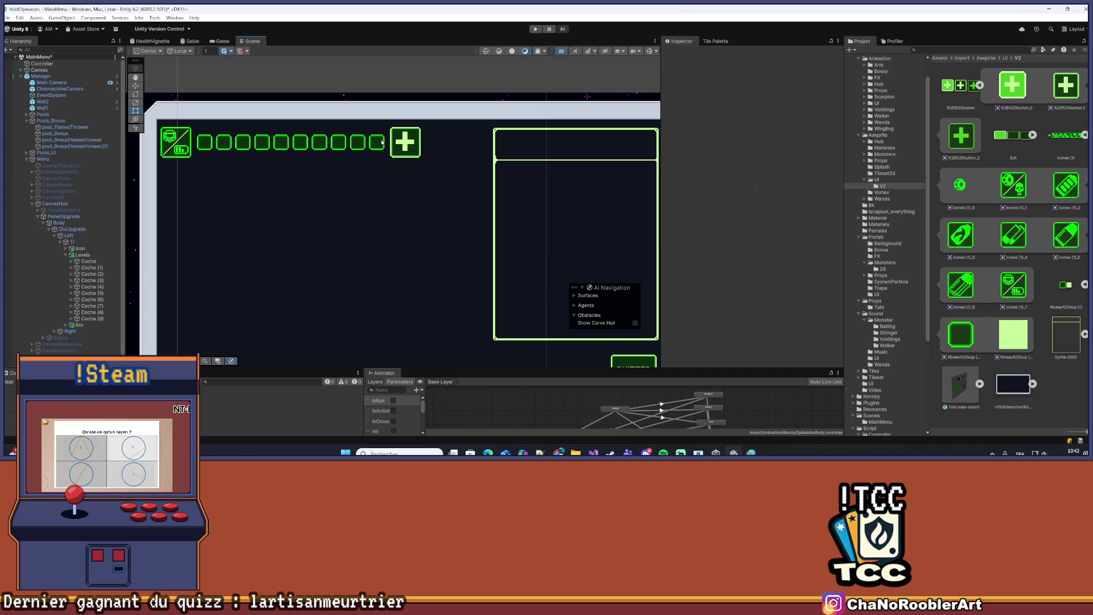
{"action": "left_click", "coordinate": [82, 255]}
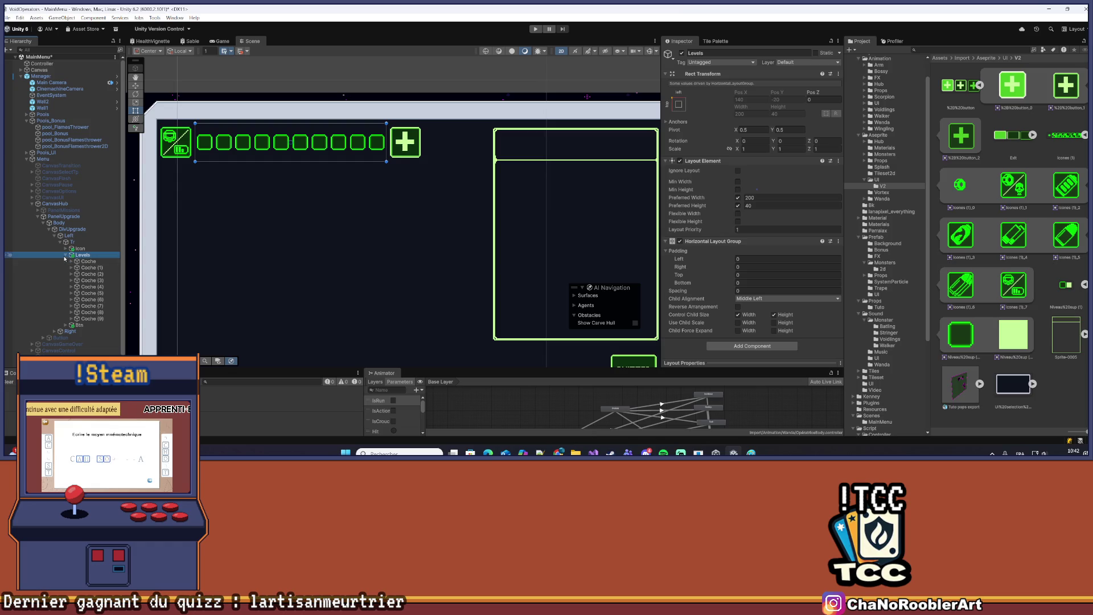
{"action": "left_click", "coordinate": [65, 255]}
{"action": "left_click", "coordinate": [97, 261]}
{"action": "left_click", "coordinate": [97, 256]}
{"action": "left_click", "coordinate": [785, 298]}
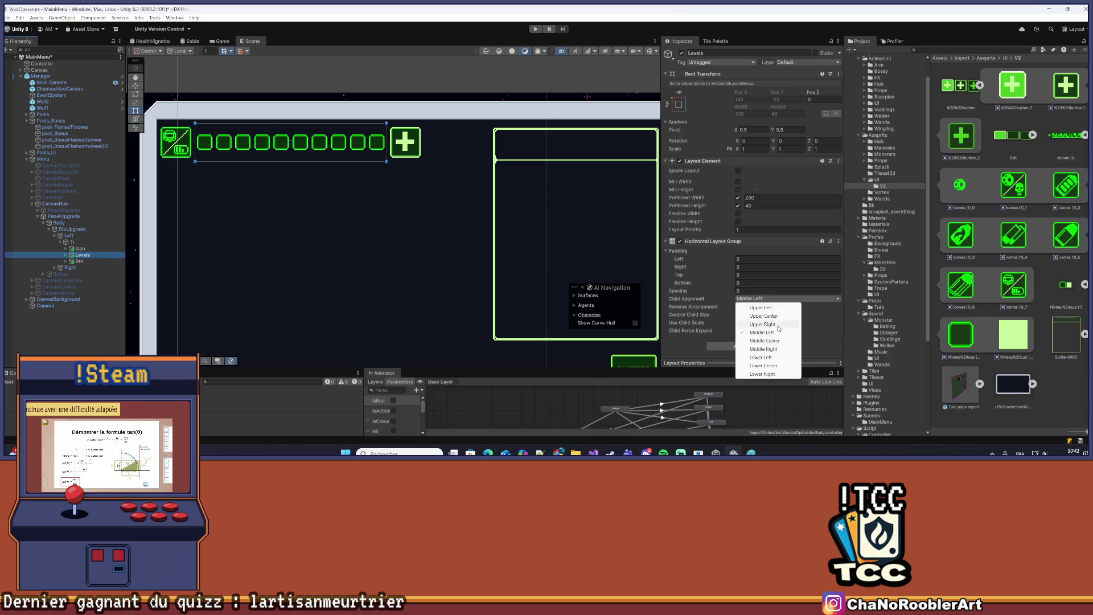
{"action": "left_click", "coordinate": [757, 340]}
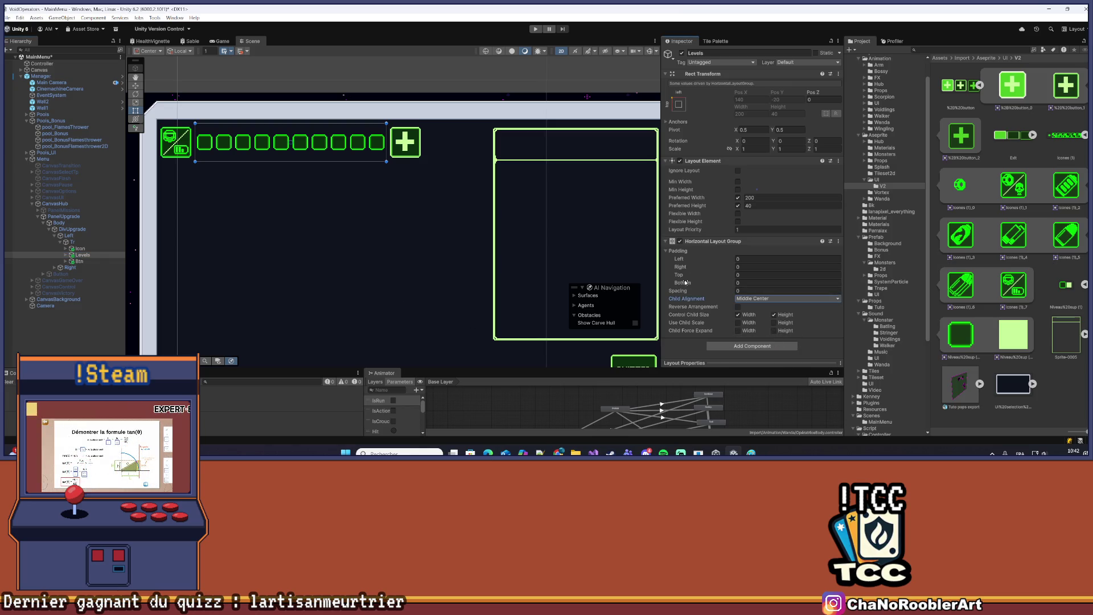
{"action": "left_click", "coordinate": [757, 200]}
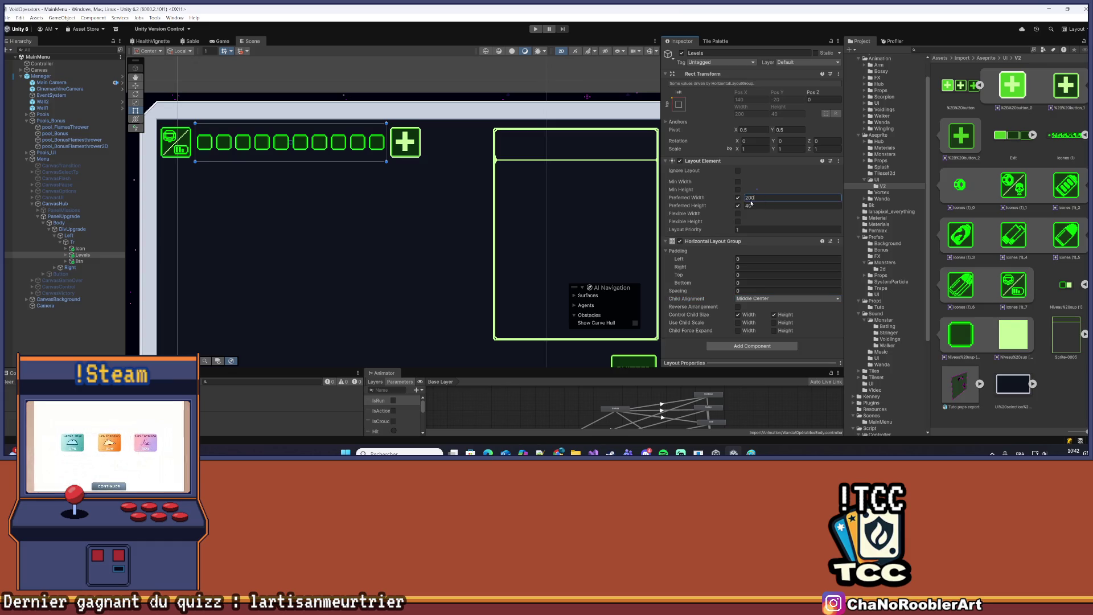
{"action": "type", "text": "220"}
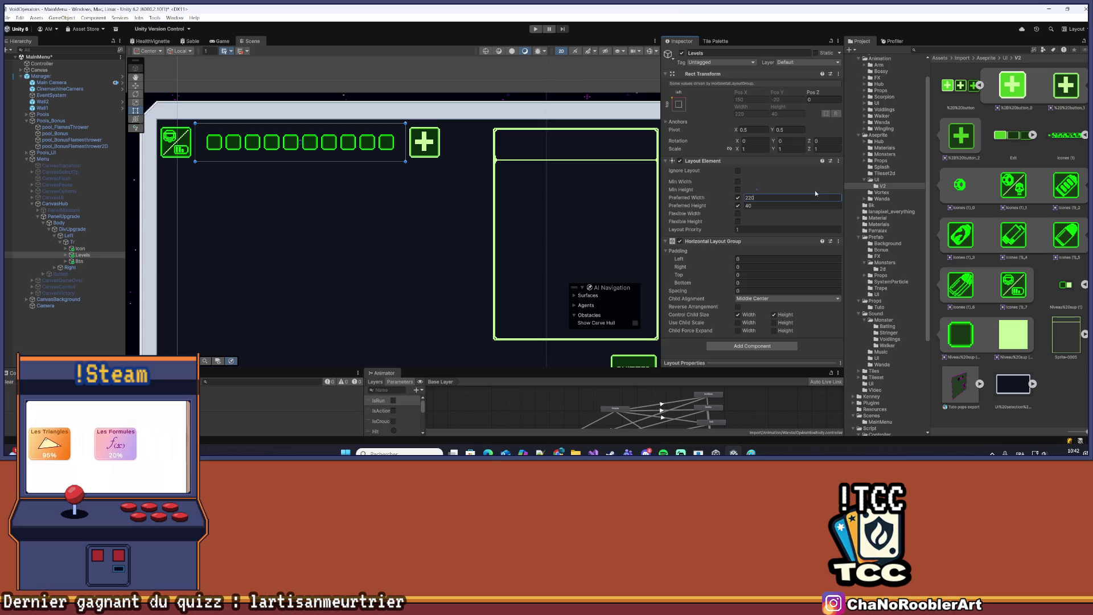
{"action": "left_click", "coordinate": [86, 329]}
{"action": "scroll", "coordinate": [299, 238], "scroll_direction": "down", "scroll_amount": 5}
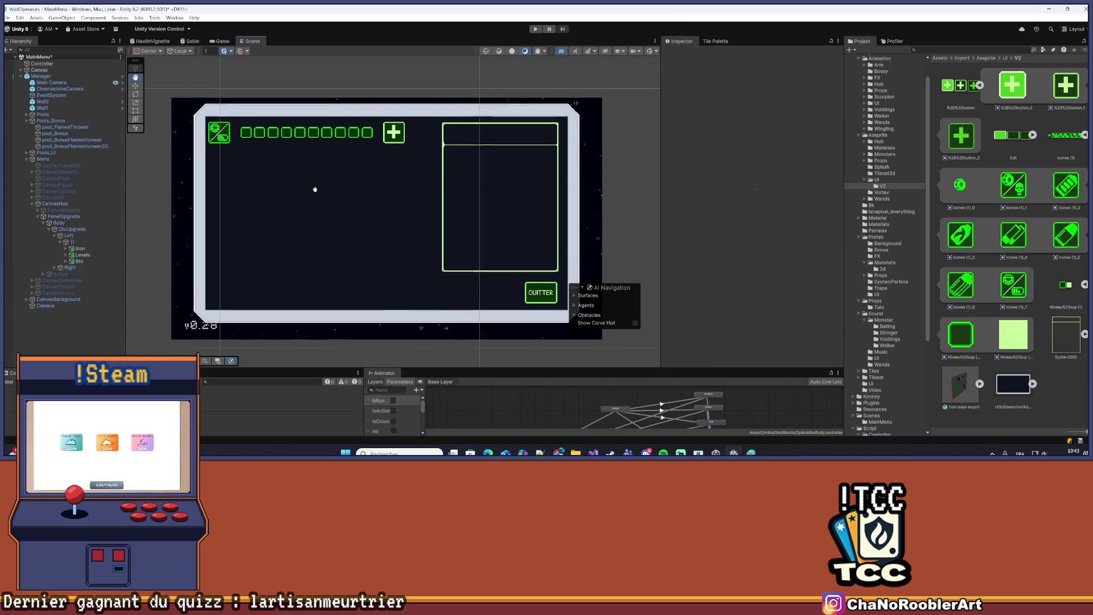
{"action": "scroll", "coordinate": [285, 189], "scroll_direction": "up", "scroll_amount": 2}
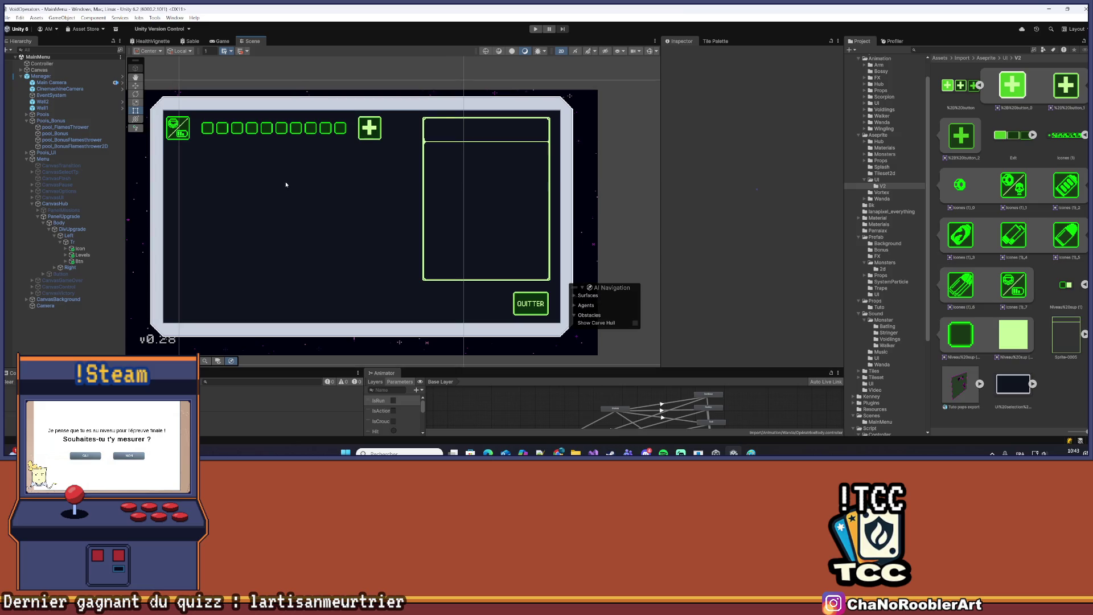
{"action": "left_click_drag", "start_coordinate": [300, 187], "coordinate": [305, 195]}
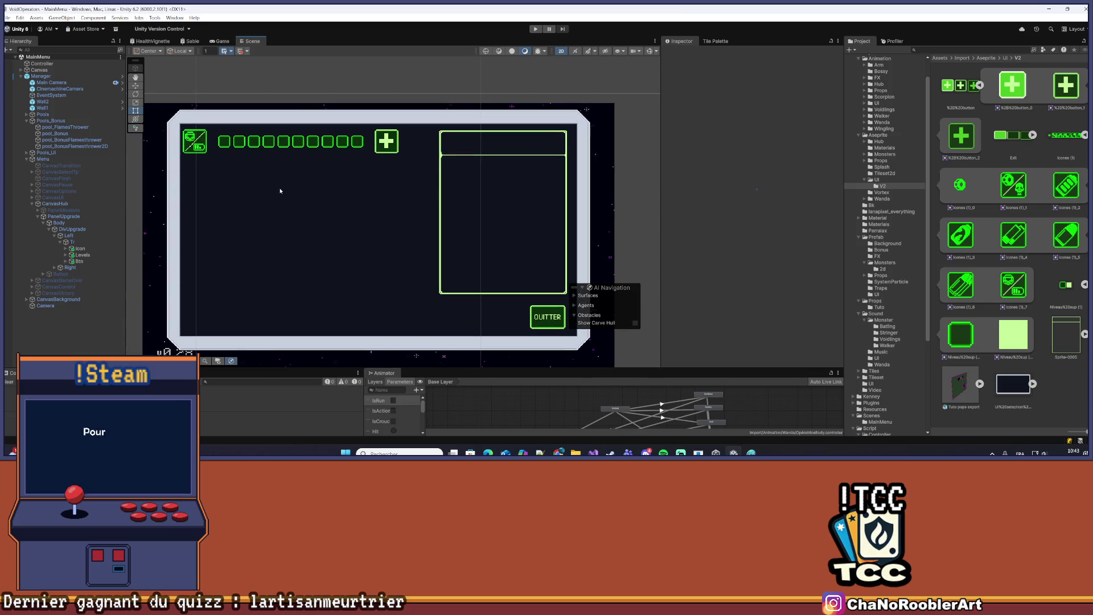
{"action": "scroll", "coordinate": [302, 182], "scroll_direction": "up", "scroll_amount": 3}
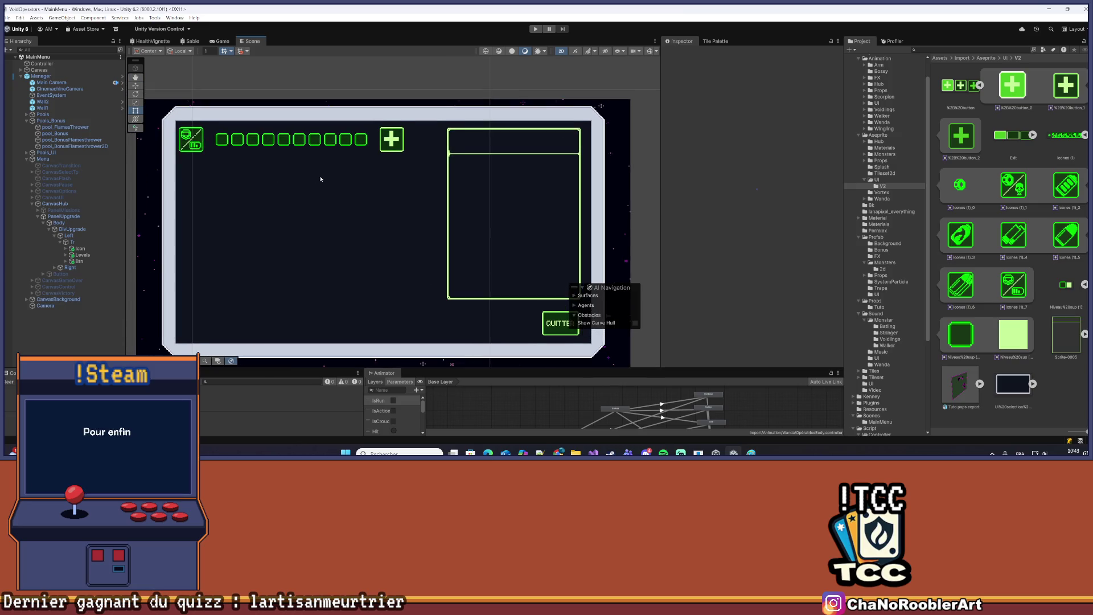
Increase the Left column's Vertical Layout Group left padding
{"action": "left_click", "coordinate": [72, 242]}
{"action": "left_click", "coordinate": [68, 235]}
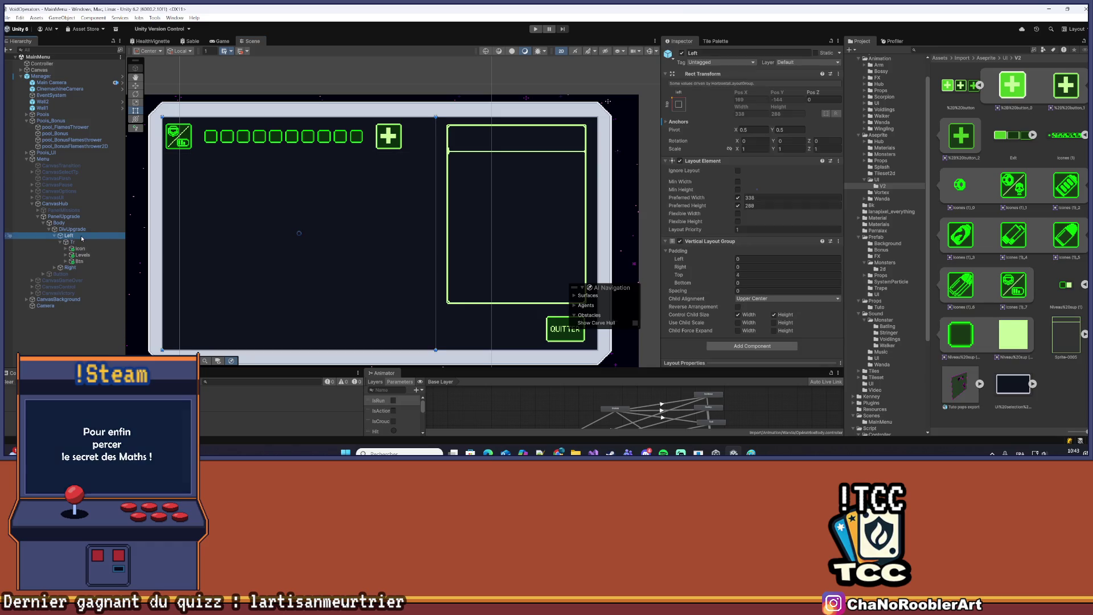
{"action": "left_click_drag", "start_coordinate": [727, 260], "coordinate": [739, 260]}
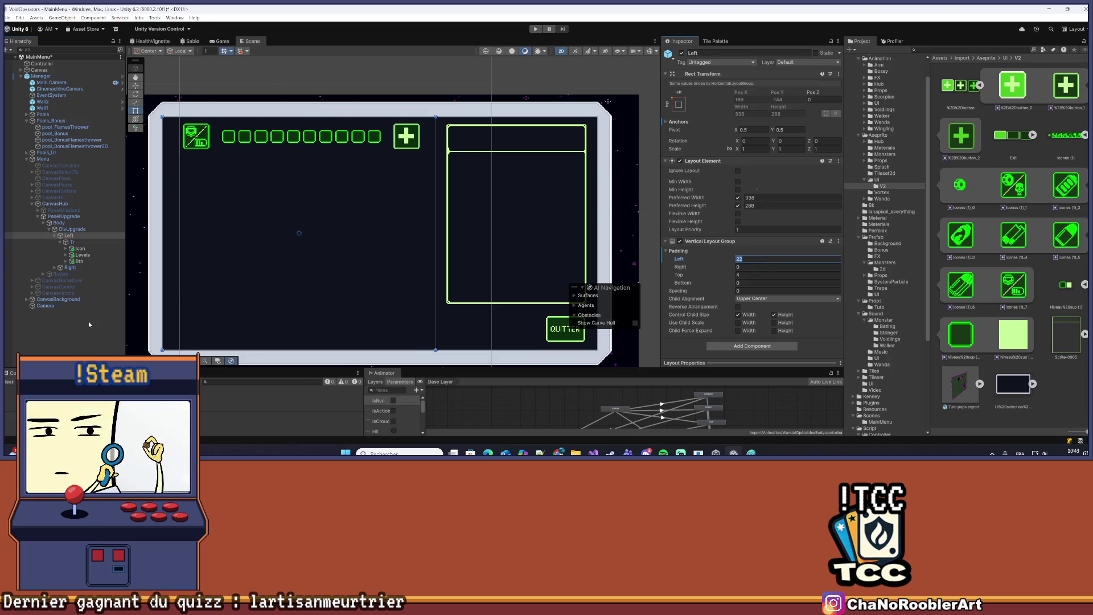
Duplicate the Tr upgrade row six times so the panel holds seven rows
{"action": "left_click", "coordinate": [63, 243]}
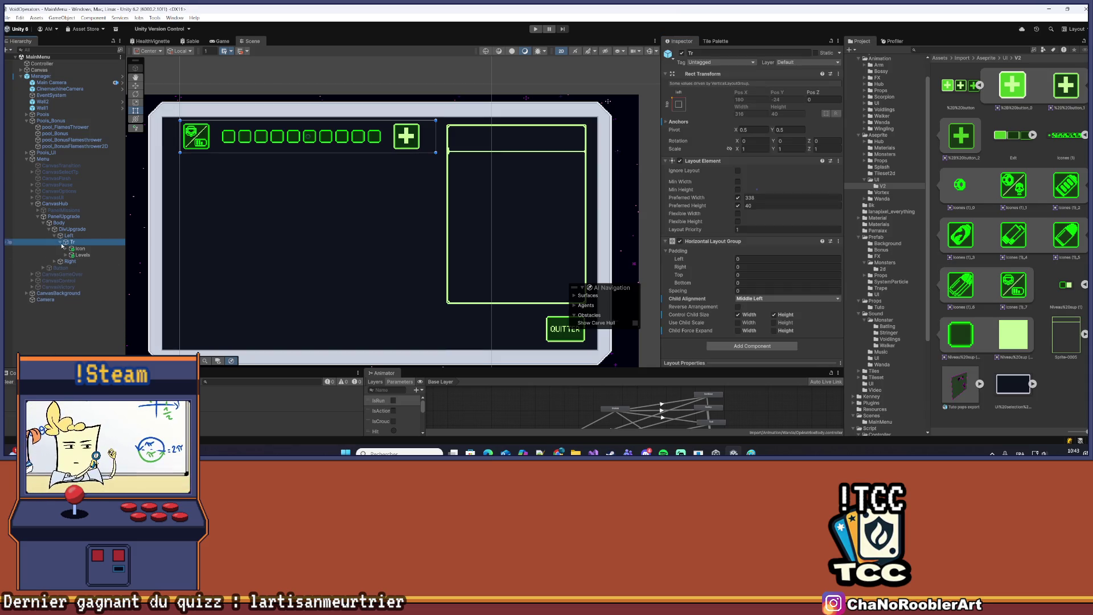
{"action": "key", "text": "ctrl+d"}
{"action": "key", "text": "ctrl+d"}
{"action": "key", "text": "ctrl+d"}
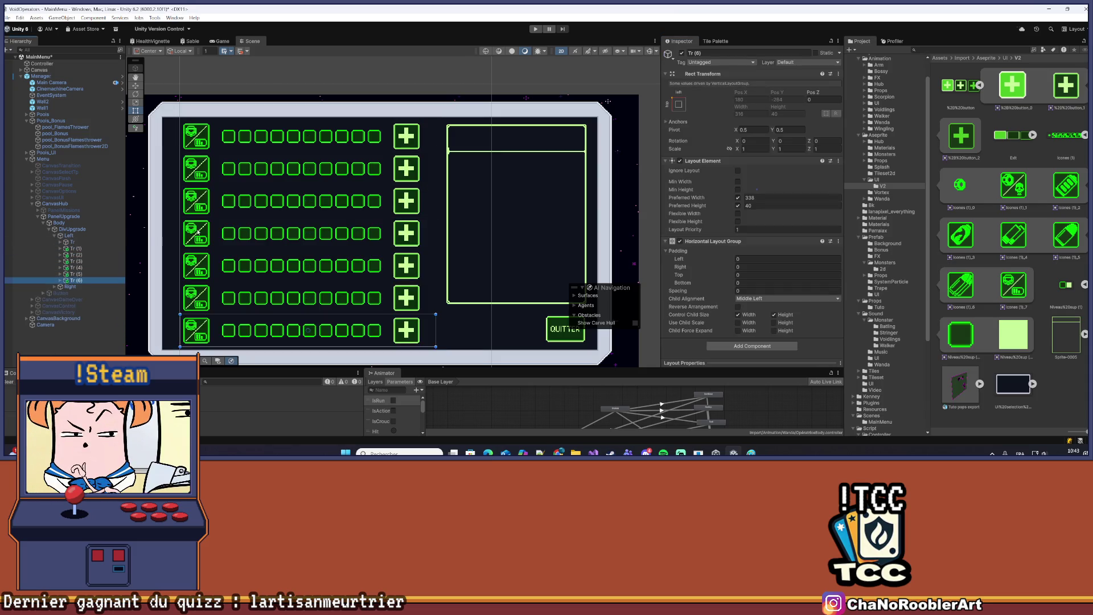
{"action": "left_click", "coordinate": [221, 312]}
{"action": "scroll", "coordinate": [246, 308], "scroll_direction": "up", "scroll_amount": 3}
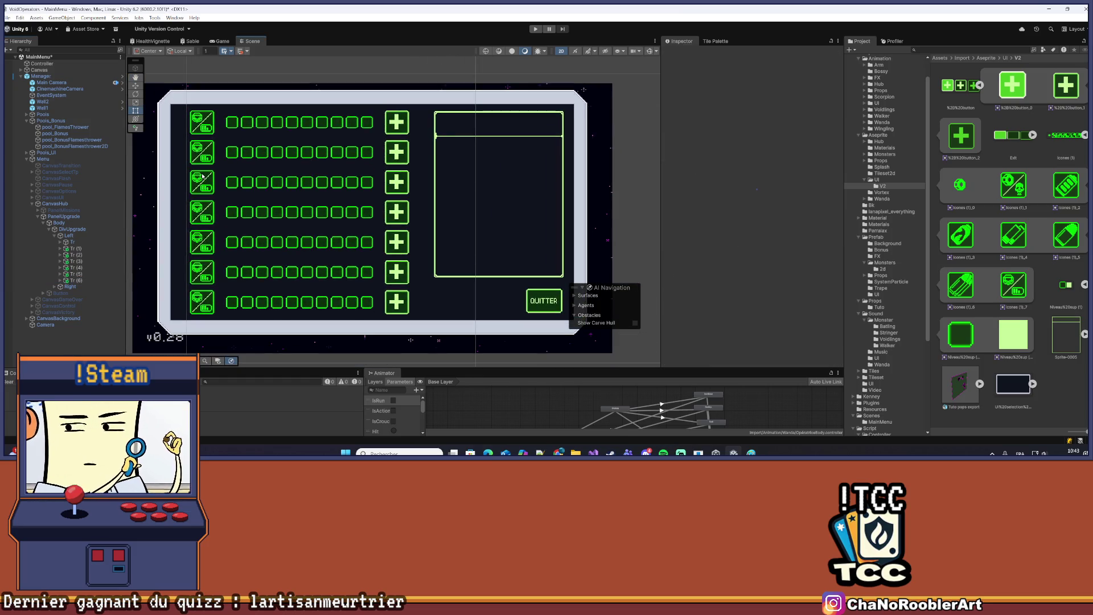
{"action": "scroll", "coordinate": [217, 249], "scroll_direction": "up", "scroll_amount": 1}
{"action": "scroll", "coordinate": [461, 311], "scroll_direction": "down", "scroll_amount": 3}
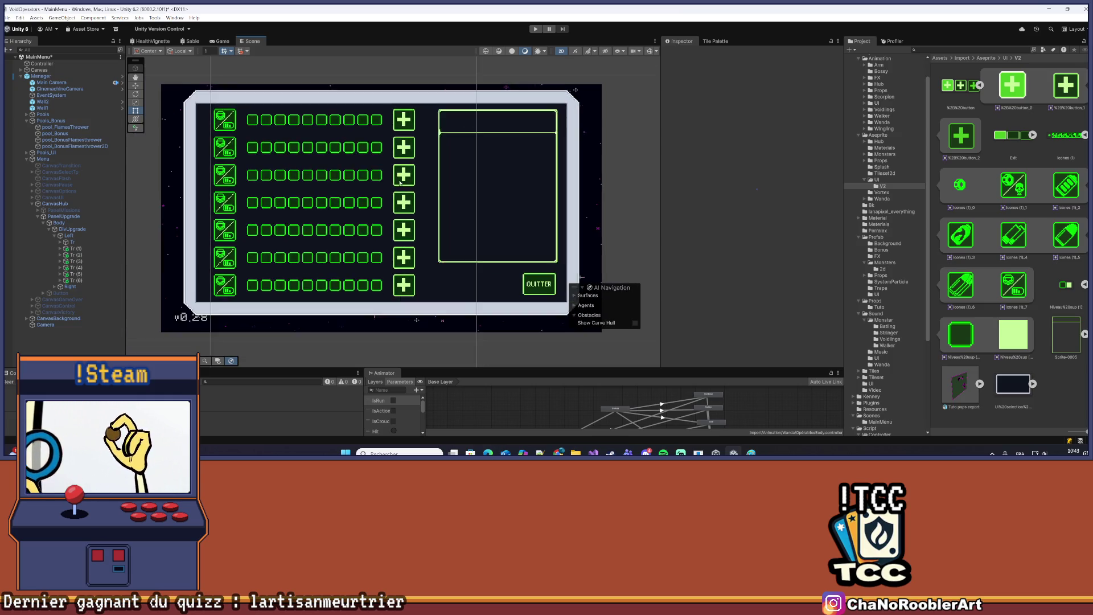
{"action": "key", "text": "ctrl+2"}
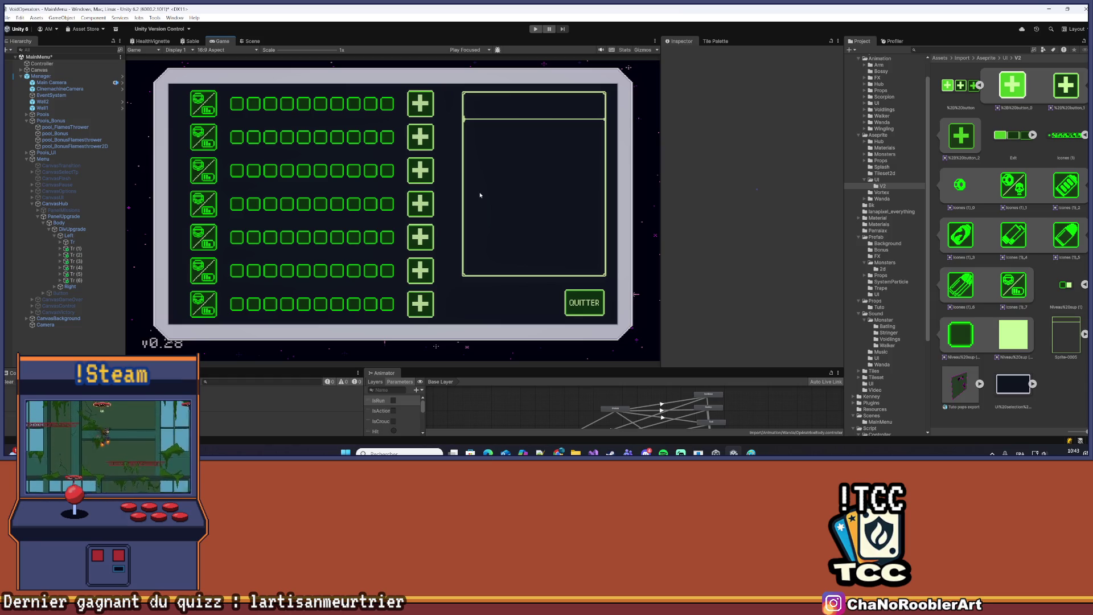
Zoom the Game view onto the plus buttons and compare the button_1 and button_2 sprites
{"action": "scroll", "coordinate": [437, 83], "scroll_direction": "up", "scroll_amount": 10}
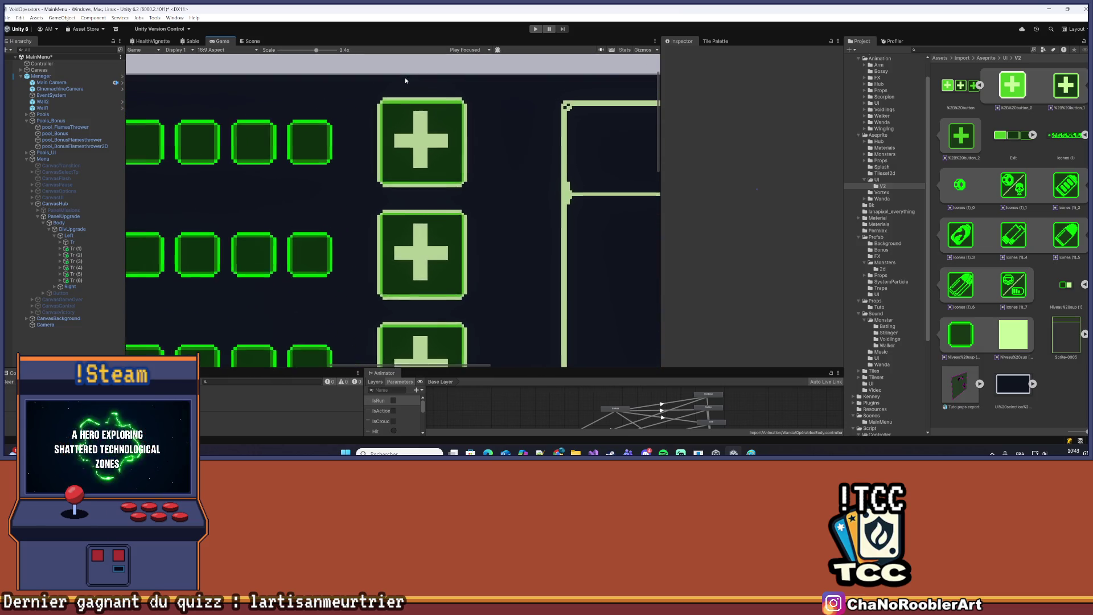
{"action": "scroll", "coordinate": [200, 240], "scroll_direction": "up", "scroll_amount": 4}
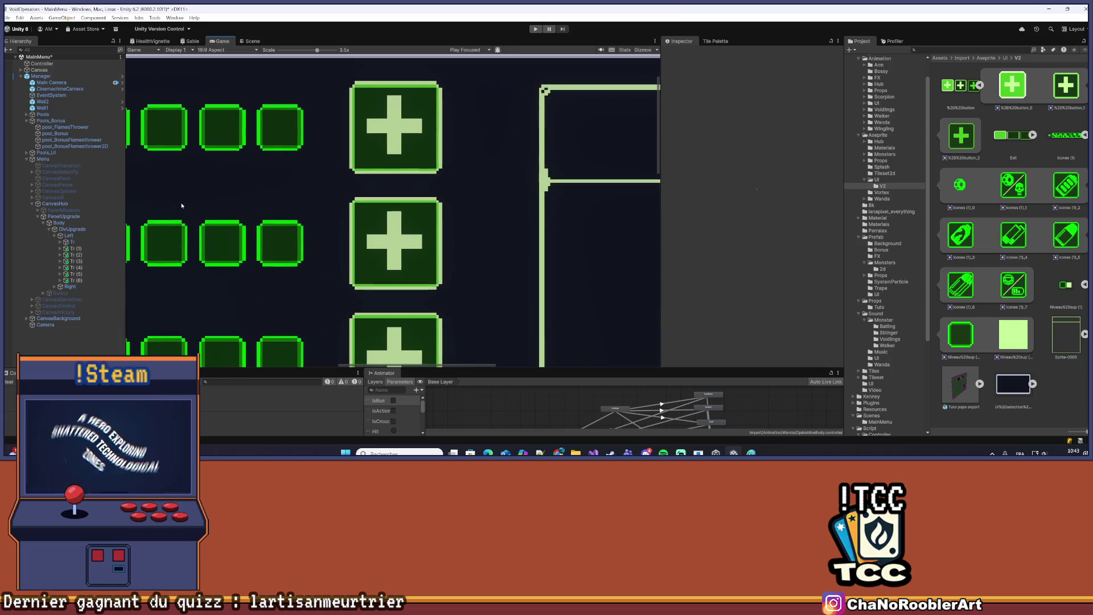
{"action": "left_click", "coordinate": [1066, 91]}
{"action": "left_click", "coordinate": [961, 137]}
{"action": "left_click", "coordinate": [1044, 98]}
{"action": "left_click", "coordinate": [968, 136]}
{"action": "left_click", "coordinate": [1049, 83]}
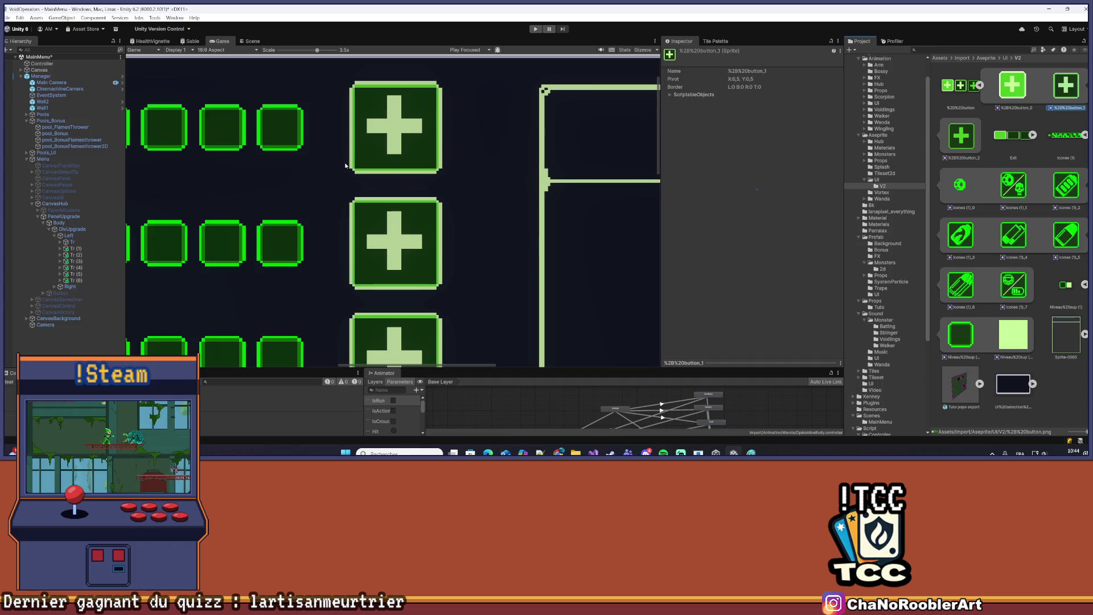
{"action": "scroll", "coordinate": [362, 243], "scroll_direction": "down", "scroll_amount": 5}
{"action": "scroll", "coordinate": [362, 243], "scroll_direction": "down", "scroll_amount": 5}
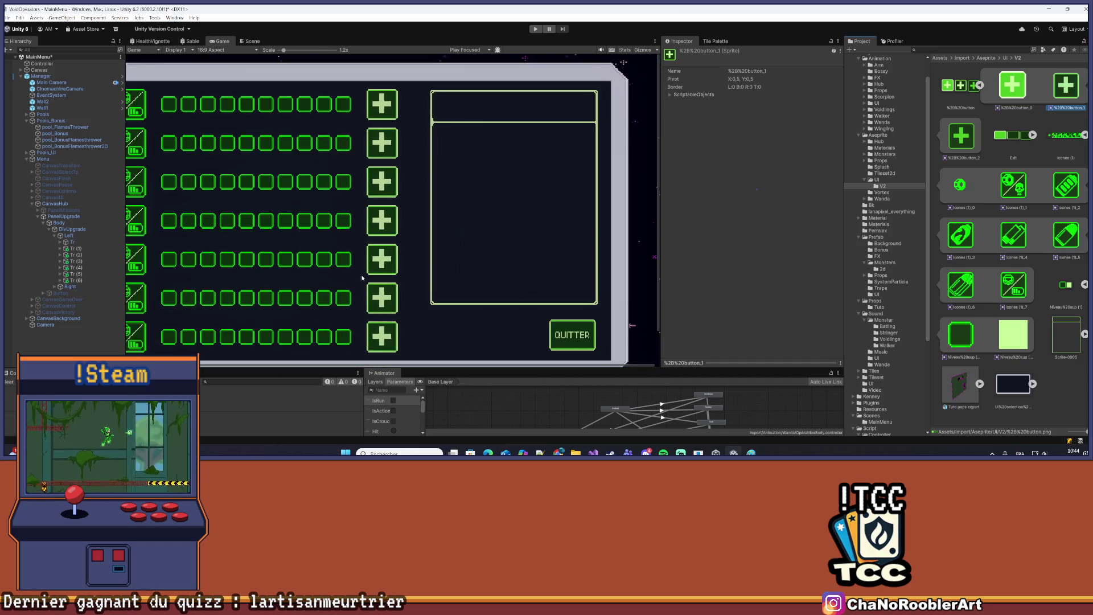
{"action": "left_click", "coordinate": [966, 135]}
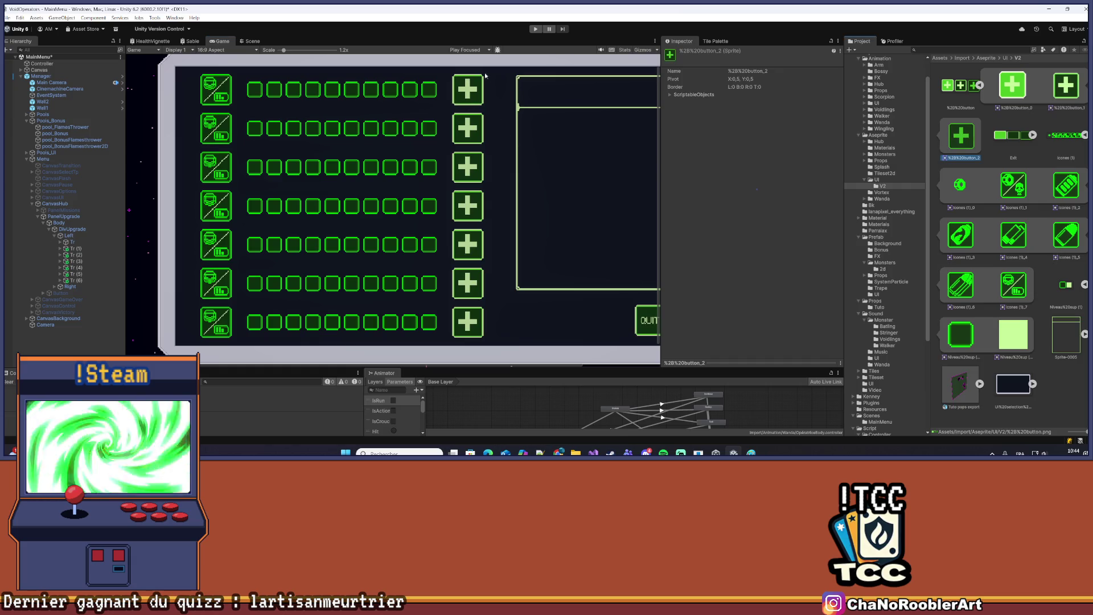
Recheck the button_1 plus sprite, then inspect the button_0 variant
{"action": "scroll", "coordinate": [484, 80], "scroll_direction": "down", "scroll_amount": 2}
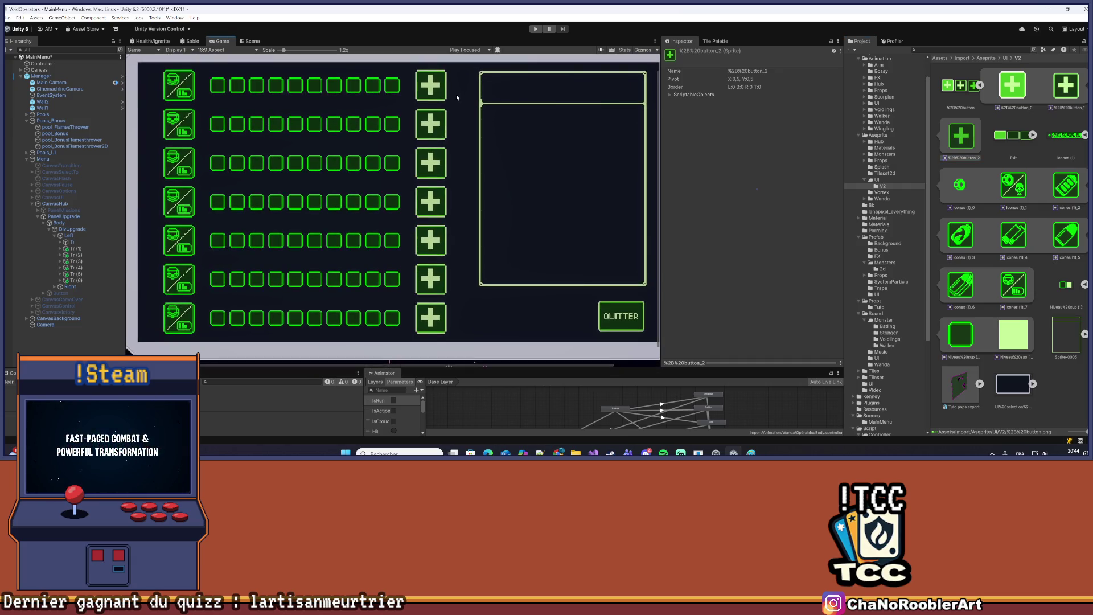
{"action": "scroll", "coordinate": [478, 93], "scroll_direction": "up", "scroll_amount": 4}
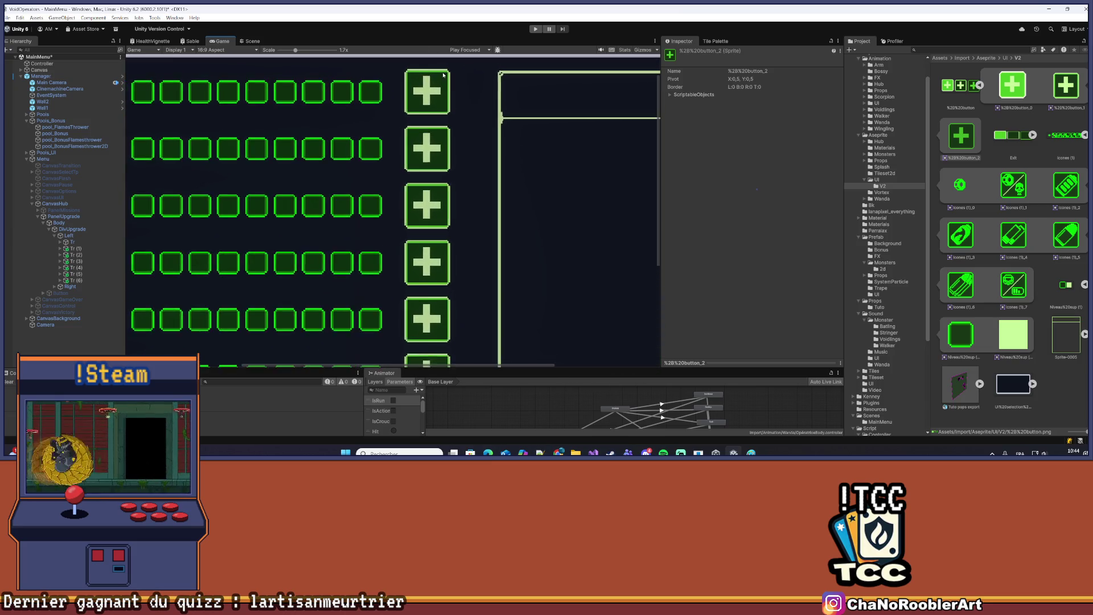
{"action": "scroll", "coordinate": [448, 69], "scroll_direction": "up", "scroll_amount": 5}
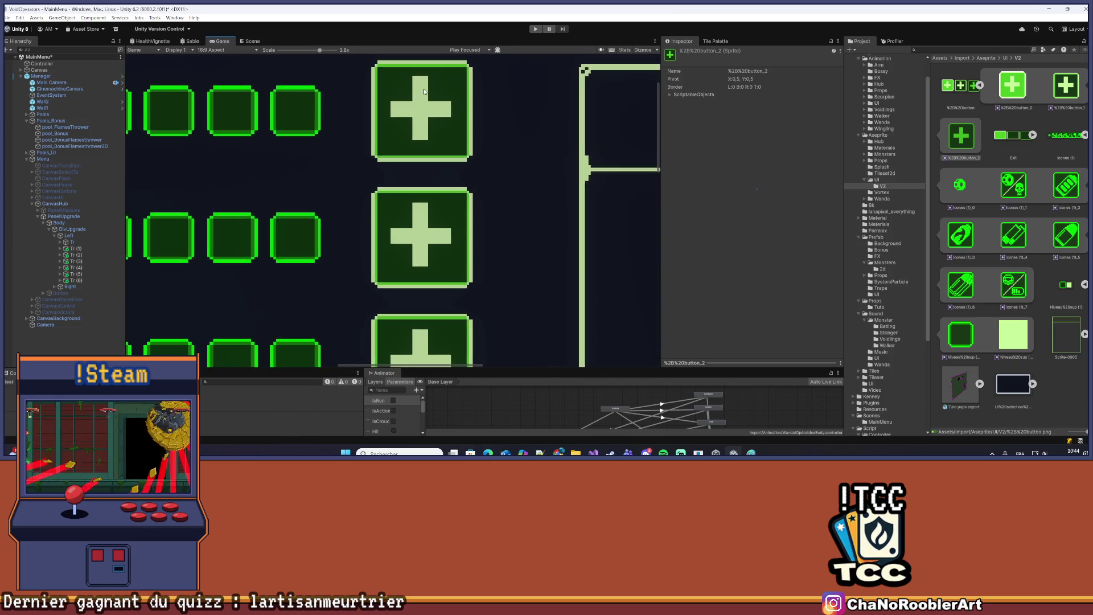
{"action": "scroll", "coordinate": [397, 146], "scroll_direction": "up", "scroll_amount": 4}
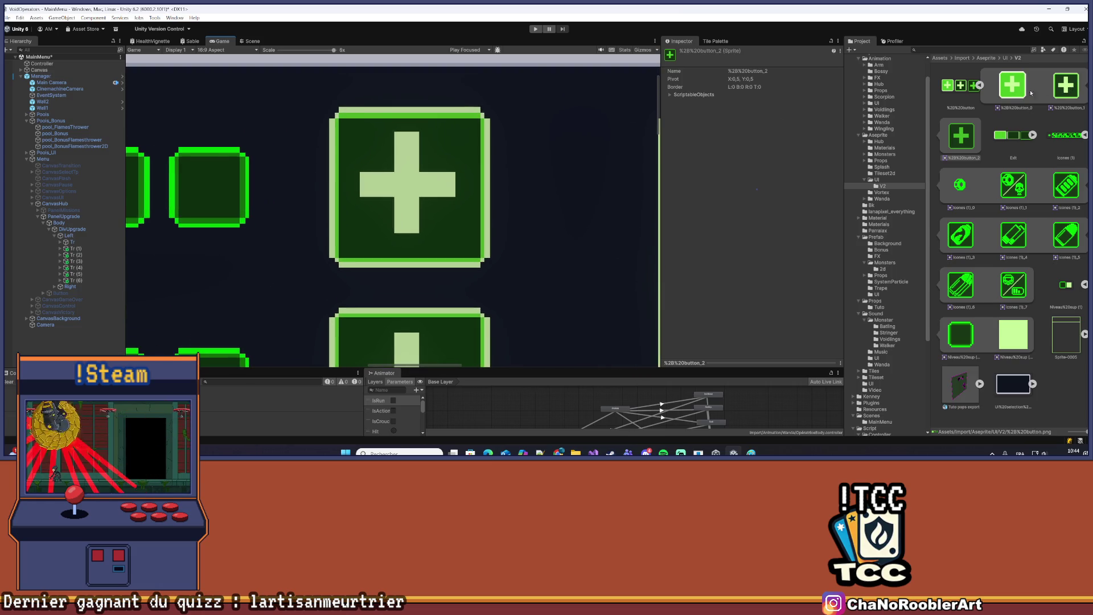
{"action": "left_click", "coordinate": [1064, 89]}
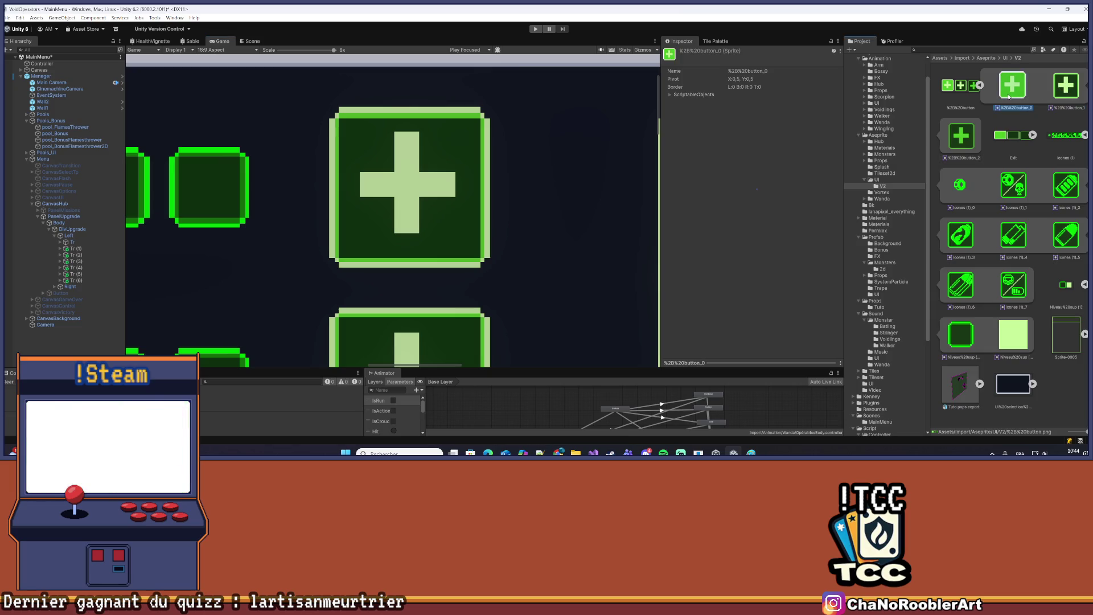
{"action": "left_click", "coordinate": [1017, 97]}
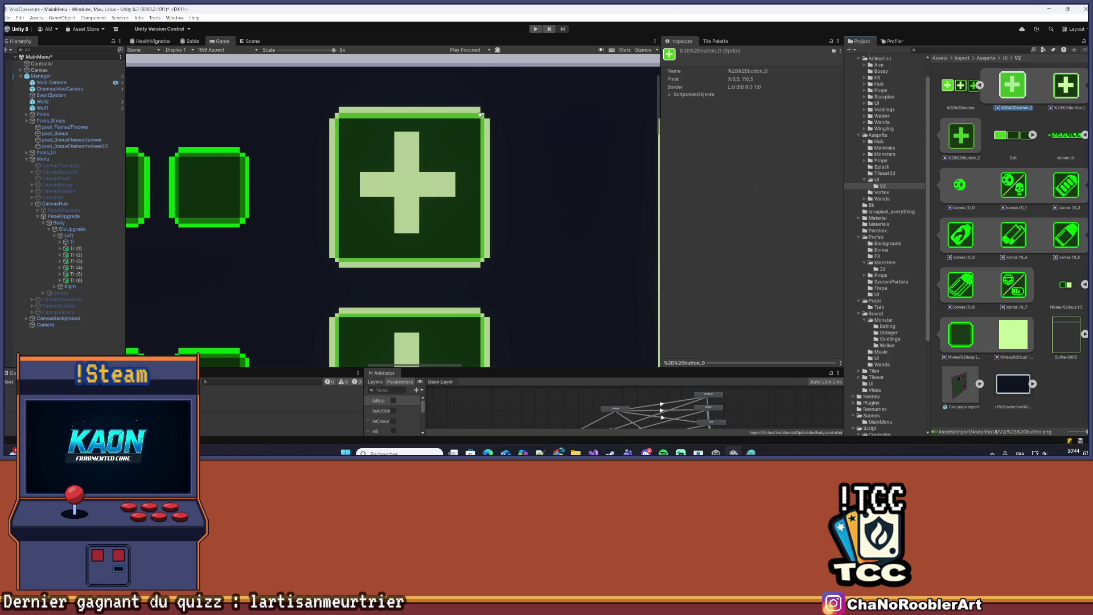
{"action": "scroll", "coordinate": [496, 221], "scroll_direction": "down", "scroll_amount": 4}
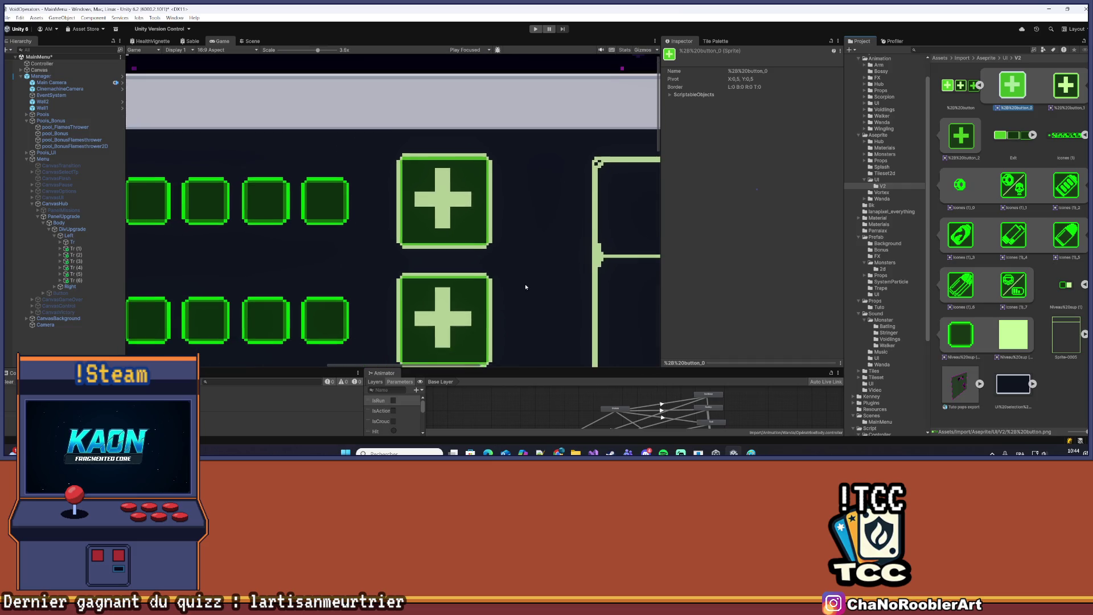
{"action": "scroll", "coordinate": [541, 221], "scroll_direction": "down", "scroll_amount": 4}
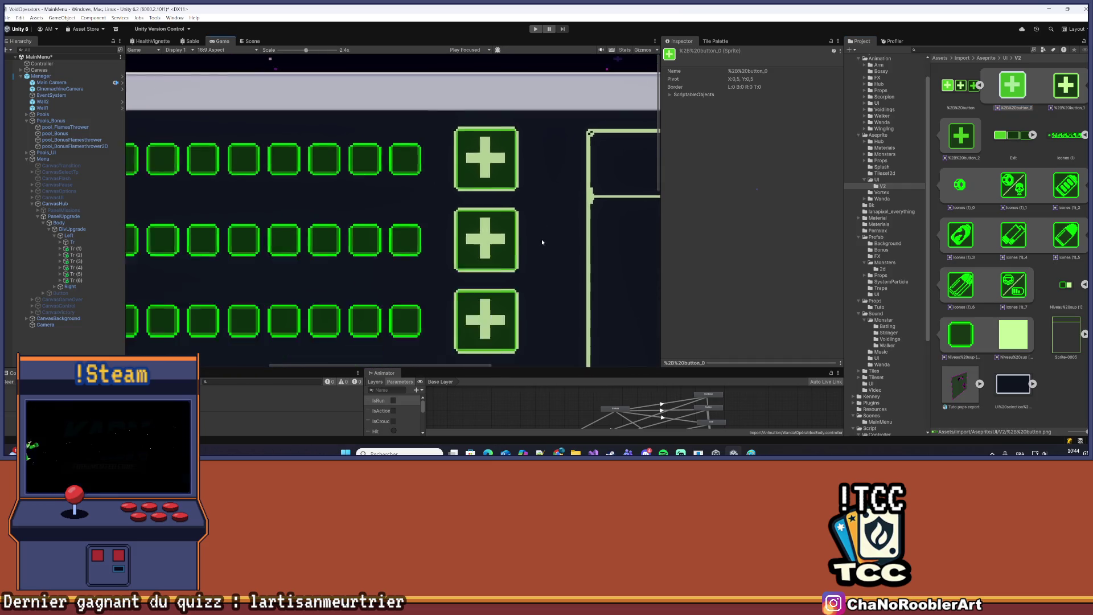
{"action": "scroll", "coordinate": [532, 249], "scroll_direction": "down", "scroll_amount": 4}
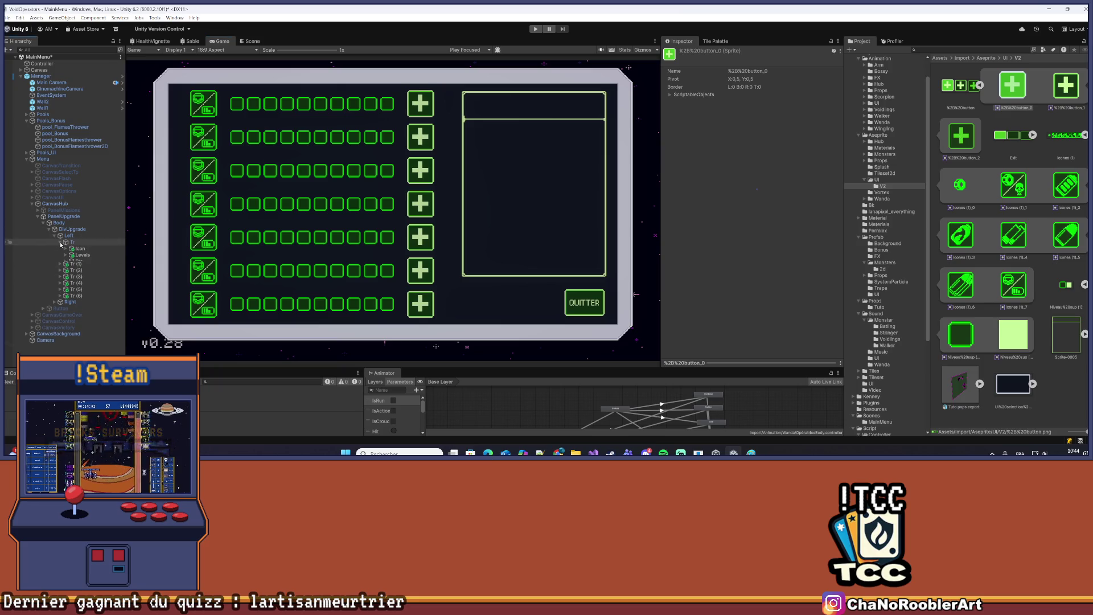
Try the button_2 sprite on the fourth row's plus Button, then undo the swap
{"action": "left_click", "coordinate": [60, 261]}
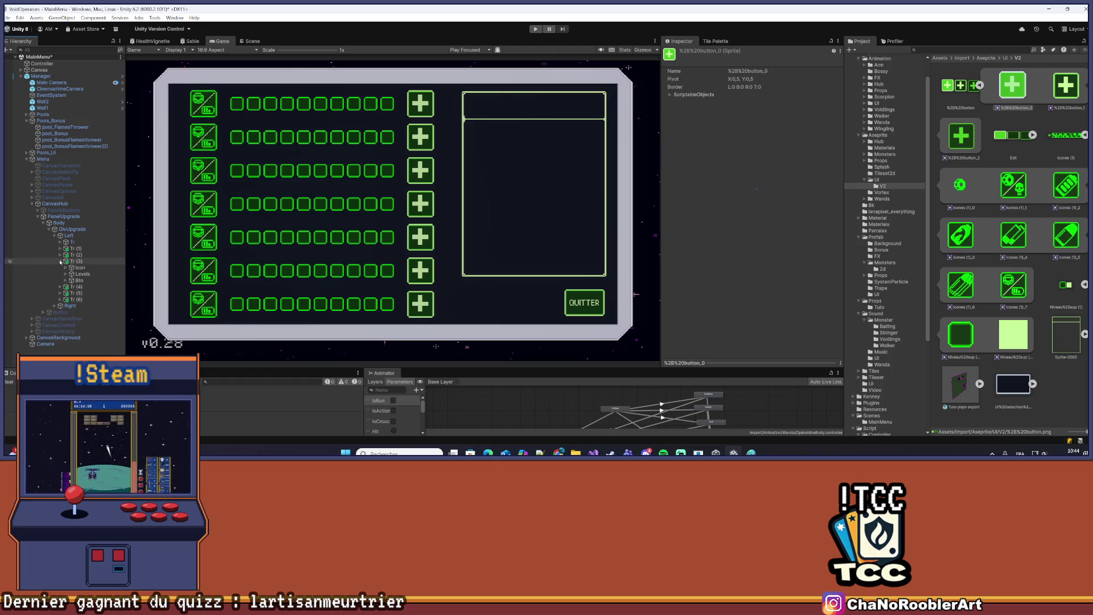
{"action": "left_click", "coordinate": [77, 280]}
{"action": "left_click", "coordinate": [65, 280]}
{"action": "left_click", "coordinate": [86, 286]}
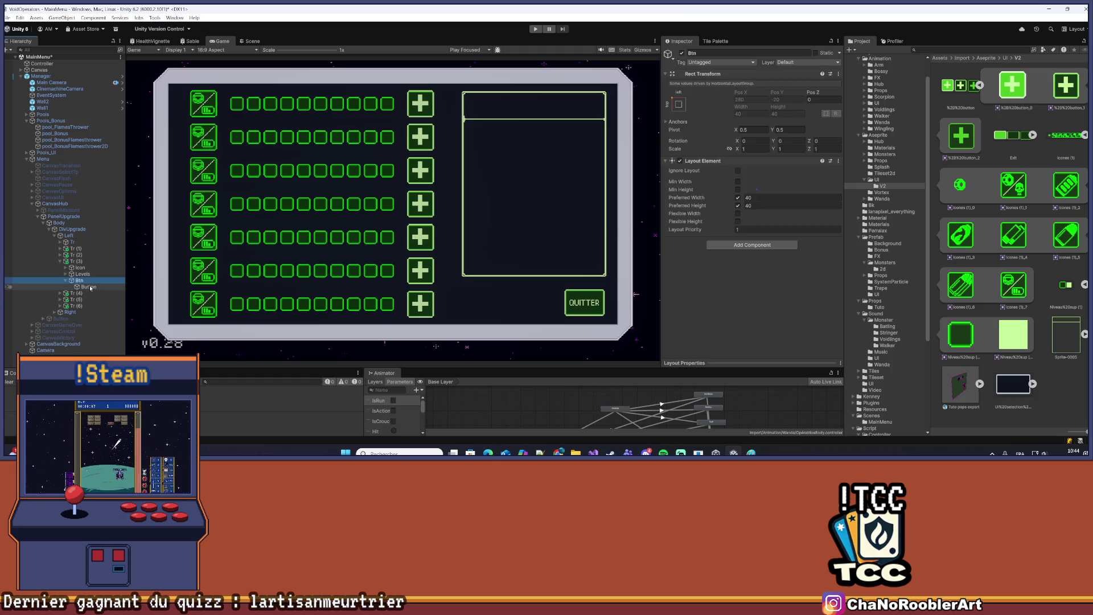
{"action": "left_click_drag", "start_coordinate": [977, 138], "coordinate": [778, 190]}
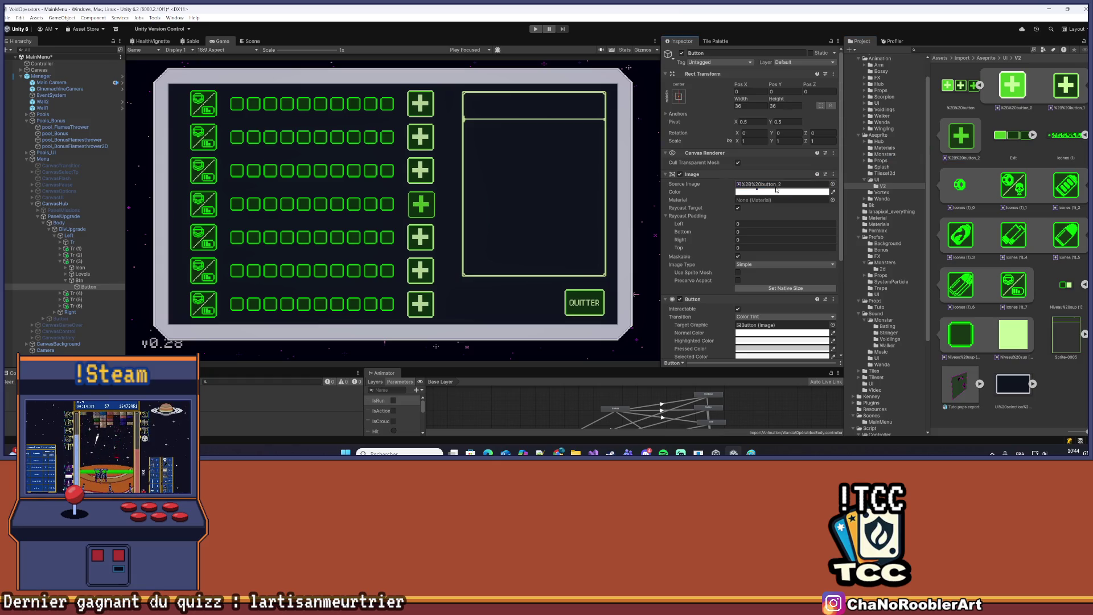
{"action": "key", "text": "ctrl+z"}
Expand Tr (1) in the Hierarchy and open its Levels checkbox group
{"action": "scroll", "coordinate": [384, 177], "scroll_direction": "up", "scroll_amount": 3}
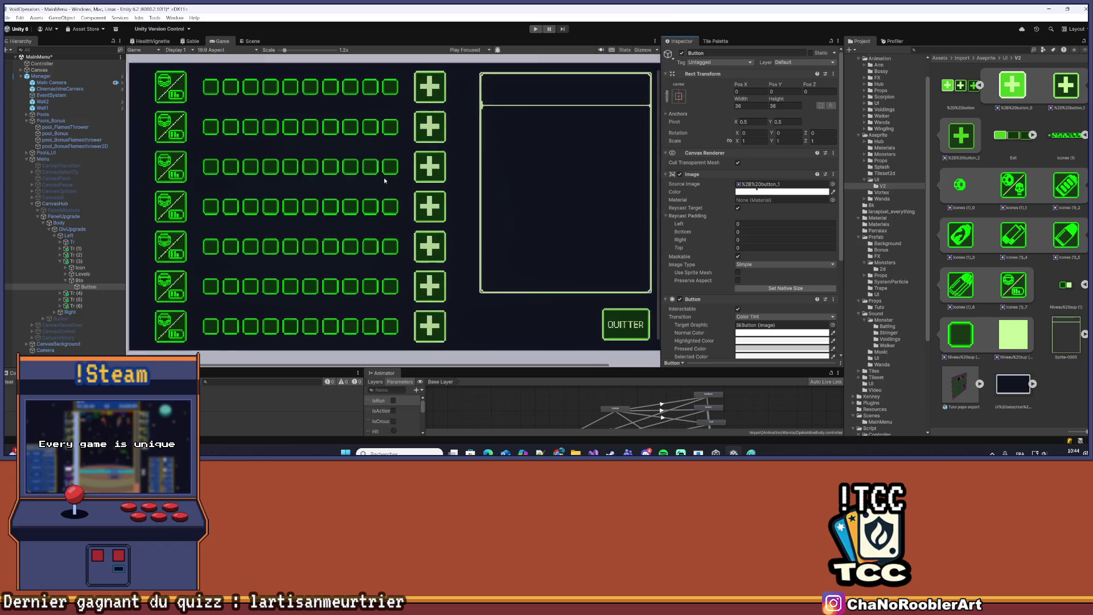
{"action": "left_click_drag", "start_coordinate": [366, 188], "coordinate": [415, 194]}
{"action": "scroll", "coordinate": [416, 195], "scroll_direction": "down", "scroll_amount": 2}
{"action": "scroll", "coordinate": [346, 141], "scroll_direction": "up", "scroll_amount": 1}
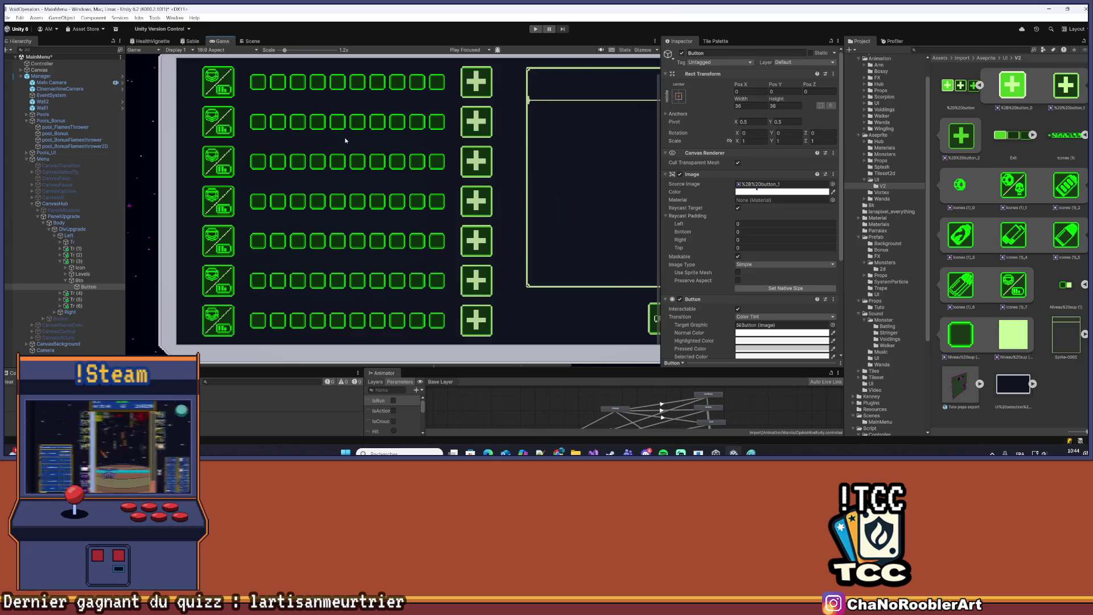
{"action": "left_click", "coordinate": [60, 249]}
{"action": "left_click", "coordinate": [83, 256]}
{"action": "left_click", "coordinate": [83, 261]}
{"action": "left_click", "coordinate": [66, 261]}
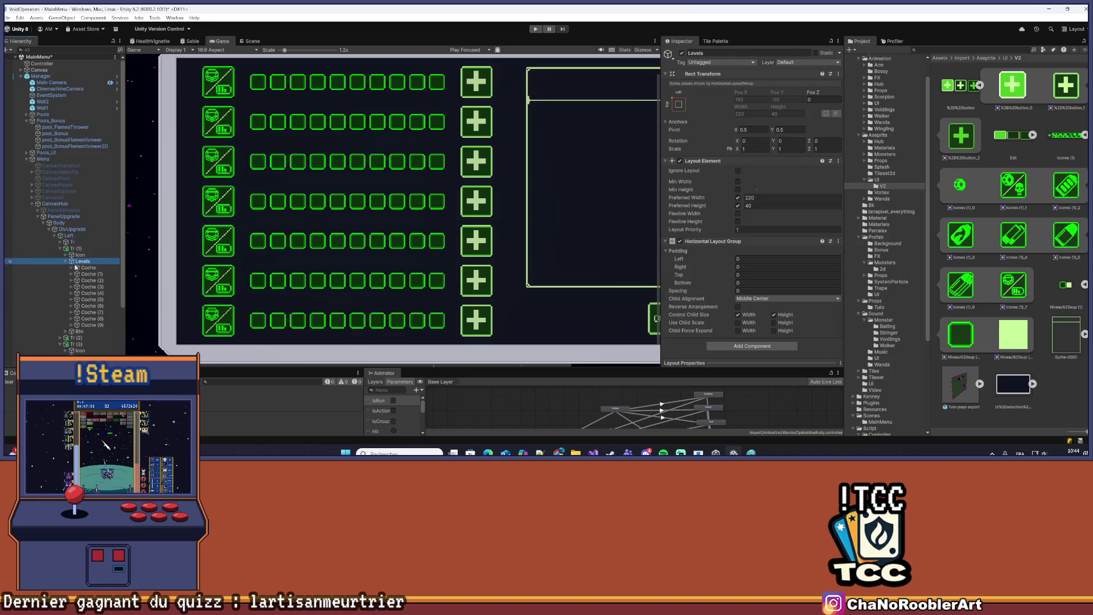
Lower the alpha of the first Coche checkbox's Image colour to 129
{"action": "left_click", "coordinate": [91, 268]}
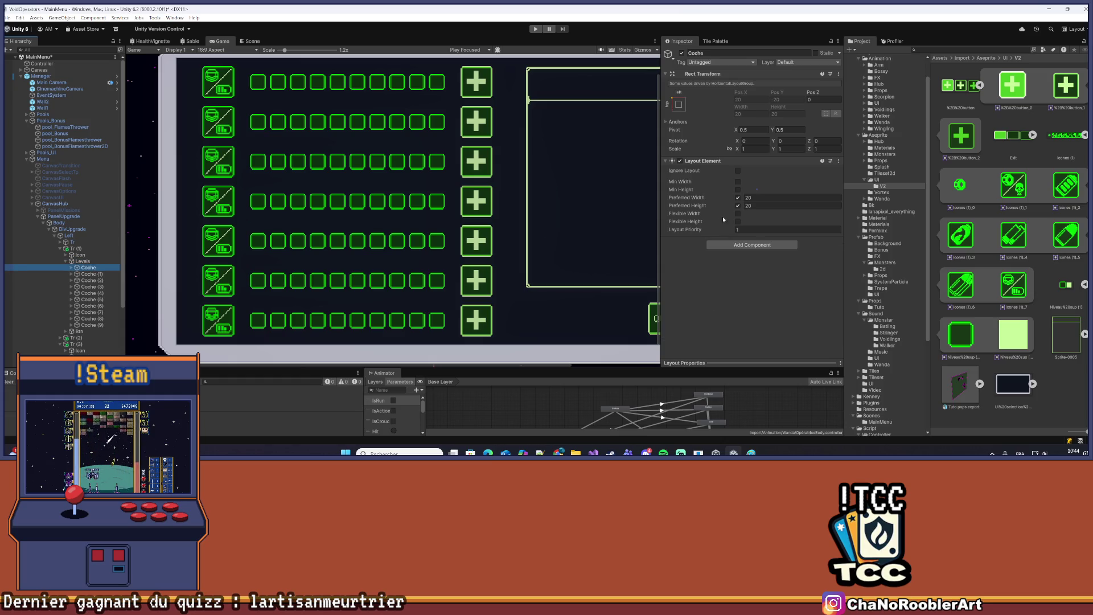
{"action": "key", "text": "Right"}
{"action": "key", "text": "Down"}
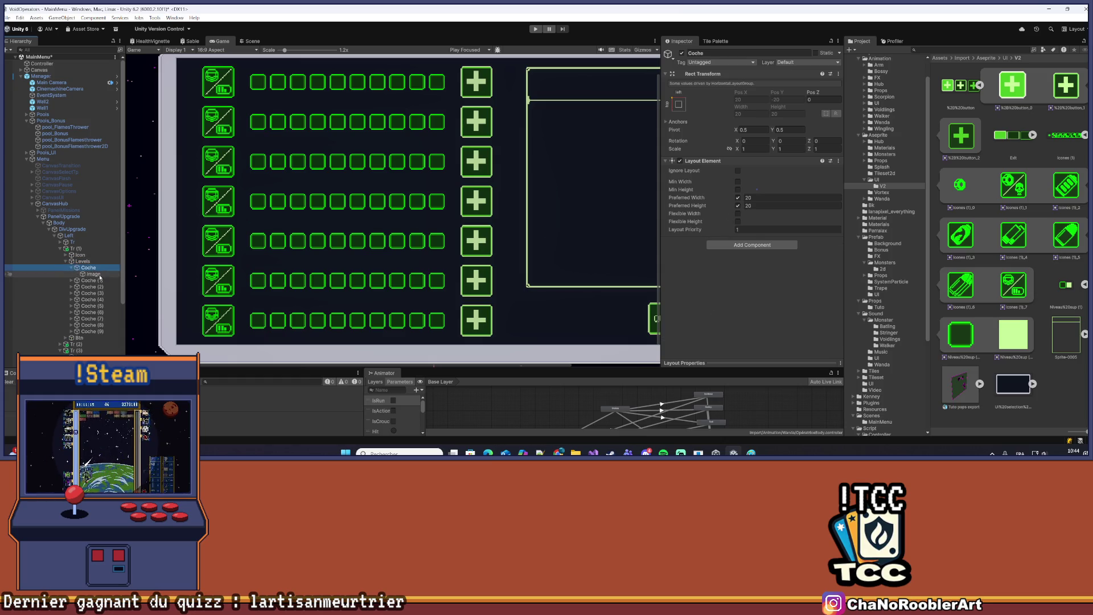
{"action": "left_click", "coordinate": [751, 192]}
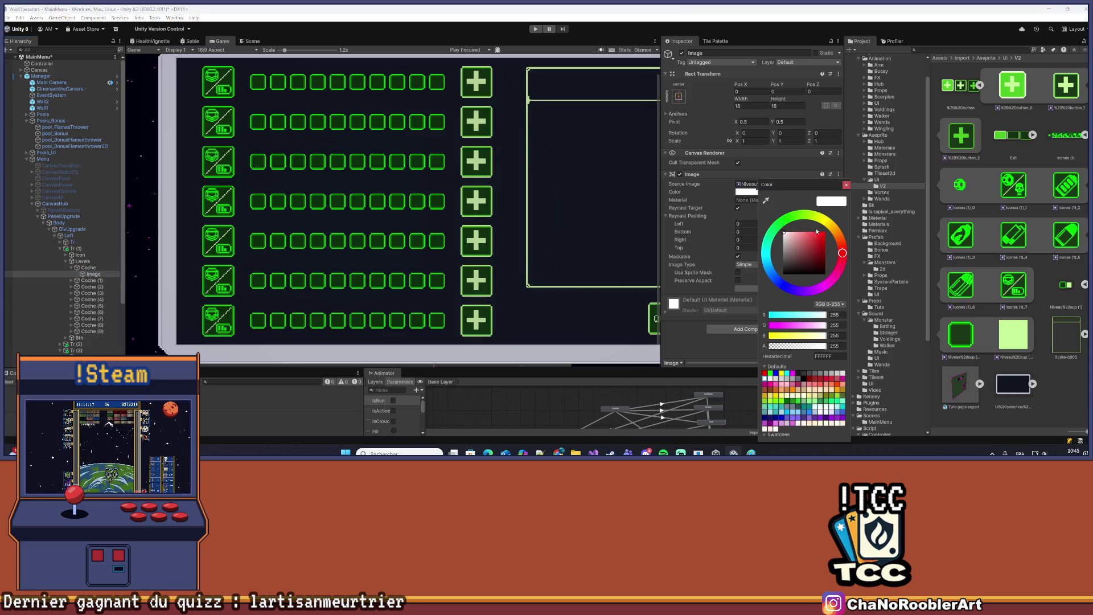
{"action": "mouse_move", "coordinate": [817, 346]}
{"action": "left_mouse_down"}
{"action": "mouse_move", "coordinate": [782, 350]}
{"action": "mouse_move", "coordinate": [840, 350]}
{"action": "left_mouse_up"}
{"action": "left_click", "coordinate": [676, 184]}
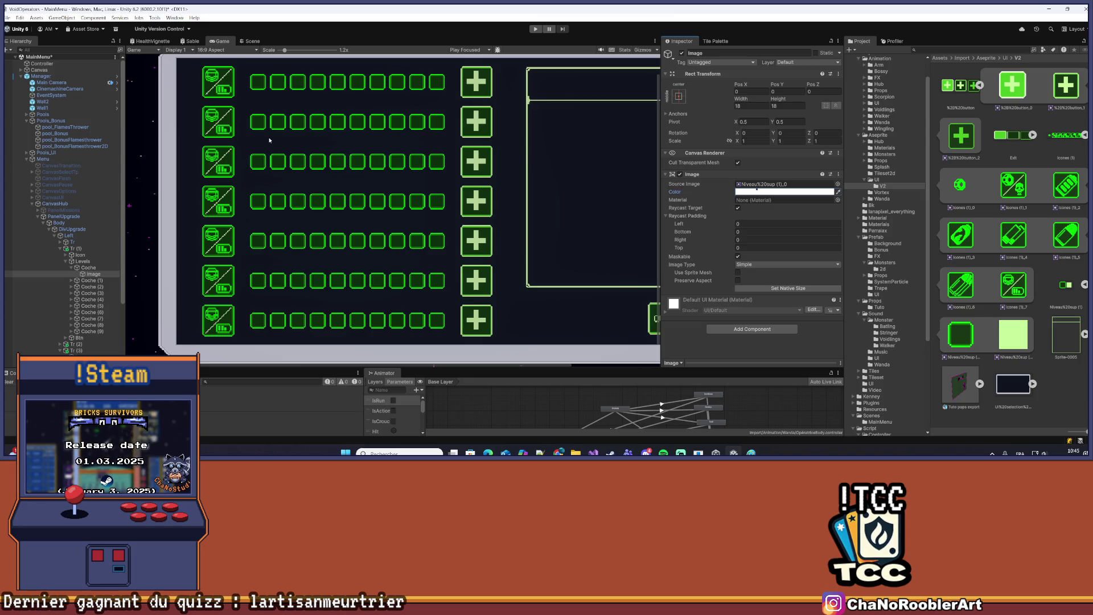
{"action": "scroll", "coordinate": [316, 215], "scroll_direction": "down", "scroll_amount": 2}
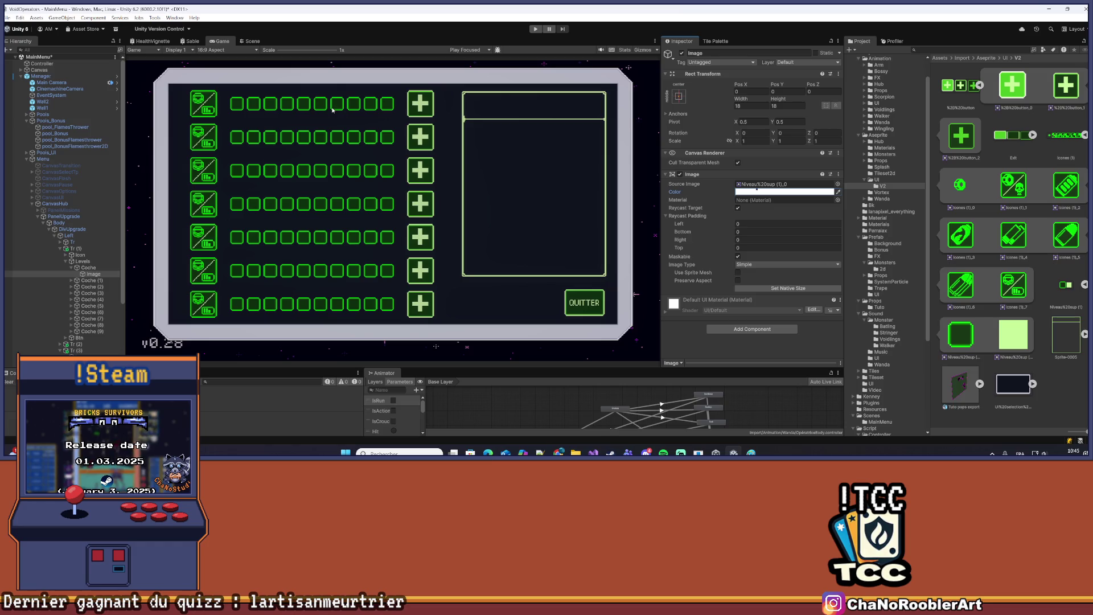
{"action": "scroll", "coordinate": [332, 110], "scroll_direction": "up", "scroll_amount": 10}
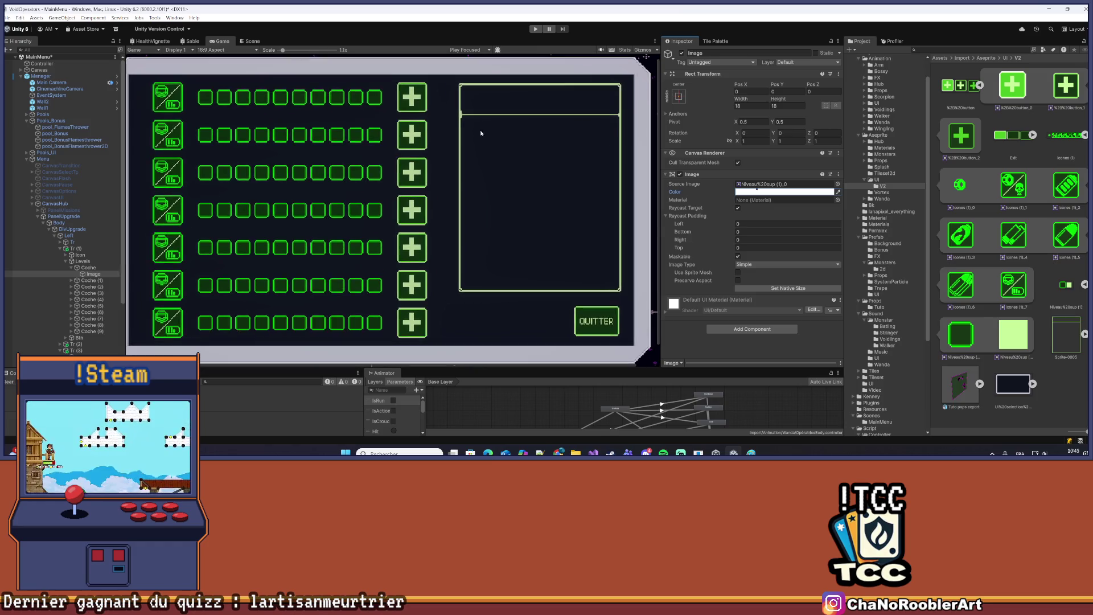
{"action": "scroll", "coordinate": [402, 120], "scroll_direction": "up", "scroll_amount": 5}
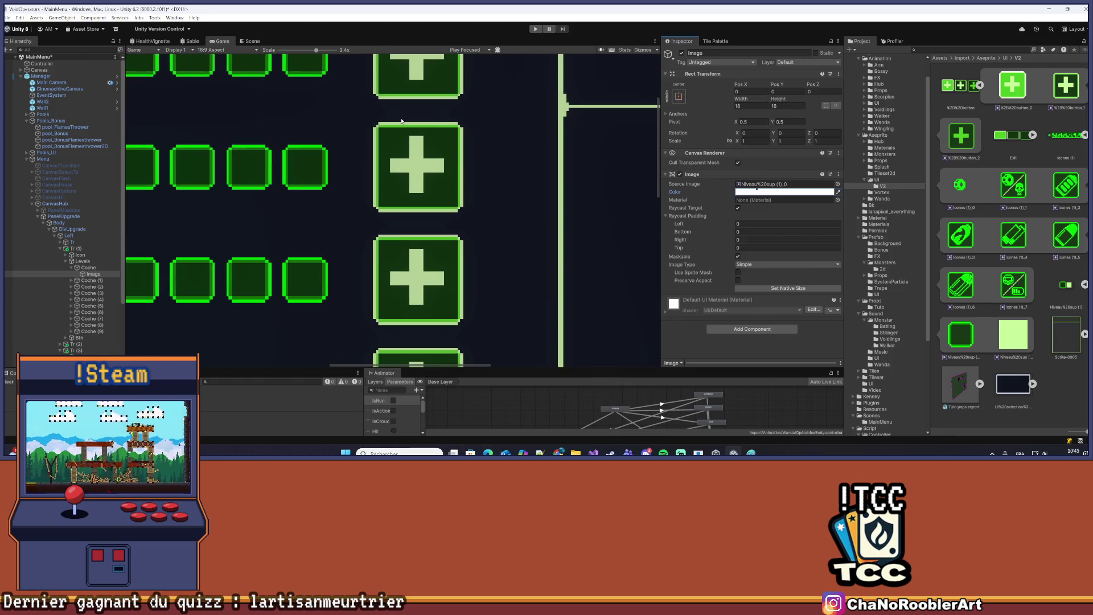
{"action": "scroll", "coordinate": [402, 121], "scroll_direction": "down", "scroll_amount": 12}
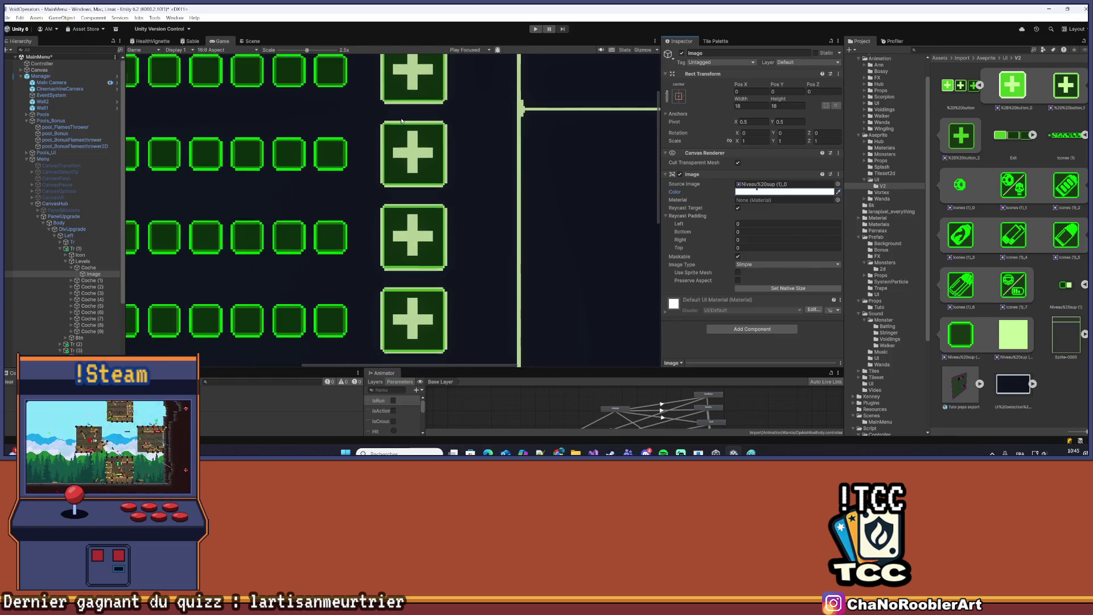
{"action": "scroll", "coordinate": [402, 121], "scroll_direction": "down", "scroll_amount": 1}
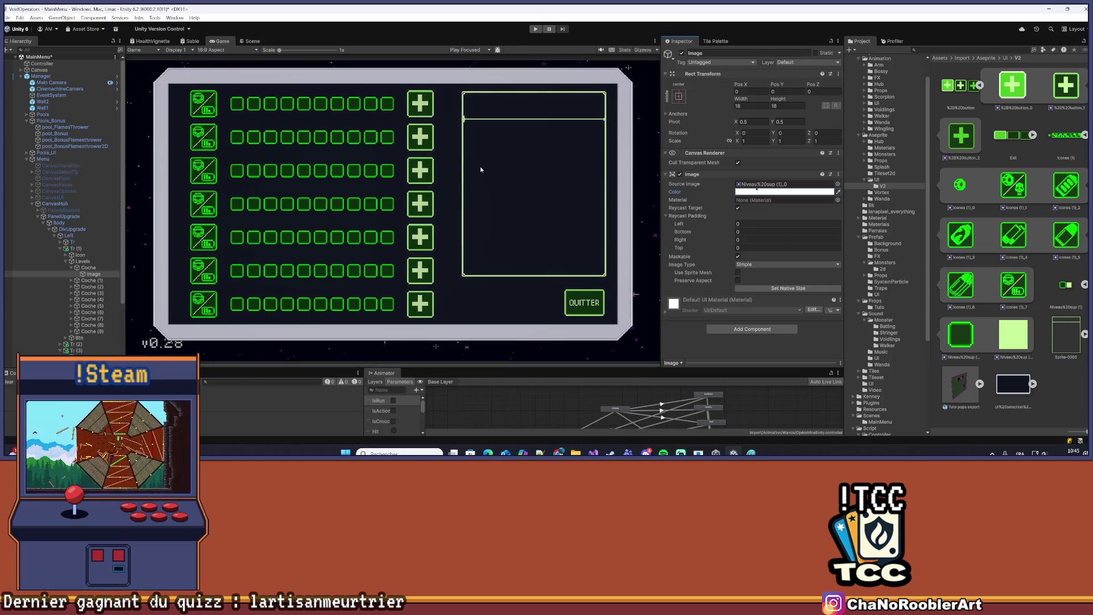
{"action": "scroll", "coordinate": [460, 187], "scroll_direction": "up", "scroll_amount": 1}
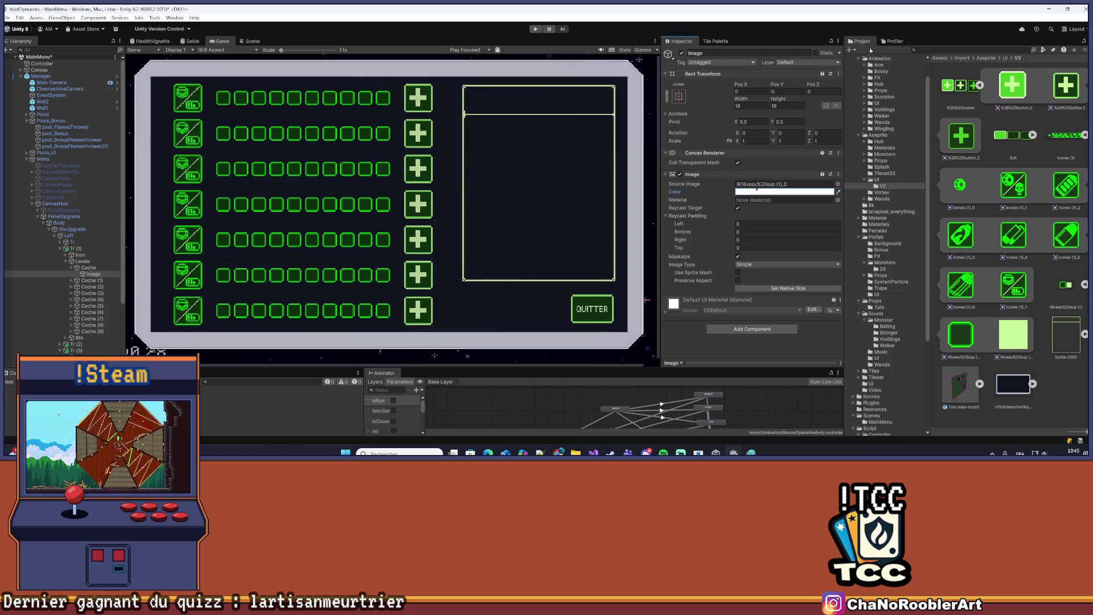
{"action": "left_click_drag", "start_coordinate": [1013, 85], "coordinate": [795, 184]}
Undo the checkbox's plus sprite and assign a plus sprite to the second row's Button
{"action": "key", "text": "ctrl+z"}
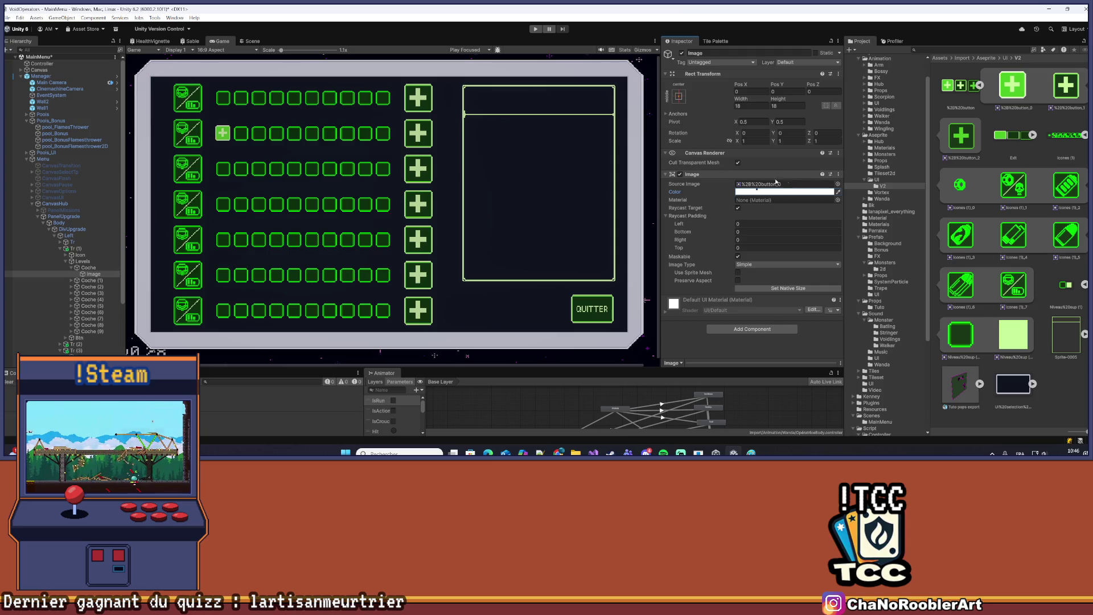
{"action": "scroll", "coordinate": [57, 262], "scroll_direction": "down", "scroll_amount": 3}
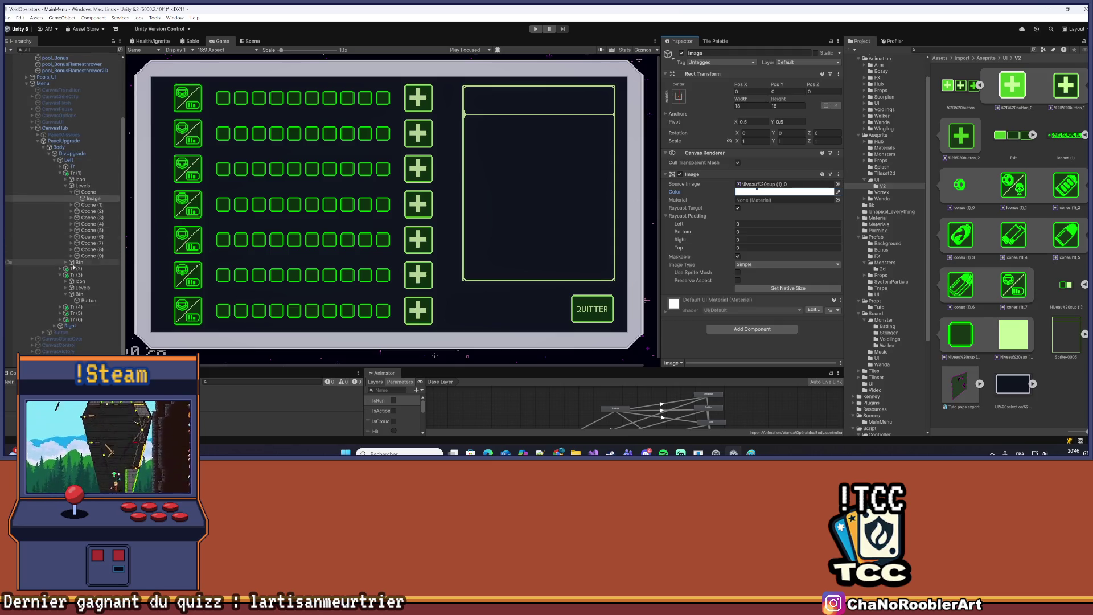
{"action": "left_click", "coordinate": [66, 261]}
{"action": "left_click", "coordinate": [88, 268]}
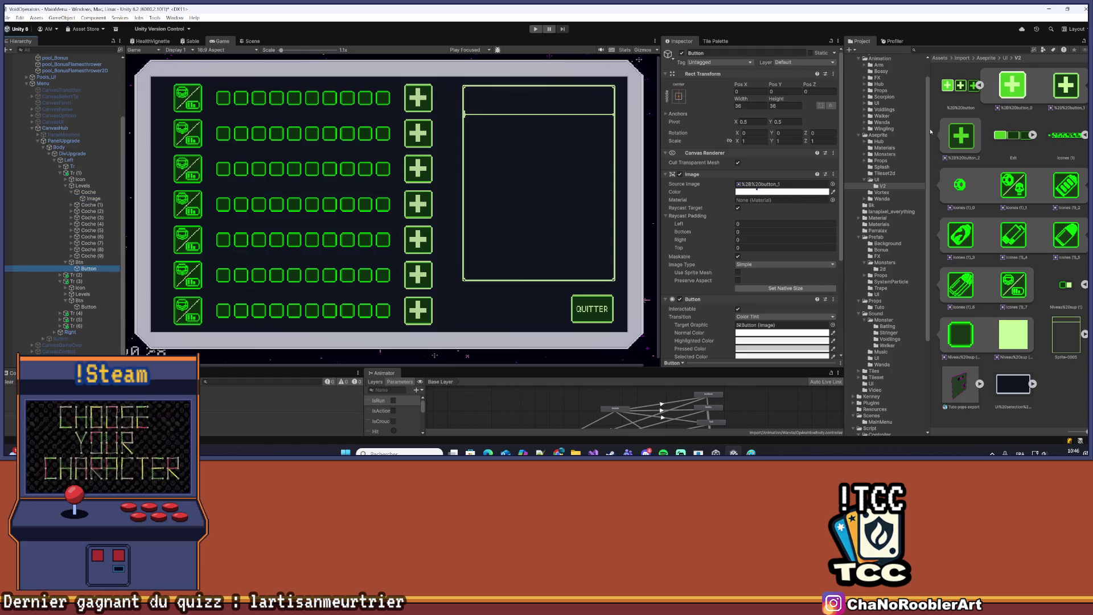
{"action": "left_click_drag", "start_coordinate": [1013, 86], "coordinate": [767, 185]}
{"action": "scroll", "coordinate": [391, 95], "scroll_direction": "down", "scroll_amount": 1}
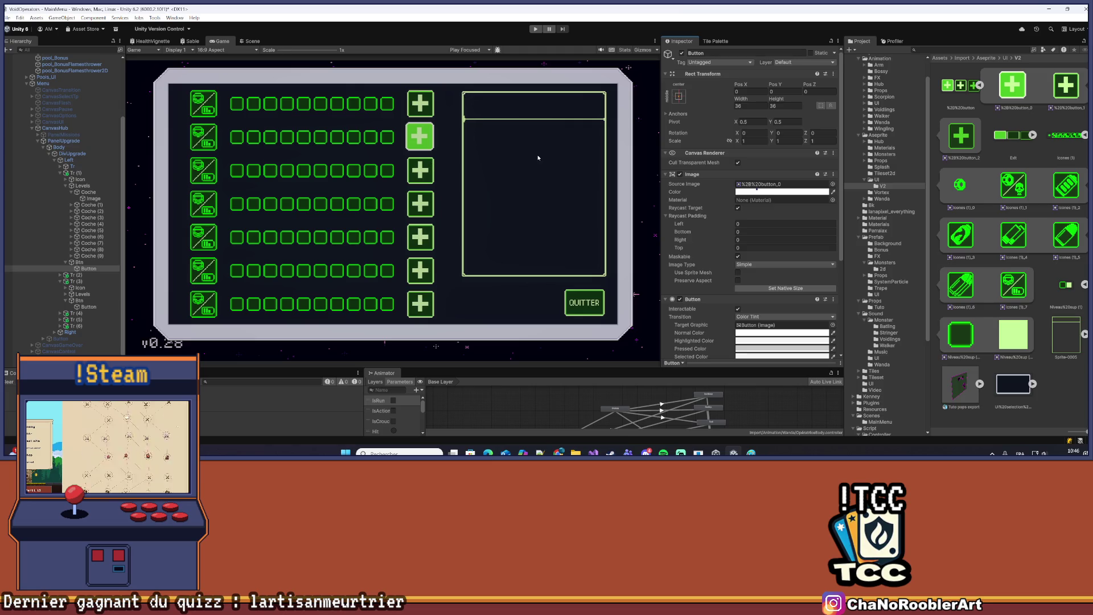
{"action": "scroll", "coordinate": [484, 137], "scroll_direction": "up", "scroll_amount": 1}
{"action": "scroll", "coordinate": [423, 113], "scroll_direction": "down", "scroll_amount": 1}
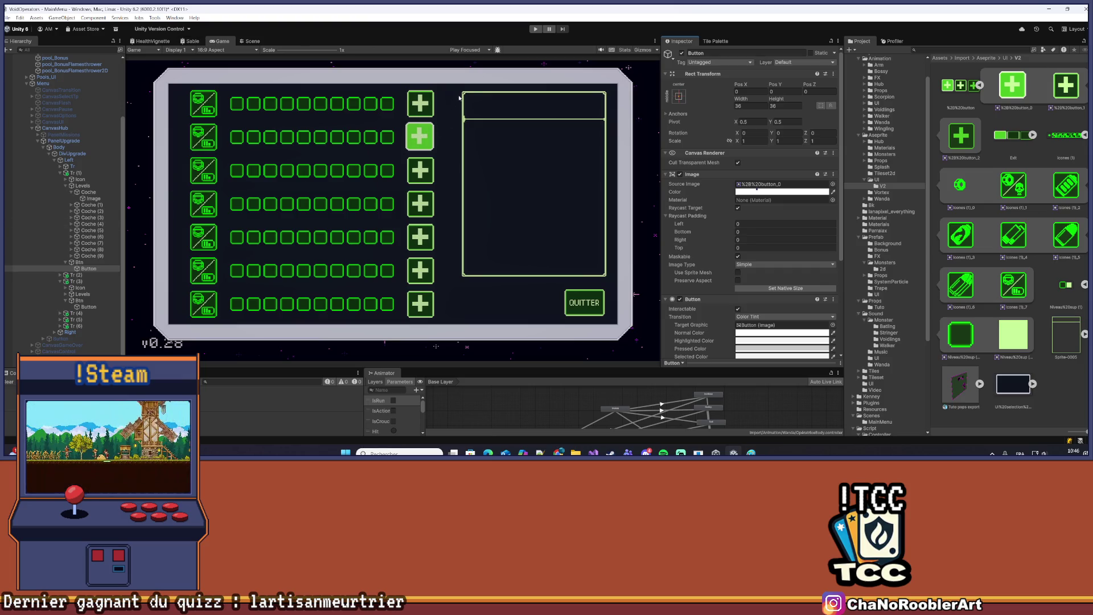
{"action": "left_click", "coordinate": [558, 129]}
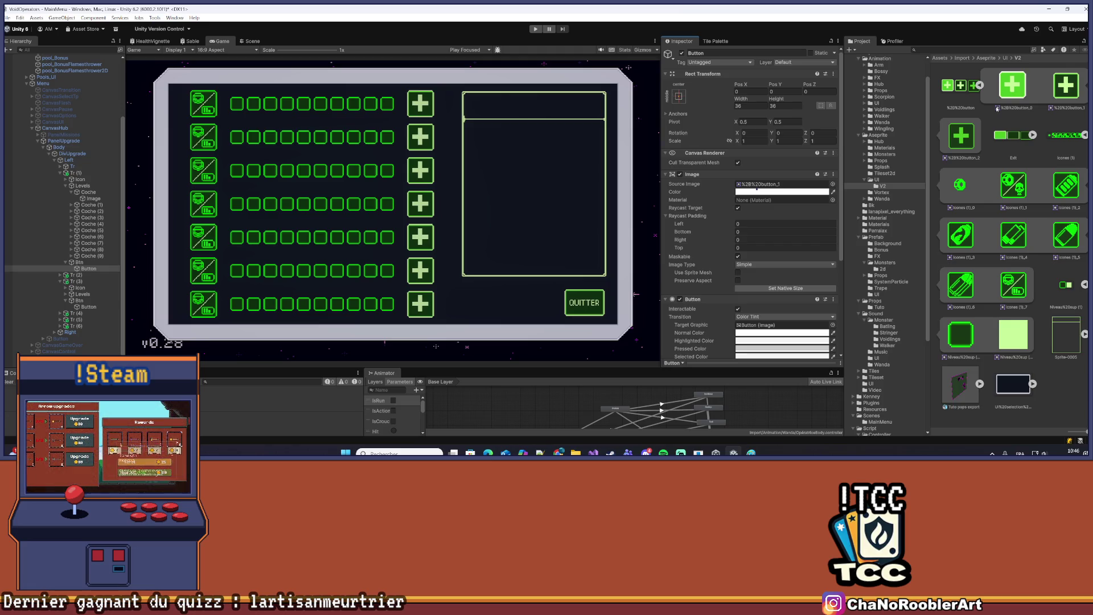
Alternate the Button's Source Image between button_0 and button_1, ending on plain button_1
{"action": "left_click_drag", "start_coordinate": [997, 108], "coordinate": [803, 185]}
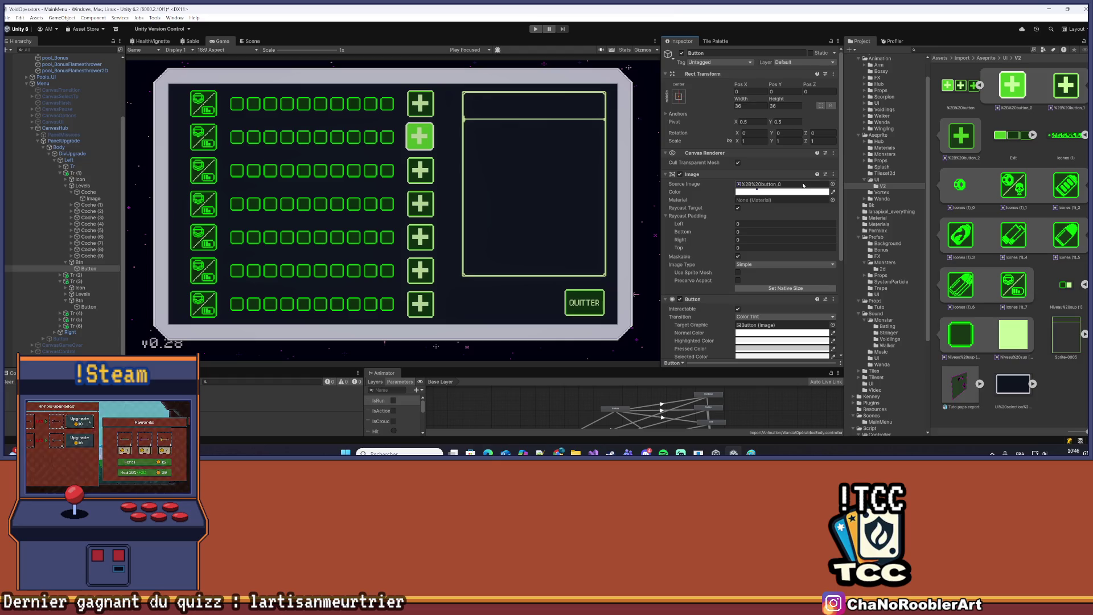
{"action": "left_click_drag", "start_coordinate": [1064, 89], "coordinate": [803, 185]}
{"action": "left_click_drag", "start_coordinate": [1024, 104], "coordinate": [804, 185]}
{"action": "left_click_drag", "start_coordinate": [1052, 78], "coordinate": [803, 185]}
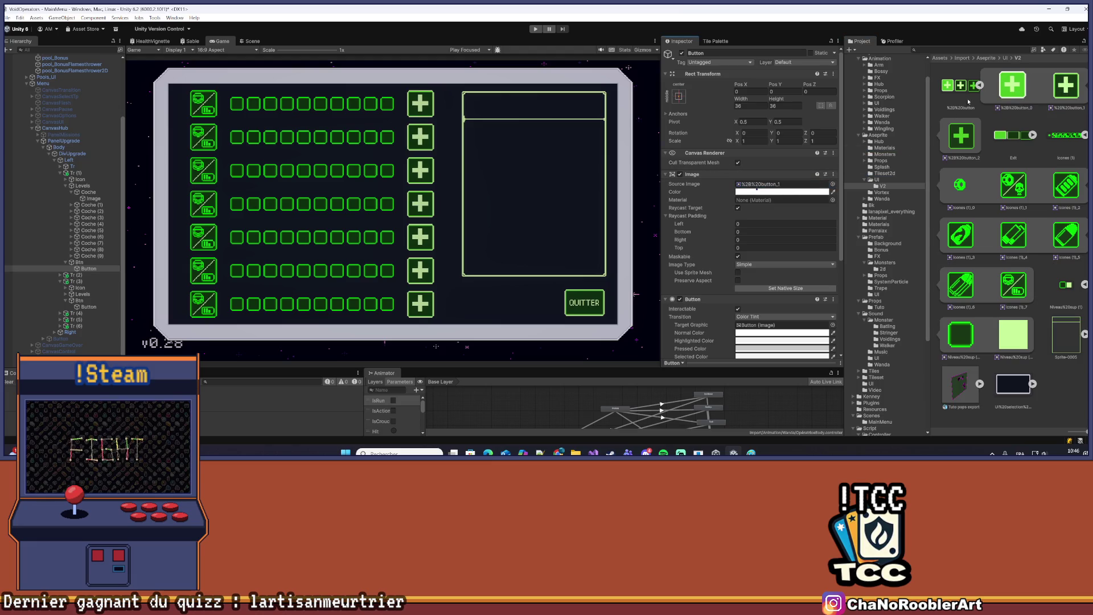
{"action": "left_click_drag", "start_coordinate": [1008, 86], "coordinate": [803, 185]}
{"action": "left_click_drag", "start_coordinate": [1065, 86], "coordinate": [762, 186]}
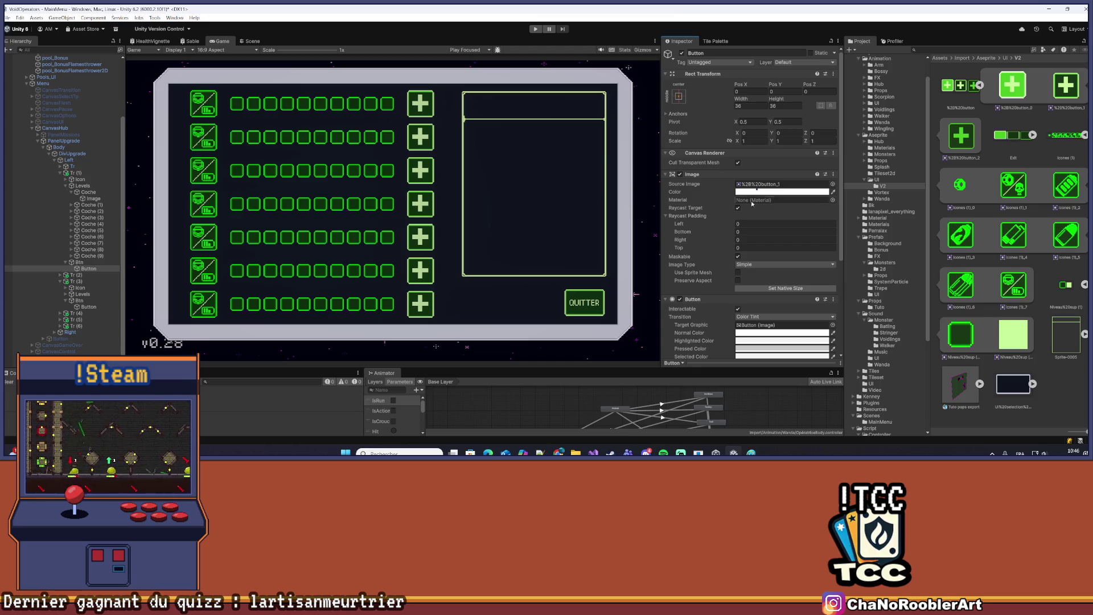
{"action": "scroll", "coordinate": [756, 215], "scroll_direction": "down", "scroll_amount": 5}
{"action": "scroll", "coordinate": [748, 241], "scroll_direction": "up", "scroll_amount": 5}
{"action": "left_click", "coordinate": [668, 174]}
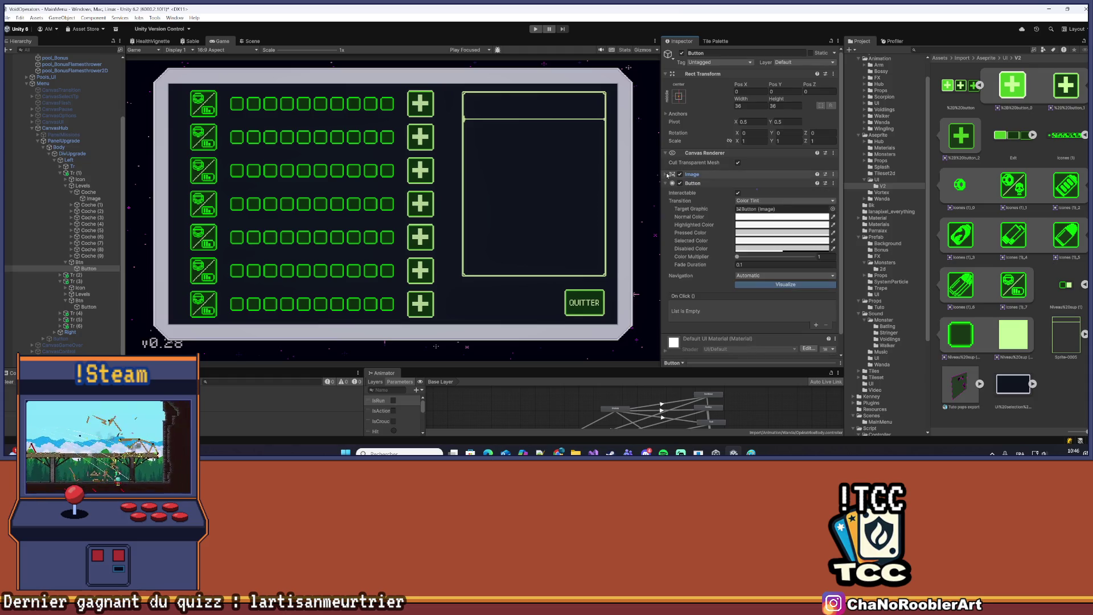
Collapse the second and fourth rows in the Hierarchy, then delete Tr (6)
{"action": "left_click", "coordinate": [78, 275]}
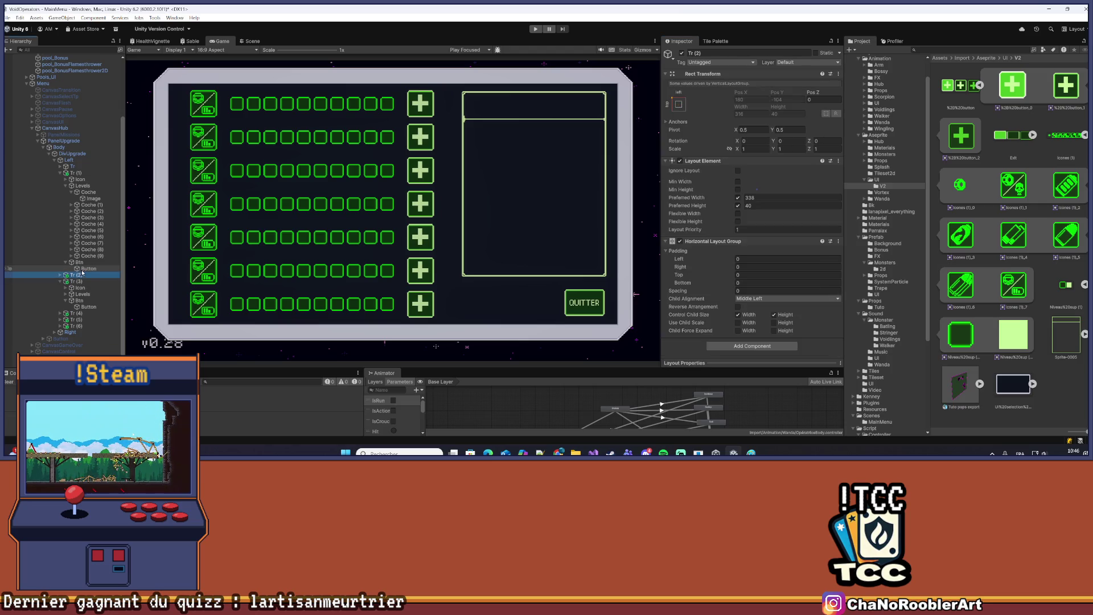
{"action": "left_click", "coordinate": [89, 269]}
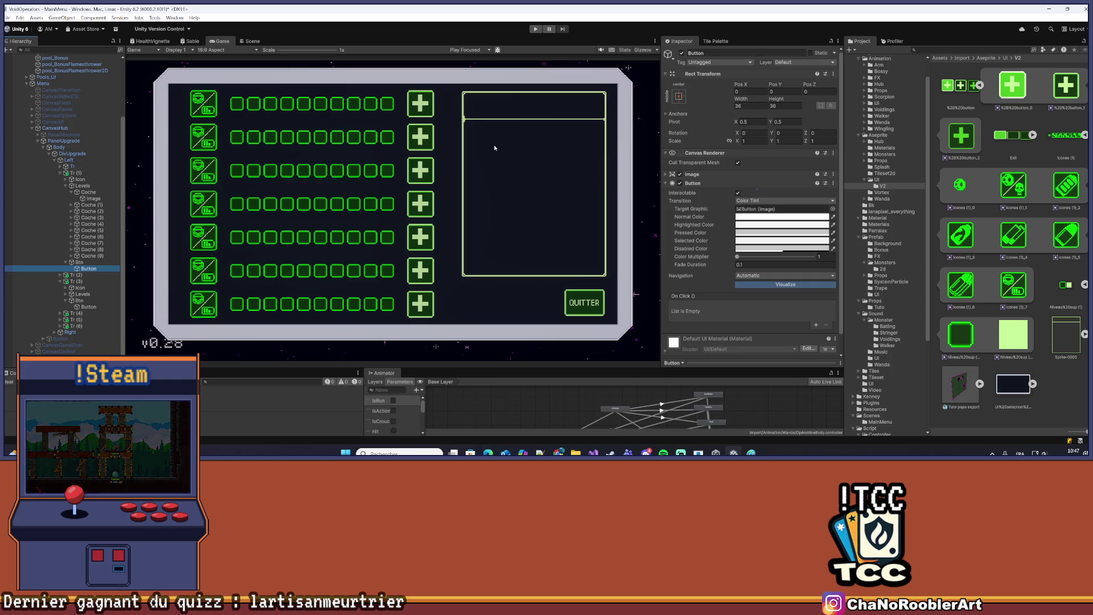
{"action": "left_click", "coordinate": [66, 172]}
{"action": "left_click", "coordinate": [60, 261]}
{"action": "left_click", "coordinate": [73, 280]}
{"action": "key", "text": "Delete"}
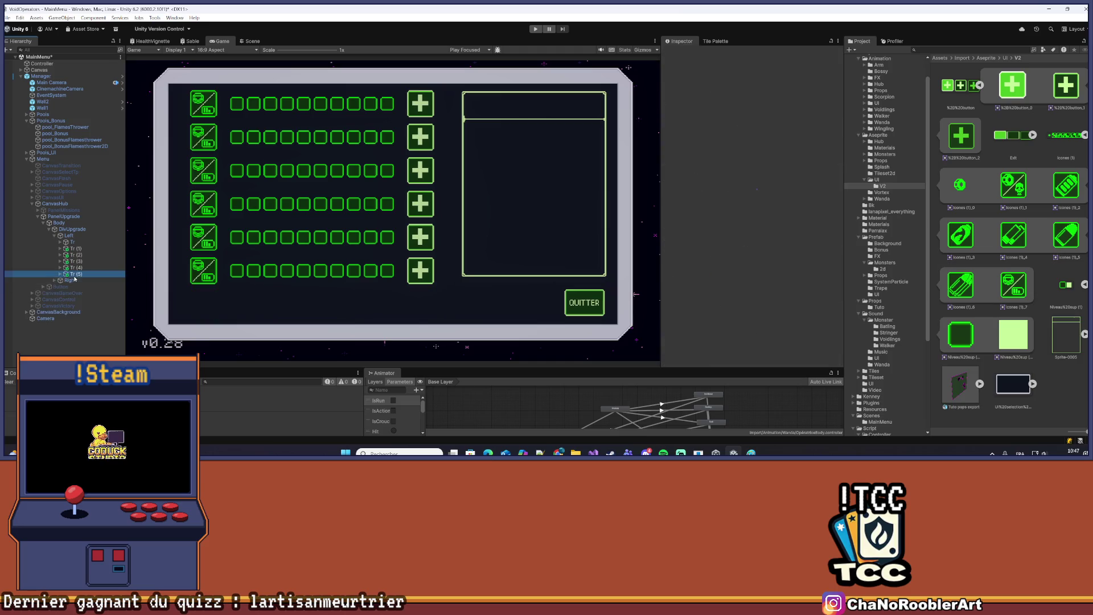
Delete rows Tr (5) through Tr (1) one after another
{"action": "key", "text": "Delete"}
{"action": "left_click", "coordinate": [75, 267]}
{"action": "key", "text": "Delete"}
{"action": "left_click", "coordinate": [75, 261]}
{"action": "key", "text": "Delete"}
{"action": "left_click", "coordinate": [76, 255]}
{"action": "key", "text": "Delete"}
{"action": "left_click", "coordinate": [78, 249]}
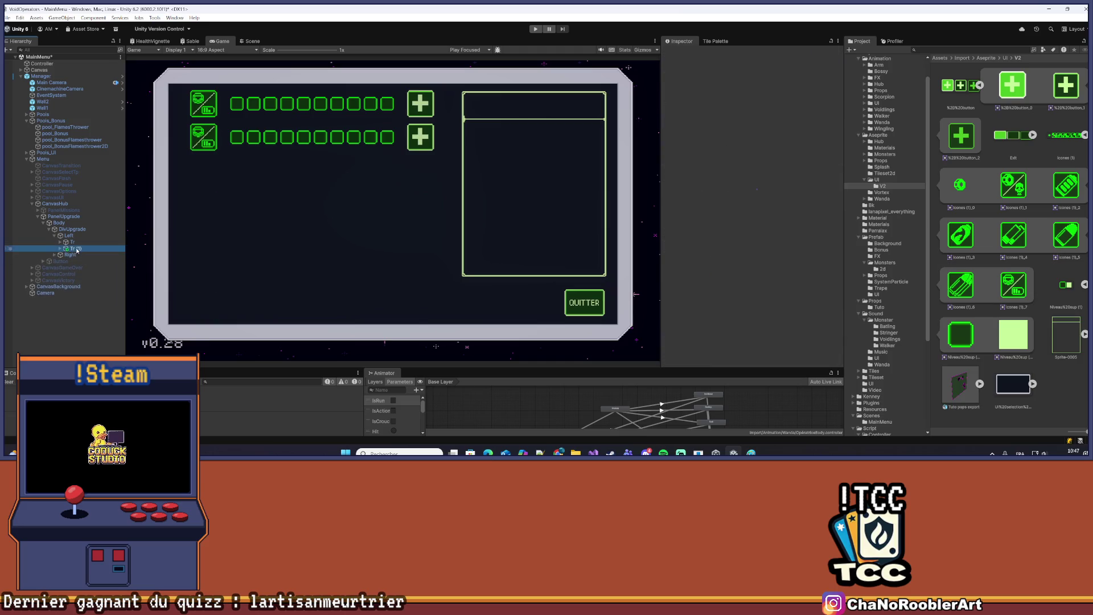
{"action": "key", "text": "Delete"}
Expand Tr > Btn and select its plus Button to view its settings
{"action": "left_click", "coordinate": [59, 242]}
{"action": "left_click", "coordinate": [66, 261]}
{"action": "left_click", "coordinate": [41, 76]}
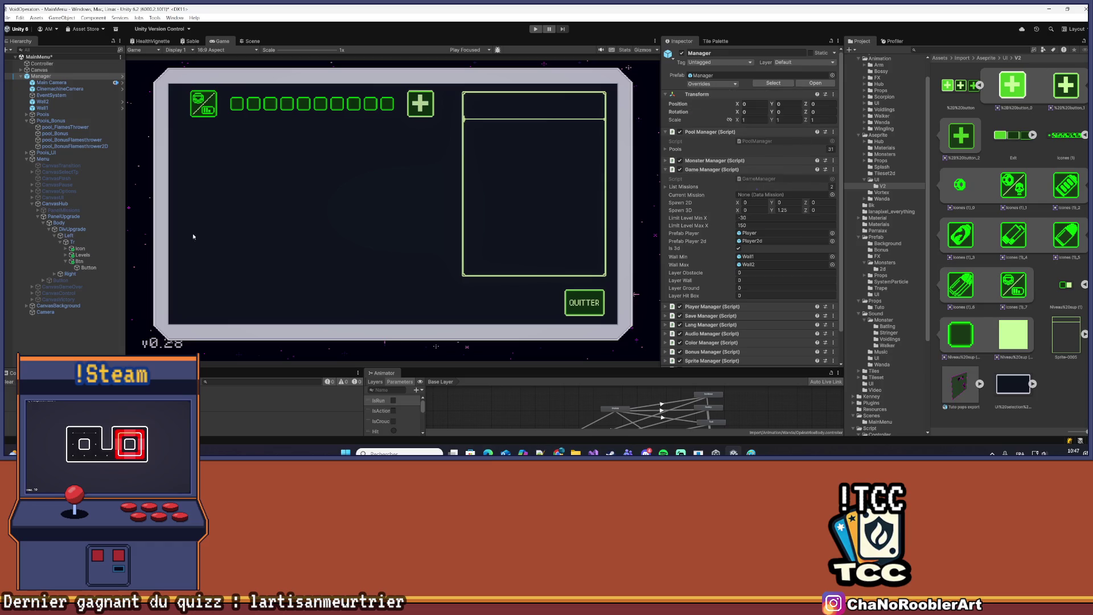
{"action": "left_click", "coordinate": [86, 267]}
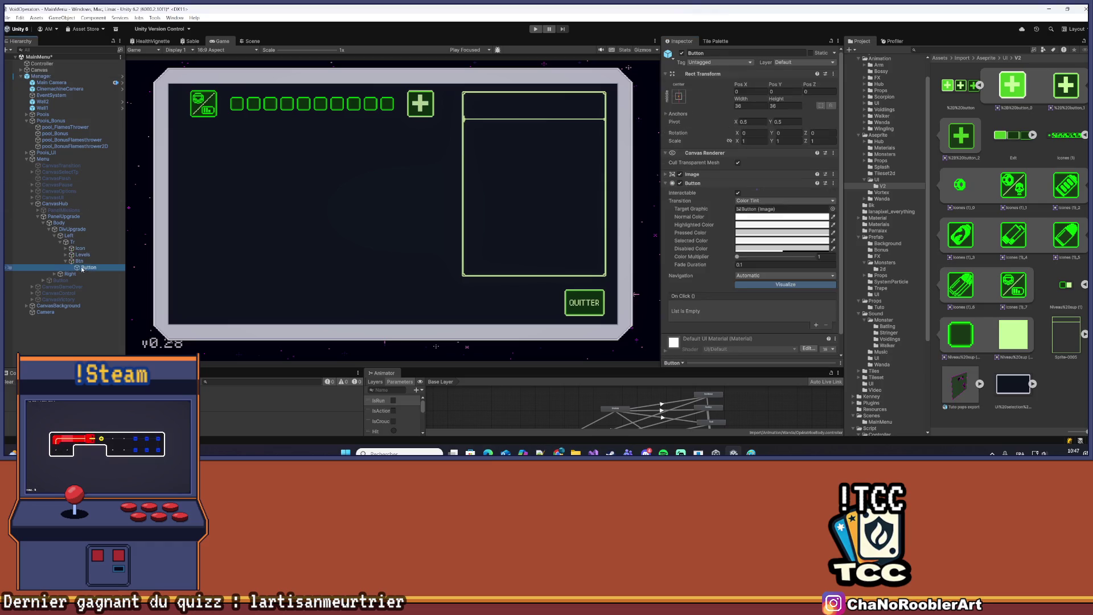
{"action": "left_click", "coordinate": [750, 209]}
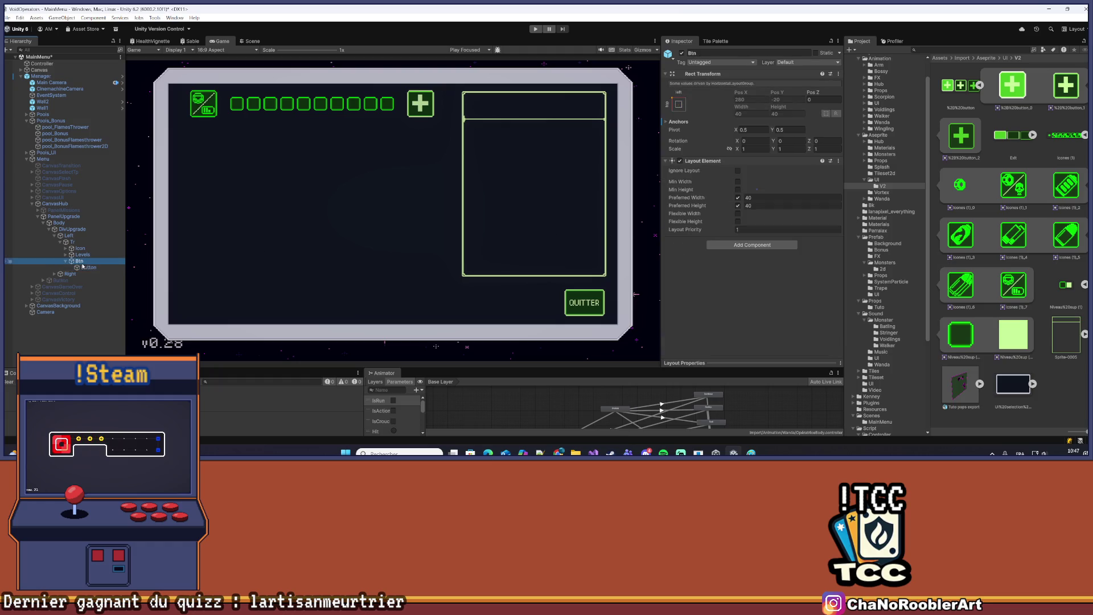
Set the plus Button to Sprite Swap: button_0 for highlighted and selected, button_2 for pressed
{"action": "left_click", "coordinate": [774, 201]}
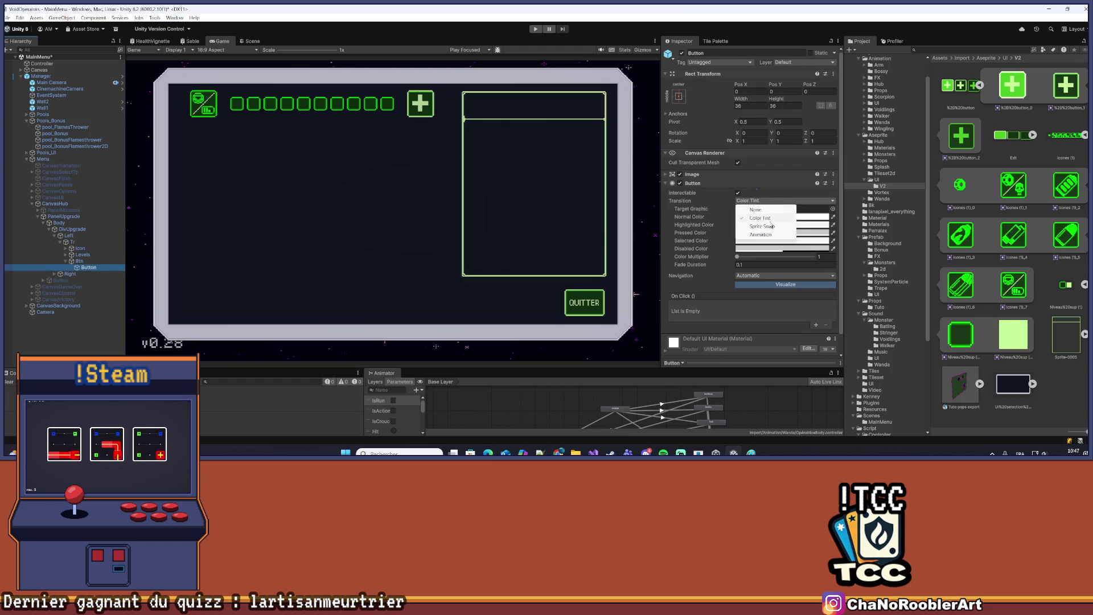
{"action": "left_click", "coordinate": [761, 221]}
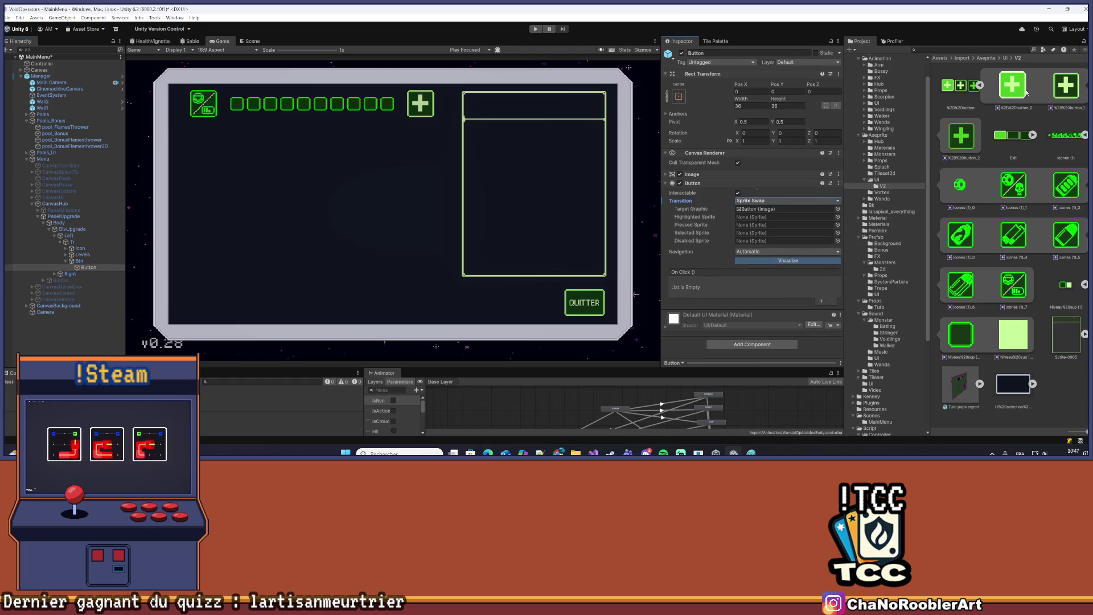
{"action": "mouse_move", "coordinate": [1019, 91]}
{"action": "left_mouse_down"}
{"action": "mouse_move", "coordinate": [755, 195]}
{"action": "mouse_move", "coordinate": [757, 217]}
{"action": "left_mouse_up"}
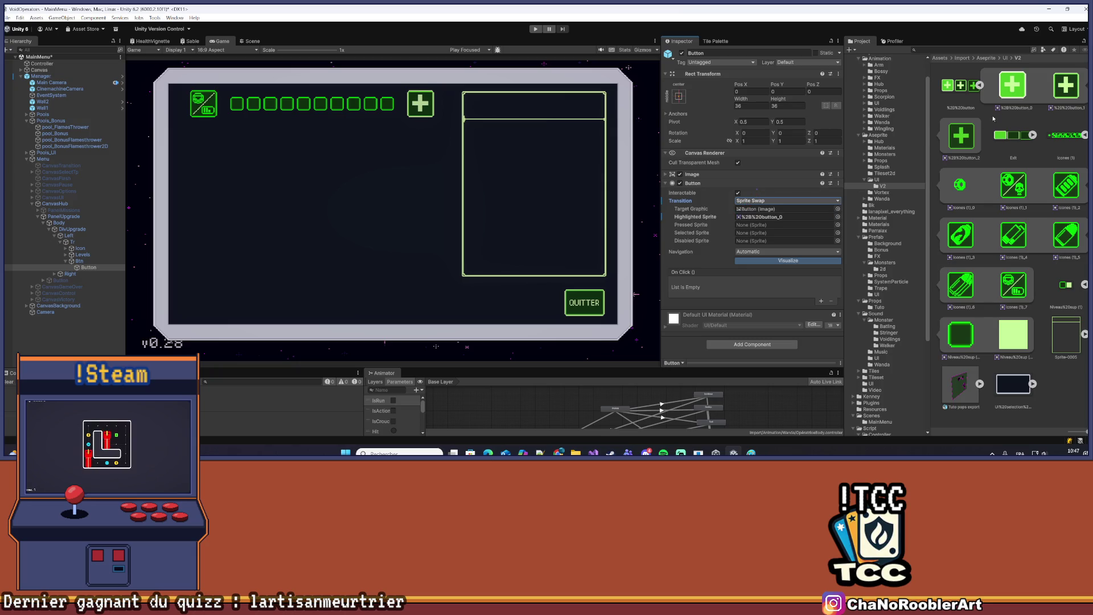
{"action": "left_click_drag", "start_coordinate": [711, 244], "coordinate": [757, 235]}
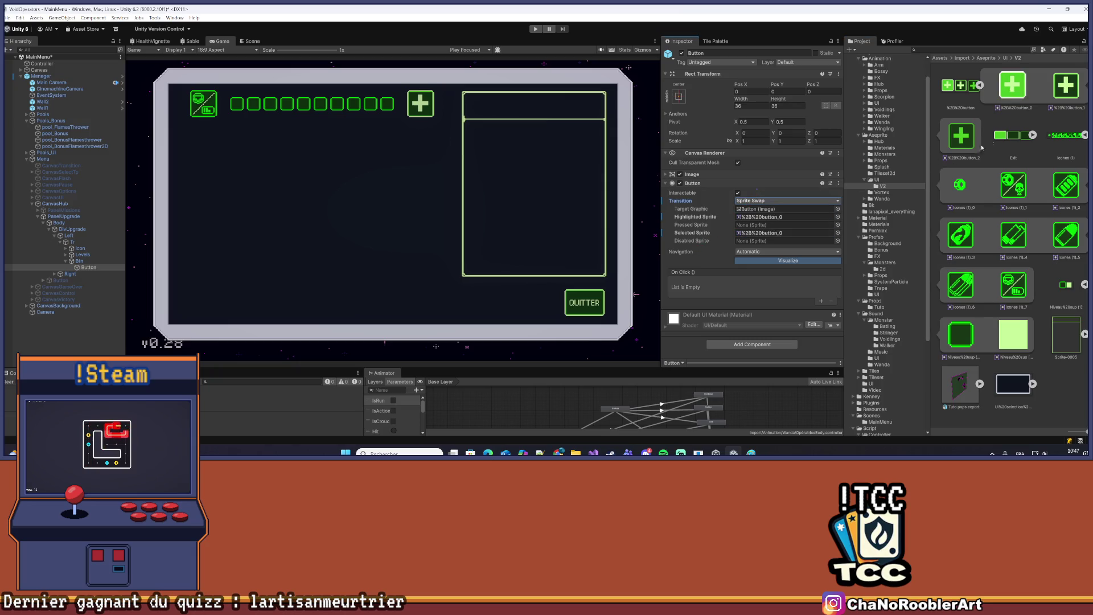
{"action": "left_click_drag", "start_coordinate": [1071, 84], "coordinate": [996, 135]}
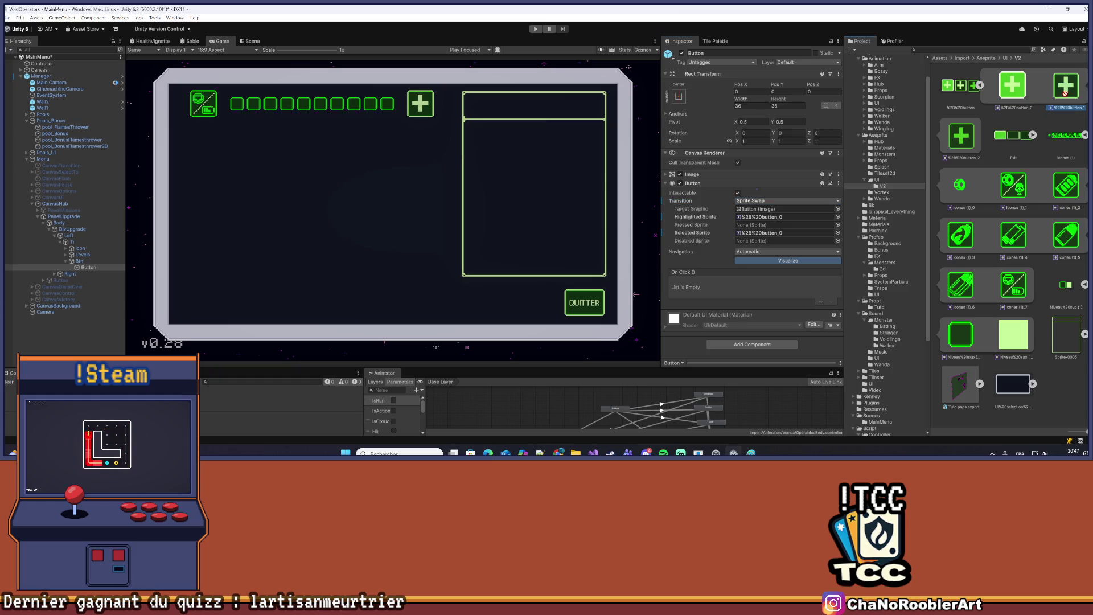
{"action": "left_click_drag", "start_coordinate": [802, 201], "coordinate": [752, 225]}
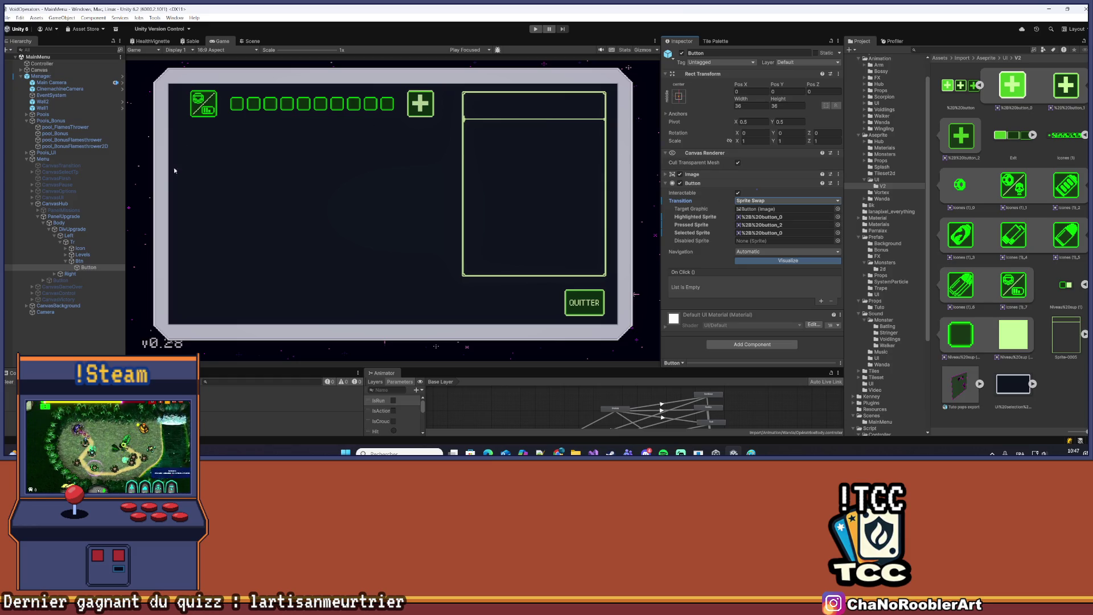
{"action": "left_click", "coordinate": [66, 255]}
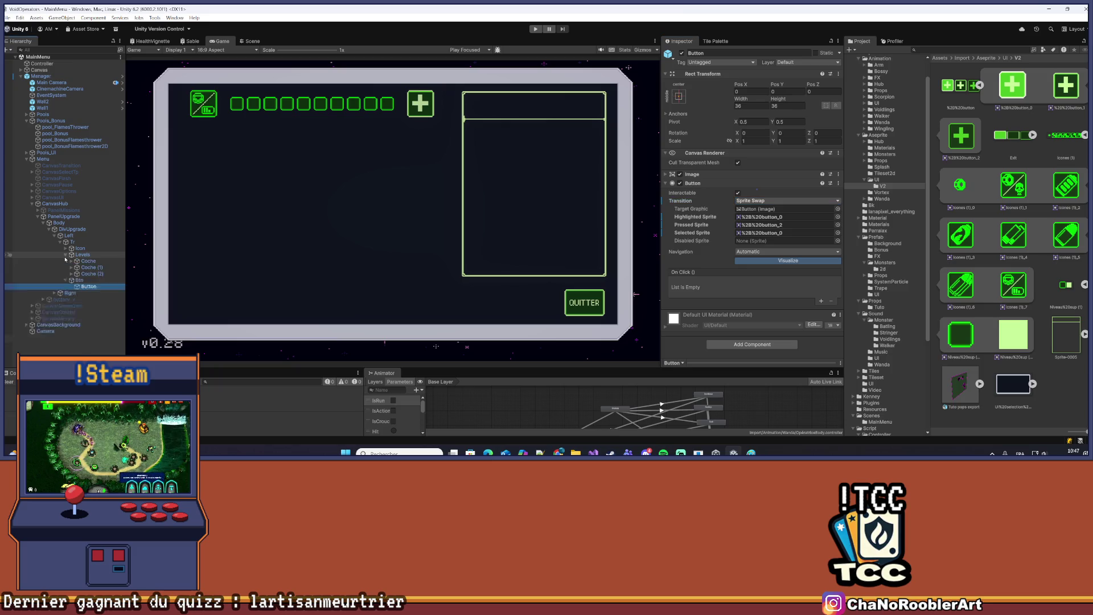
Add a new UI Image as a child of the first Coche checkbox's Image
{"action": "left_click", "coordinate": [85, 268]}
{"action": "key", "text": "Up"}
{"action": "key", "text": "Right"}
{"action": "key", "text": "Down"}
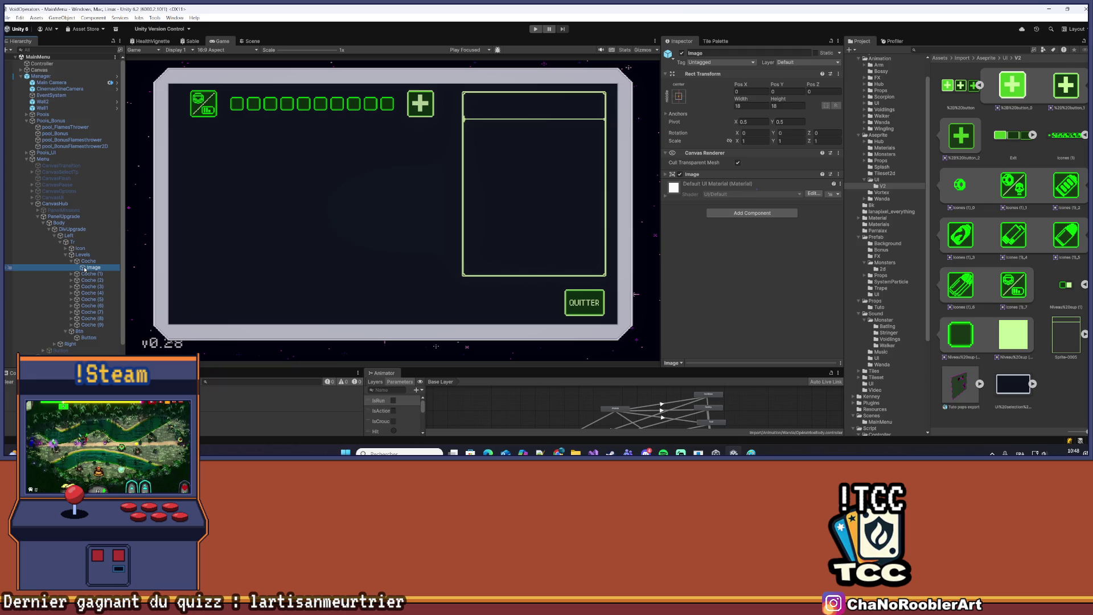
{"action": "right_click", "coordinate": [84, 268]}
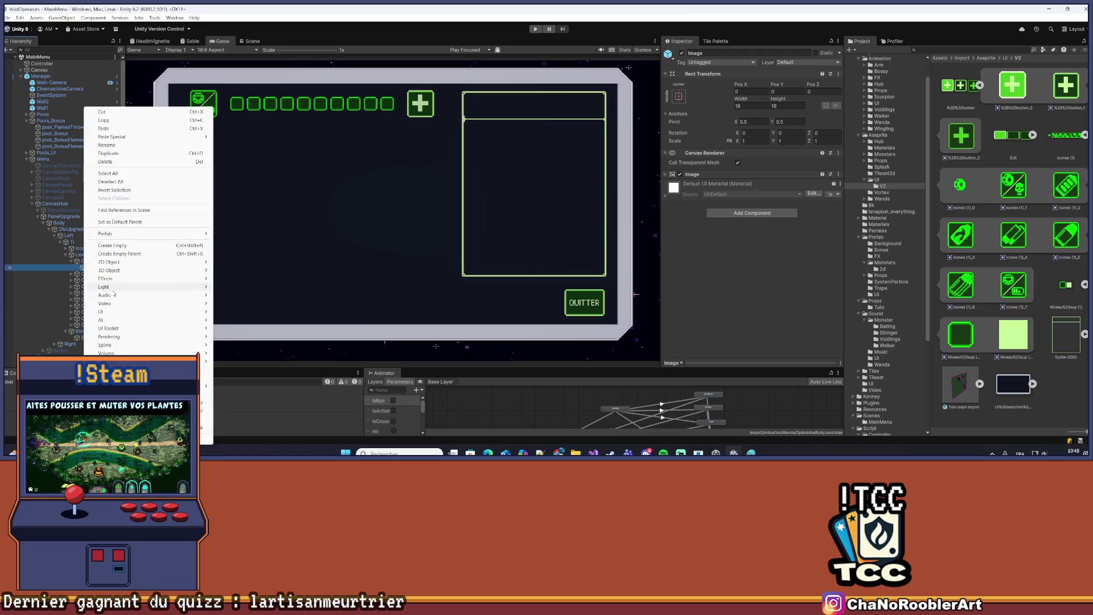
{"action": "mouse_move", "coordinate": [113, 312]}
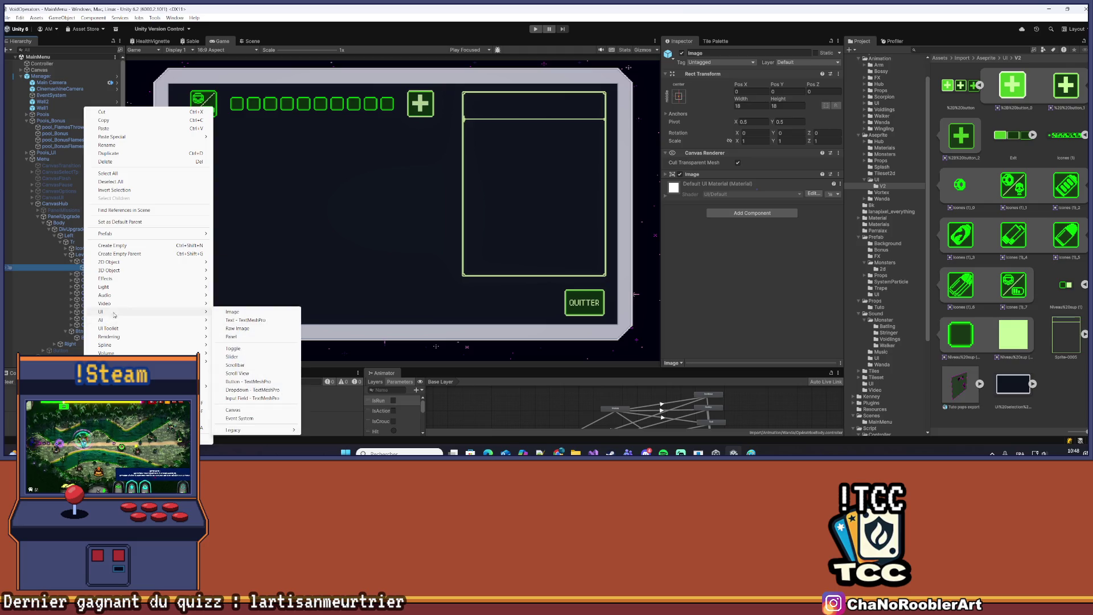
{"action": "left_click", "coordinate": [231, 312]}
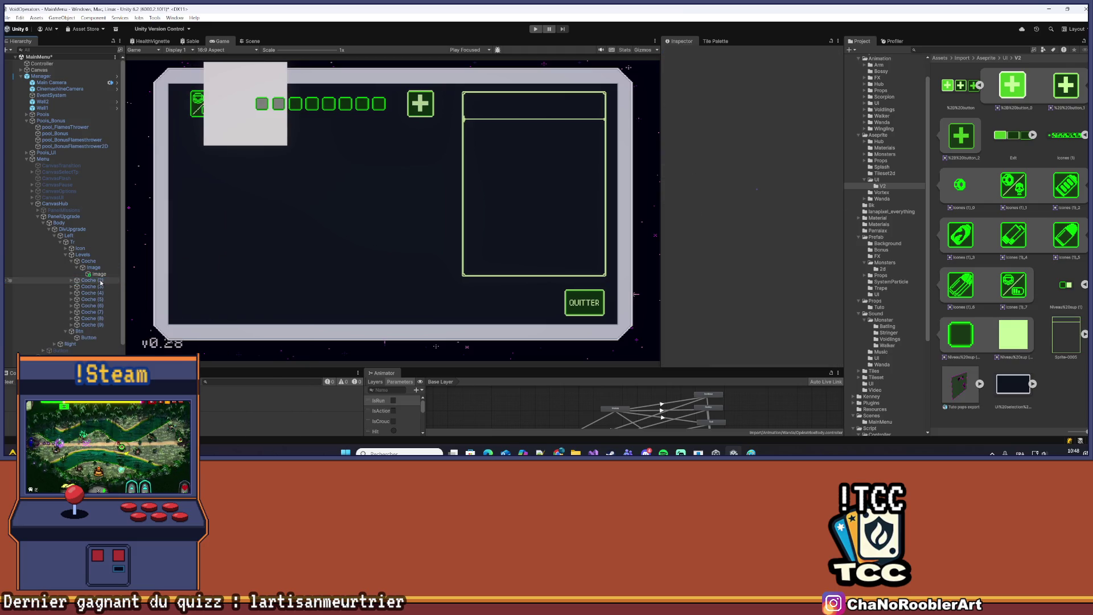
Delete the extra checkboxes Coche (1) through Coche (9)
{"action": "left_click", "coordinate": [91, 318]}
{"action": "key", "text": "Delete"}
{"action": "left_click", "coordinate": [91, 318]}
{"action": "key", "text": "Delete"}
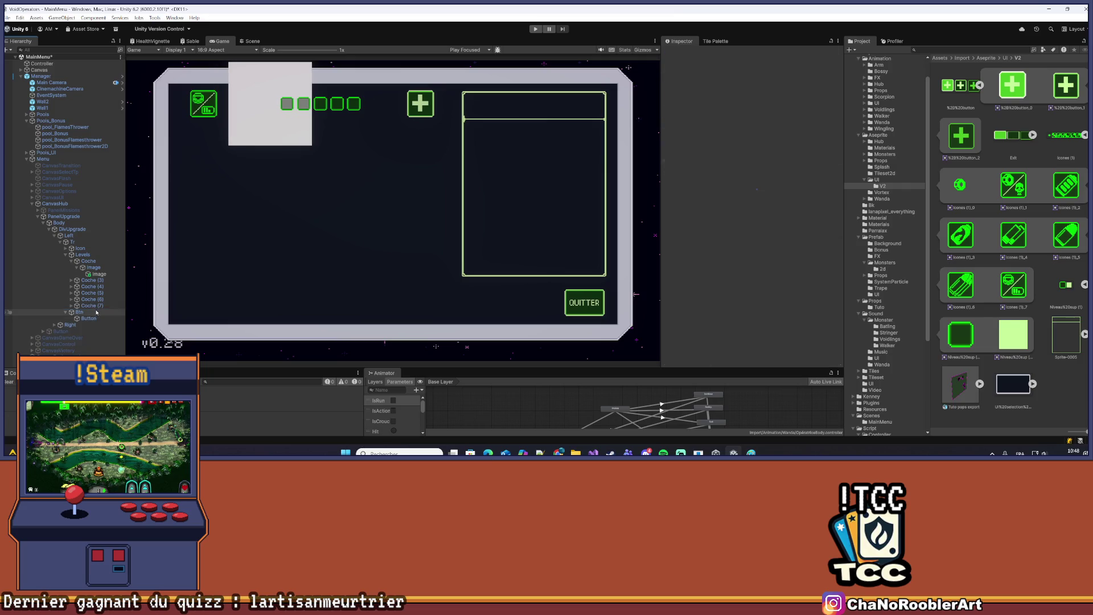
{"action": "left_click", "coordinate": [99, 306]}
{"action": "key", "text": "Delete"}
{"action": "left_click", "coordinate": [97, 299]}
{"action": "key", "text": "Delete"}
{"action": "left_click", "coordinate": [97, 293]}
{"action": "key", "text": "Delete"}
{"action": "key", "text": "Delete"}
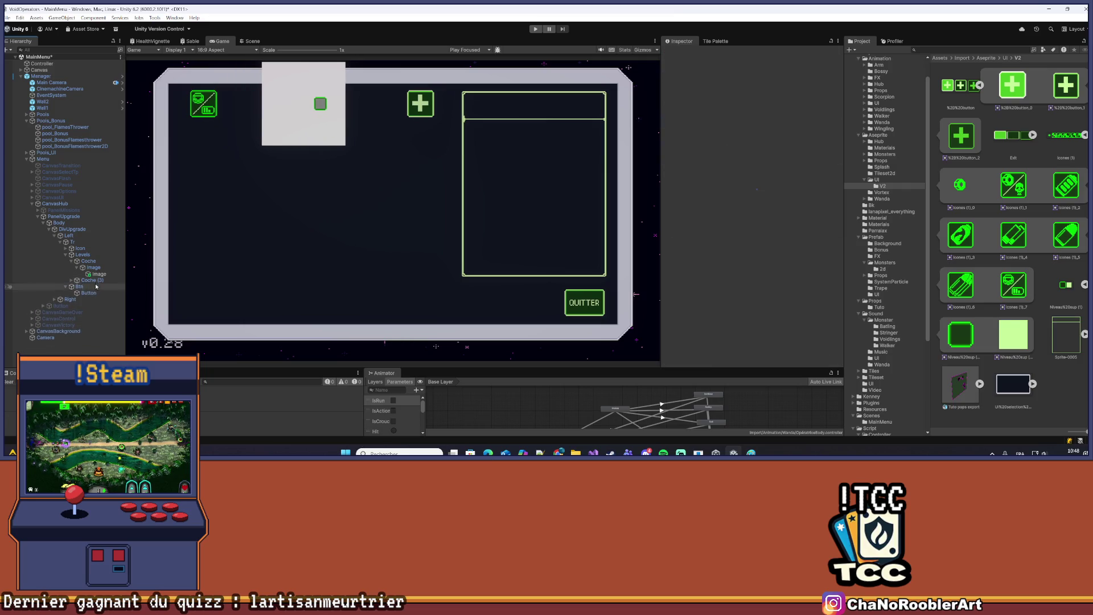
{"action": "left_click", "coordinate": [96, 281]}
{"action": "key", "text": "Delete"}
Rename the child image Fill and give it the green Niveau%20sup (1)_1 sprite at native 12×12
{"action": "left_click", "coordinate": [96, 267]}
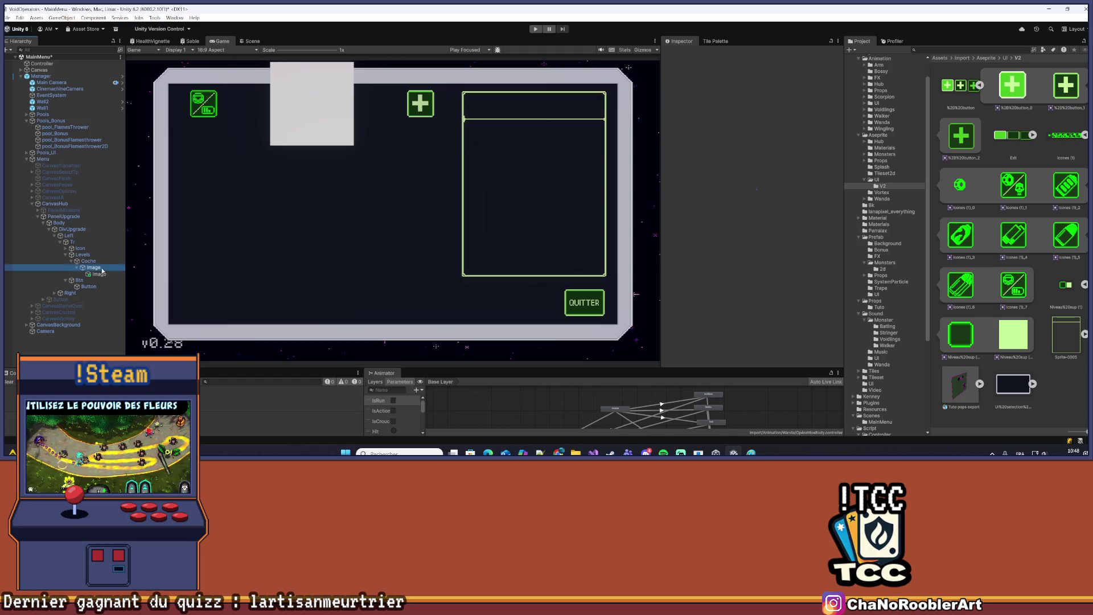
{"action": "left_click", "coordinate": [100, 274]}
{"action": "right_click", "coordinate": [99, 274]}
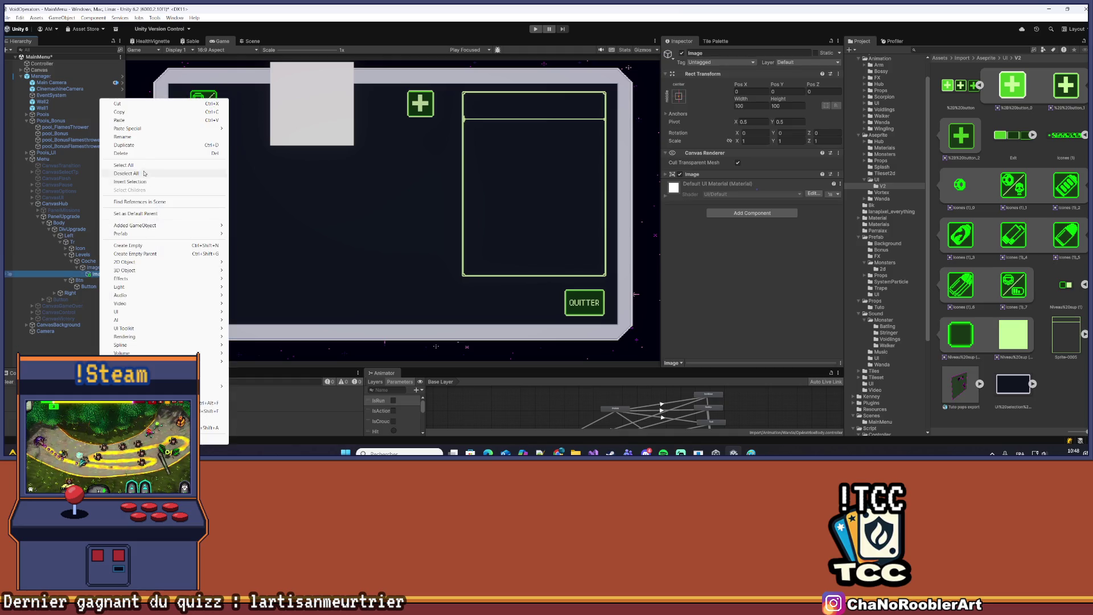
{"action": "left_click", "coordinate": [141, 136]}
{"action": "type", "text": "Fill"}
{"action": "key", "text": "Return"}
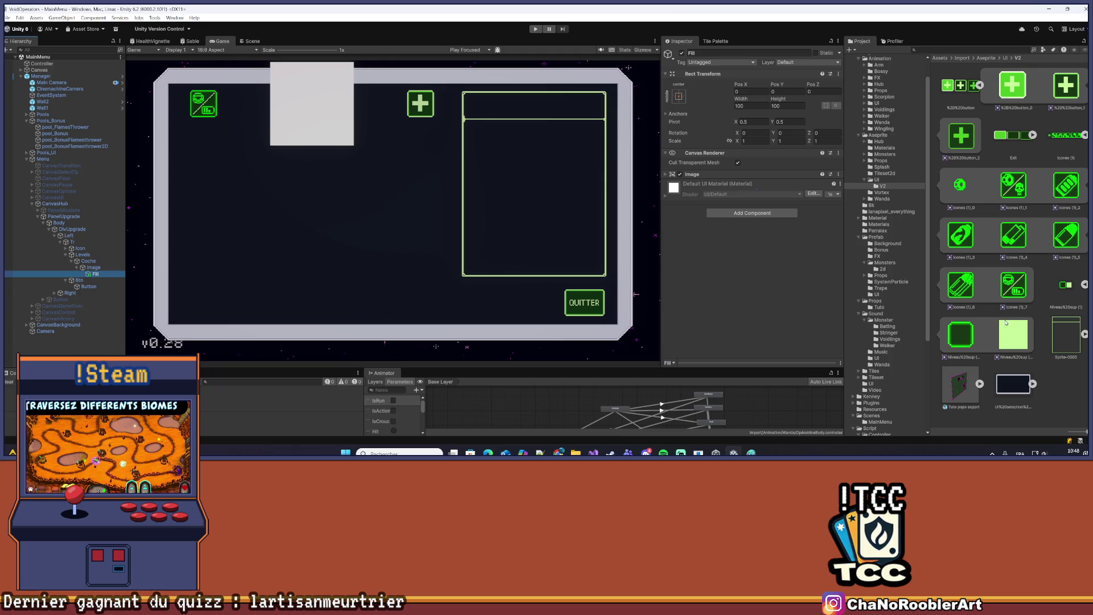
{"action": "mouse_move", "coordinate": [1005, 321]}
{"action": "left_mouse_down"}
{"action": "mouse_move", "coordinate": [740, 153]}
{"action": "mouse_move", "coordinate": [706, 193]}
{"action": "mouse_move", "coordinate": [672, 178]}
{"action": "mouse_move", "coordinate": [754, 185]}
{"action": "left_mouse_up"}
{"action": "left_click", "coordinate": [763, 291]}
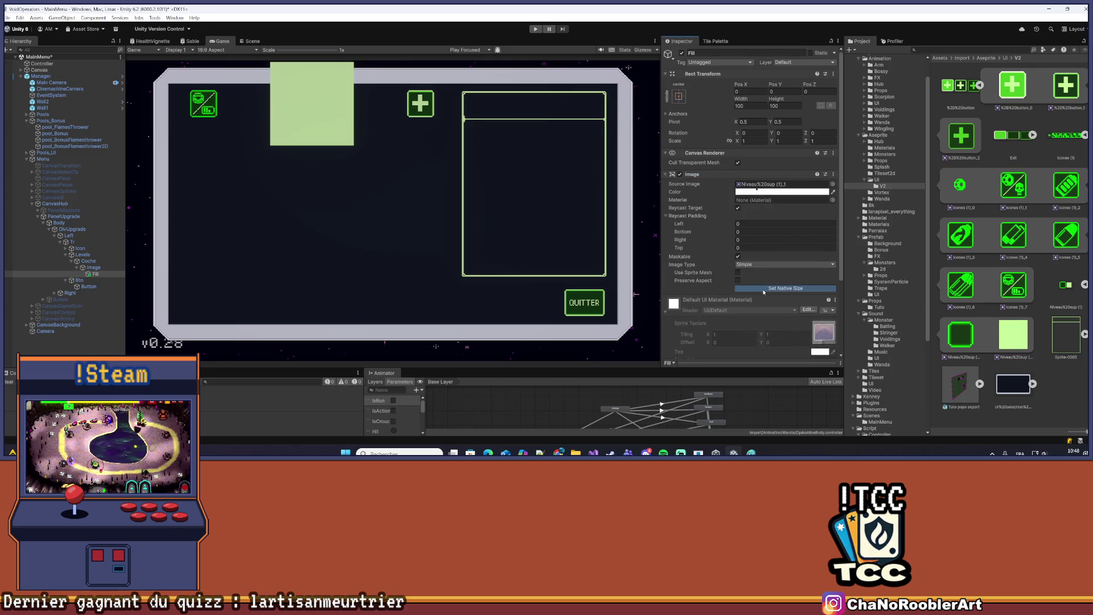
{"action": "left_click_drag", "start_coordinate": [92, 274], "coordinate": [96, 277]}
{"action": "left_click", "coordinate": [117, 279]}
{"action": "right_click", "coordinate": [97, 276]}
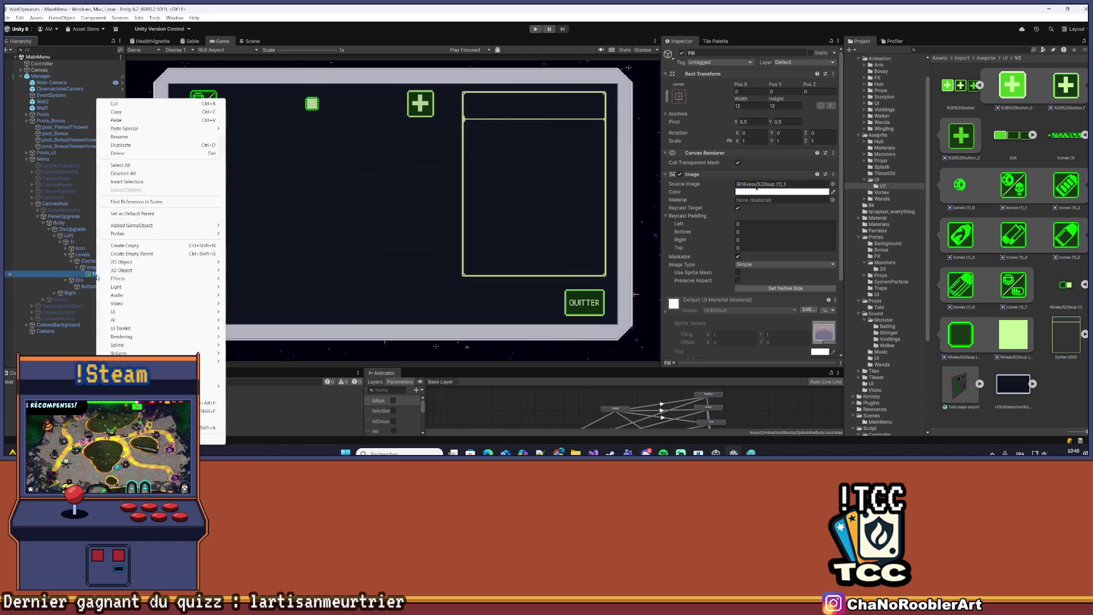
Apply all prefab overrides on Manager, then toggle Fill off and on to check it
{"action": "left_click", "coordinate": [38, 77]}
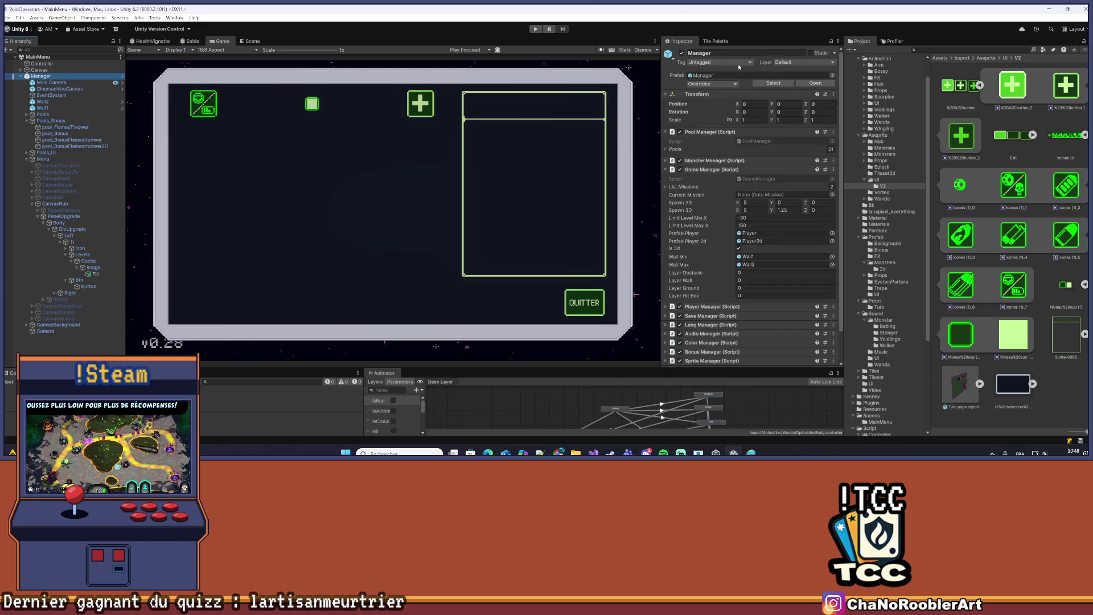
{"action": "left_click", "coordinate": [711, 84]}
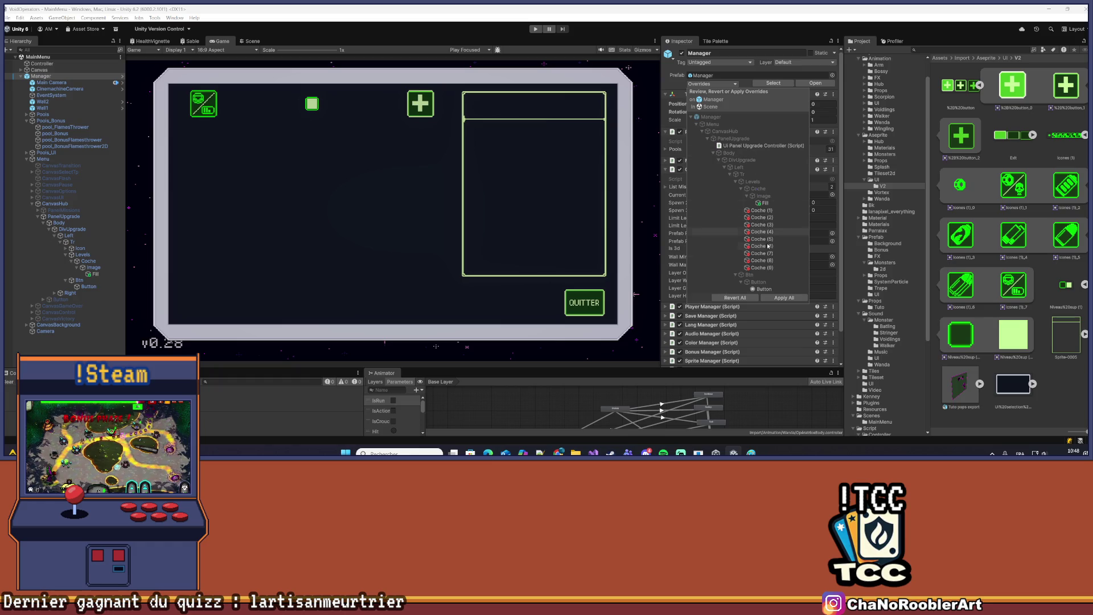
{"action": "left_click", "coordinate": [772, 298]}
{"action": "left_click", "coordinate": [95, 274]}
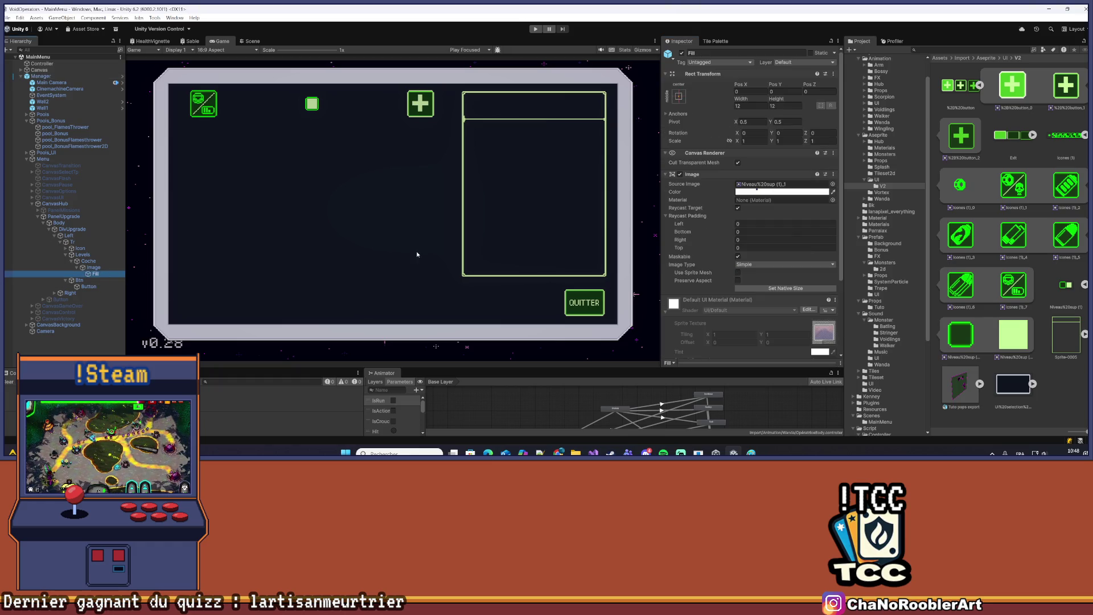
{"action": "left_click", "coordinate": [682, 53]}
{"action": "left_click", "coordinate": [682, 53]}
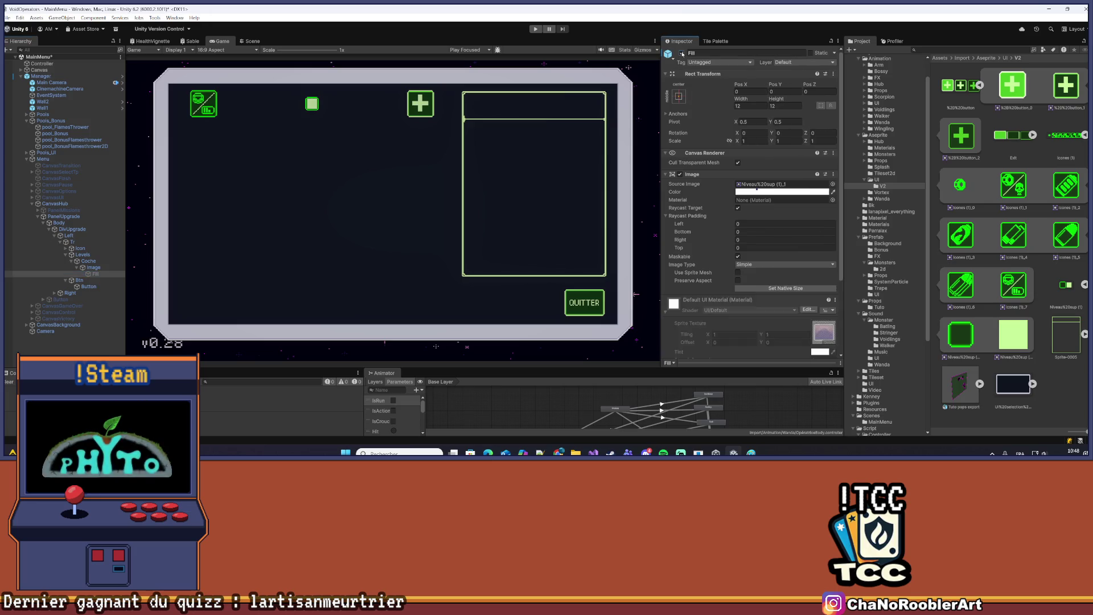
{"action": "left_click", "coordinate": [683, 53]}
{"action": "left_click", "coordinate": [682, 53]}
Duplicate the Coche checkbox back to ten copies, Coche through Coche (9)
{"action": "left_click", "coordinate": [88, 261]}
{"action": "key", "text": "Left"}
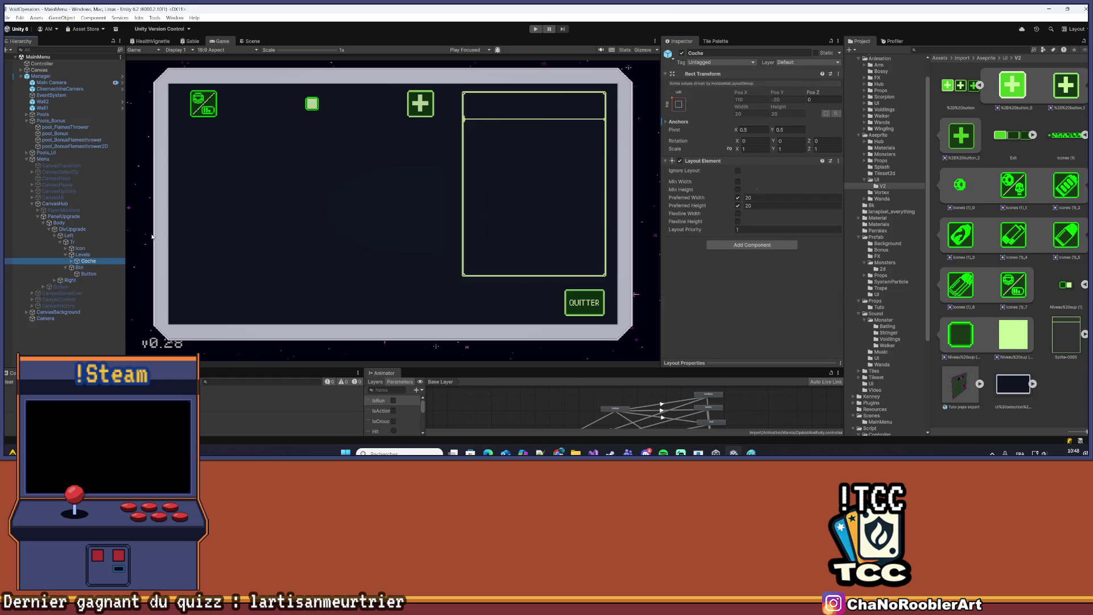
{"action": "key", "text": "ctrl+d"}
{"action": "key", "text": "ctrl+d"}
{"action": "key", "text": "ctrl+d"}
{"action": "key", "text": "ctrl+d"}
{"action": "key", "text": "ctrl+d"}
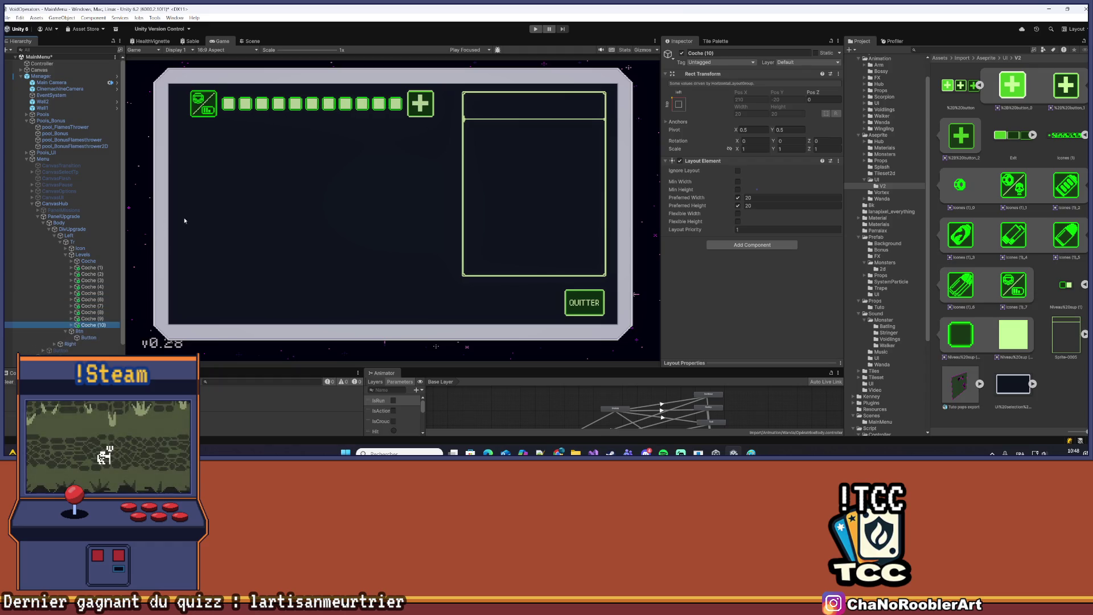
{"action": "key", "text": "ctrl+z"}
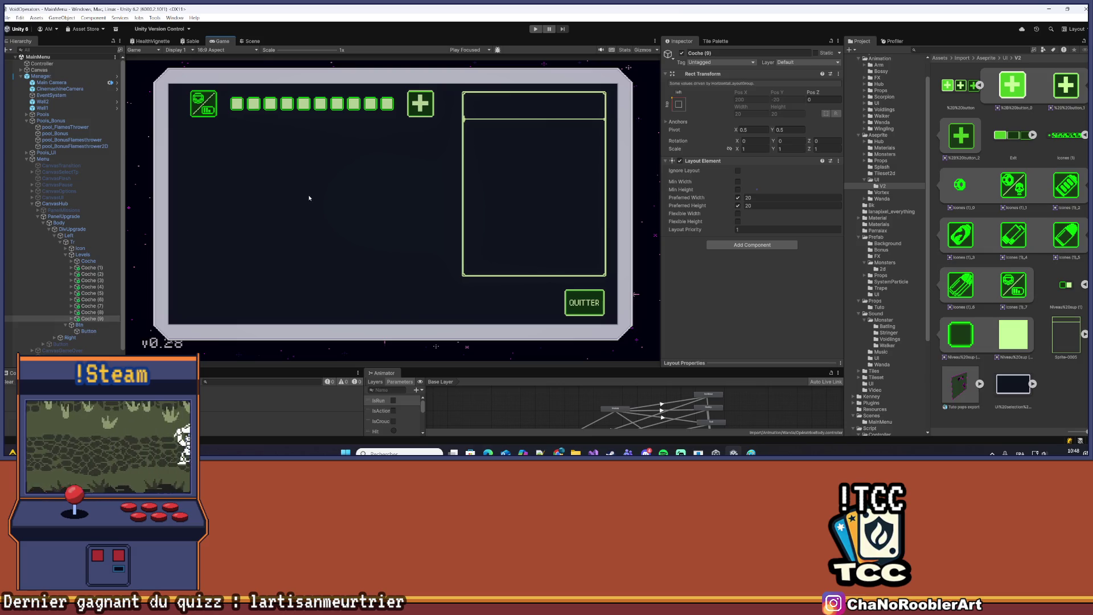
Duplicate the Tr upgrade row to begin rebuilding the seven rows
{"action": "left_click", "coordinate": [66, 241]}
{"action": "left_click", "coordinate": [72, 242]}
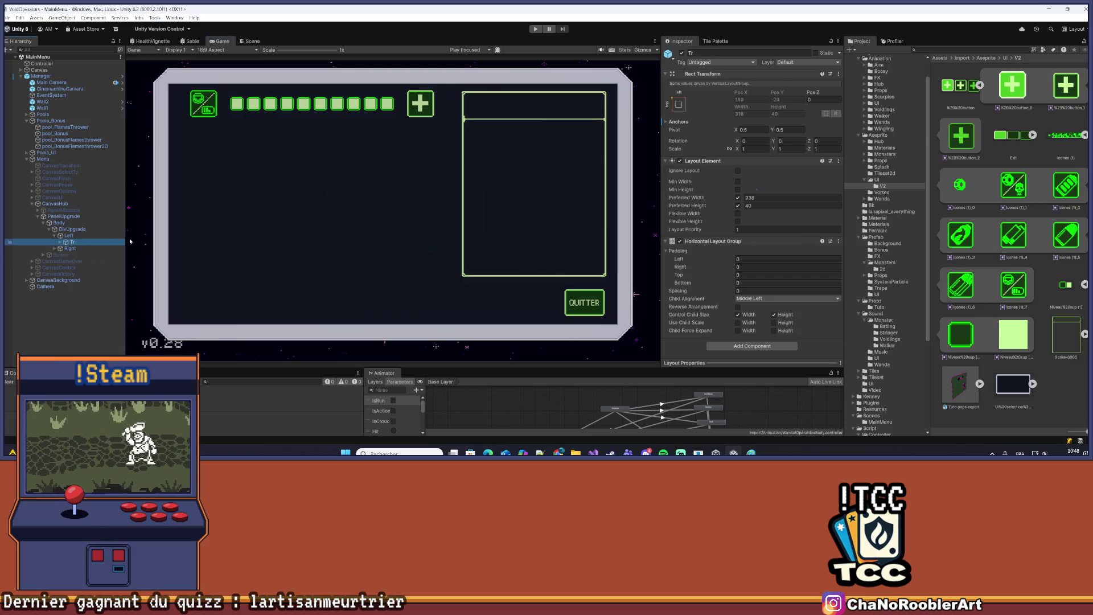
{"action": "key", "text": "ctrl+d"}
{"action": "key", "text": "ctrl+d"}
{"action": "key", "text": "ctrl+d"}
{"action": "key", "text": "ctrl+d"}
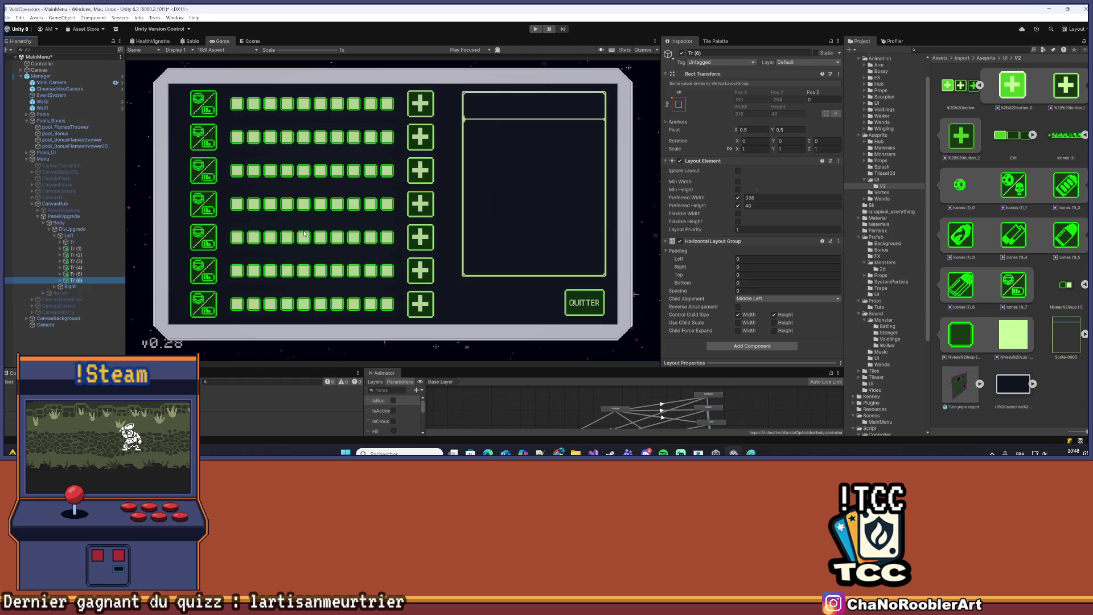
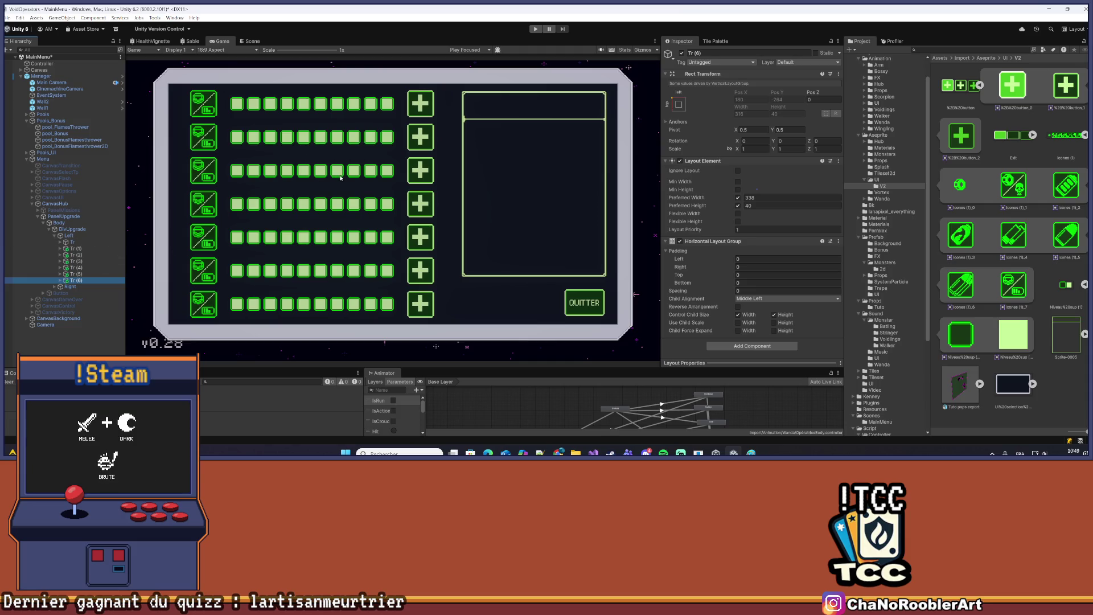
Delete the extra upgrade rows Tr (1)–Tr (6) from the Left column in the Hierarchy
{"action": "scroll", "coordinate": [455, 82], "scroll_direction": "up", "scroll_amount": 3}
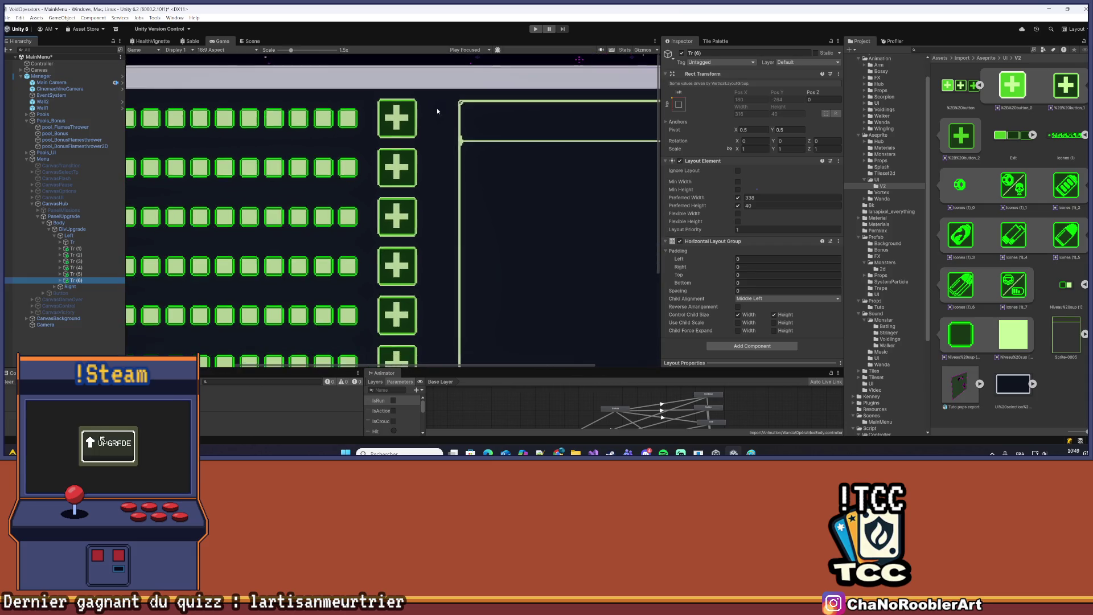
{"action": "scroll", "coordinate": [437, 111], "scroll_direction": "down", "scroll_amount": 3}
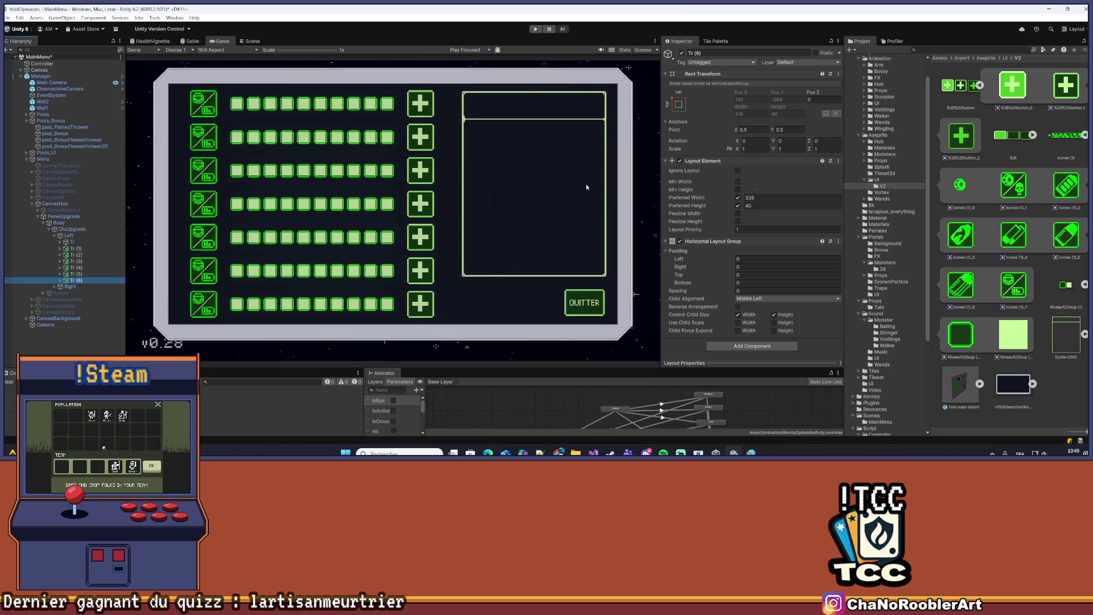
{"action": "scroll", "coordinate": [531, 329], "scroll_direction": "up", "scroll_amount": 5}
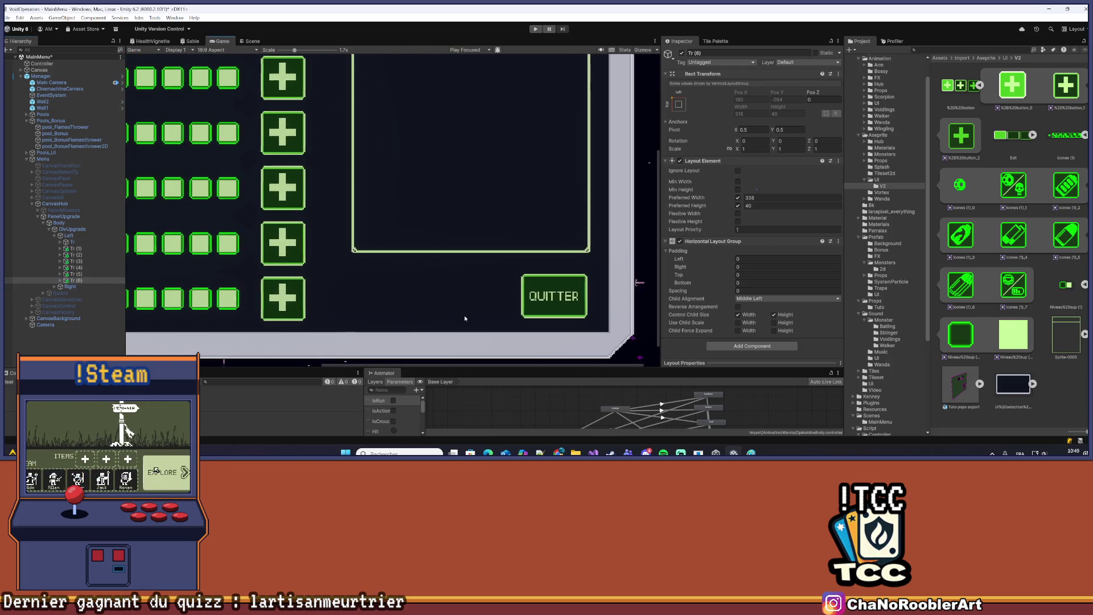
{"action": "scroll", "coordinate": [501, 314], "scroll_direction": "up", "scroll_amount": 2}
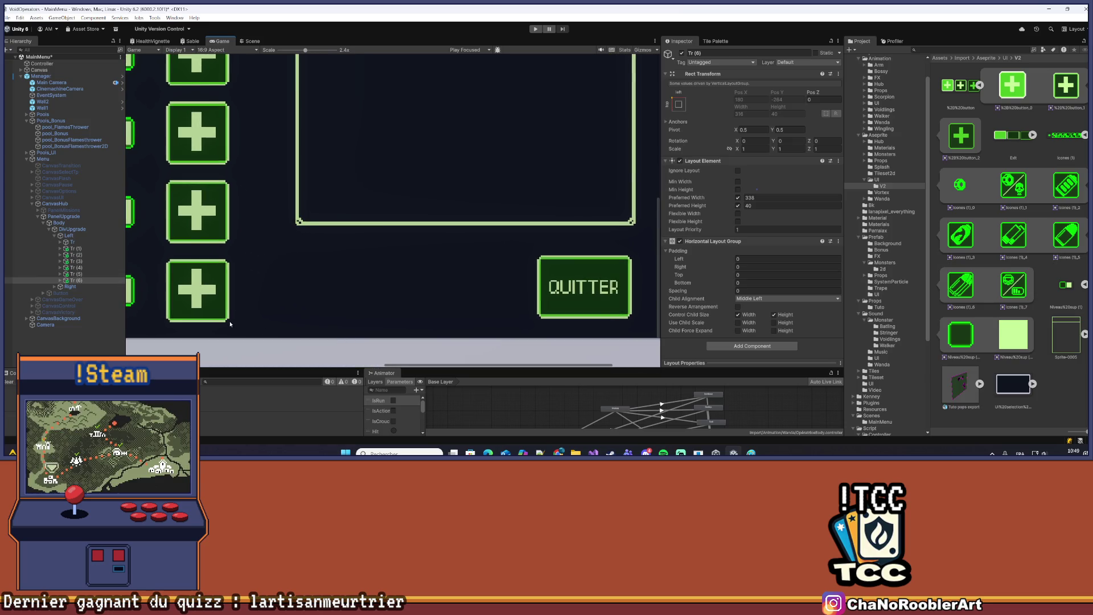
{"action": "scroll", "coordinate": [568, 315], "scroll_direction": "down", "scroll_amount": 6}
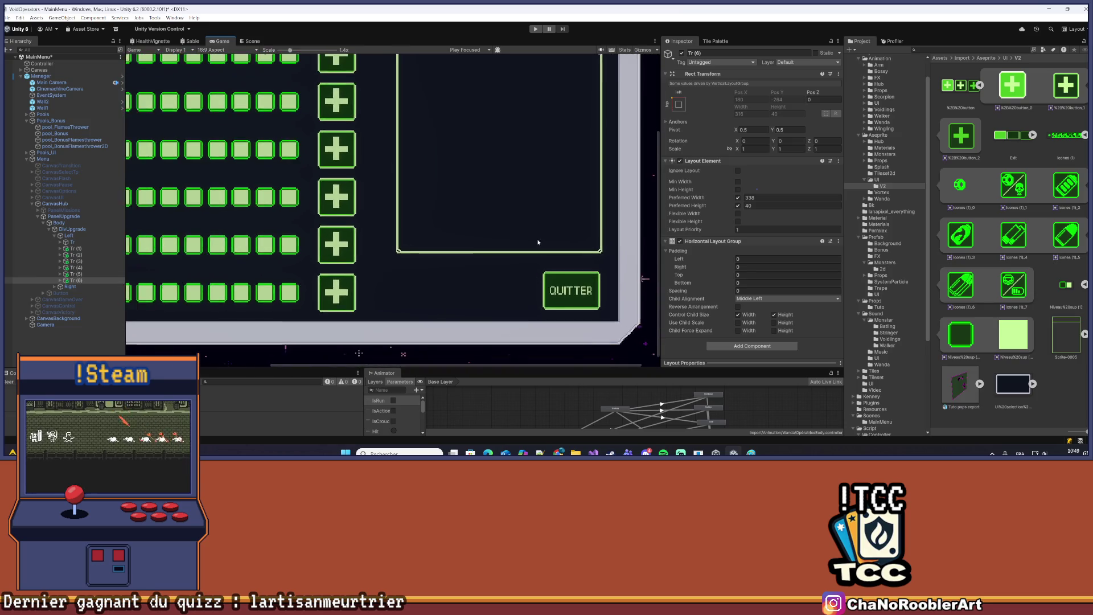
{"action": "scroll", "coordinate": [453, 69], "scroll_direction": "up", "scroll_amount": 10}
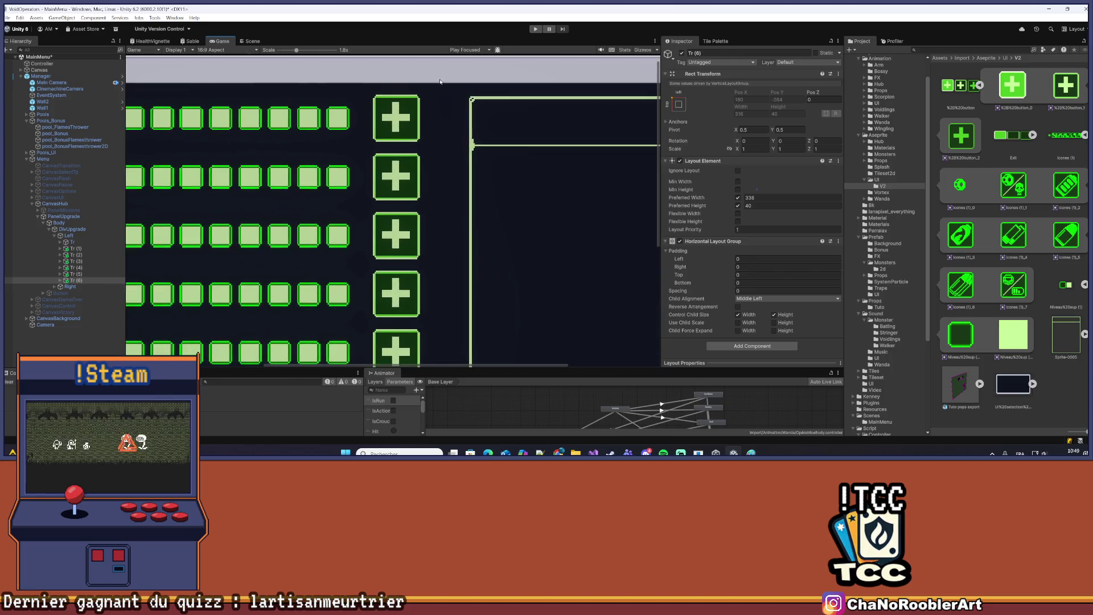
{"action": "scroll", "coordinate": [441, 86], "scroll_direction": "down", "scroll_amount": 5}
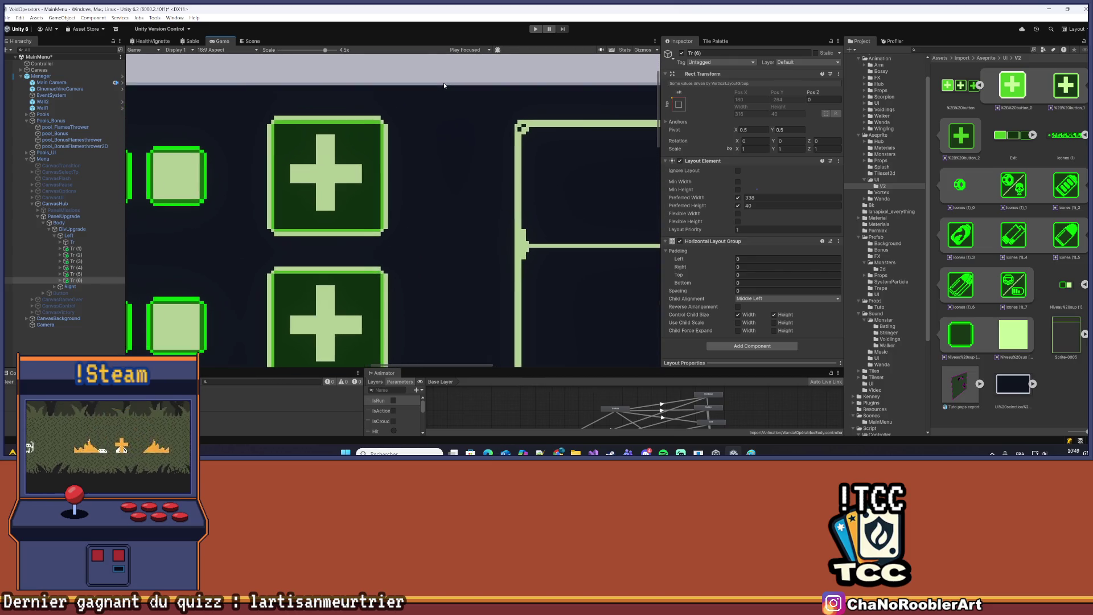
{"action": "scroll", "coordinate": [439, 118], "scroll_direction": "down", "scroll_amount": 5}
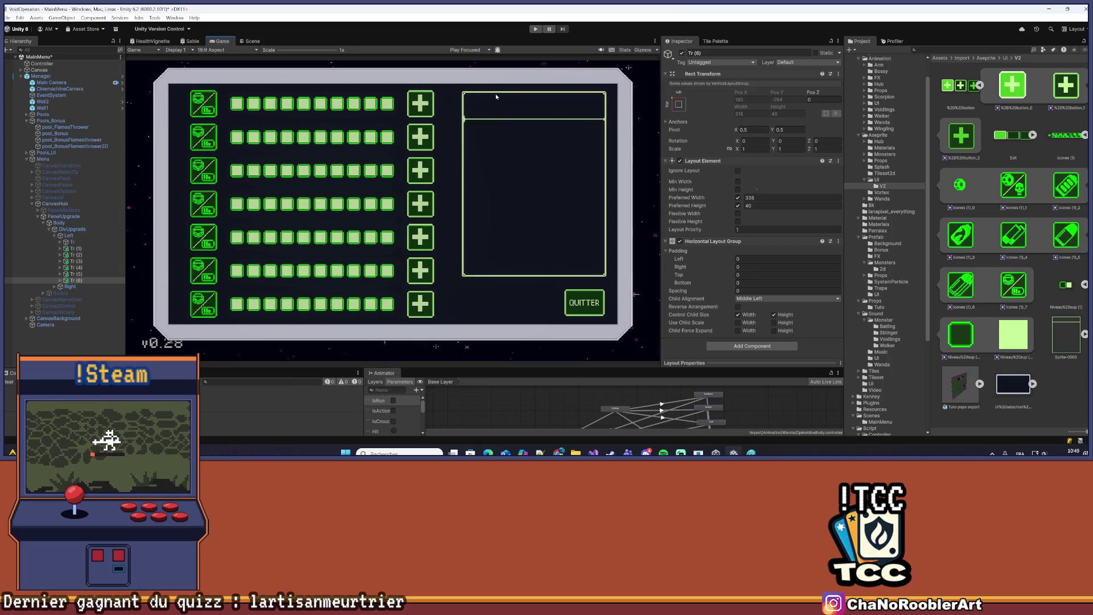
{"action": "scroll", "coordinate": [429, 100], "scroll_direction": "up", "scroll_amount": 6}
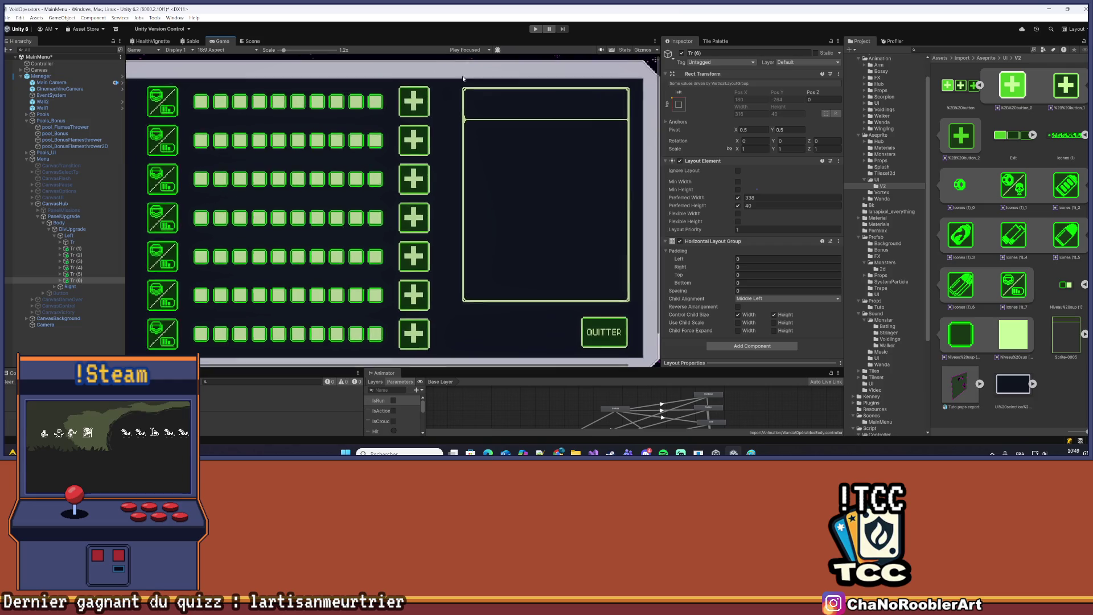
{"action": "scroll", "coordinate": [450, 85], "scroll_direction": "up", "scroll_amount": 5}
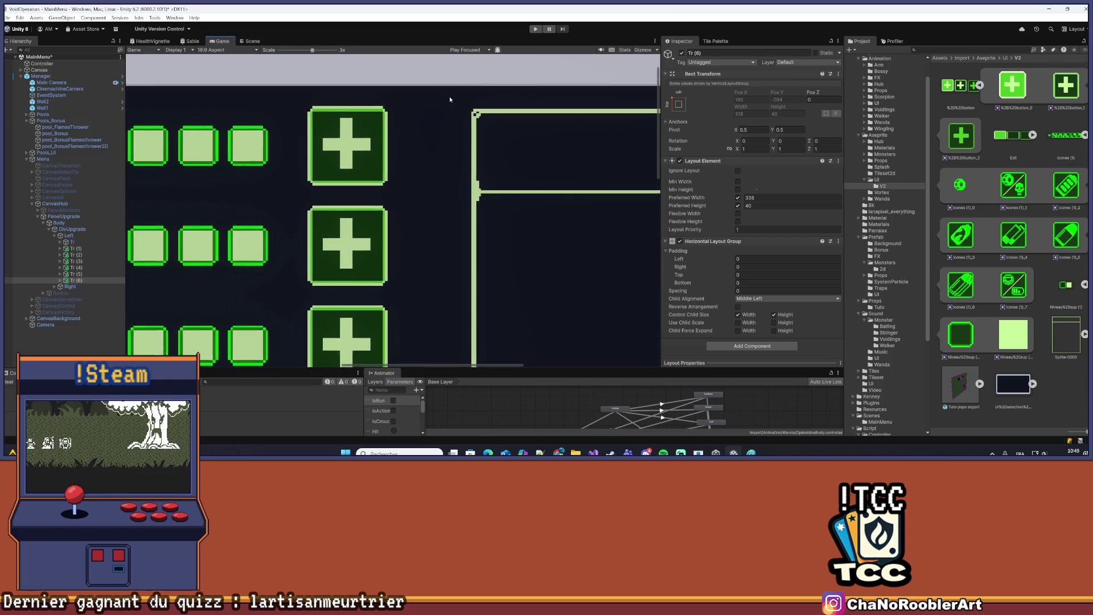
{"action": "scroll", "coordinate": [360, 168], "scroll_direction": "up", "scroll_amount": 4}
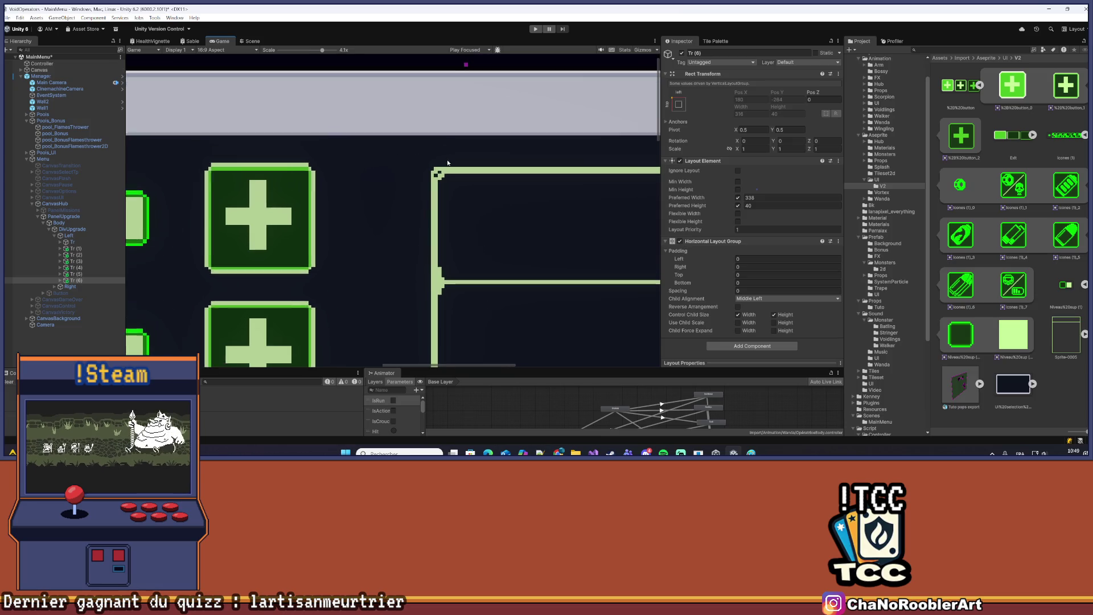
{"action": "scroll", "coordinate": [179, 244], "scroll_direction": "down", "scroll_amount": 8}
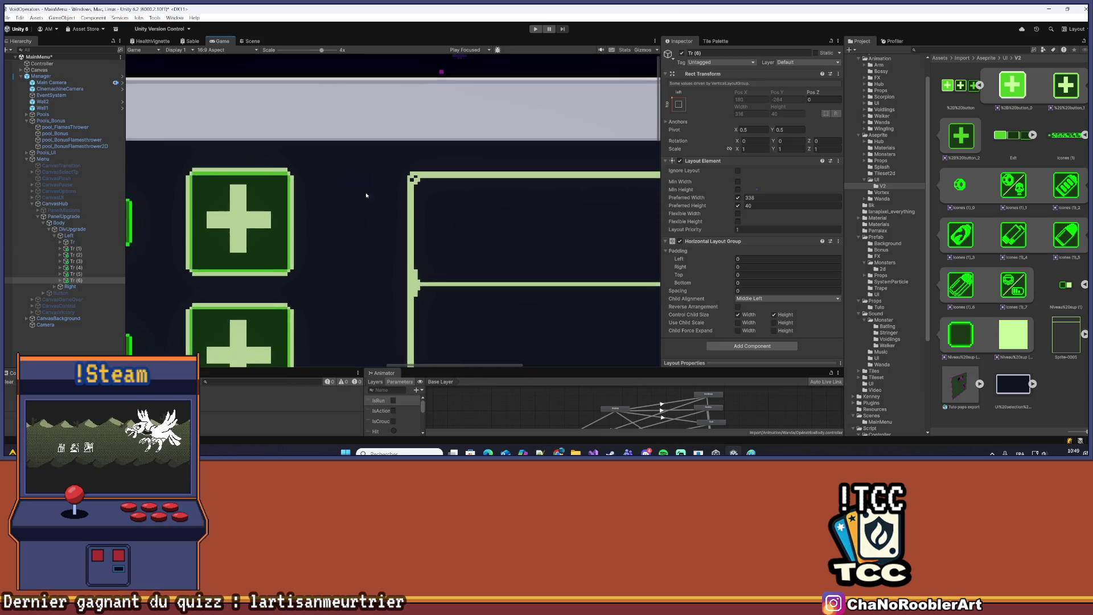
{"action": "left_click", "coordinate": [76, 274], "text": "shift"}
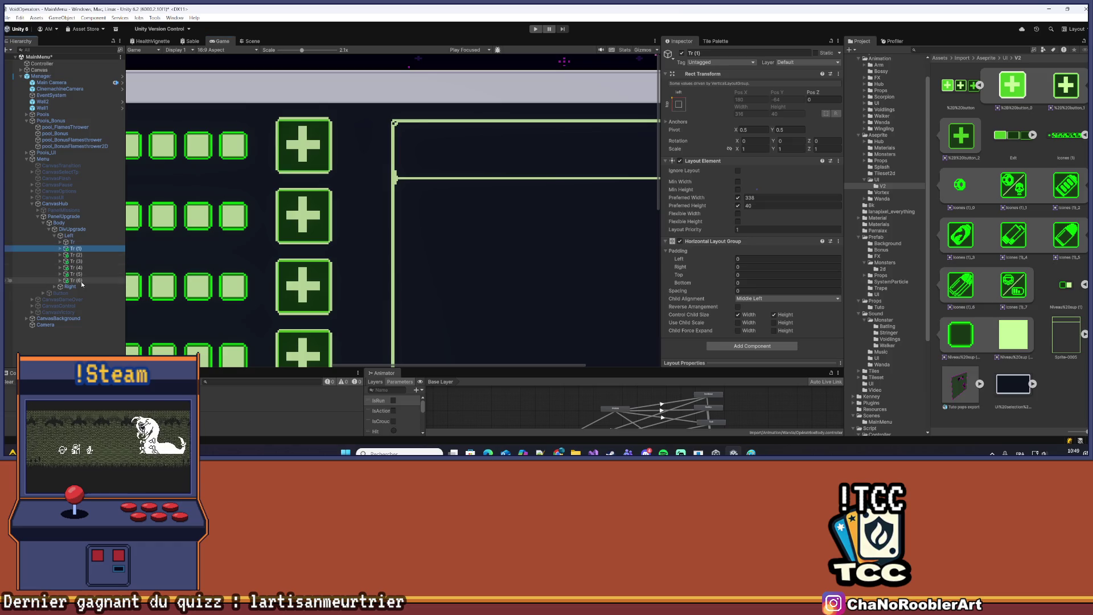
{"action": "key", "text": "Delete"}
{"action": "left_click", "coordinate": [74, 267]}
{"action": "left_click", "coordinate": [80, 255], "text": "shift"}
{"action": "key", "text": "Delete"}
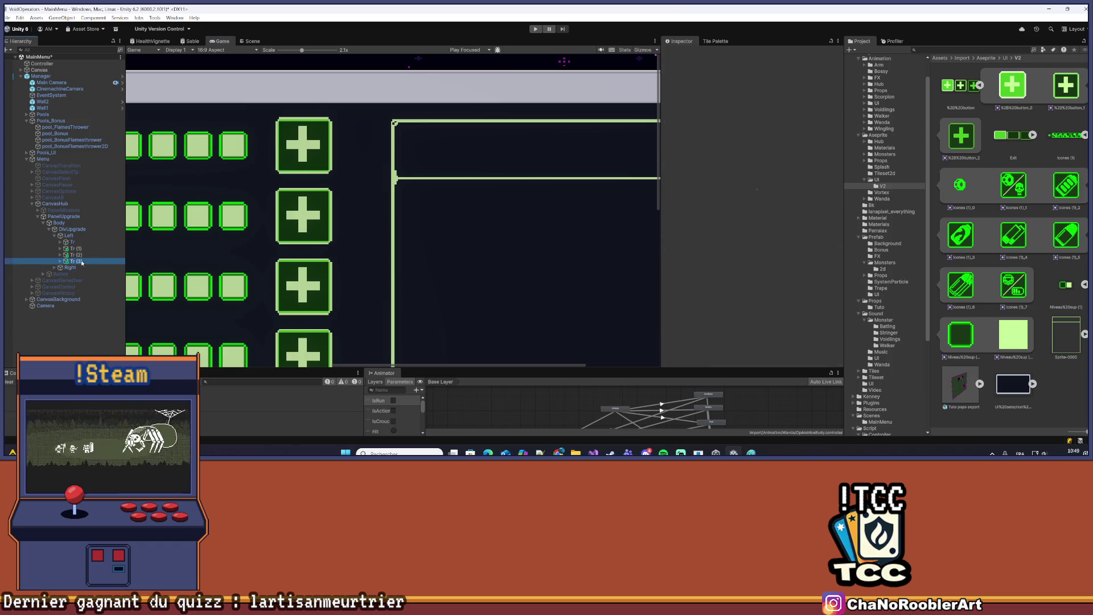
{"action": "key", "text": "Delete"}
Expand Right and its CadreText frame to reveal the Image child
{"action": "scroll", "coordinate": [364, 182], "scroll_direction": "down", "scroll_amount": 5}
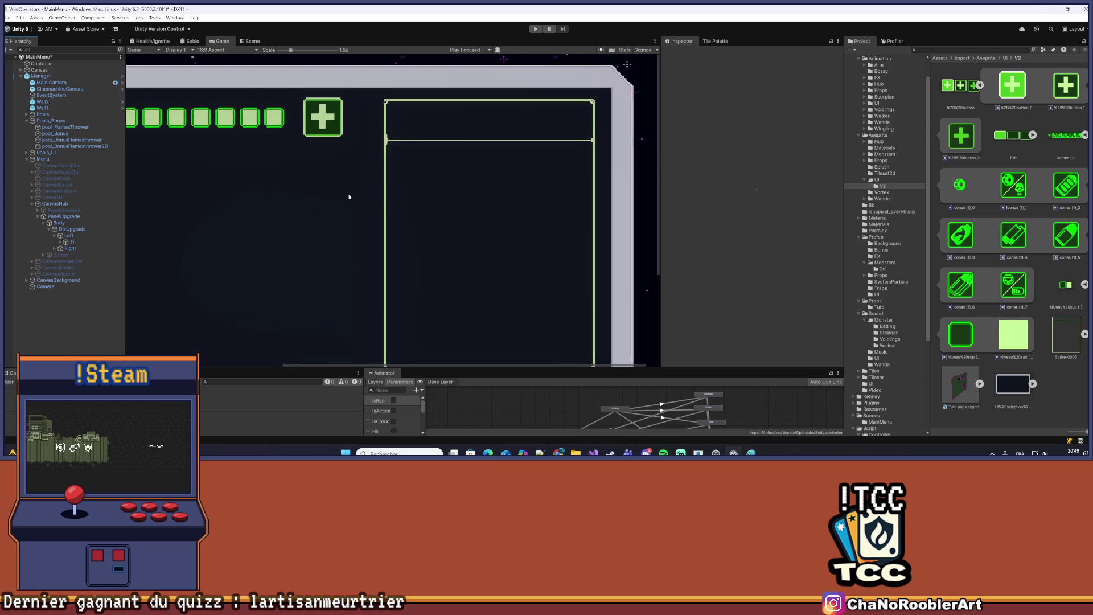
{"action": "left_click", "coordinate": [49, 249]}
{"action": "left_click", "coordinate": [54, 249]}
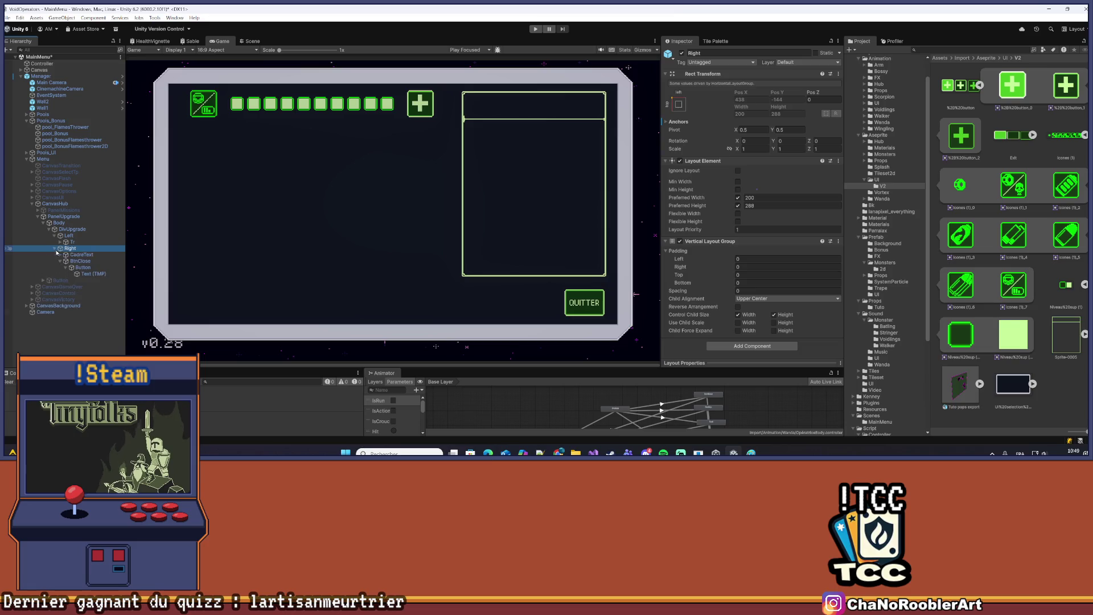
{"action": "left_click", "coordinate": [80, 255]}
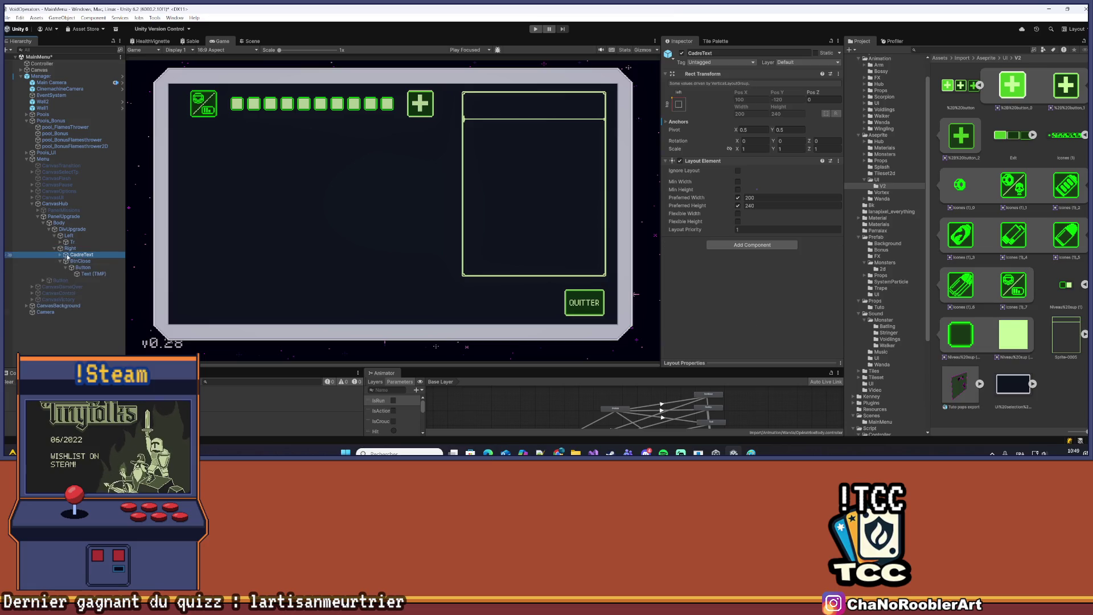
{"action": "left_click", "coordinate": [61, 255]}
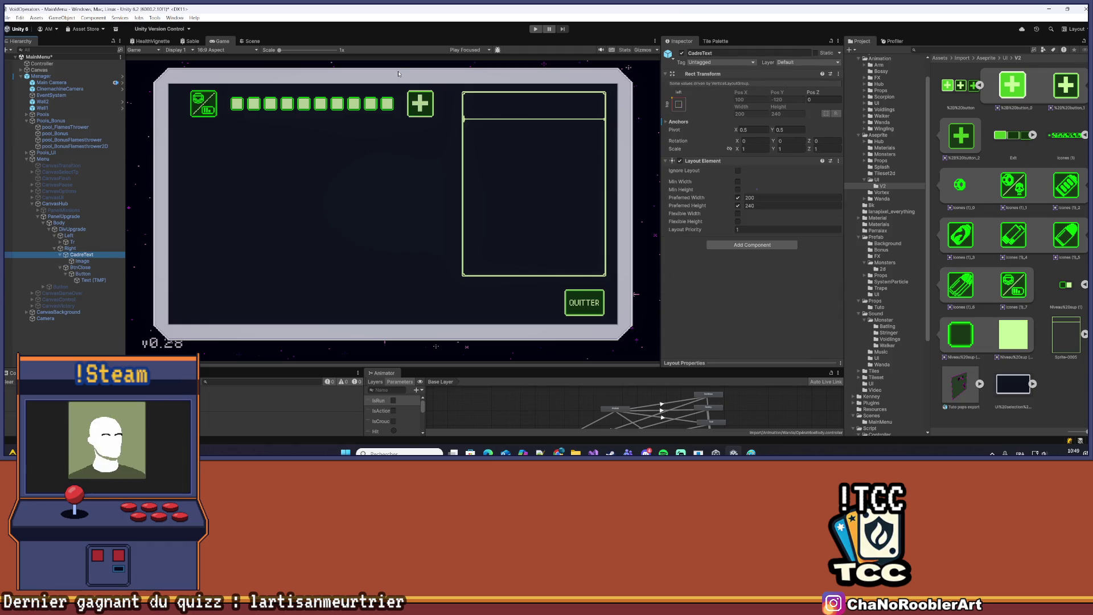
{"action": "scroll", "coordinate": [399, 74], "scroll_direction": "up", "scroll_amount": 6}
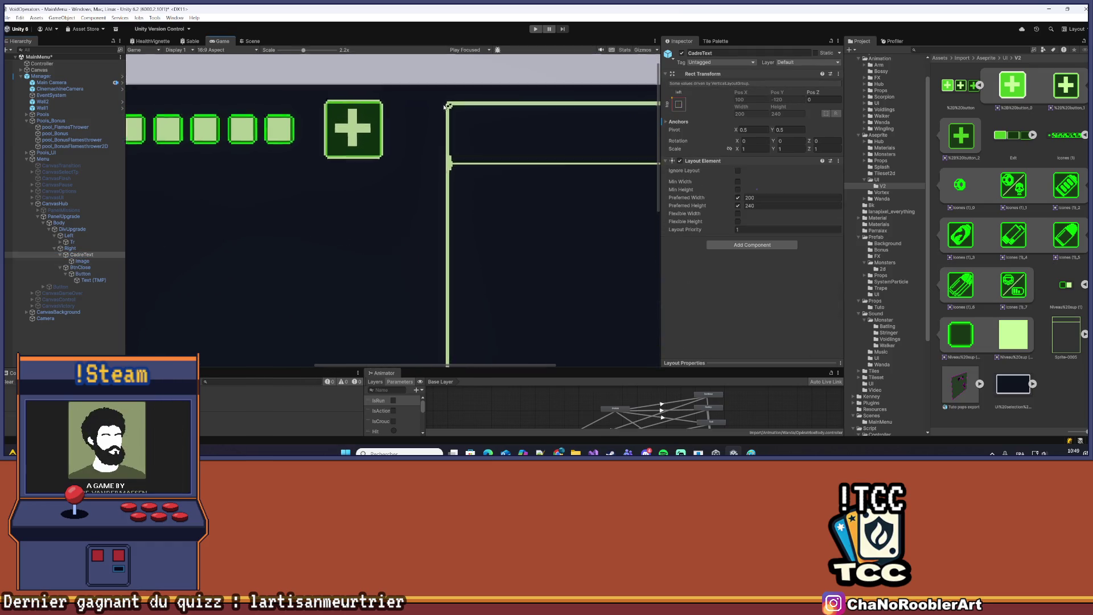
{"action": "scroll", "coordinate": [447, 107], "scroll_direction": "up", "scroll_amount": 1}
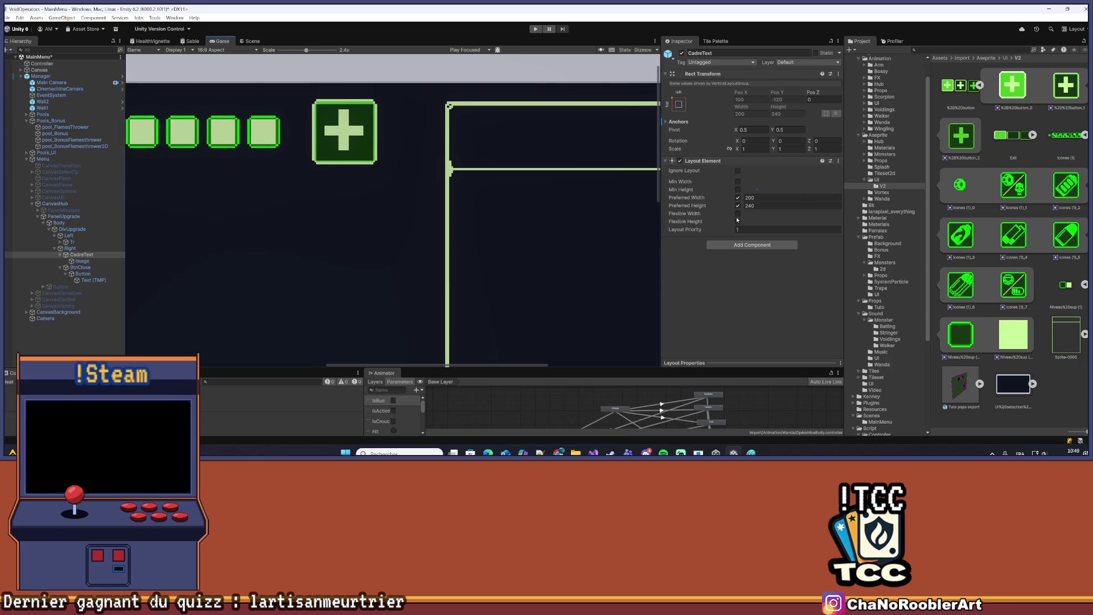
{"action": "left_click", "coordinate": [759, 207]}
{"action": "left_click", "coordinate": [738, 205]}
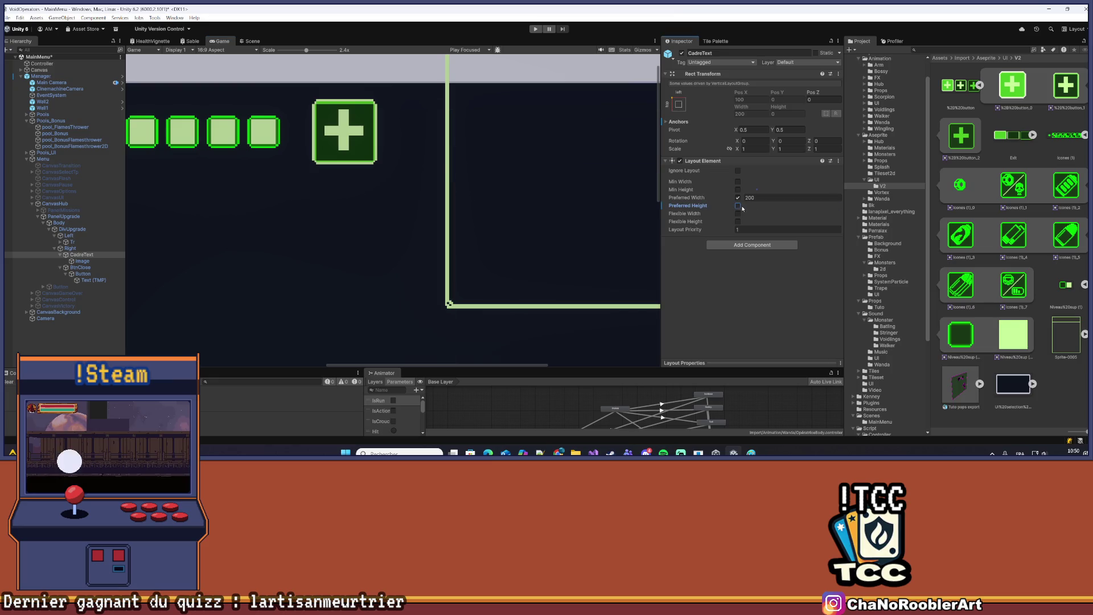
{"action": "left_click", "coordinate": [739, 206]}
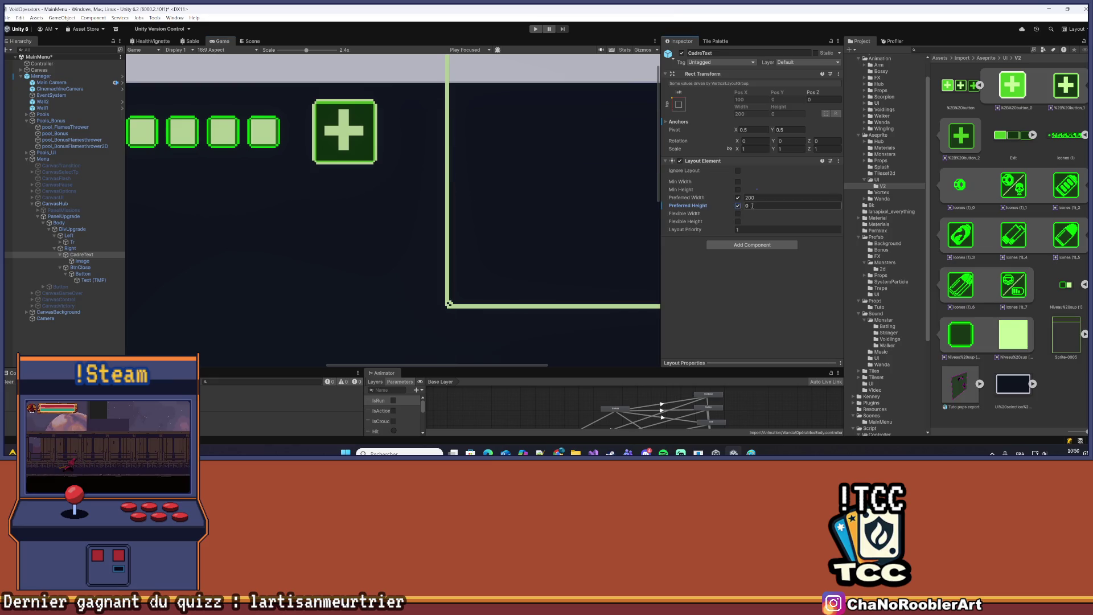
{"action": "left_click_drag", "start_coordinate": [724, 209], "coordinate": [716, 212]}
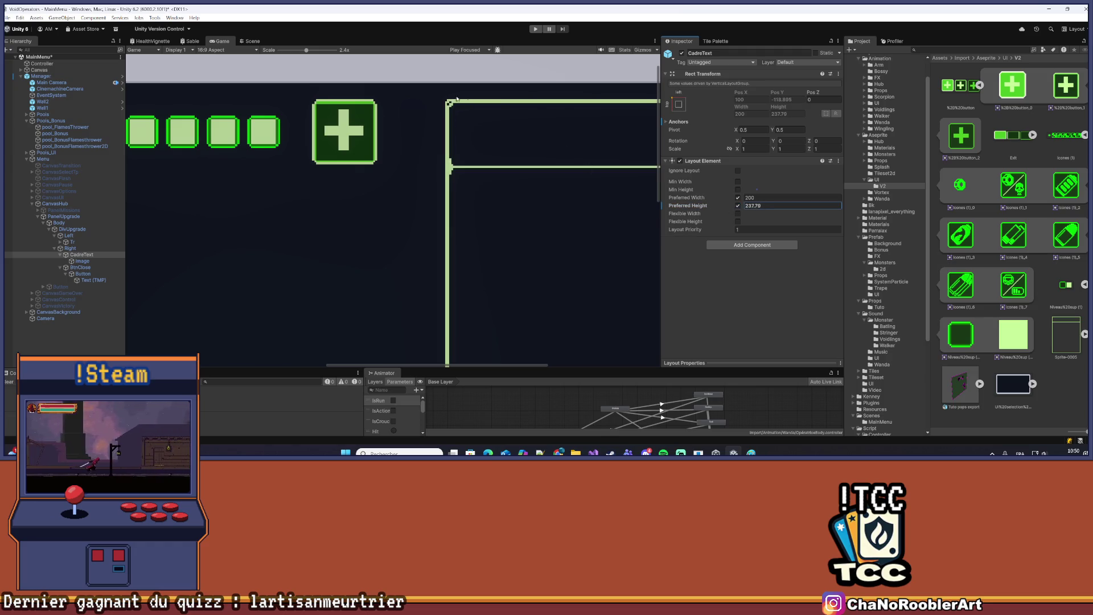
{"action": "scroll", "coordinate": [406, 76], "scroll_direction": "up", "scroll_amount": 5}
{"action": "scroll", "coordinate": [399, 91], "scroll_direction": "up", "scroll_amount": 5}
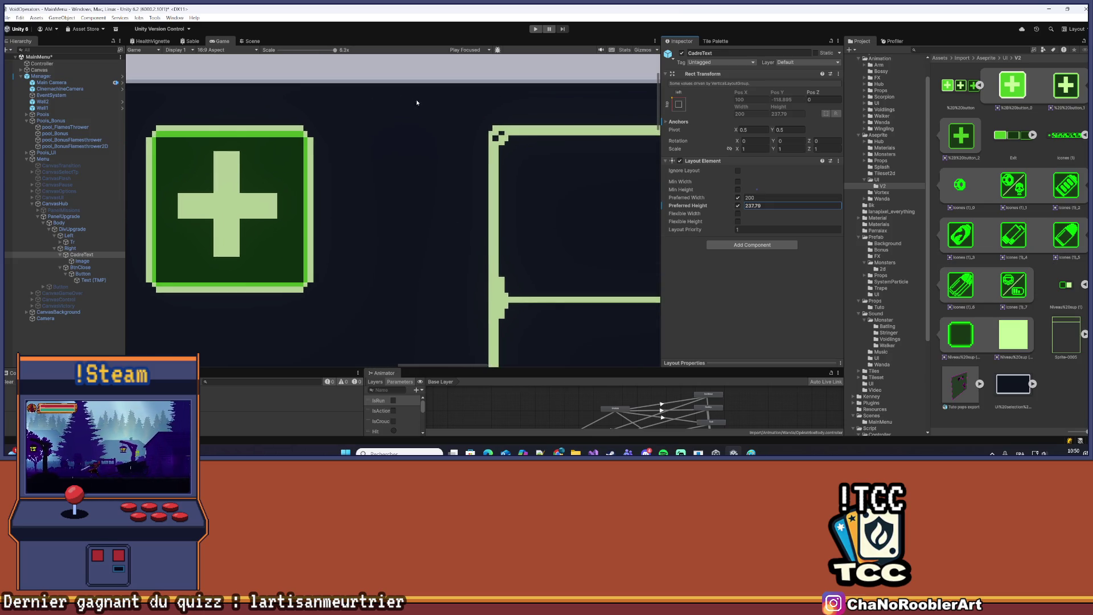
{"action": "left_click", "coordinate": [765, 208]}
{"action": "type", "text": "237.5"}
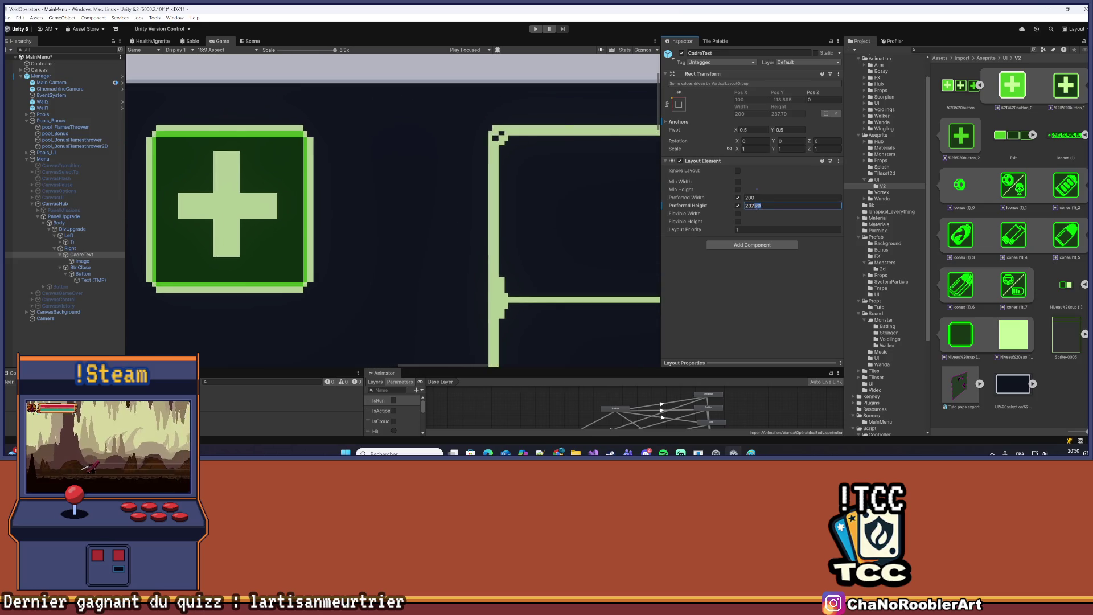
{"action": "key", "text": "Return"}
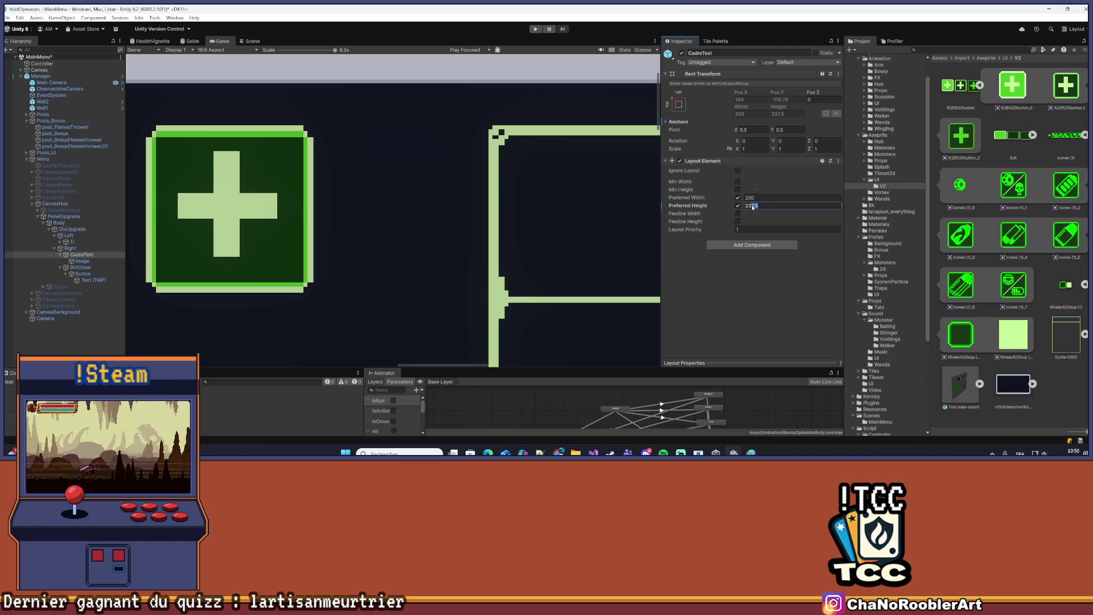
{"action": "key", "text": "ctrl+z"}
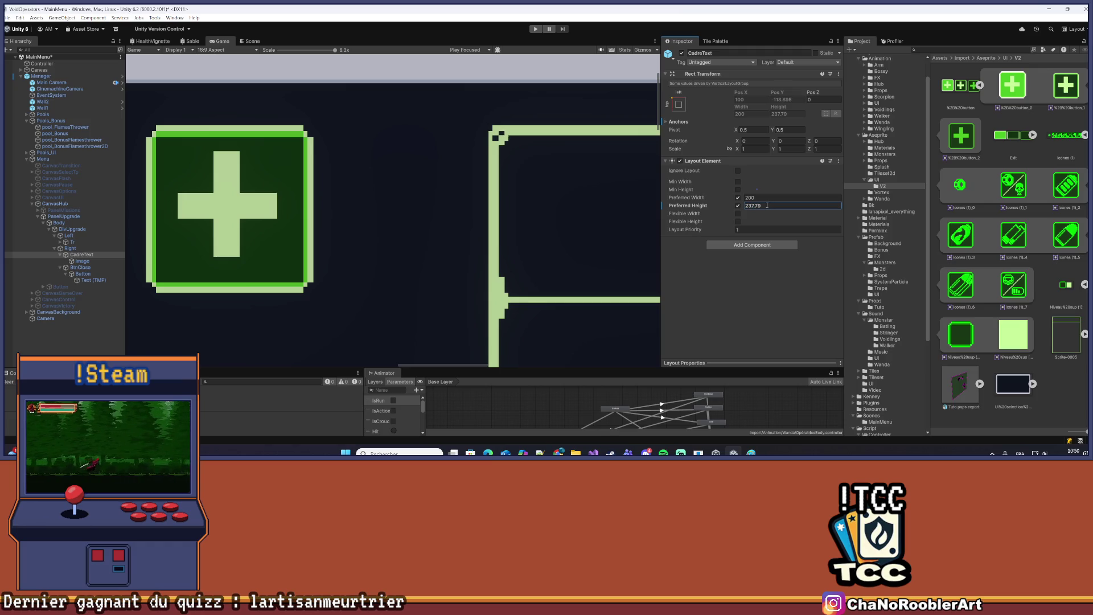
{"action": "type", "text": "240"}
{"action": "scroll", "coordinate": [509, 187], "scroll_direction": "down", "scroll_amount": 4}
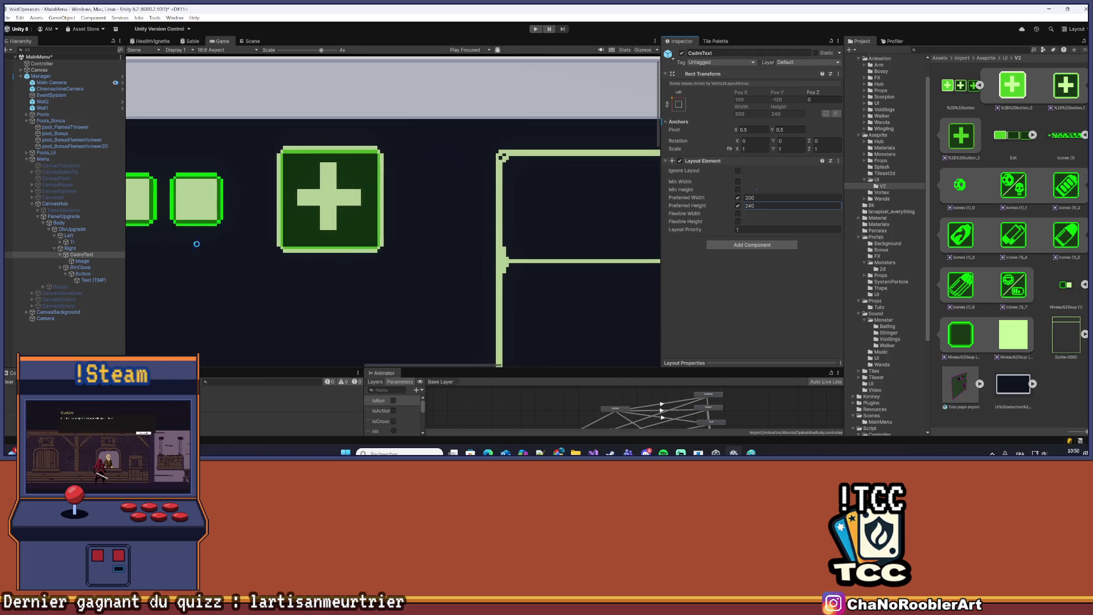
{"action": "left_click", "coordinate": [80, 261]}
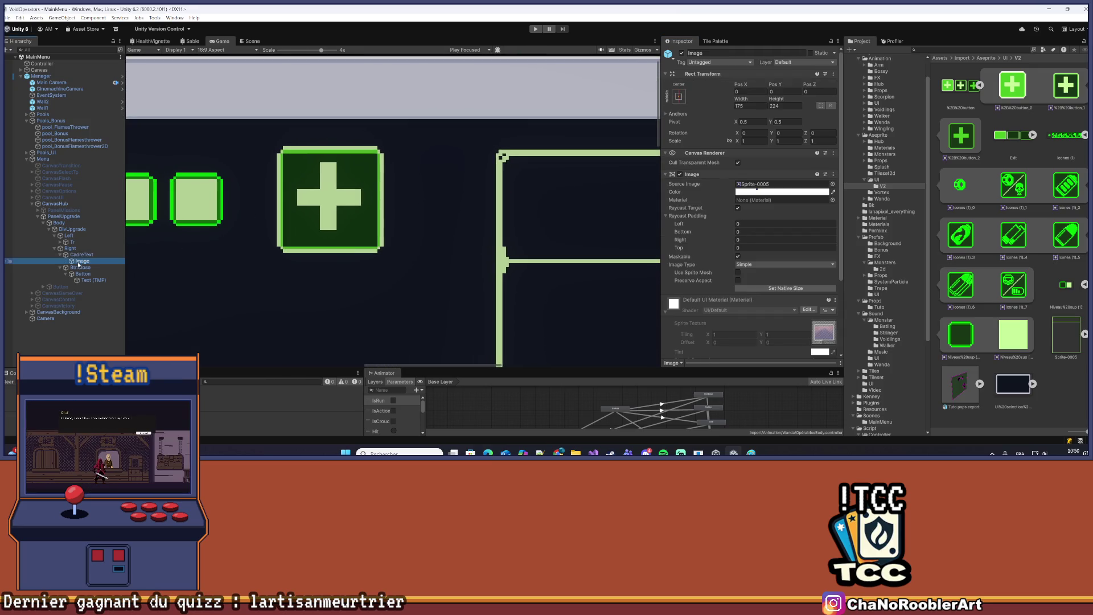
Set CadreText's Layout Element preferred height to 224, making the frame 200 by 224
{"action": "left_click", "coordinate": [91, 254]}
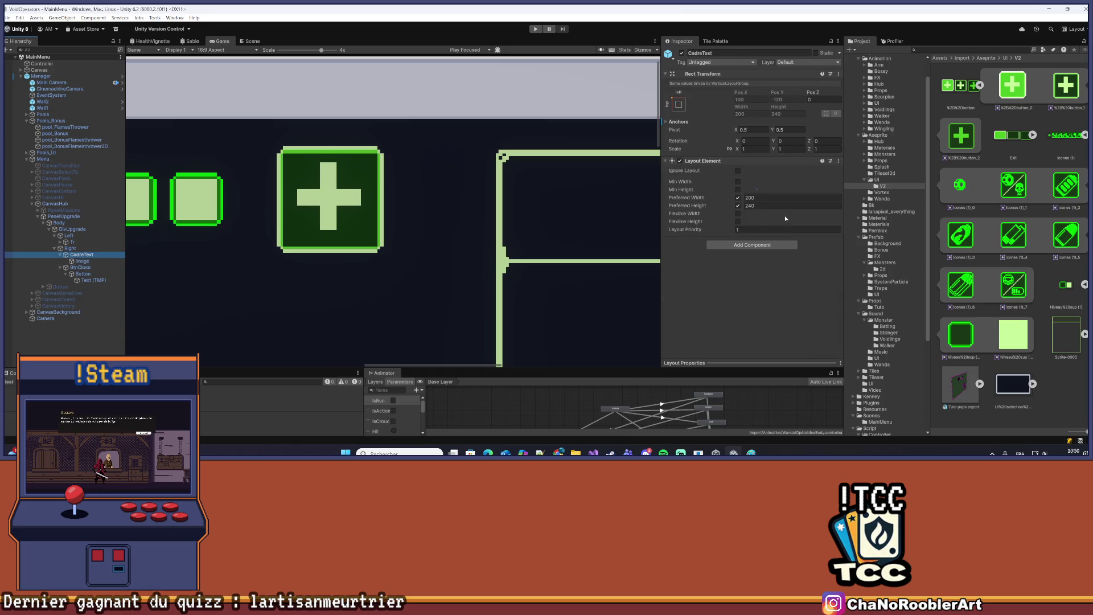
{"action": "left_click", "coordinate": [750, 206]}
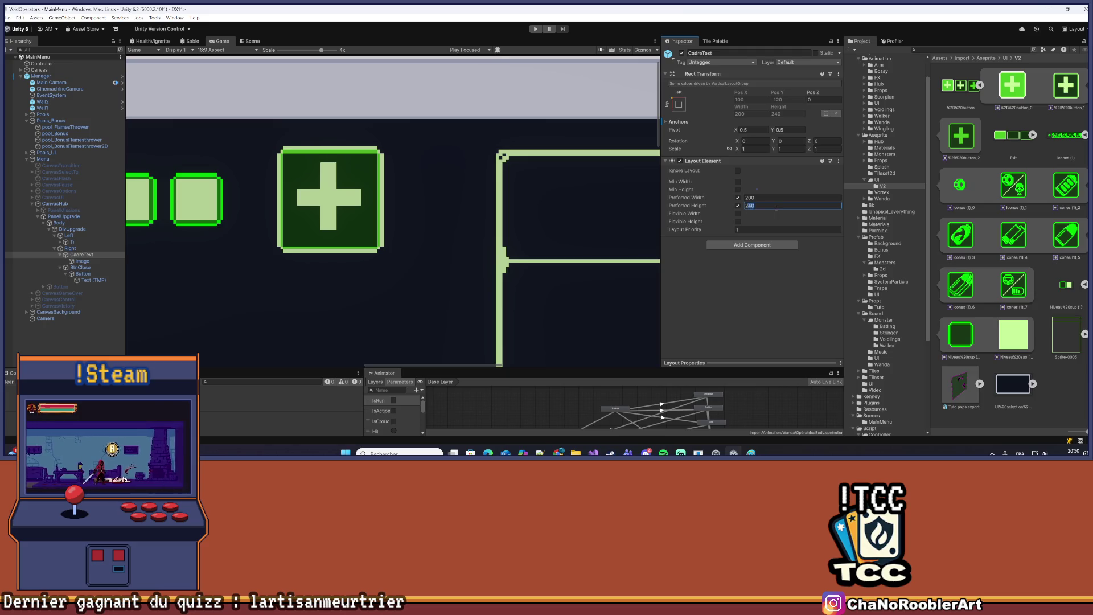
{"action": "type", "text": "224"}
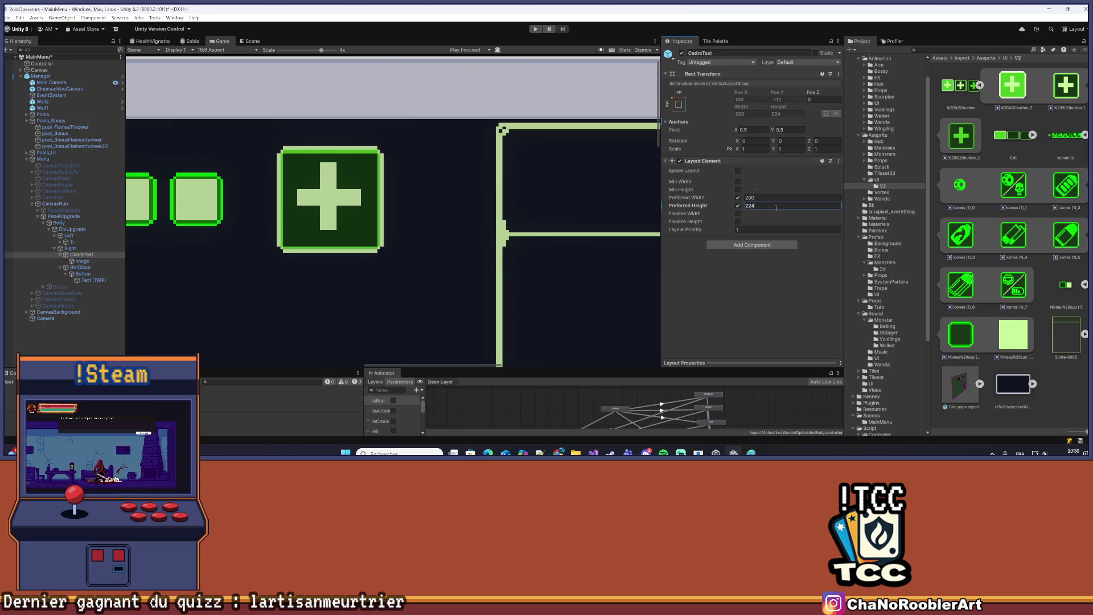
{"action": "scroll", "coordinate": [527, 78], "scroll_direction": "up", "scroll_amount": 3}
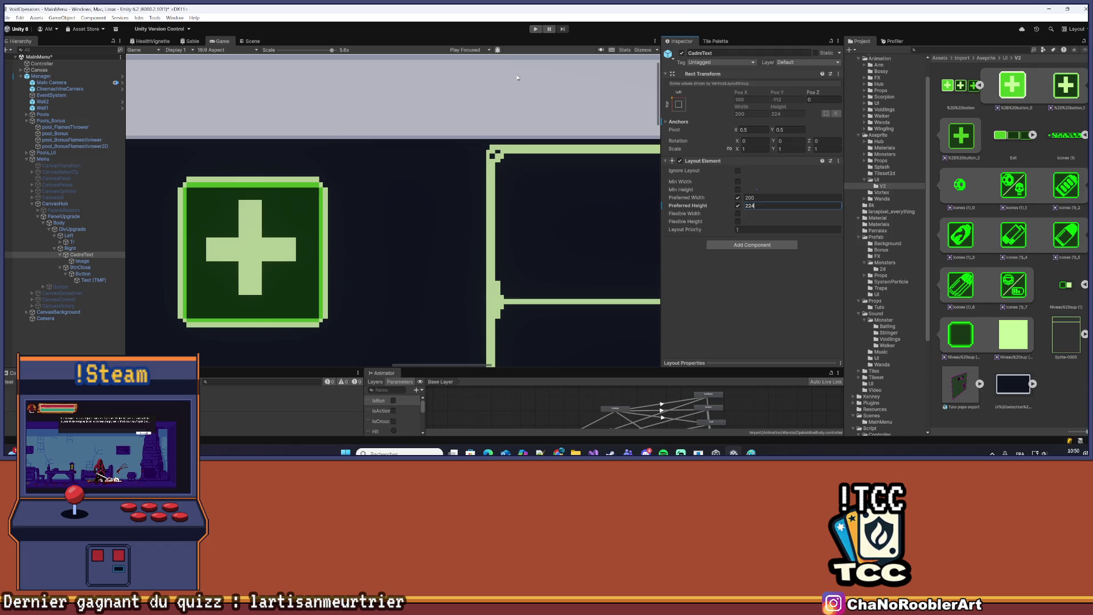
{"action": "scroll", "coordinate": [517, 77], "scroll_direction": "down", "scroll_amount": 6}
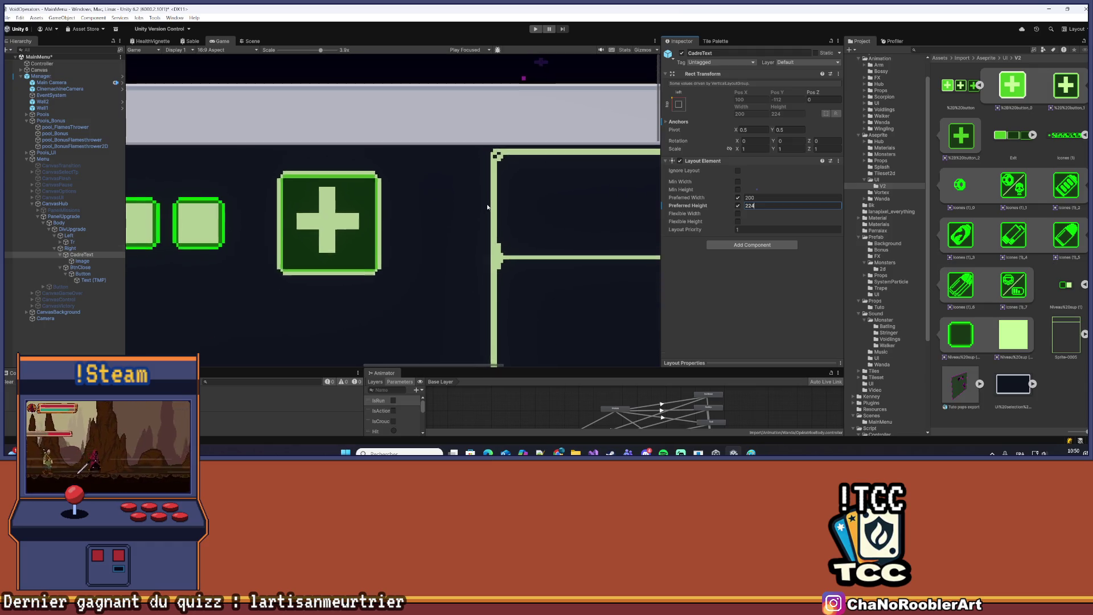
{"action": "scroll", "coordinate": [457, 169], "scroll_direction": "down", "scroll_amount": 2}
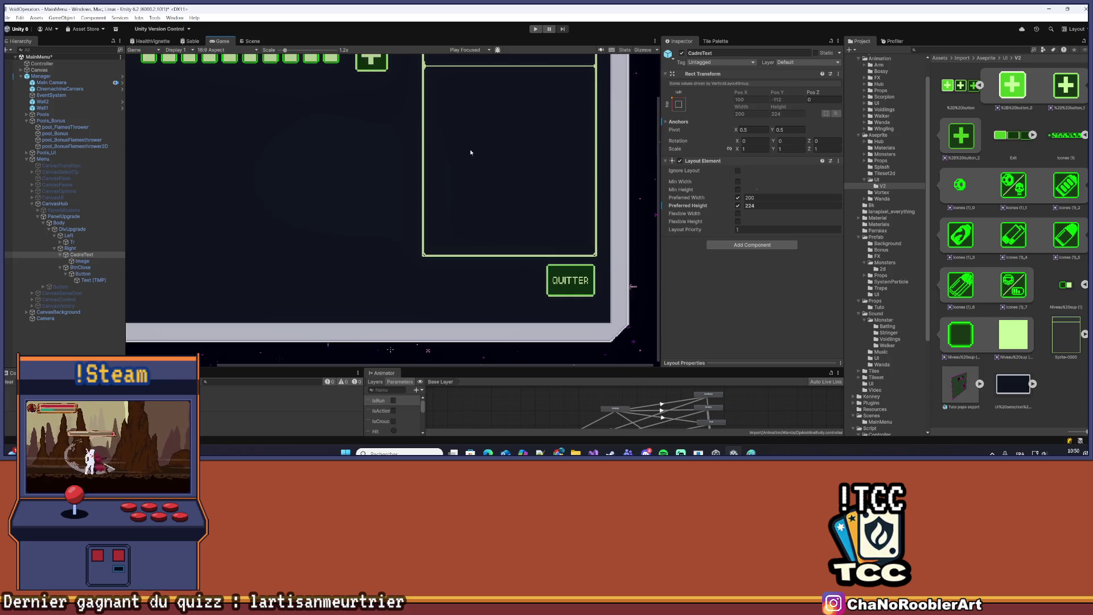
Compare the Right and Left columns' Vertical Layout Group settings
{"action": "left_click", "coordinate": [107, 248]}
{"action": "scroll", "coordinate": [308, 123], "scroll_direction": "up", "scroll_amount": 2}
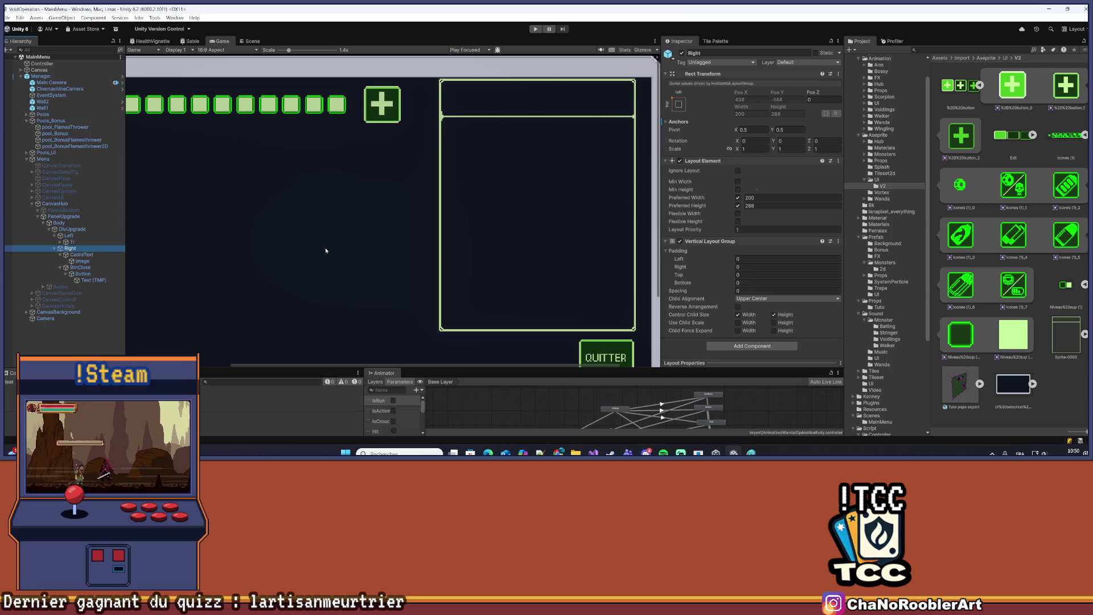
{"action": "scroll", "coordinate": [445, 76], "scroll_direction": "up", "scroll_amount": 6}
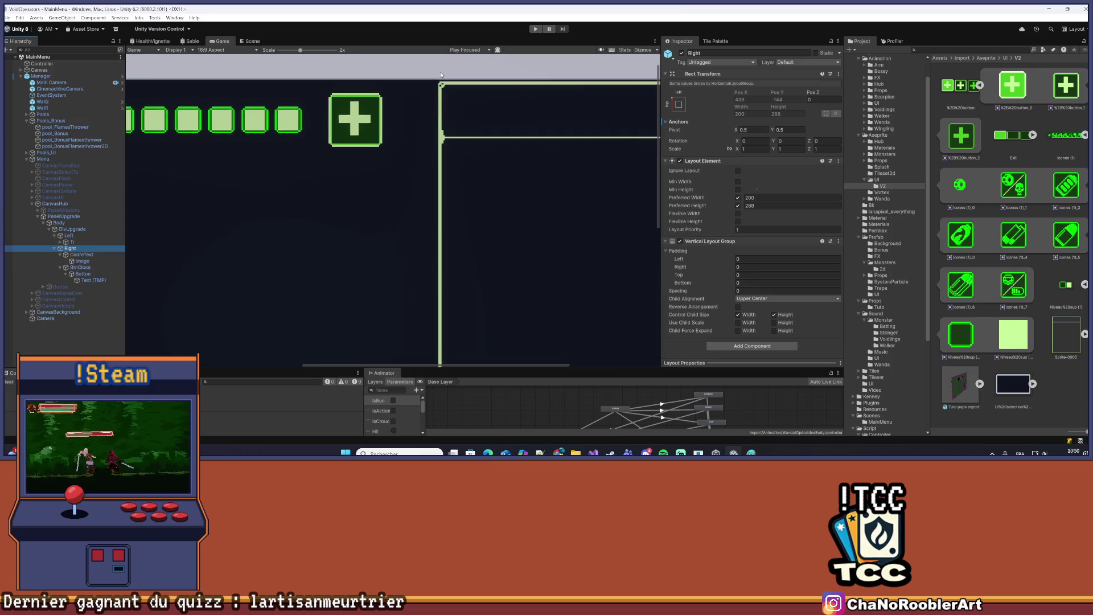
{"action": "scroll", "coordinate": [304, 167], "scroll_direction": "down", "scroll_amount": 3}
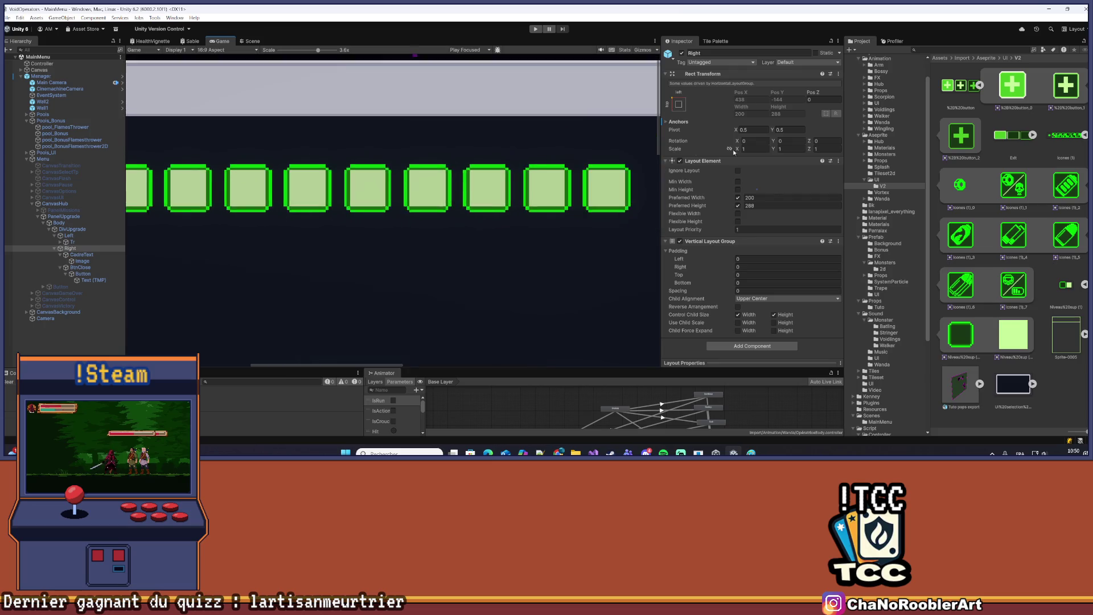
{"action": "left_click", "coordinate": [68, 235]}
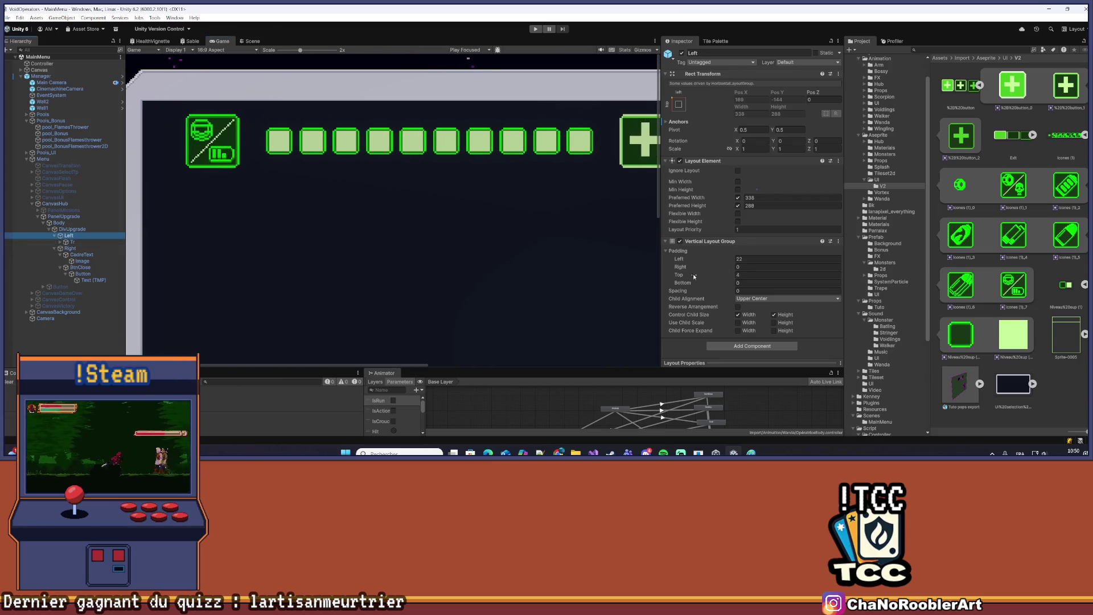
{"action": "left_click", "coordinate": [94, 249]}
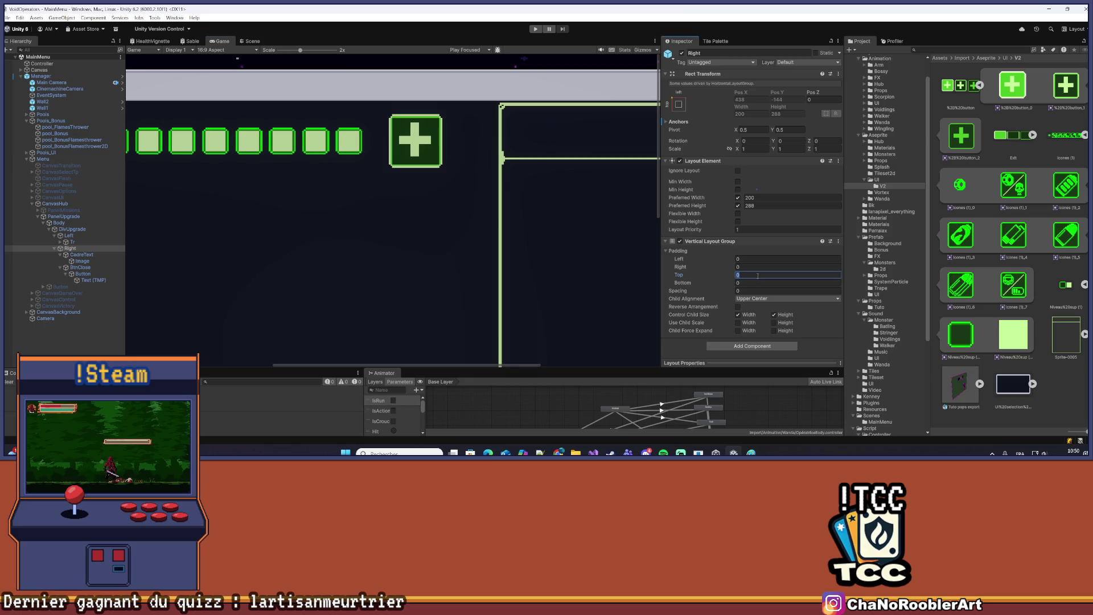
Set the Right column's Vertical Layout Group top padding to 6
{"action": "type", "text": "4"}
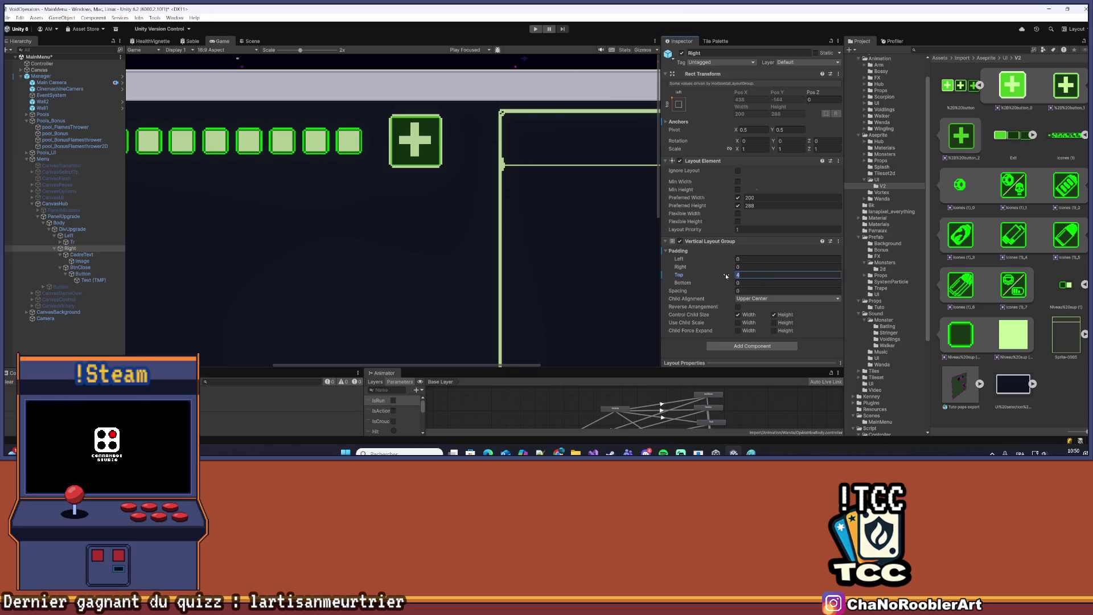
{"action": "left_click_drag", "start_coordinate": [726, 276], "coordinate": [727, 276]}
{"action": "scroll", "coordinate": [438, 104], "scroll_direction": "up", "scroll_amount": 6}
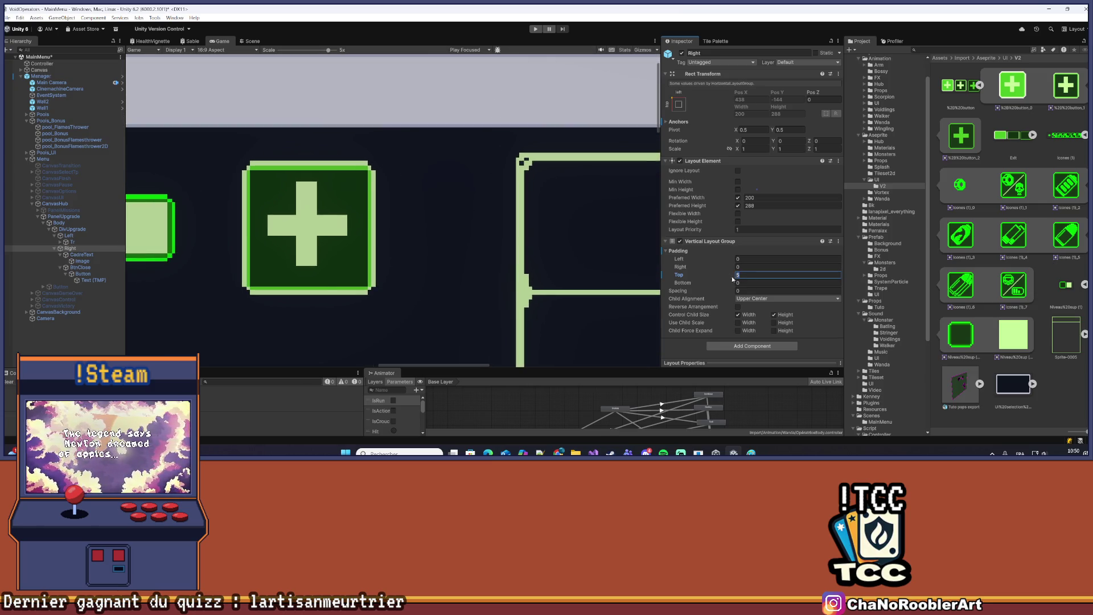
{"action": "left_click_drag", "start_coordinate": [730, 279], "coordinate": [732, 279]}
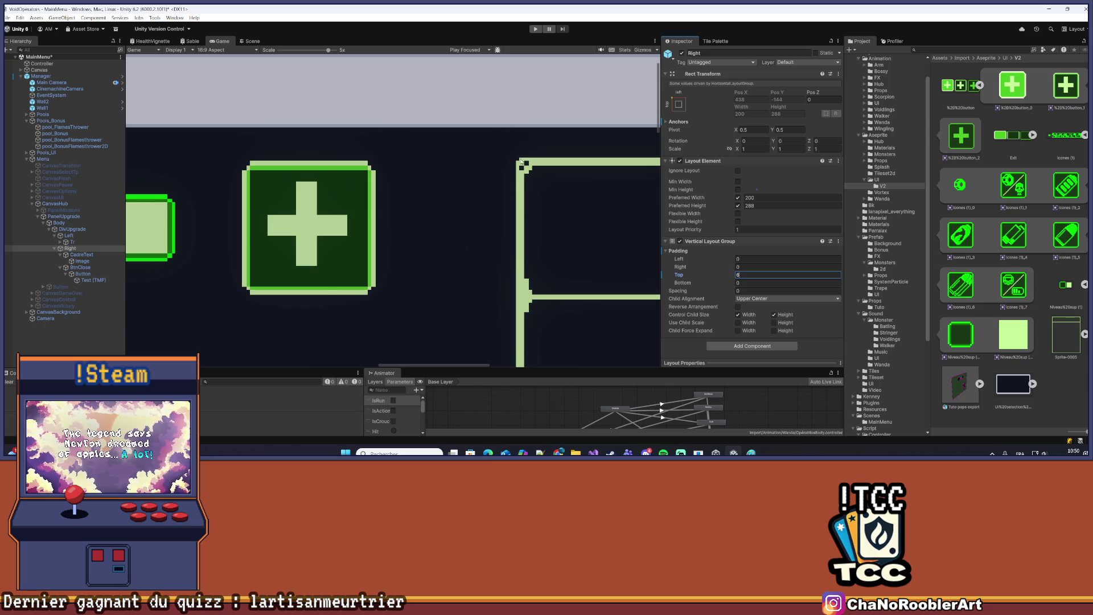
{"action": "scroll", "coordinate": [361, 168], "scroll_direction": "up", "scroll_amount": 3}
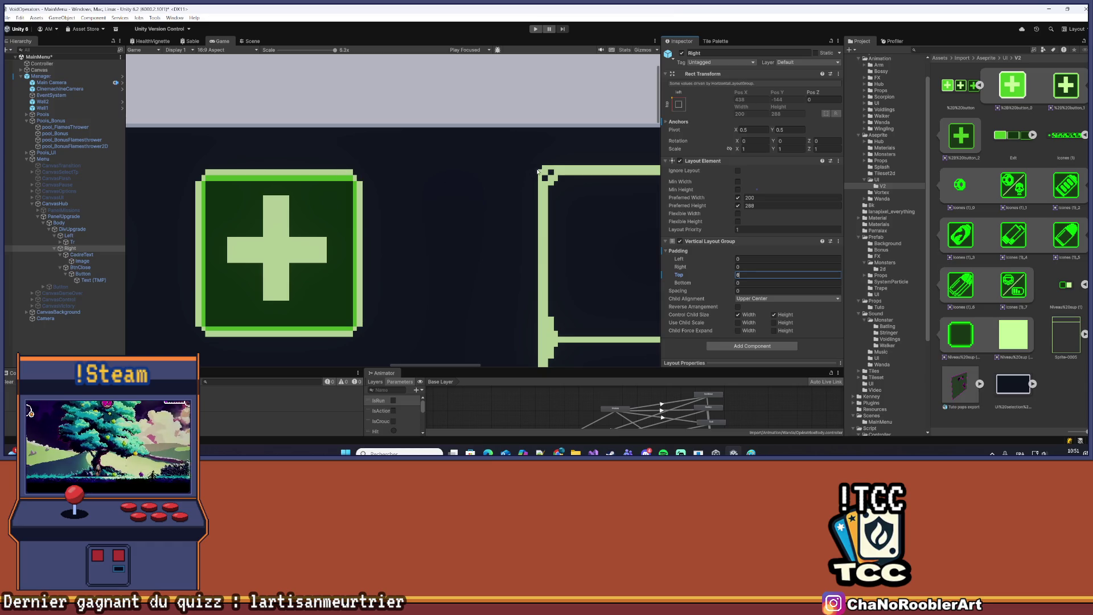
{"action": "scroll", "coordinate": [539, 171], "scroll_direction": "down", "scroll_amount": 10}
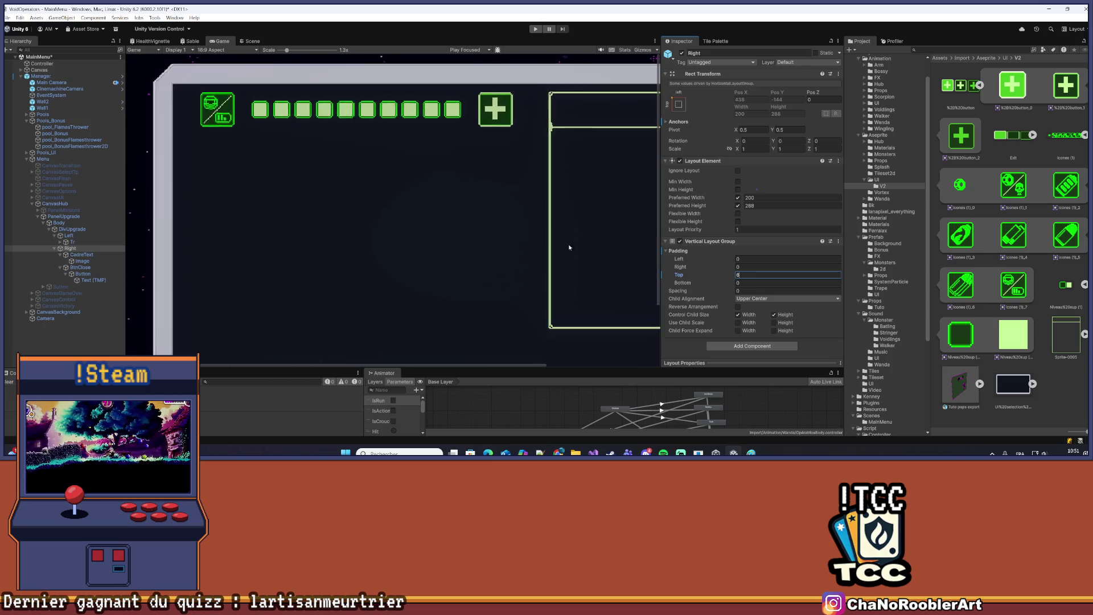
{"action": "scroll", "coordinate": [569, 248], "scroll_direction": "down", "scroll_amount": 2}
{"action": "left_click", "coordinate": [576, 237]}
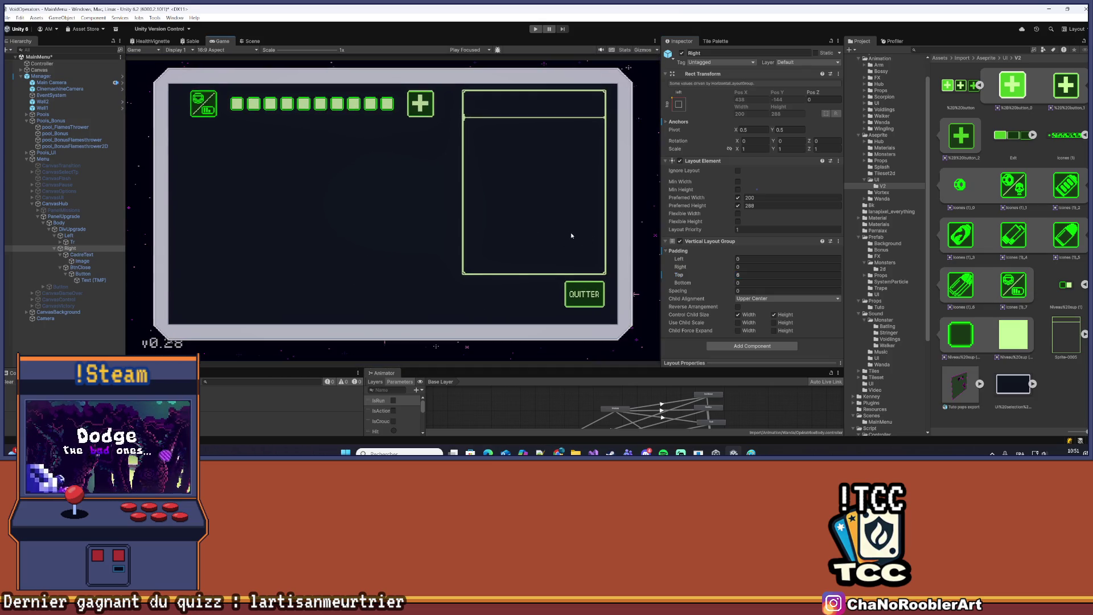
{"action": "left_click", "coordinate": [99, 243]}
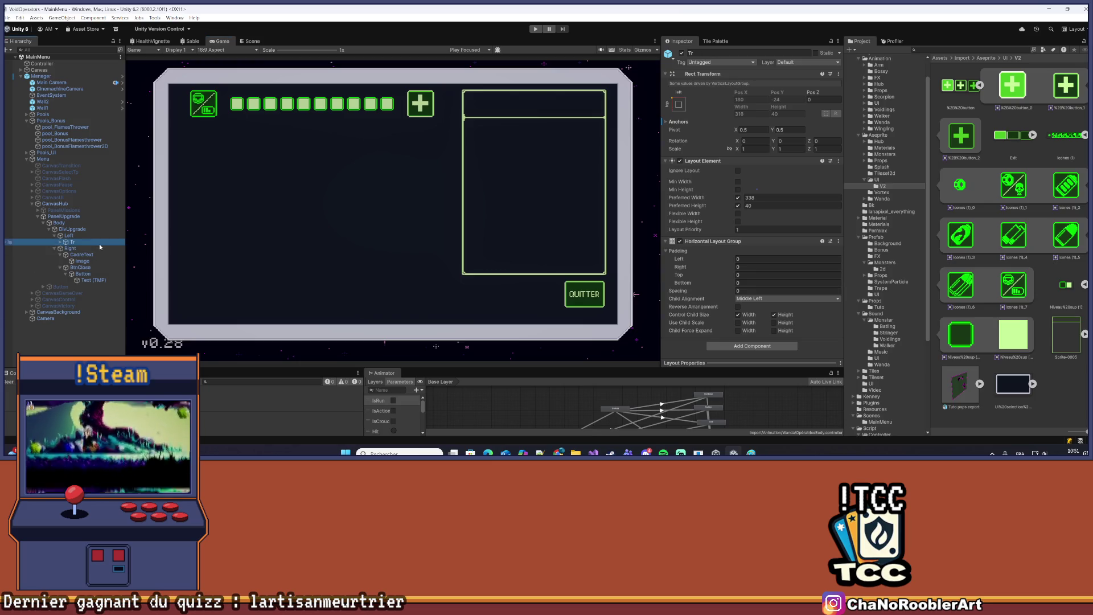
Duplicate the Tr upgrade row six times to create Tr (1) through Tr (6)
{"action": "key", "text": "ctrl+d"}
{"action": "key", "text": "ctrl+d"}
{"action": "key", "text": "ctrl+d"}
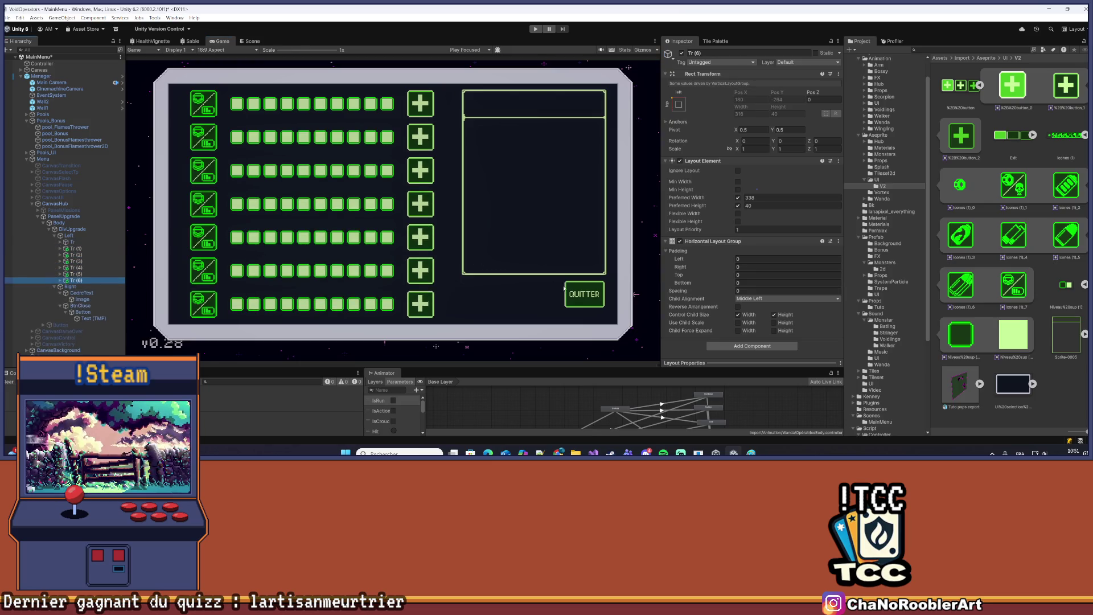
{"action": "scroll", "coordinate": [565, 288], "scroll_direction": "up", "scroll_amount": 1}
{"action": "scroll", "coordinate": [486, 240], "scroll_direction": "down", "scroll_amount": 1}
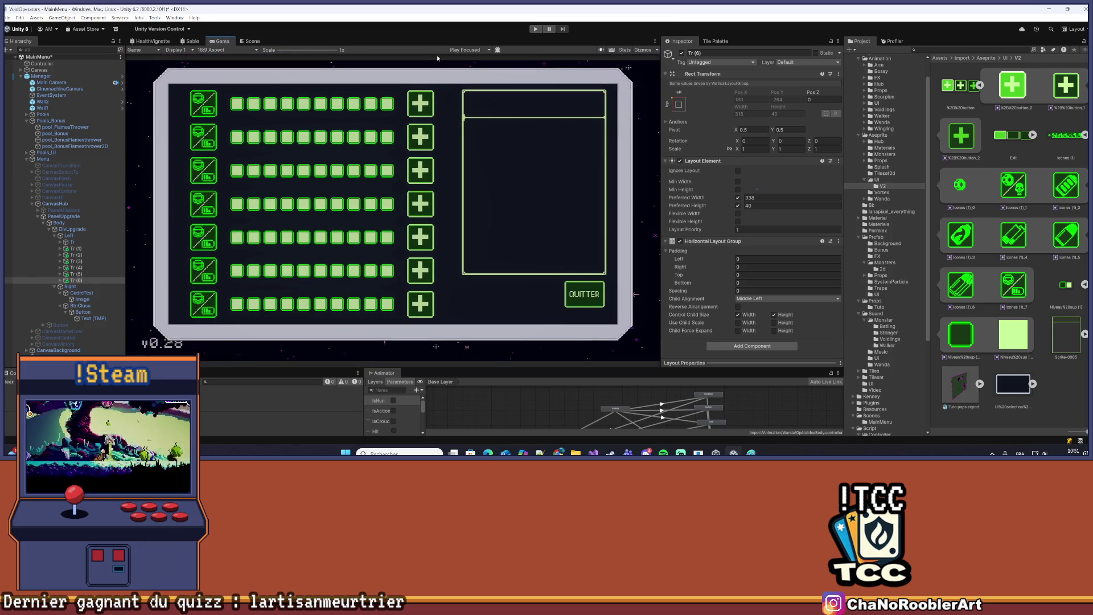
{"action": "scroll", "coordinate": [437, 57], "scroll_direction": "up", "scroll_amount": 6}
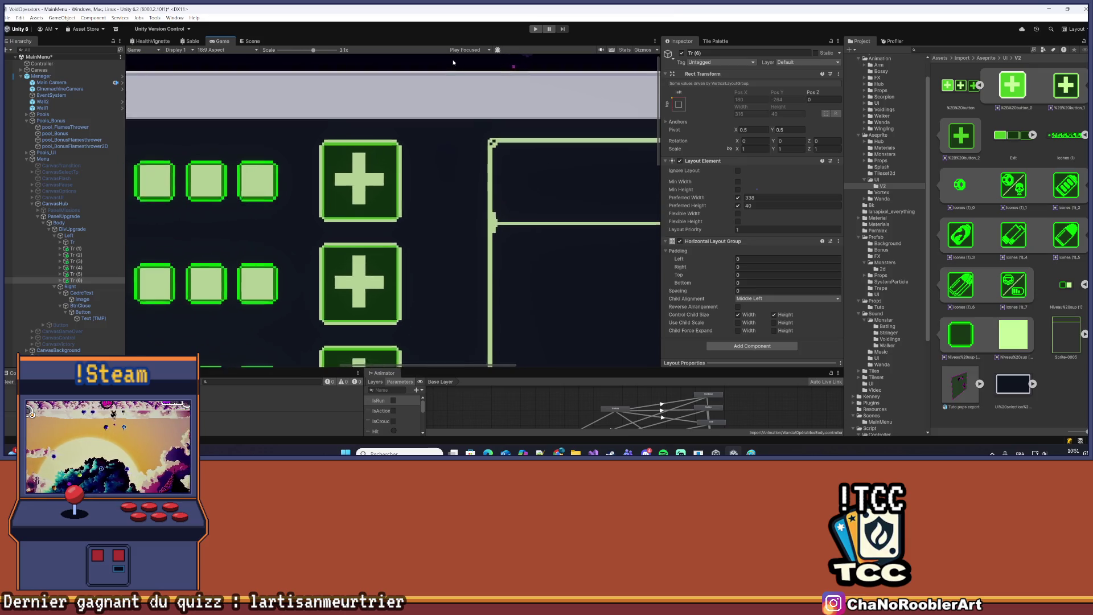
{"action": "scroll", "coordinate": [454, 62], "scroll_direction": "up", "scroll_amount": 1}
{"action": "scroll", "coordinate": [454, 62], "scroll_direction": "up", "scroll_amount": 3}
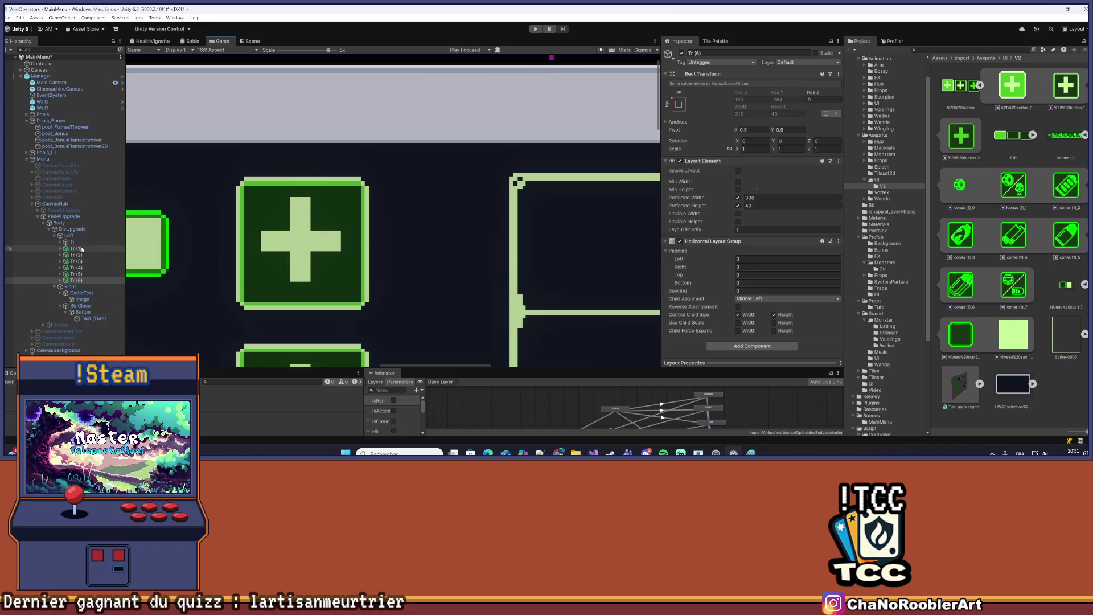
Inspect the Image inside CadreText and CadreText's layout settings
{"action": "left_click", "coordinate": [82, 299]}
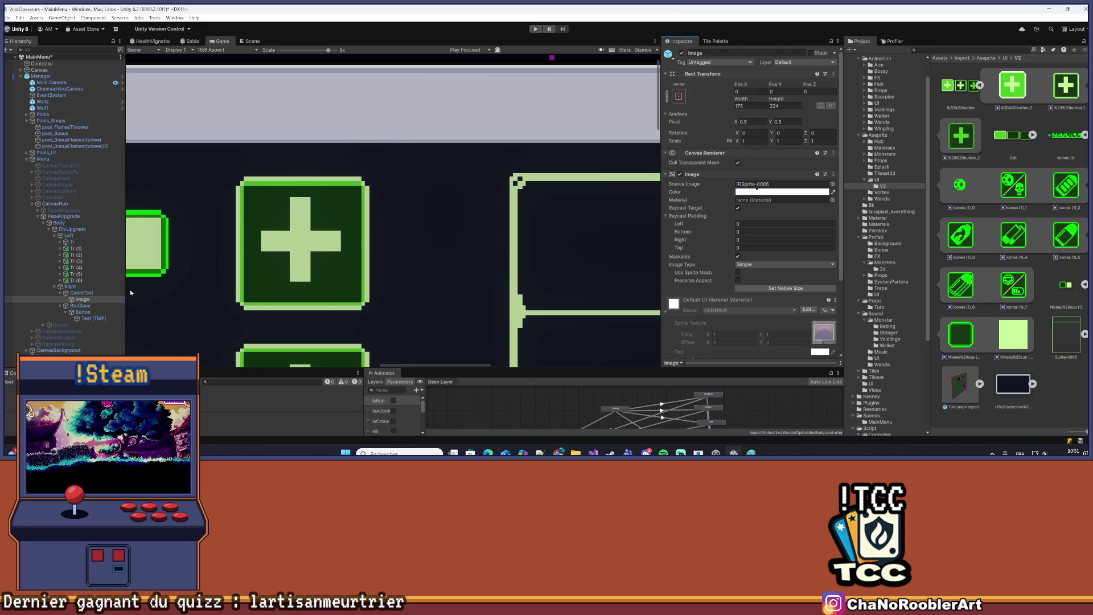
{"action": "left_click", "coordinate": [105, 294]}
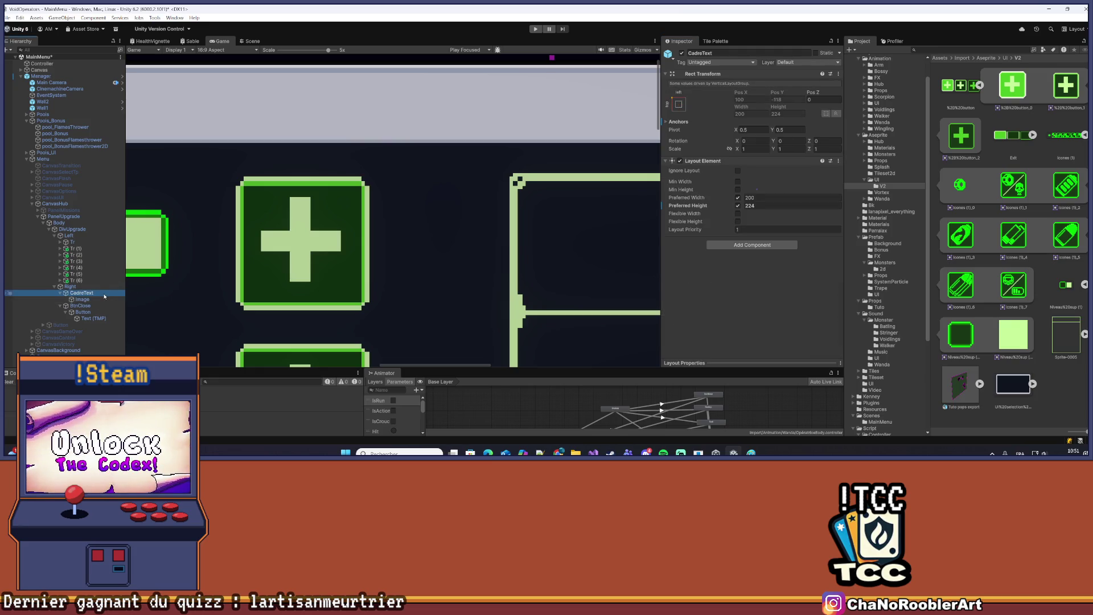
{"action": "left_click", "coordinate": [82, 299]}
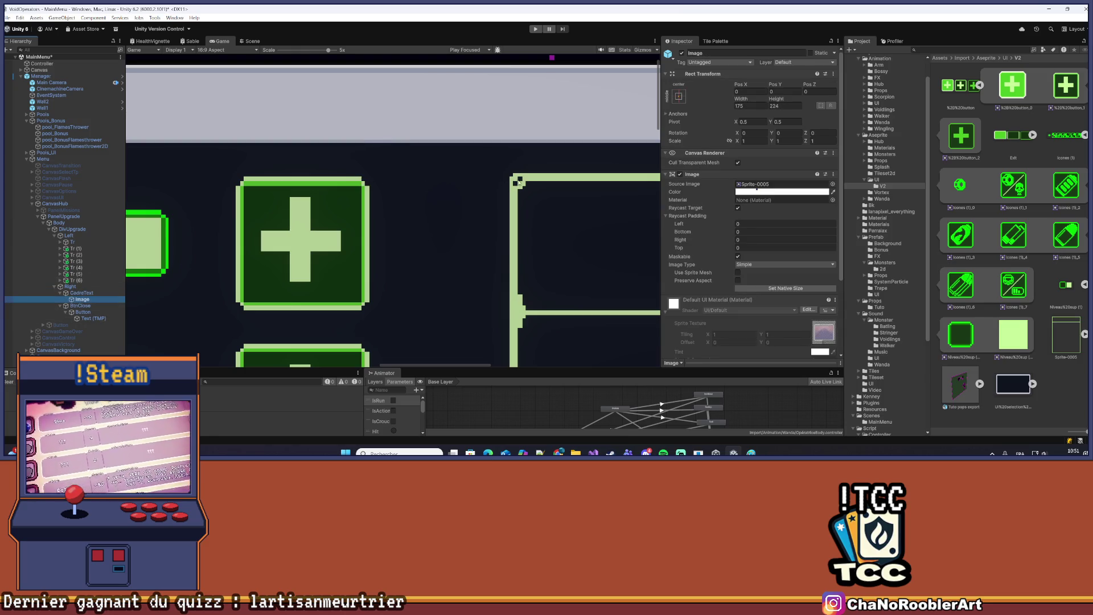
{"action": "scroll", "coordinate": [569, 198], "scroll_direction": "down", "scroll_amount": 10}
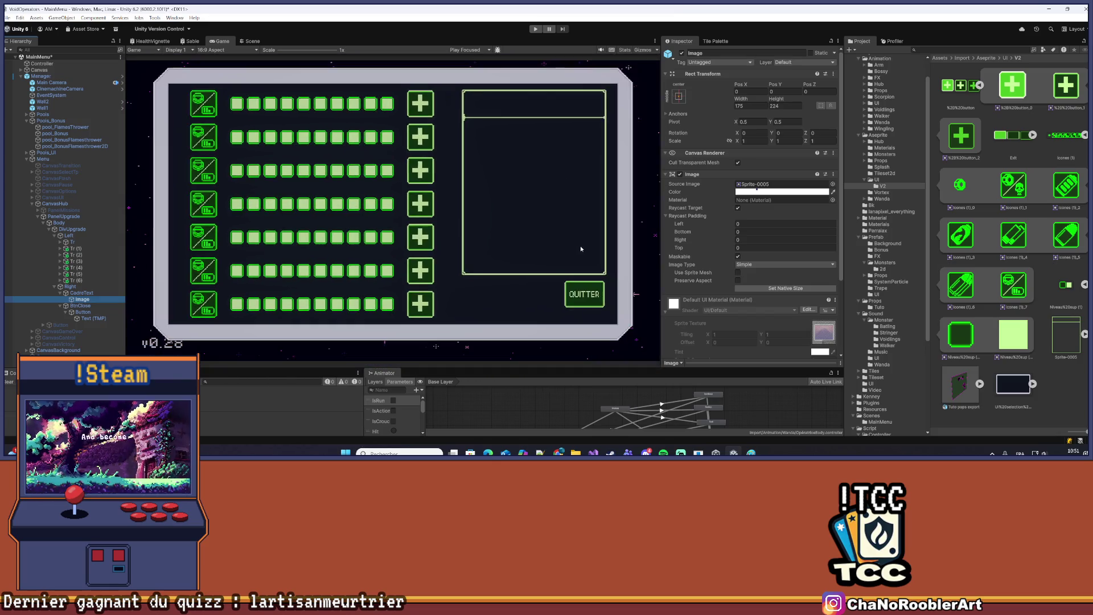
{"action": "scroll", "coordinate": [569, 273], "scroll_direction": "up", "scroll_amount": 3}
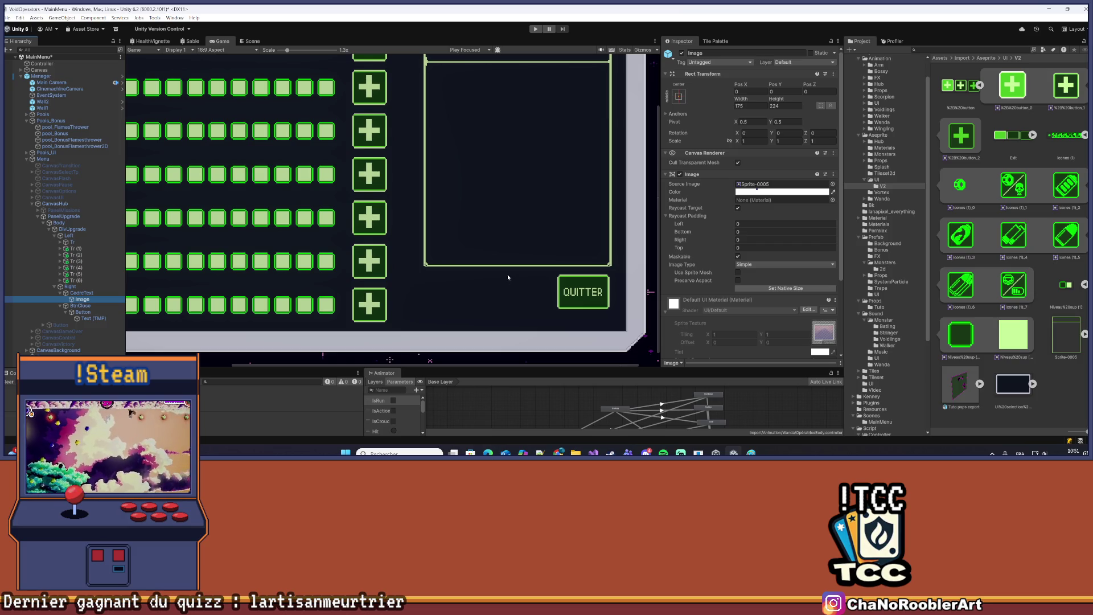
{"action": "scroll", "coordinate": [479, 266], "scroll_direction": "down", "scroll_amount": 2}
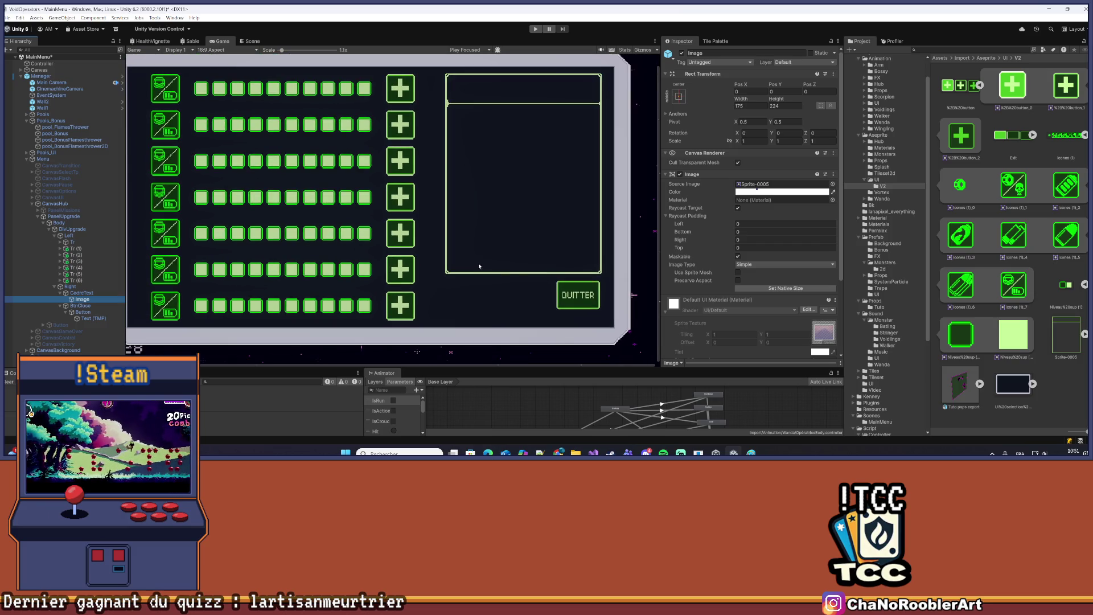
{"action": "scroll", "coordinate": [401, 246], "scroll_direction": "down", "scroll_amount": 1}
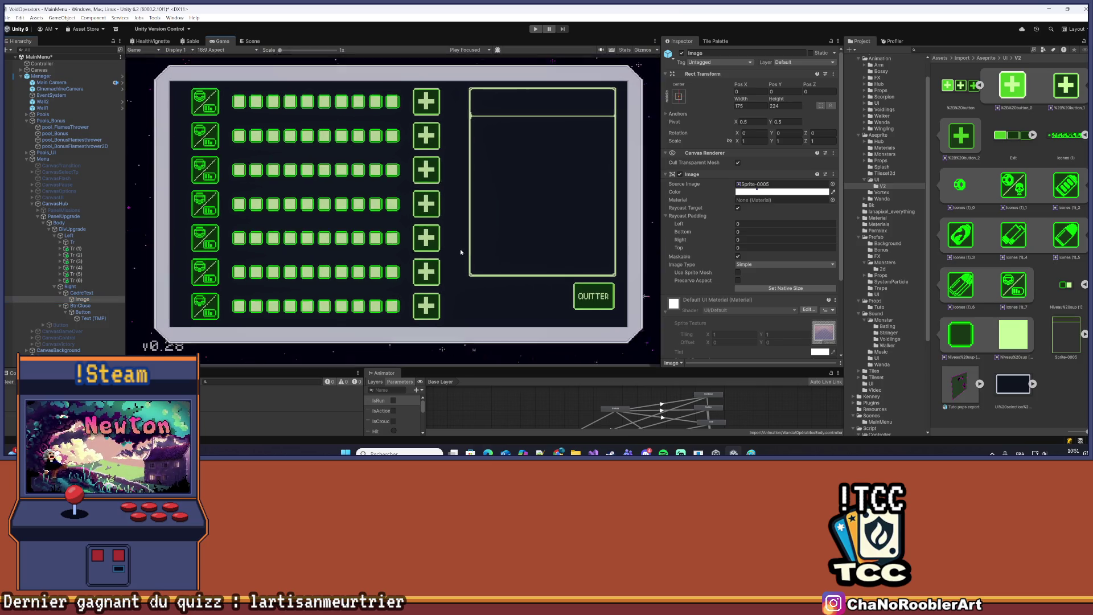
{"action": "left_click", "coordinate": [69, 236]}
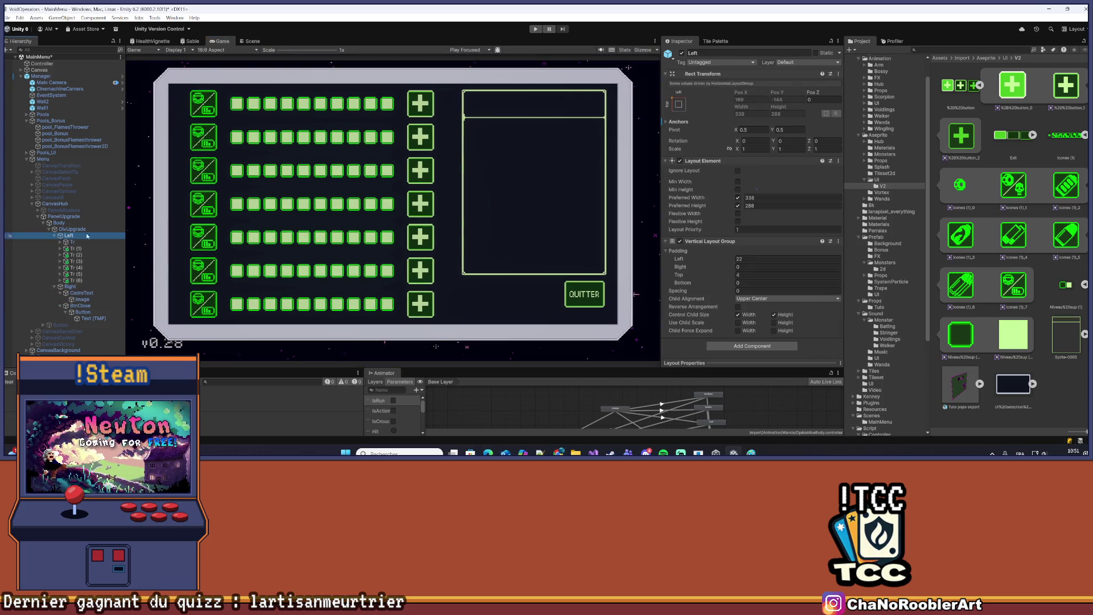
Set Left's Vertical Layout Group top padding to 0 and spacing to 1
{"action": "left_click", "coordinate": [748, 275]}
{"action": "type", "text": "2"}
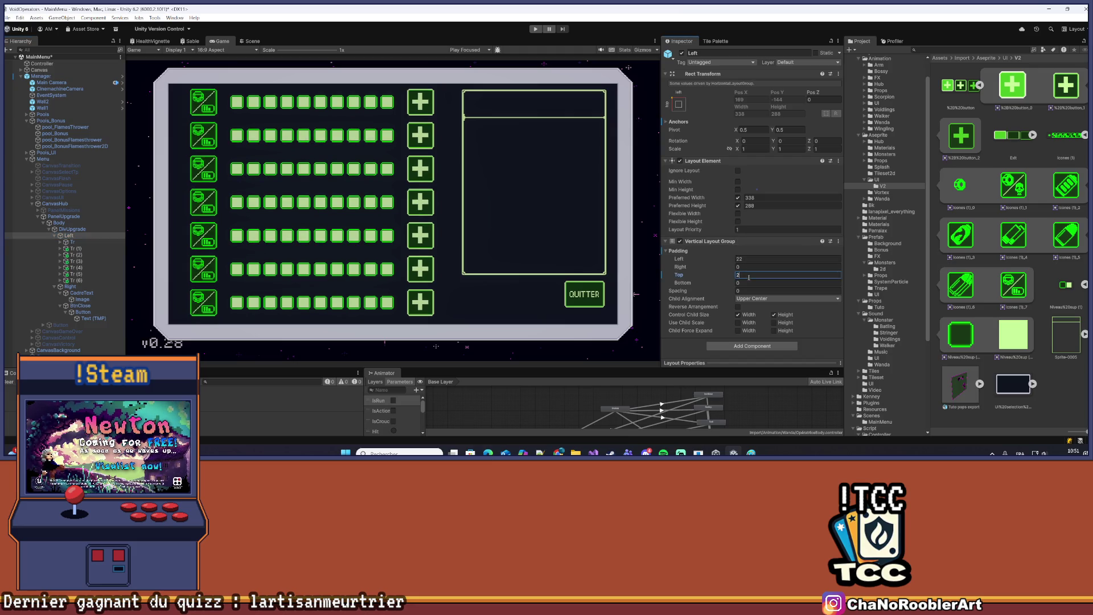
{"action": "left_click", "coordinate": [746, 291]}
{"action": "type", "text": "1"}
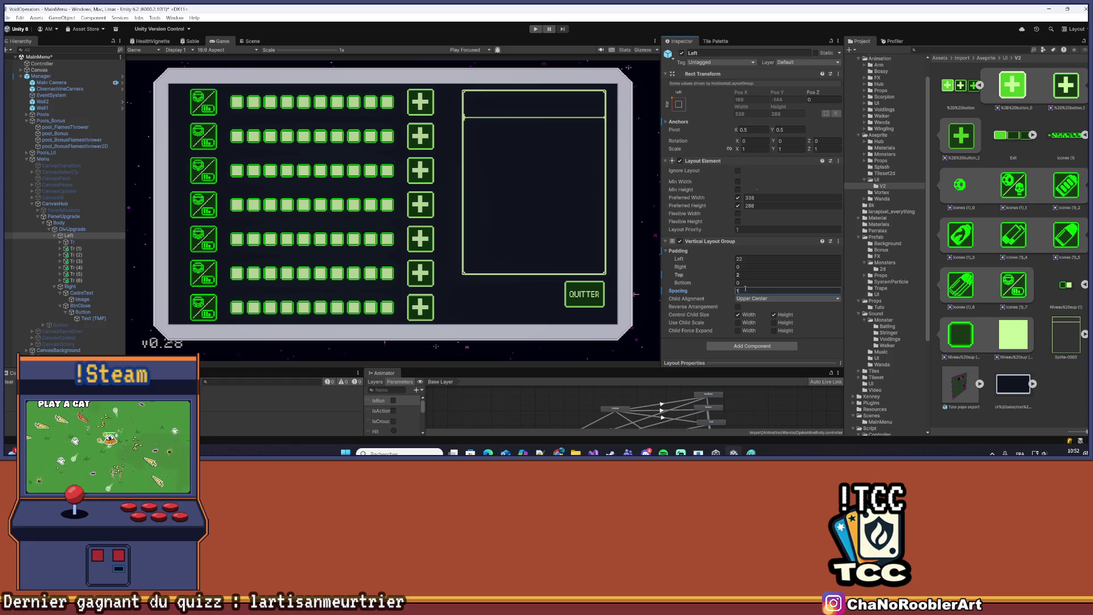
{"action": "left_click", "coordinate": [743, 276]}
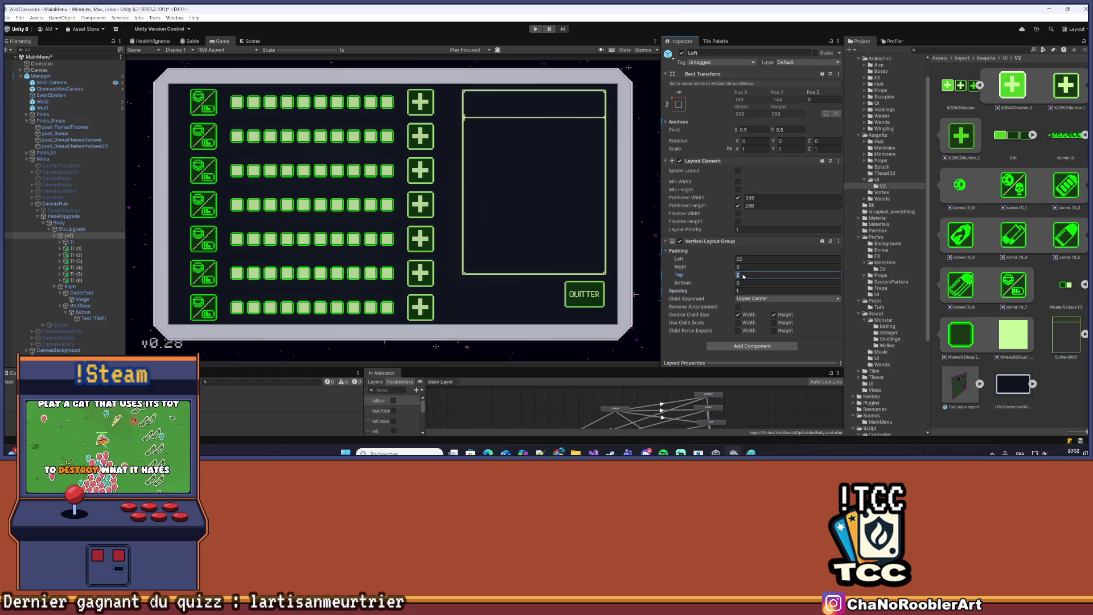
{"action": "type", "text": "0"}
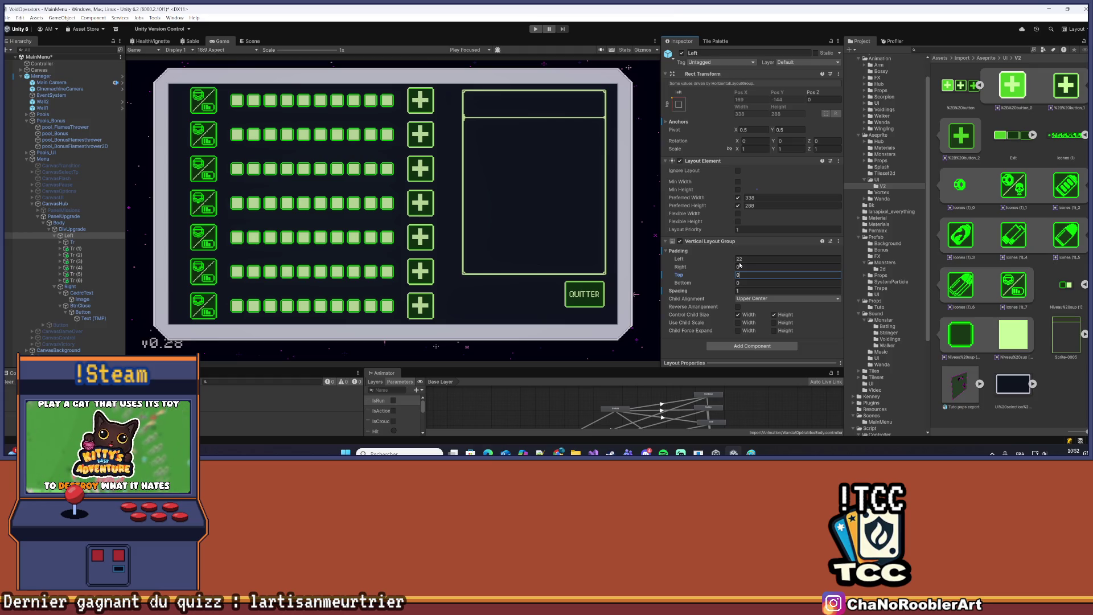
{"action": "left_click", "coordinate": [589, 224]}
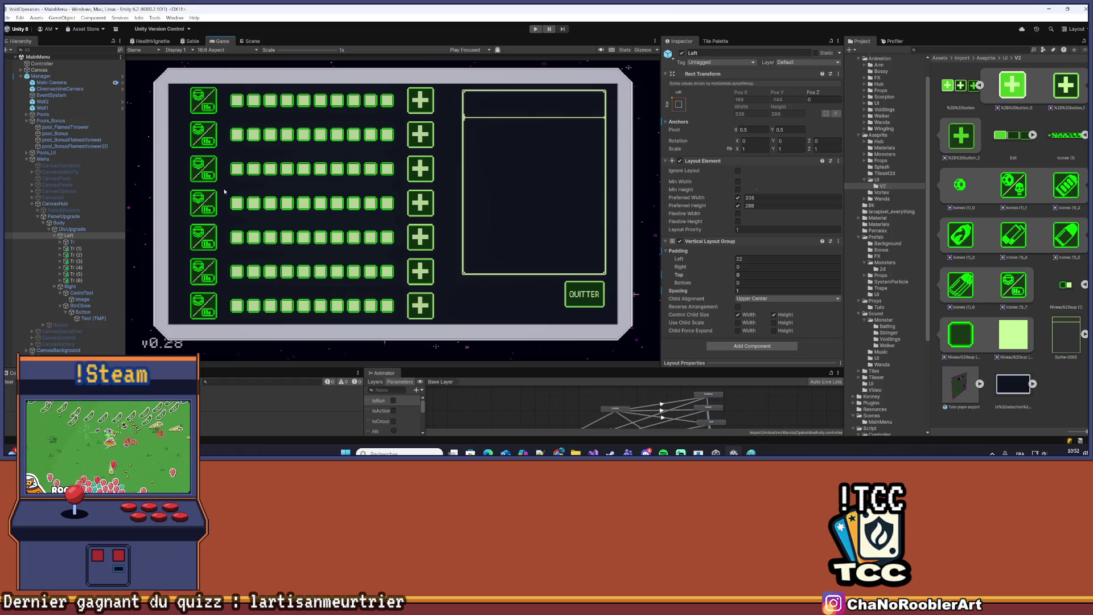
{"action": "left_click", "coordinate": [77, 287]}
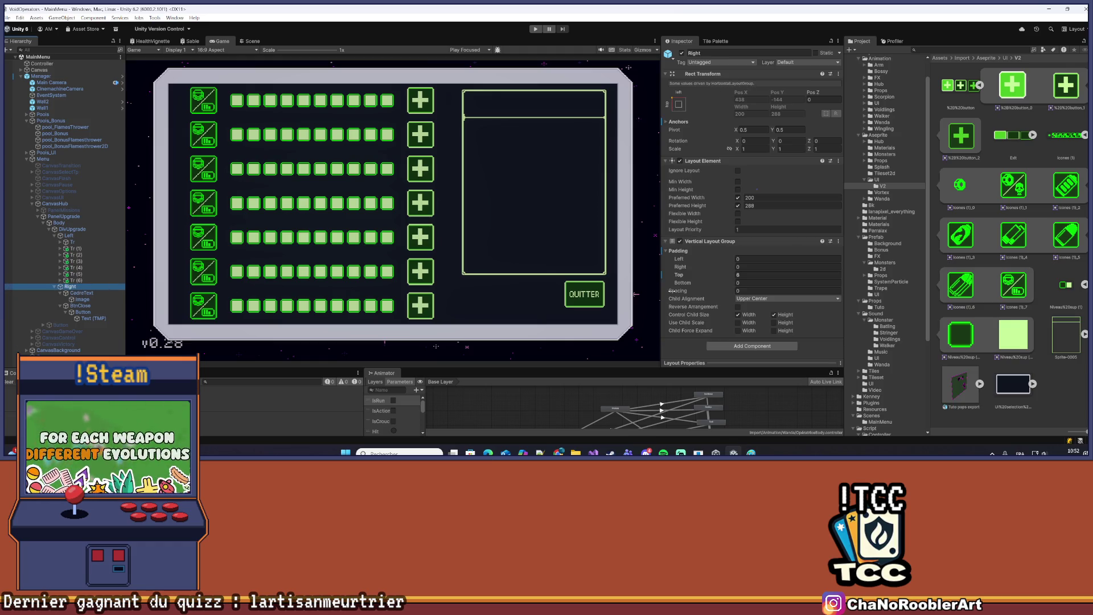
Set Right's Vertical Layout Group top padding to 12
{"action": "left_click", "coordinate": [754, 276]}
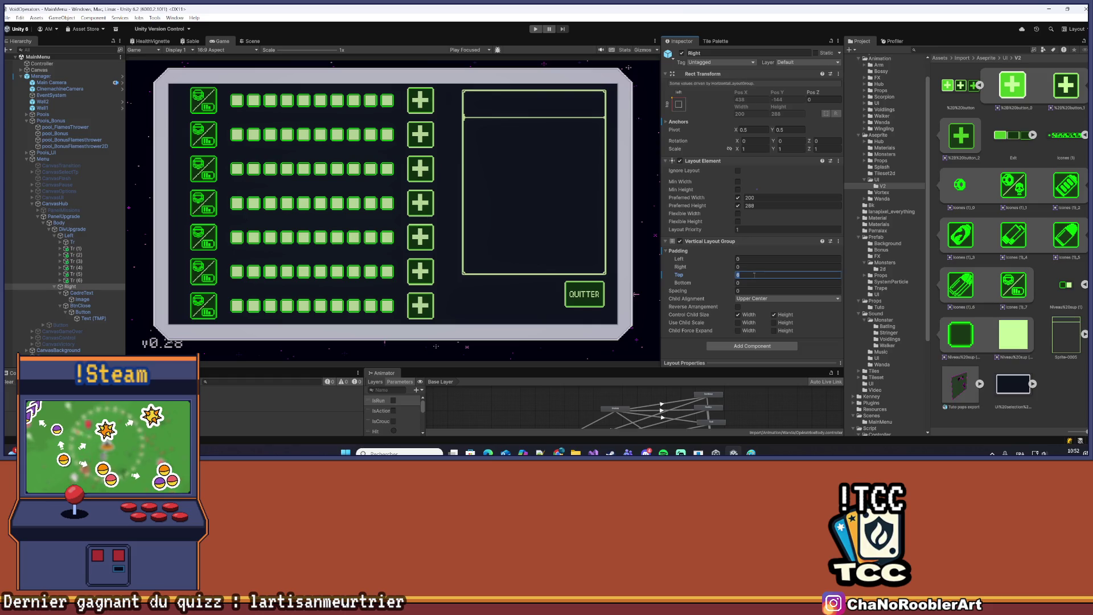
{"action": "type", "text": "8"}
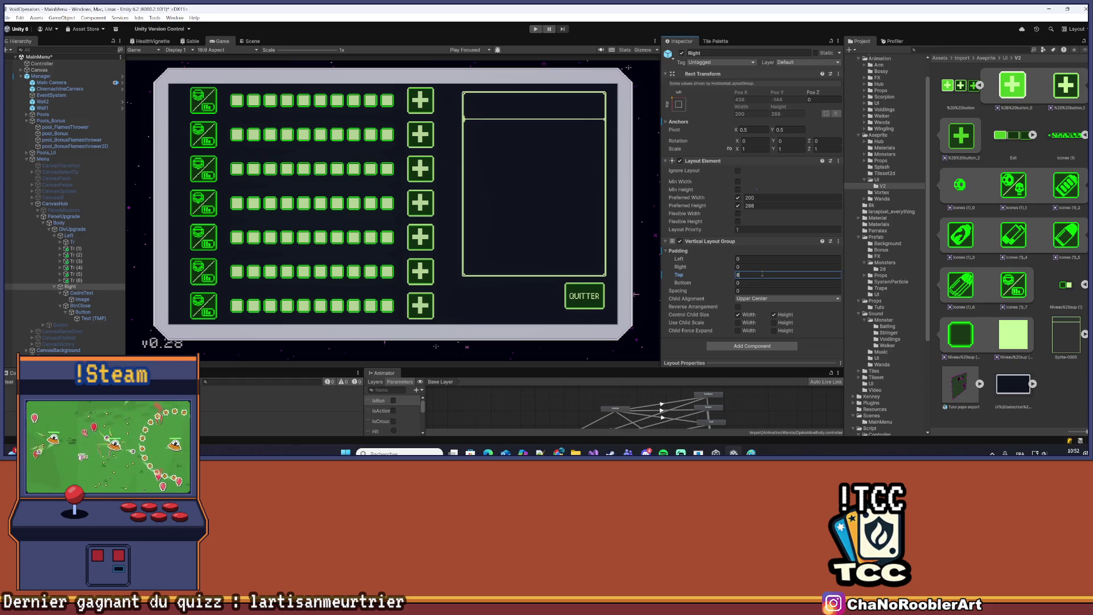
{"action": "key", "text": "BackSpace"}
{"action": "type", "text": "10"}
{"action": "key", "text": "BackSpace"}
{"action": "type", "text": "2"}
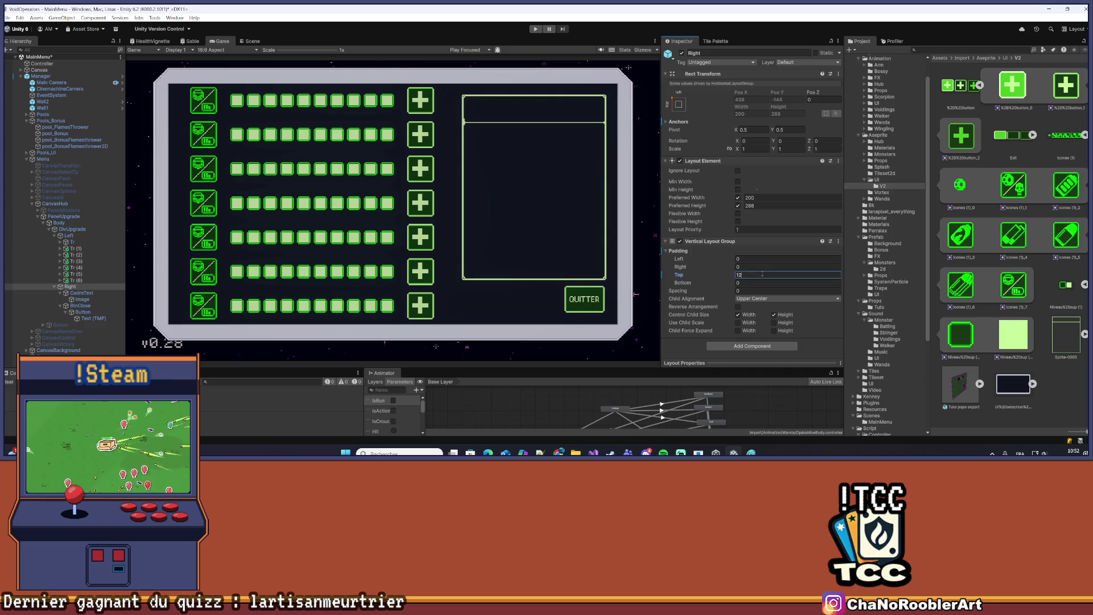
{"action": "scroll", "coordinate": [603, 282], "scroll_direction": "up", "scroll_amount": 5}
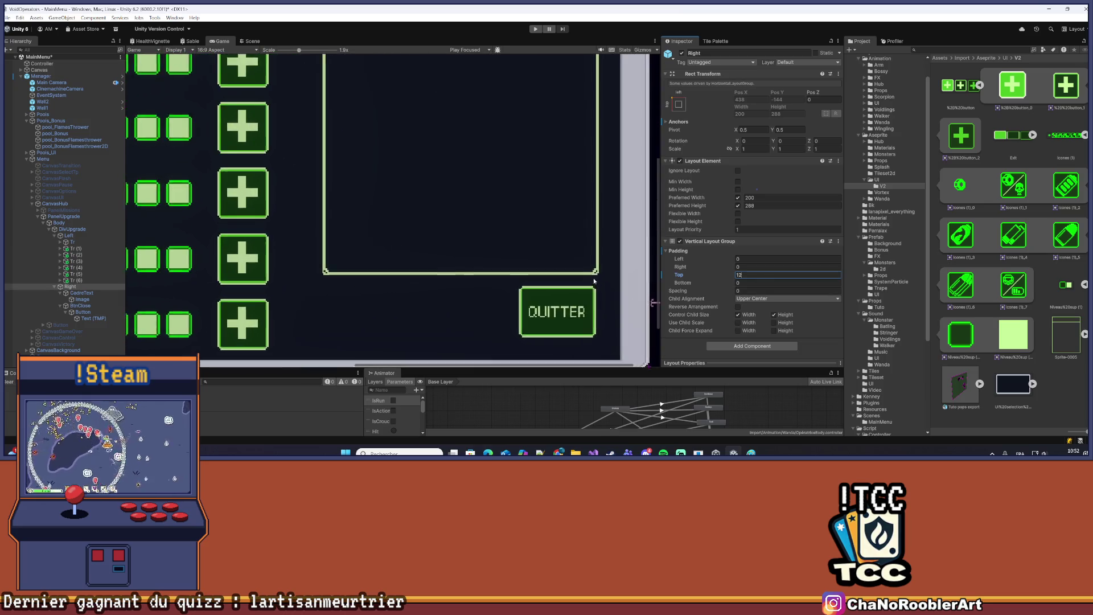
{"action": "scroll", "coordinate": [600, 281], "scroll_direction": "up", "scroll_amount": 4}
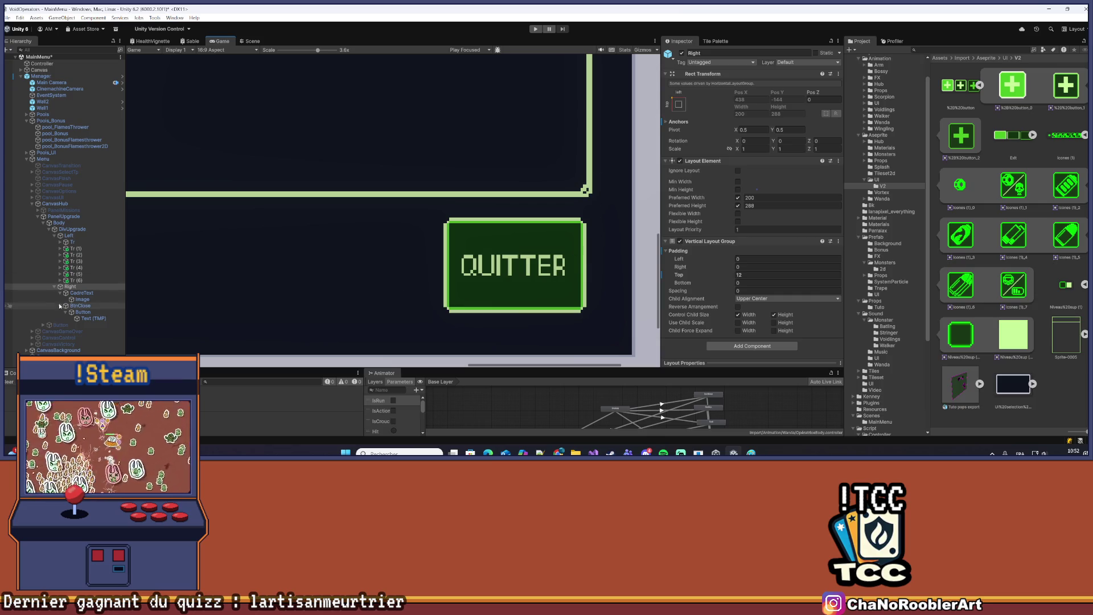
{"action": "left_click", "coordinate": [83, 312]}
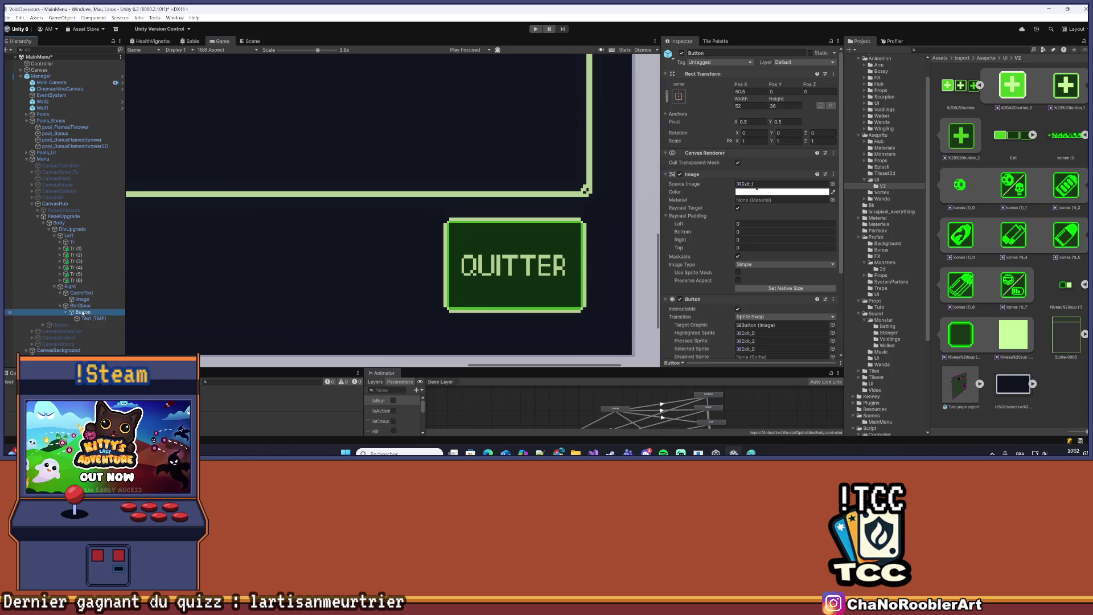
Set the Rect Transform Pos X of BtnClose's Button to 82.5
{"action": "left_click", "coordinate": [87, 300]}
{"action": "left_click", "coordinate": [87, 306]}
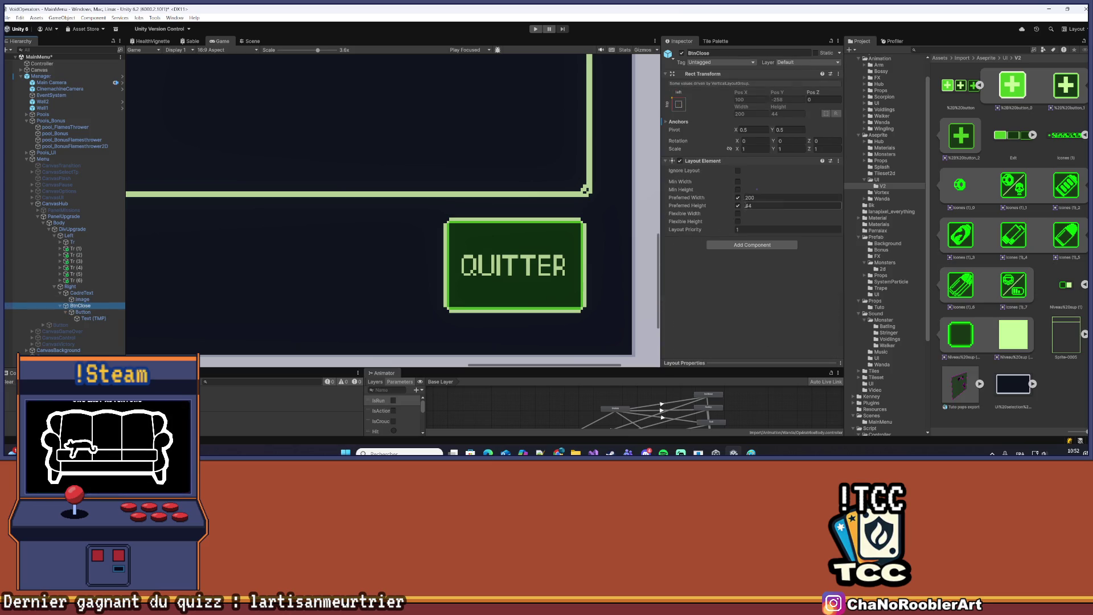
{"action": "left_click", "coordinate": [108, 313]}
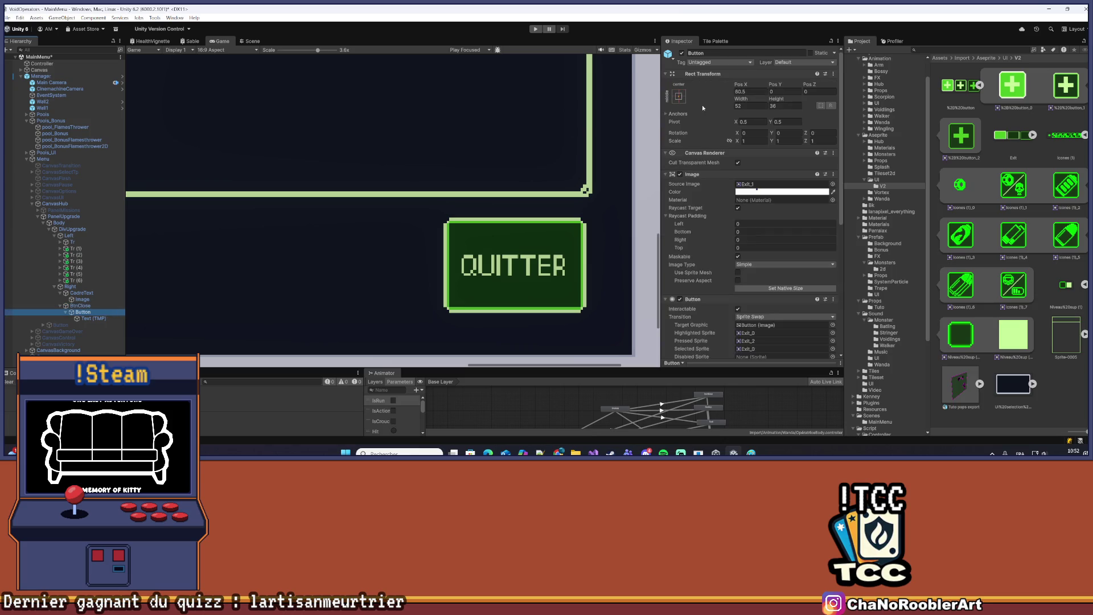
{"action": "left_click", "coordinate": [749, 91]}
{"action": "key", "text": "BackSpace"}
{"action": "type", "text": "4"}
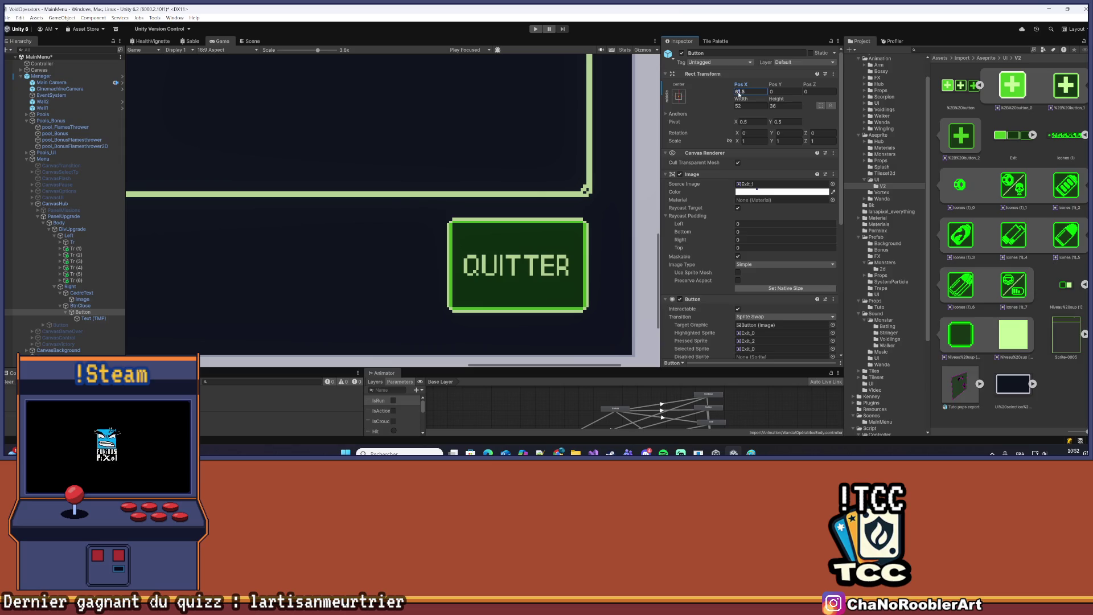
{"action": "key", "text": "BackSpace"}
{"action": "type", "text": "6"}
{"action": "scroll", "coordinate": [452, 216], "scroll_direction": "down", "scroll_amount": 6}
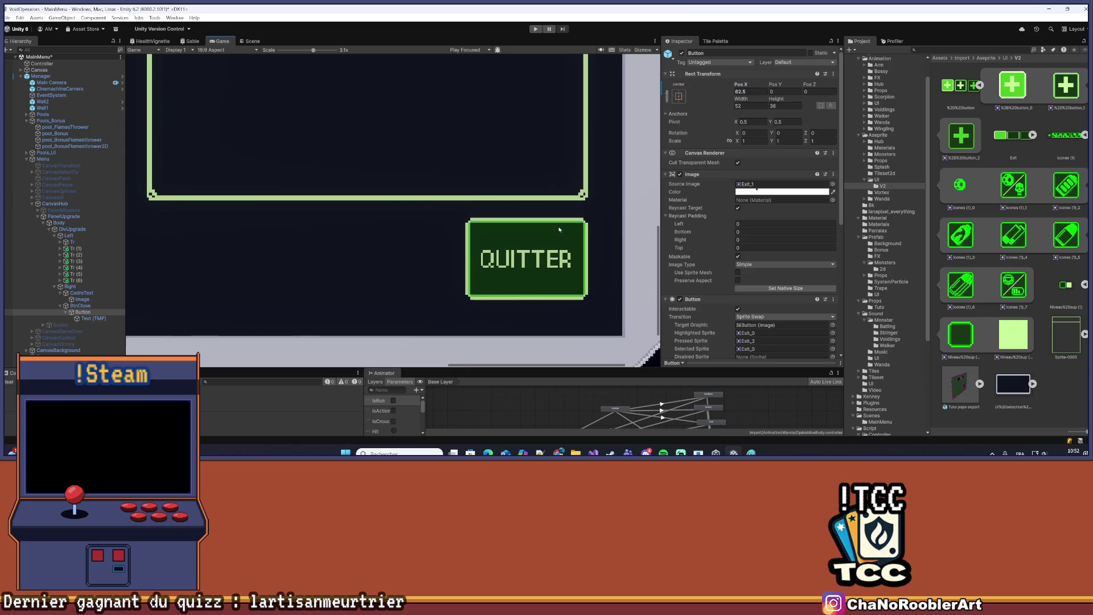
{"action": "scroll", "coordinate": [437, 212], "scroll_direction": "down", "scroll_amount": 2}
Save the MainMenu scene
{"action": "key", "text": "ctrl+s"}
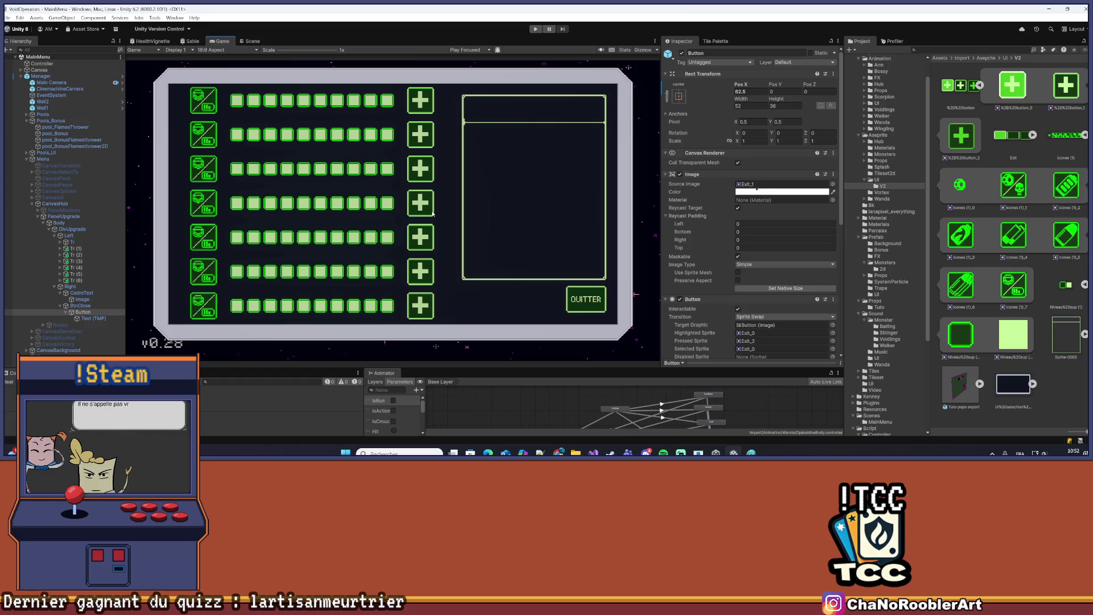
{"action": "left_click", "coordinate": [68, 312]}
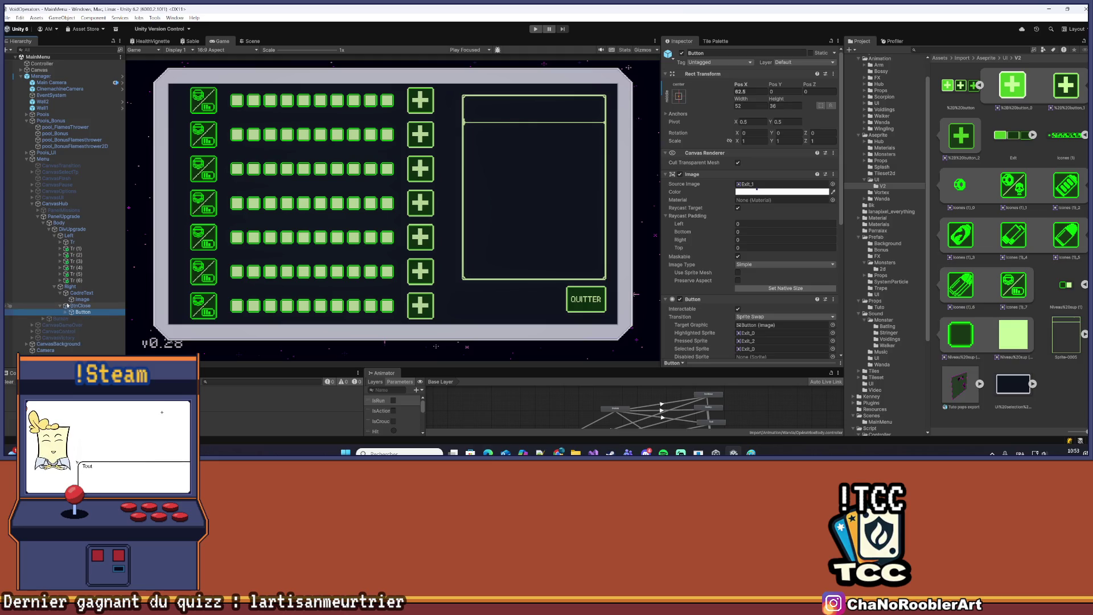
{"action": "left_click", "coordinate": [73, 248]}
Delete upgrade rows Tr (6) through Tr (1) one by one
{"action": "left_click", "coordinate": [76, 280]}
{"action": "key", "text": "Delete"}
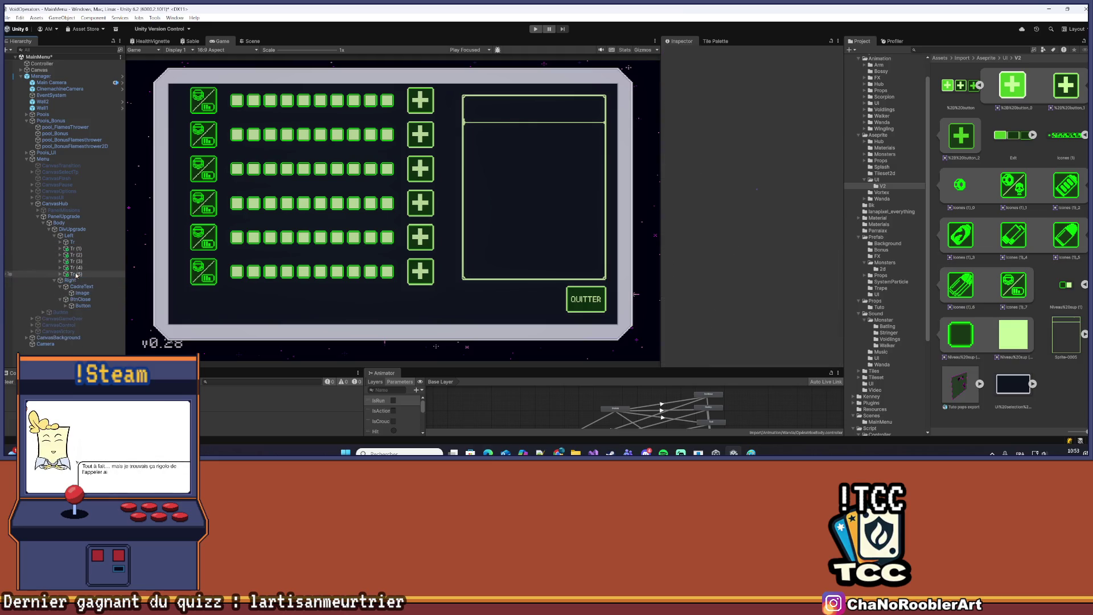
{"action": "left_click", "coordinate": [79, 274]}
{"action": "key", "text": "Delete"}
{"action": "left_click", "coordinate": [81, 268]}
{"action": "key", "text": "Delete"}
{"action": "left_click", "coordinate": [85, 261]}
{"action": "key", "text": "Delete"}
{"action": "left_click", "coordinate": [80, 254]}
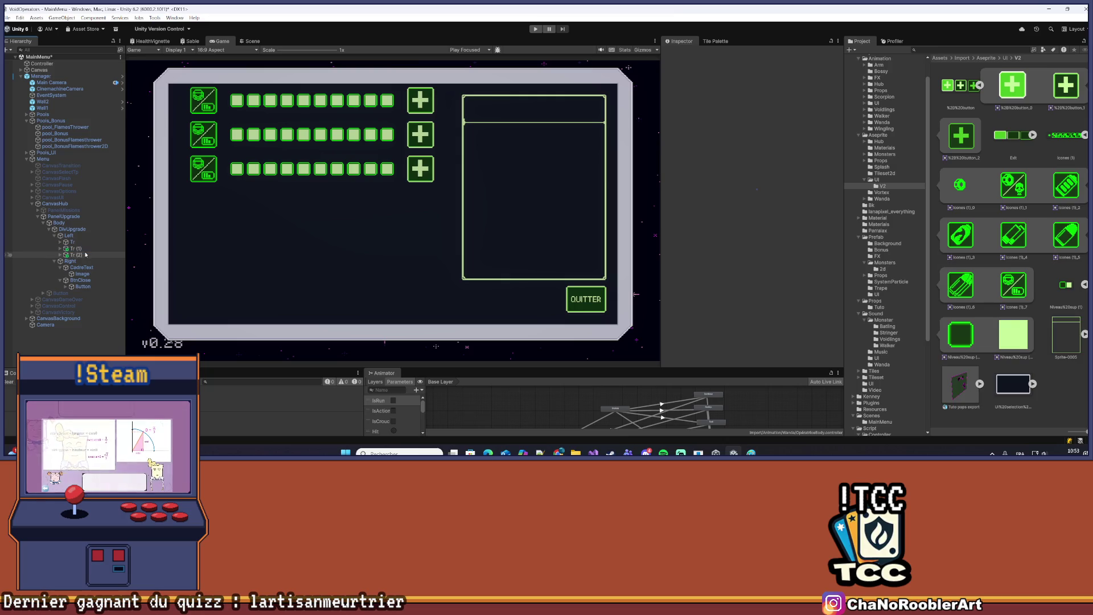
{"action": "key", "text": "Delete"}
{"action": "left_click", "coordinate": [83, 249]}
{"action": "key", "text": "Delete"}
Save the MainMenu scene and expand the remaining Tr row's children
{"action": "key", "text": "ctrl+s"}
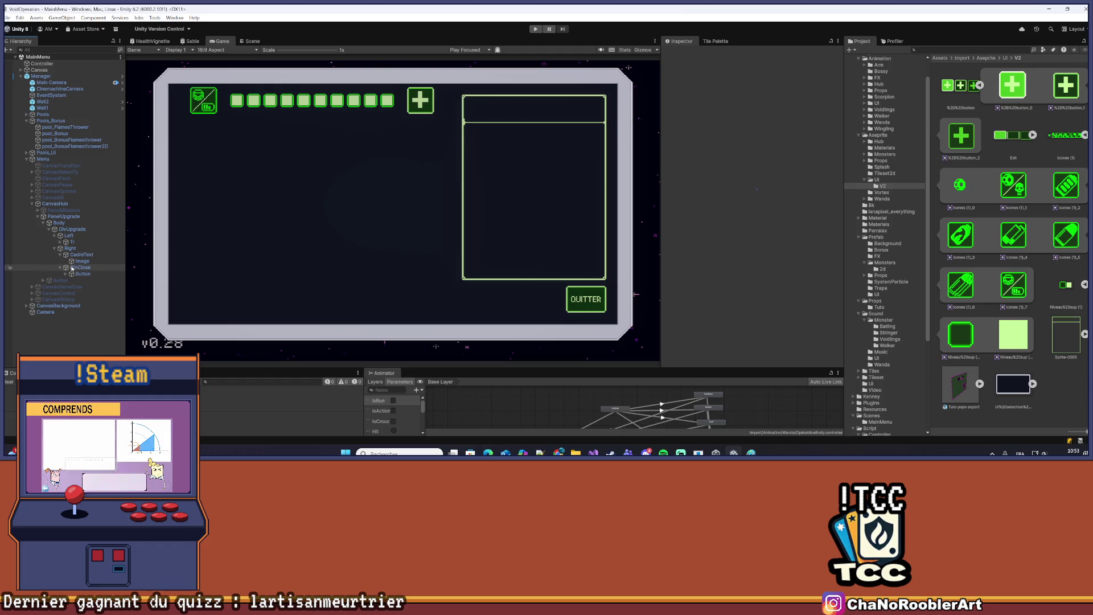
{"action": "left_click", "coordinate": [61, 242]}
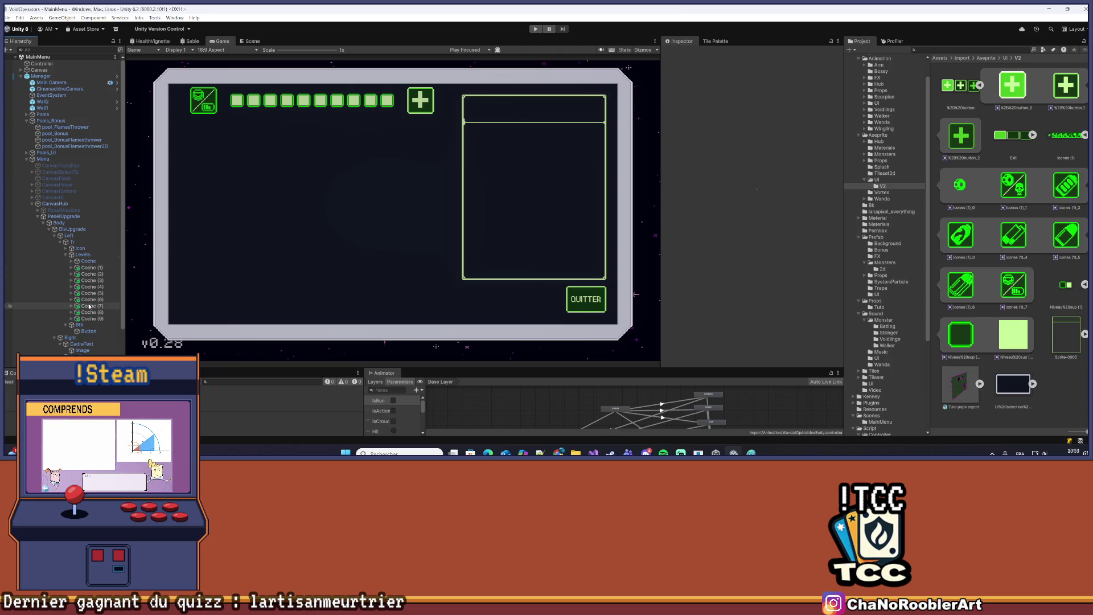
Check Coche's Image and Fill children, then select Levels to view its components
{"action": "left_click", "coordinate": [66, 255]}
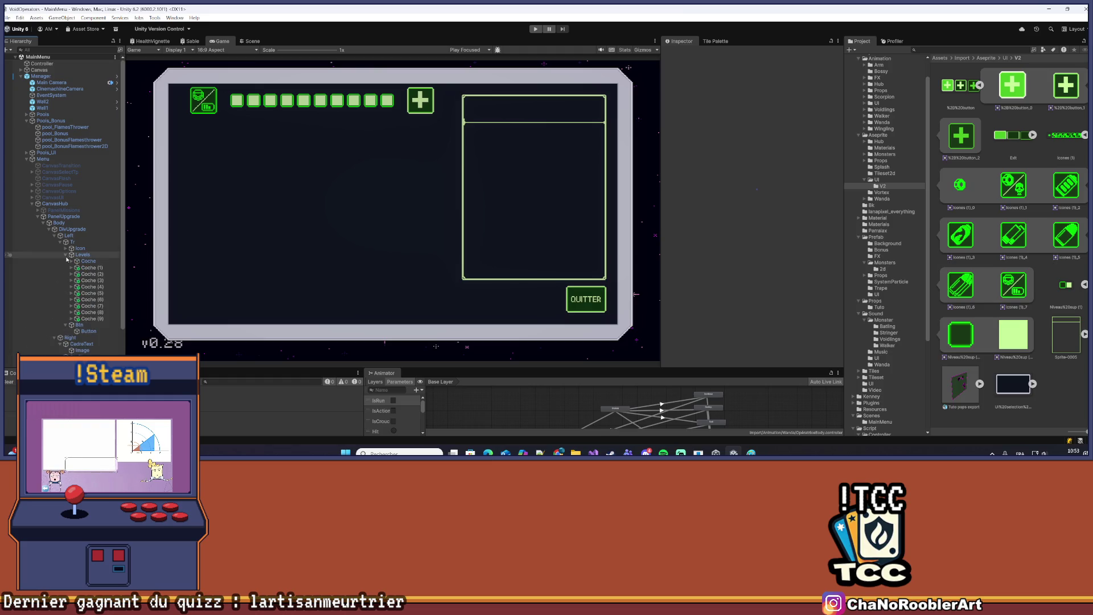
{"action": "left_click", "coordinate": [73, 262]}
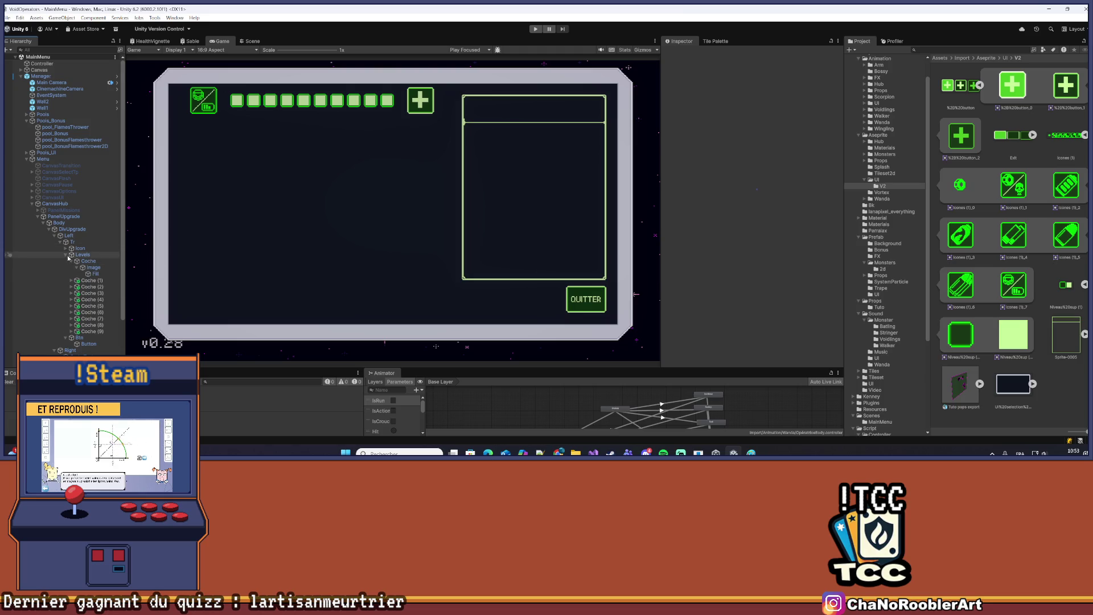
{"action": "left_click", "coordinate": [67, 255]}
{"action": "left_click", "coordinate": [82, 255]}
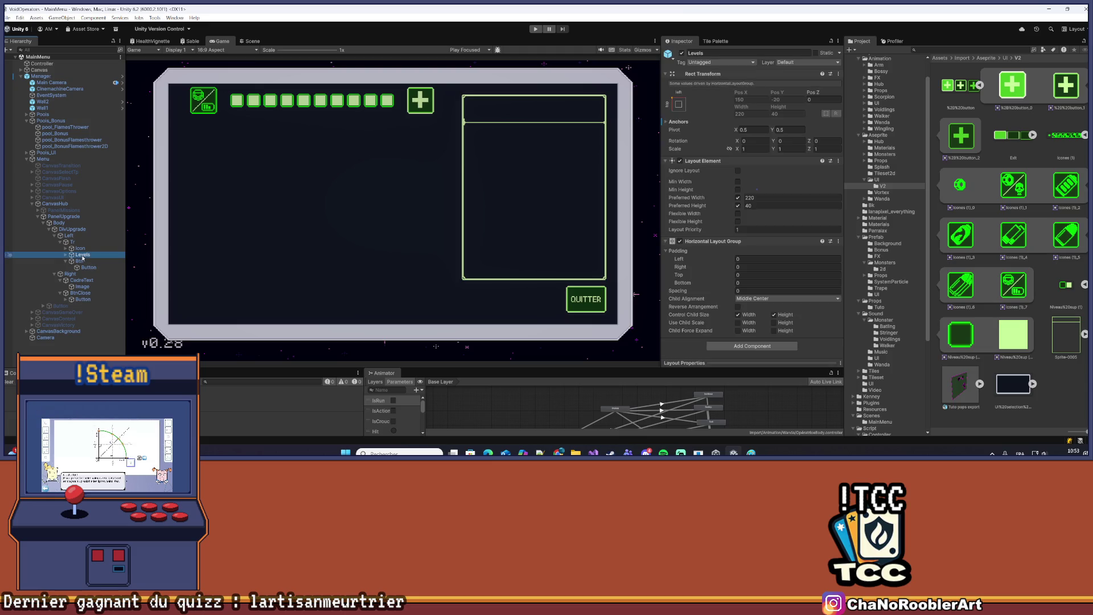
Add a new script component named UILevelsUpgradeController to Levels and save it
{"action": "left_click", "coordinate": [702, 160]}
{"action": "left_click", "coordinate": [712, 170]}
{"action": "left_click", "coordinate": [743, 182]}
{"action": "type", "text": "Hor"}
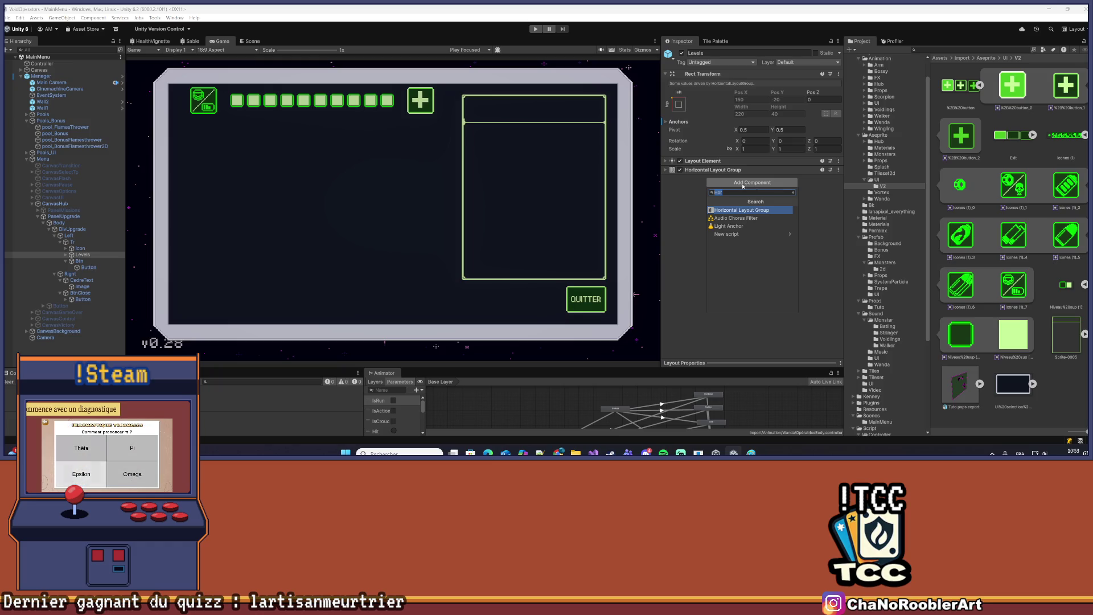
{"action": "type", "text": "UI"}
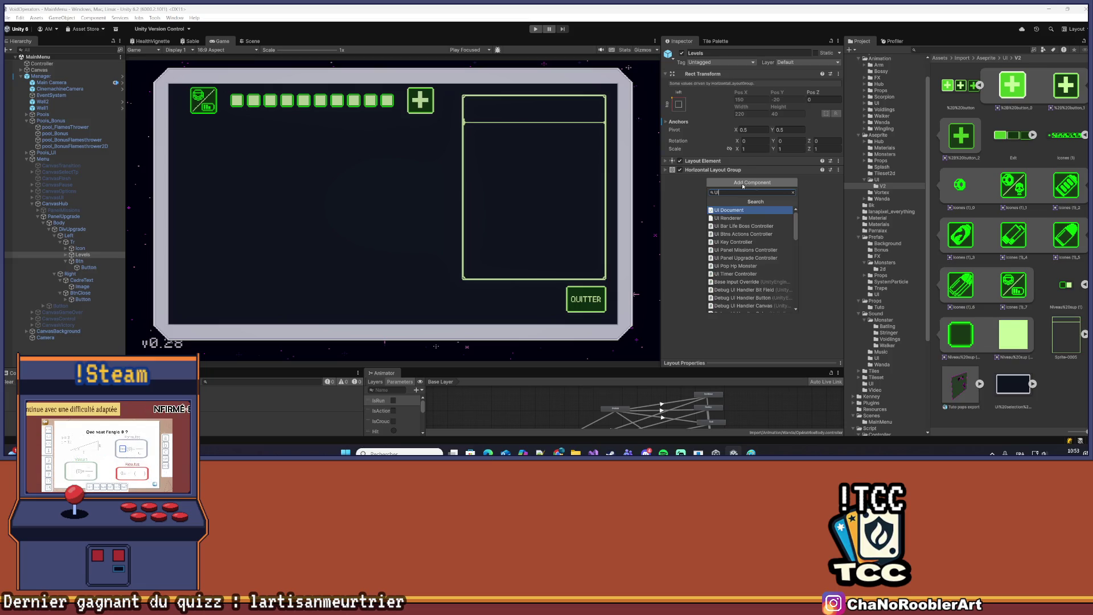
{"action": "type", "text": "Leve"}
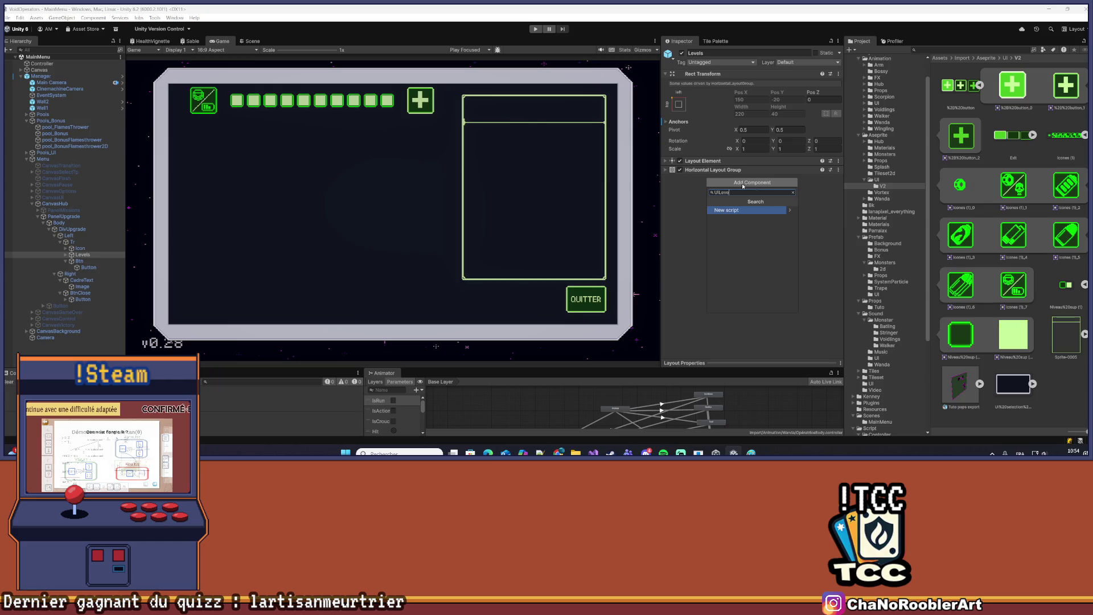
{"action": "type", "text": "lsUIp"}
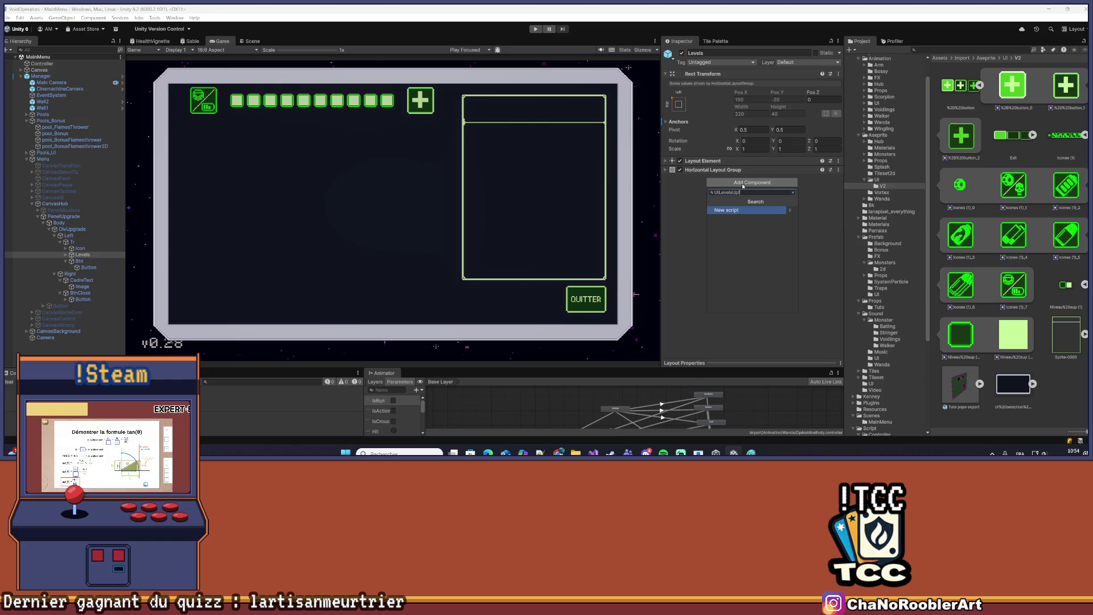
{"action": "type", "text": "gradeController"}
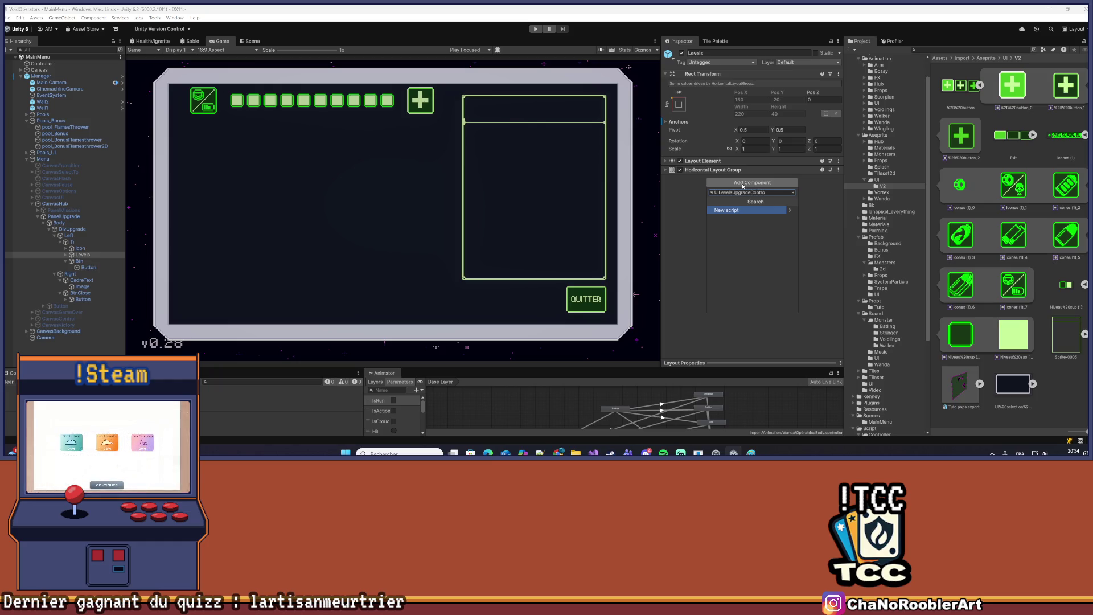
{"action": "key", "text": "Return"}
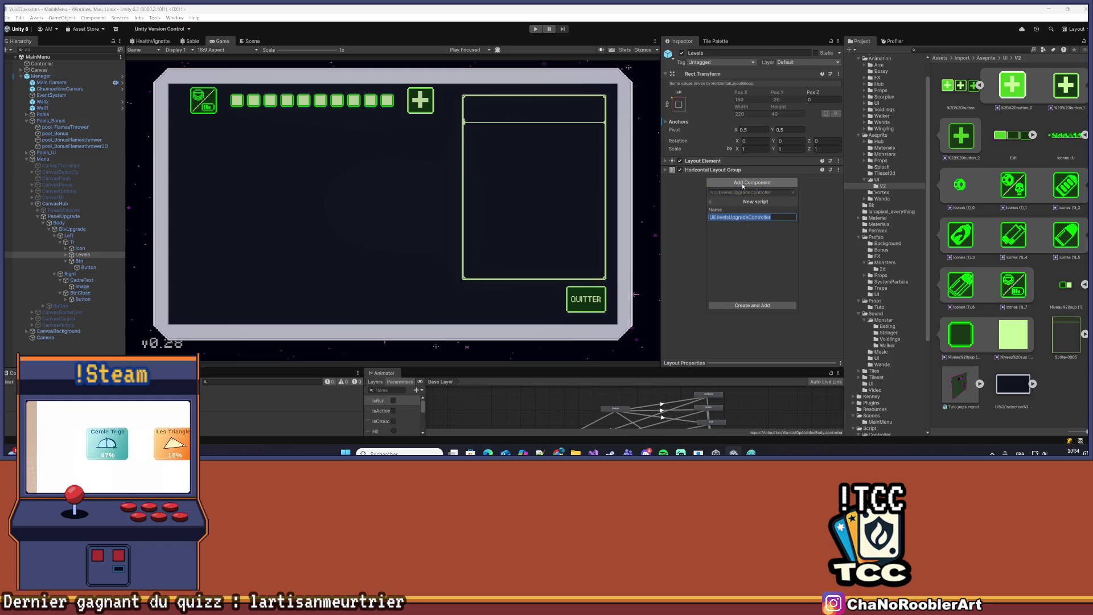
{"action": "key", "text": "Return"}
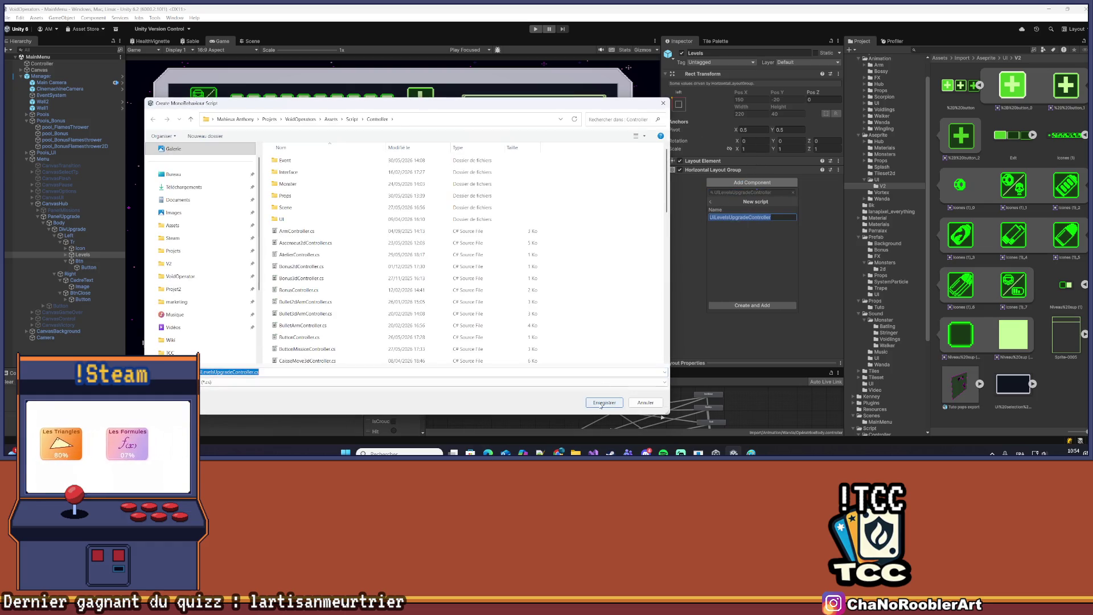
{"action": "left_click", "coordinate": [603, 403]}
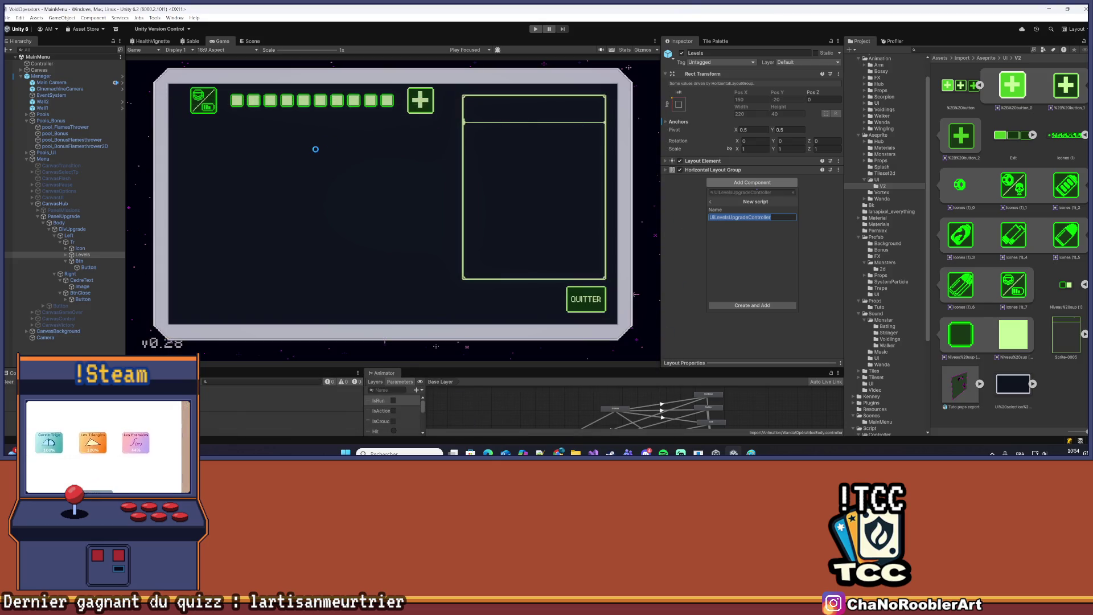
{"action": "key", "text": "alt+Tab"}
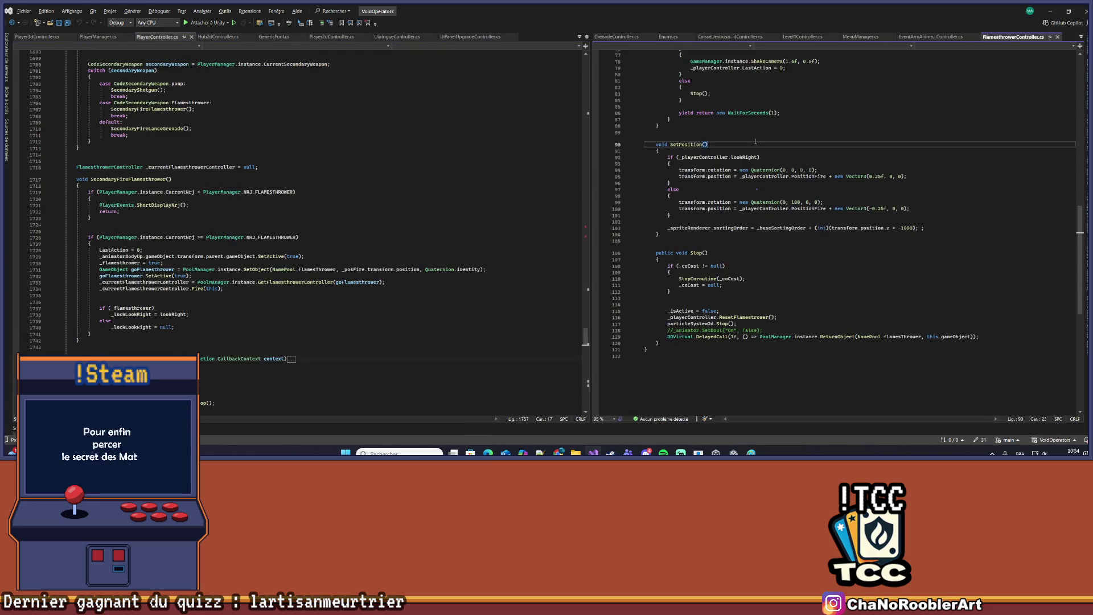
Minimize Visual Studio to bring the Unity Editor back into view
{"action": "left_click", "coordinate": [1050, 11]}
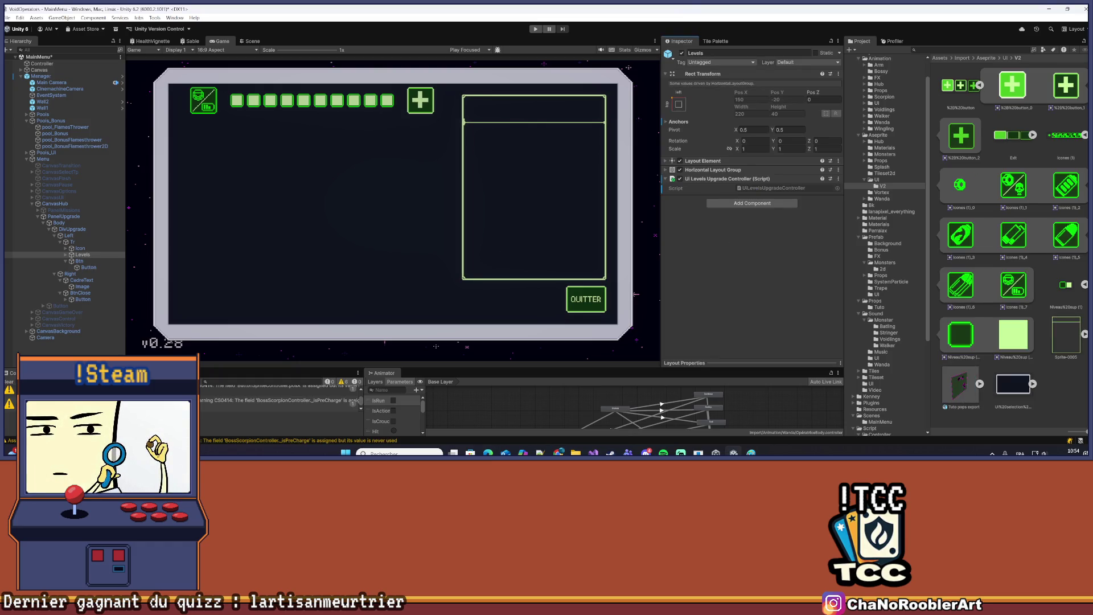
Clear the console warnings and expand Levels > Coche > Image in the Hierarchy
{"action": "left_click", "coordinate": [9, 382]}
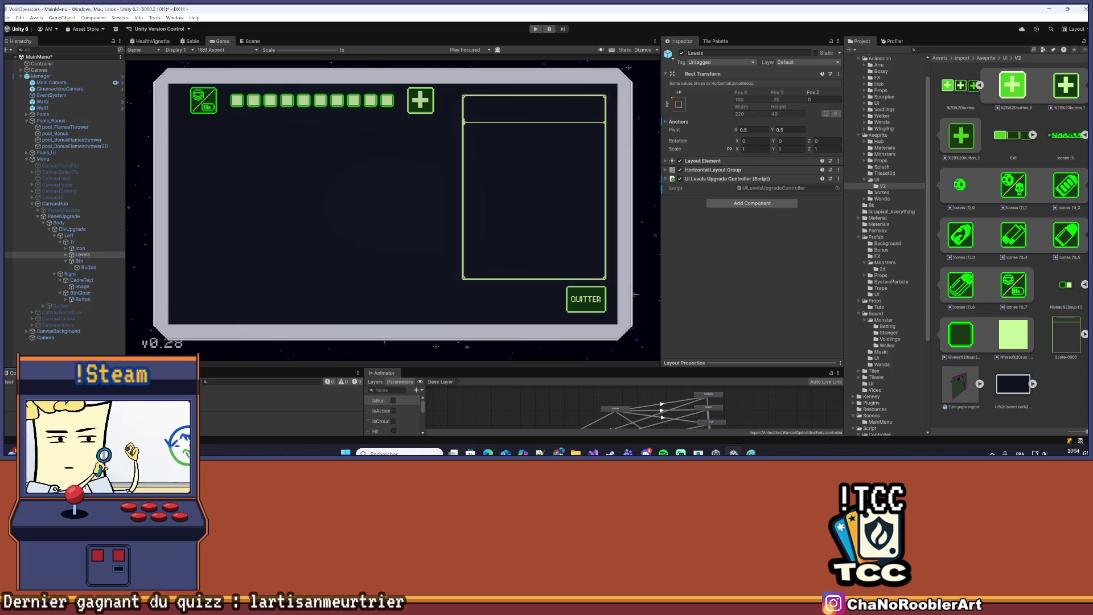
{"action": "left_click", "coordinate": [65, 255]}
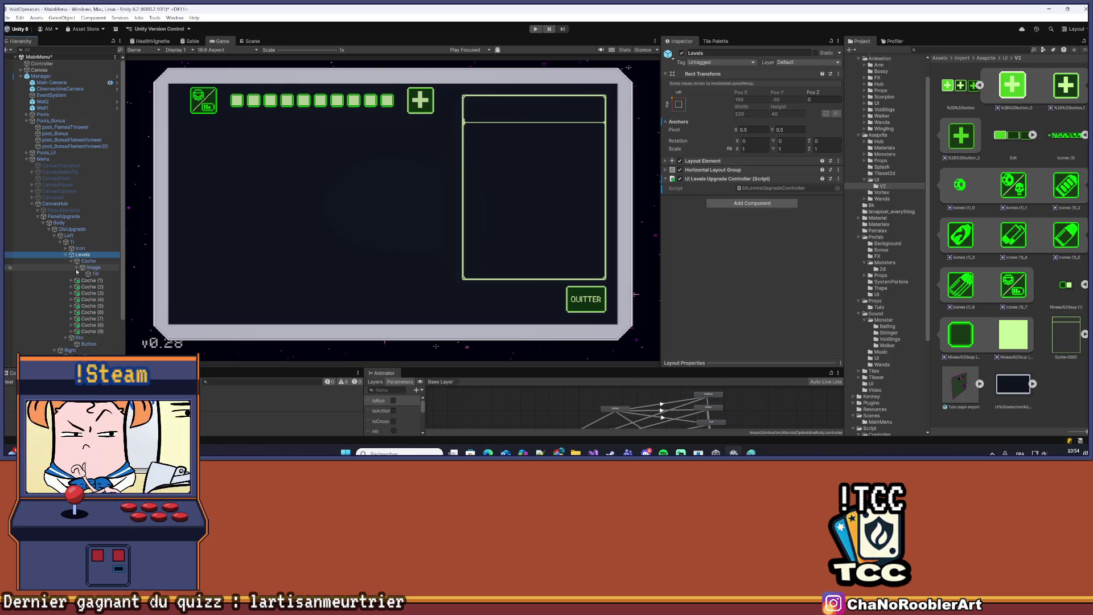
{"action": "left_click", "coordinate": [71, 260]}
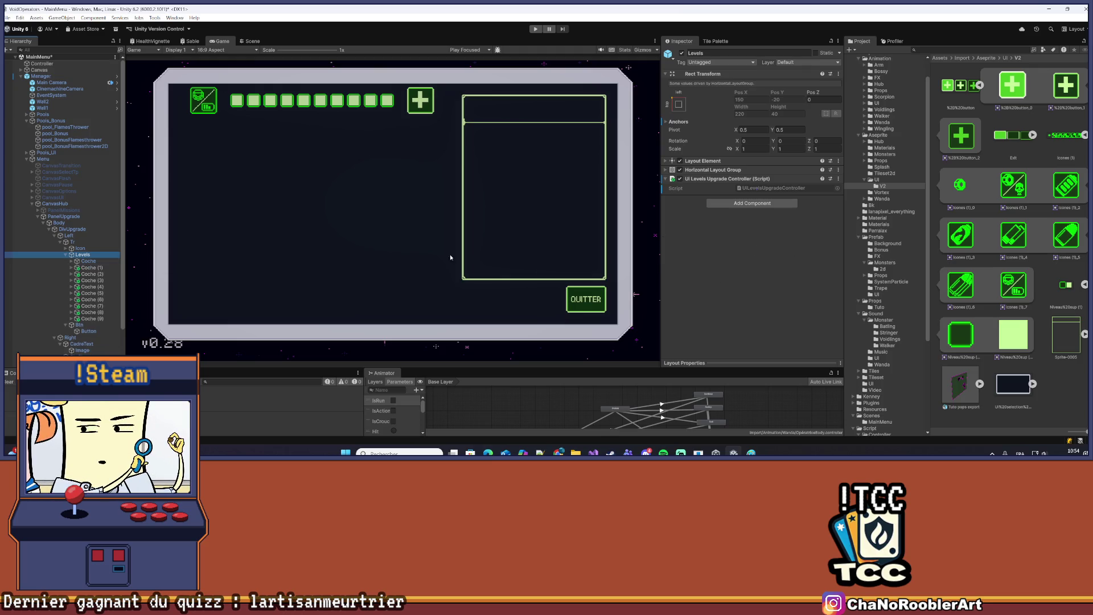
{"action": "left_click", "coordinate": [86, 261]}
{"action": "left_click", "coordinate": [71, 261]}
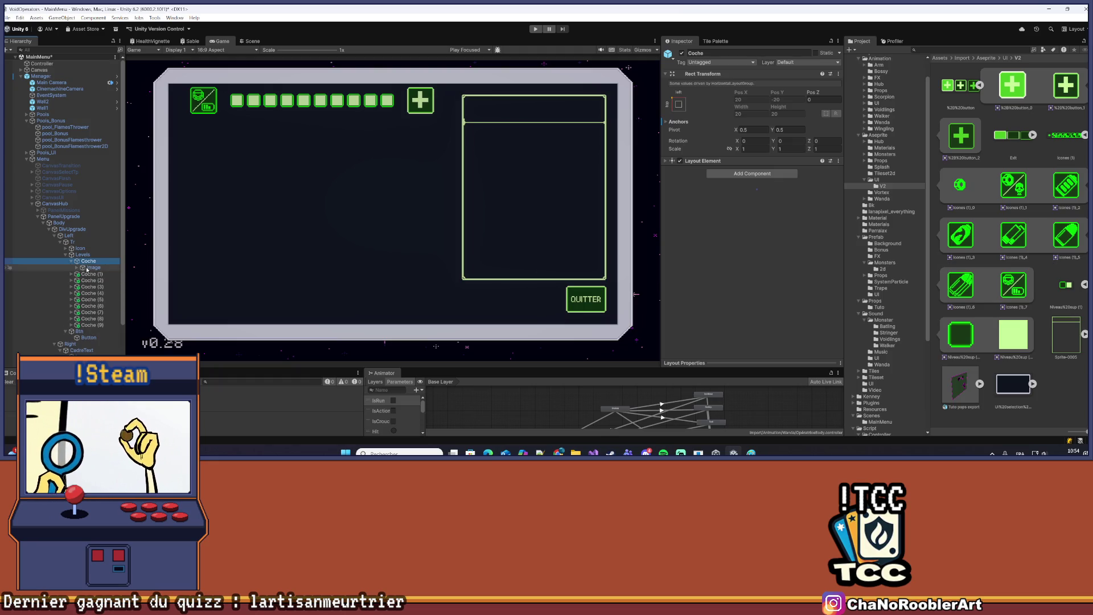
{"action": "left_click", "coordinate": [87, 268]}
{"action": "left_click", "coordinate": [76, 268]}
Inspect the marker's Fill and Image graphics, then select Levels and locate the controller script
{"action": "left_click", "coordinate": [95, 274]}
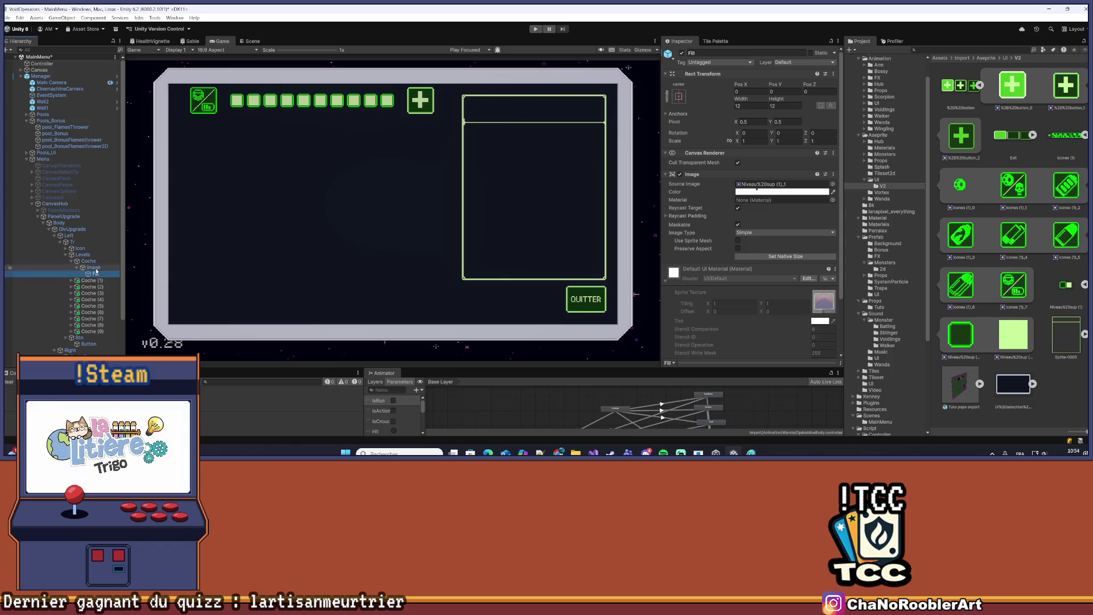
{"action": "left_click", "coordinate": [91, 268]}
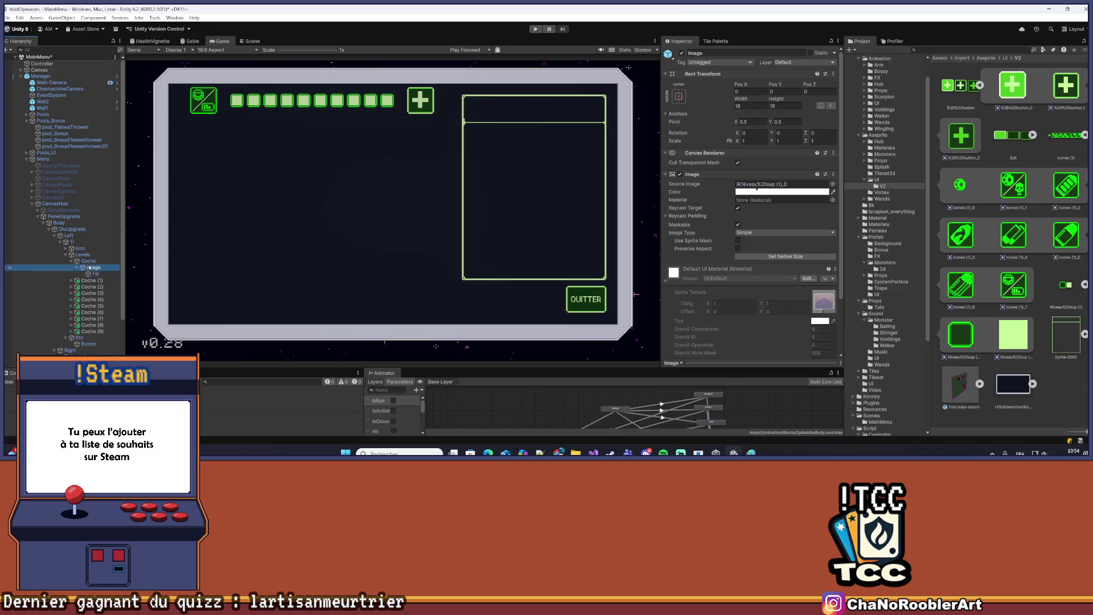
{"action": "left_click", "coordinate": [76, 261]}
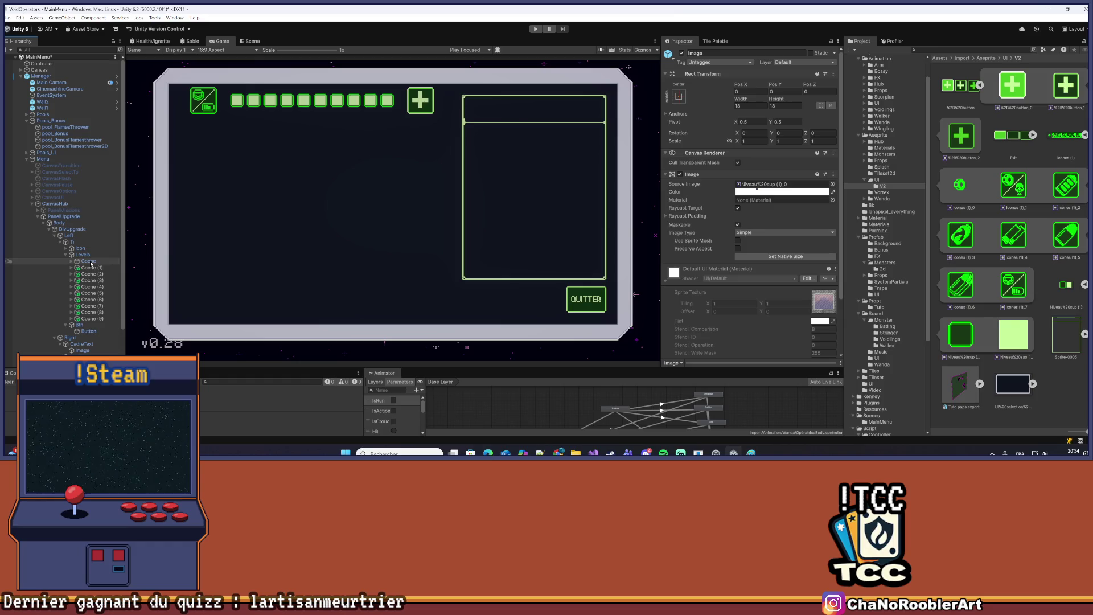
{"action": "left_click", "coordinate": [83, 254]}
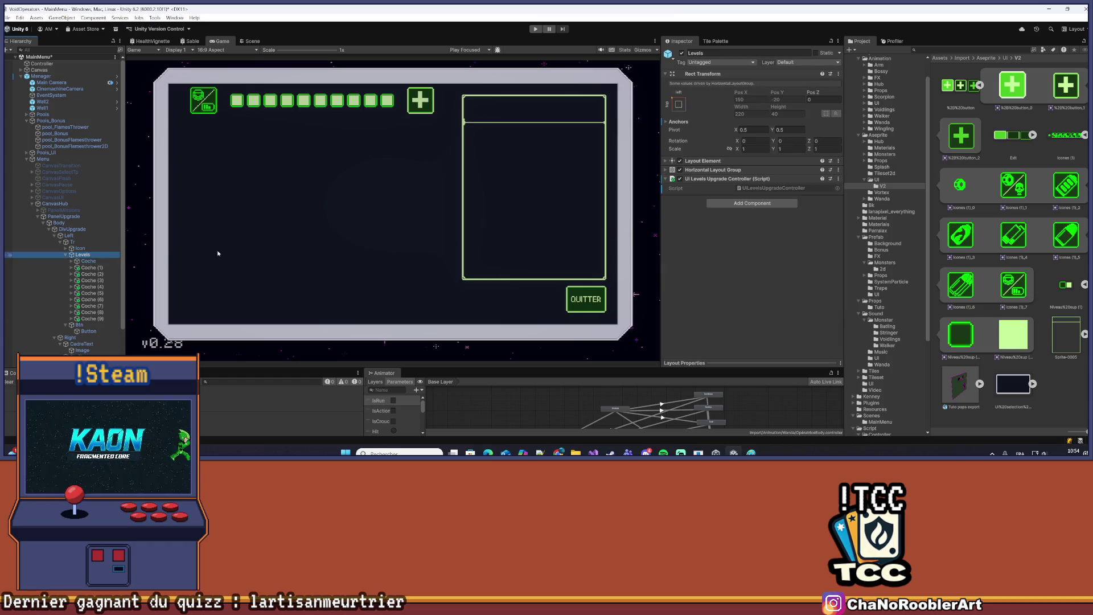
{"action": "left_click", "coordinate": [749, 190]}
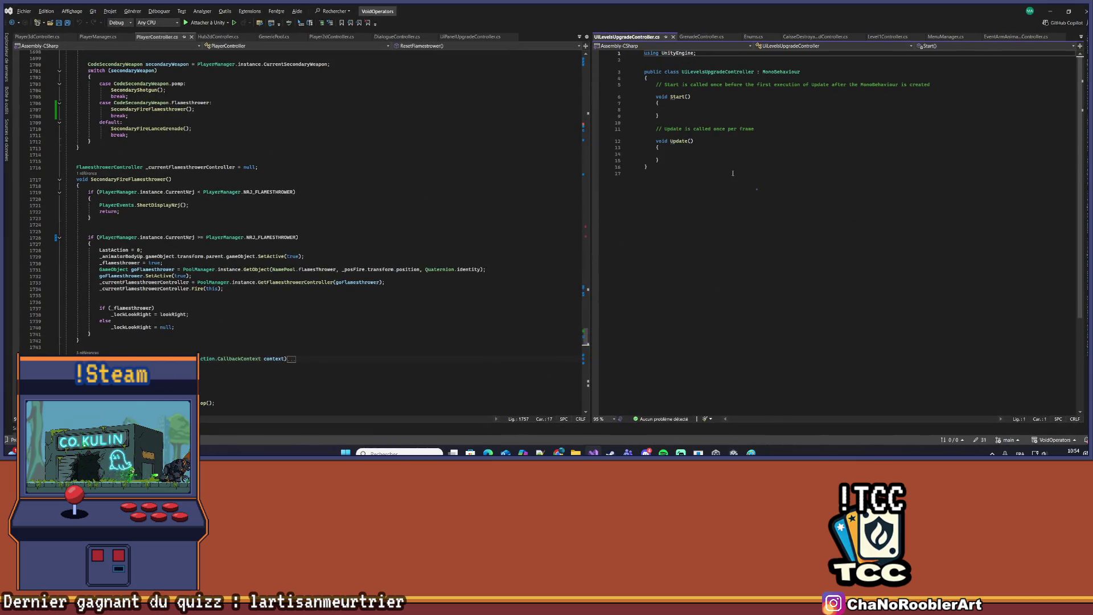
Delete the default Start and Update methods from UILevelsUpgradeController and save the script
{"action": "left_click_drag", "start_coordinate": [634, 172], "coordinate": [642, 86]}
{"action": "key", "text": "Delete"}
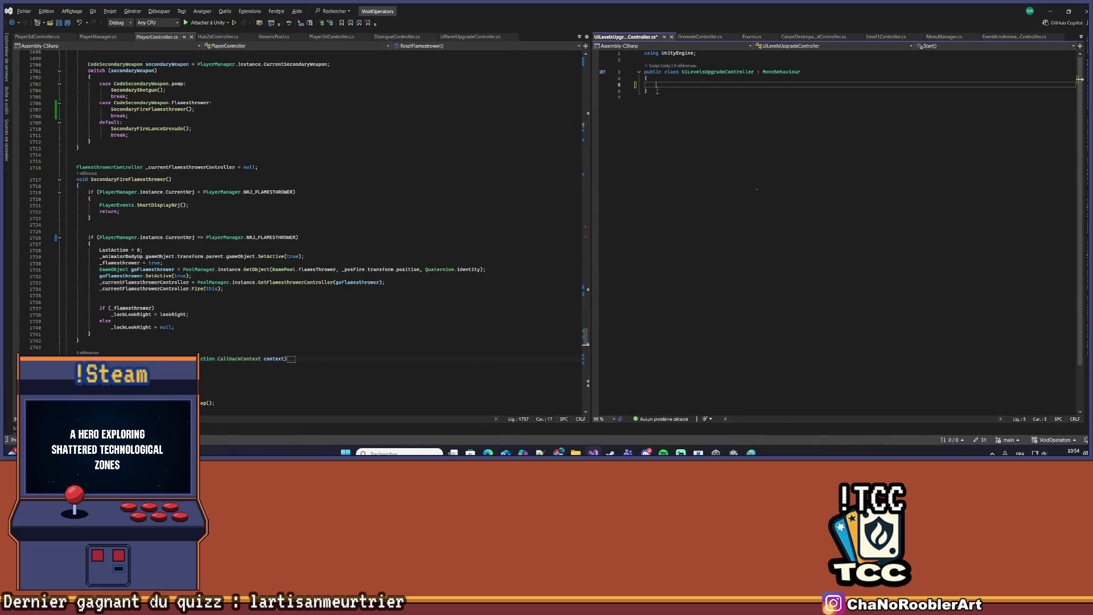
{"action": "key", "text": "ctrl+s"}
{"action": "key", "text": "alt+Tab"}
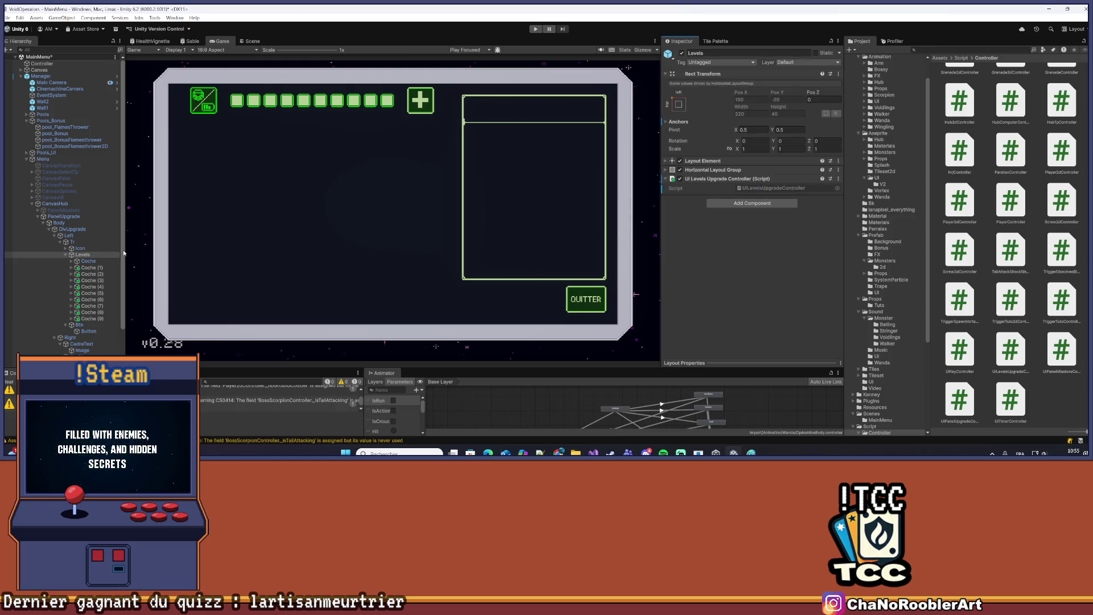
Clear the console and delete Coche (1) through Coche (9), leaving a single Coche marker
{"action": "left_click", "coordinate": [8, 382]}
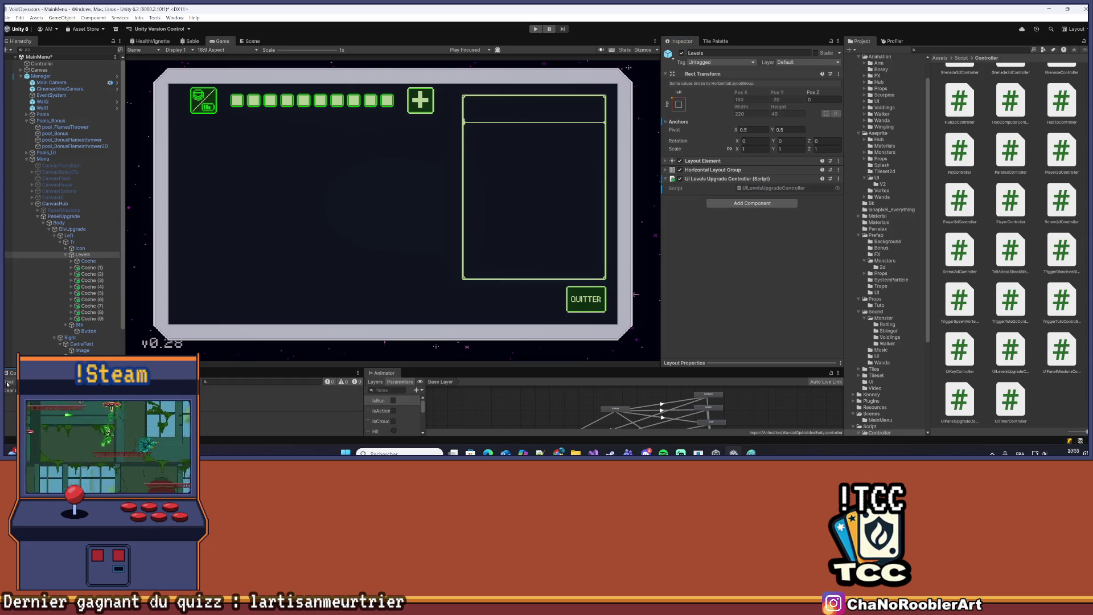
{"action": "left_click", "coordinate": [90, 262]}
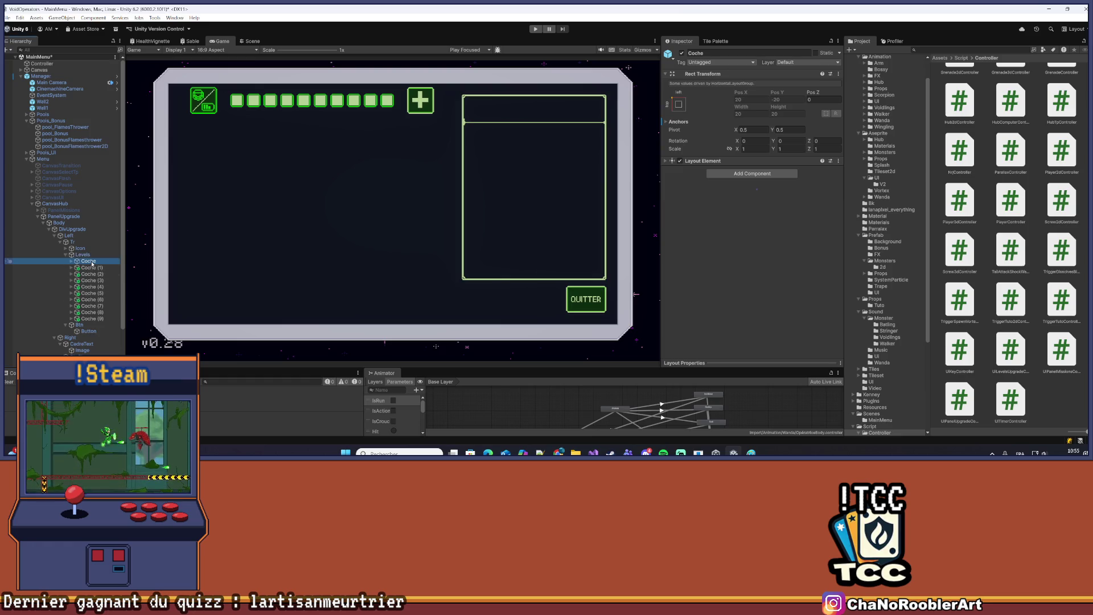
{"action": "left_click", "coordinate": [91, 268]}
{"action": "key", "text": "Delete"}
{"action": "key", "text": "Delete"}
{"action": "left_click", "coordinate": [95, 271]}
{"action": "key", "text": "Delete"}
{"action": "left_click", "coordinate": [96, 271]}
{"action": "key", "text": "Delete"}
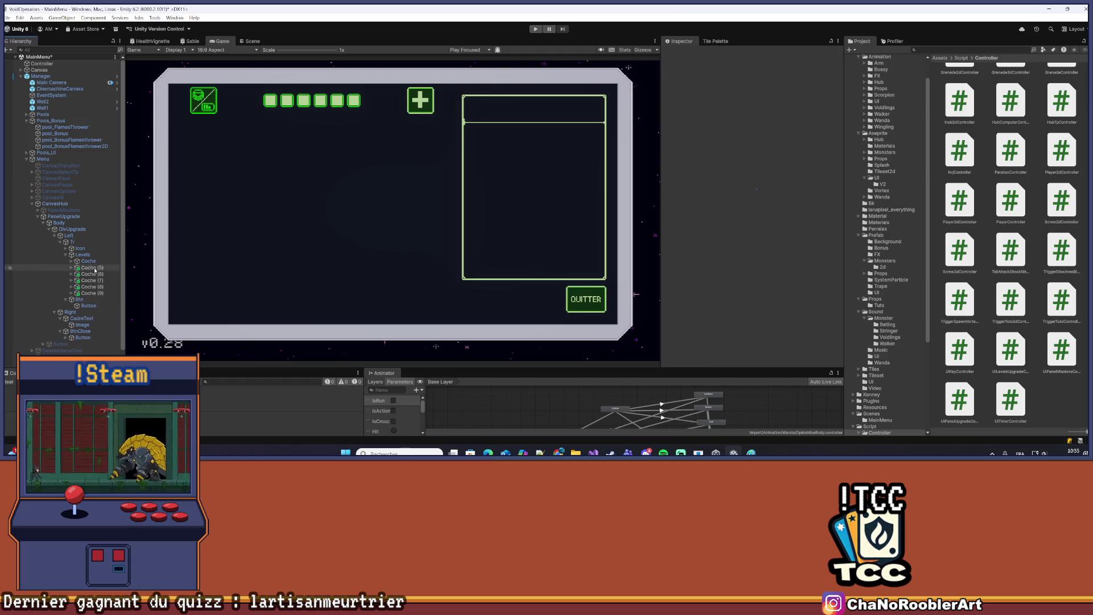
{"action": "left_click", "coordinate": [95, 269]}
{"action": "key", "text": "Delete"}
{"action": "left_click", "coordinate": [91, 286]}
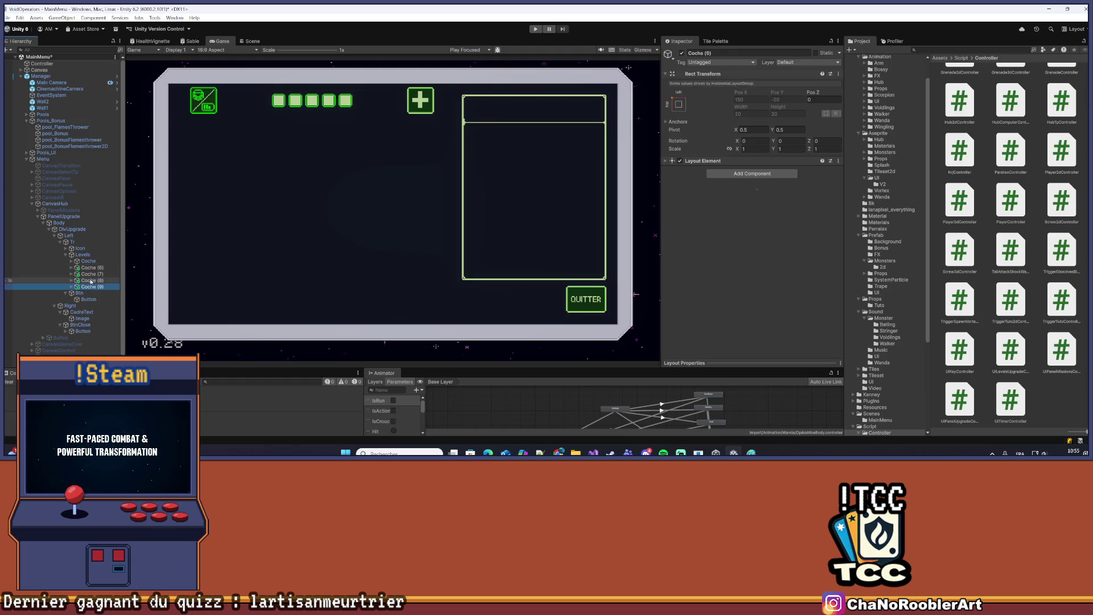
{"action": "left_click", "coordinate": [91, 267], "text": "shift"}
{"action": "key", "text": "Delete"}
Copy the controller's class name from the code and paste it into Add Component's search
{"action": "left_click", "coordinate": [94, 256]}
{"action": "double_click", "coordinate": [774, 188]}
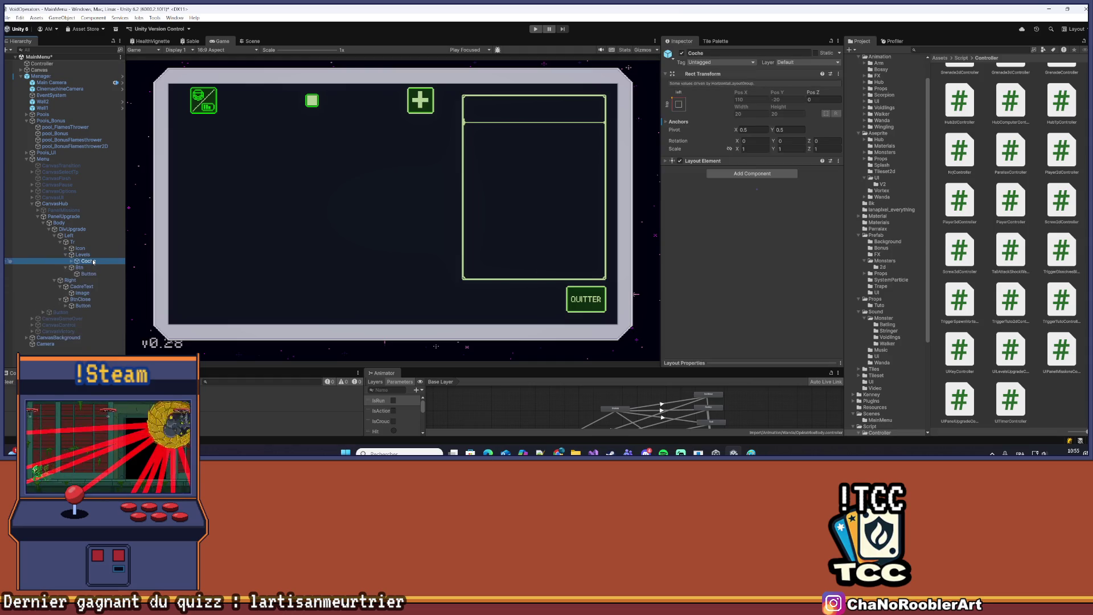
{"action": "double_click", "coordinate": [695, 72]}
{"action": "key", "text": "ctrl+c"}
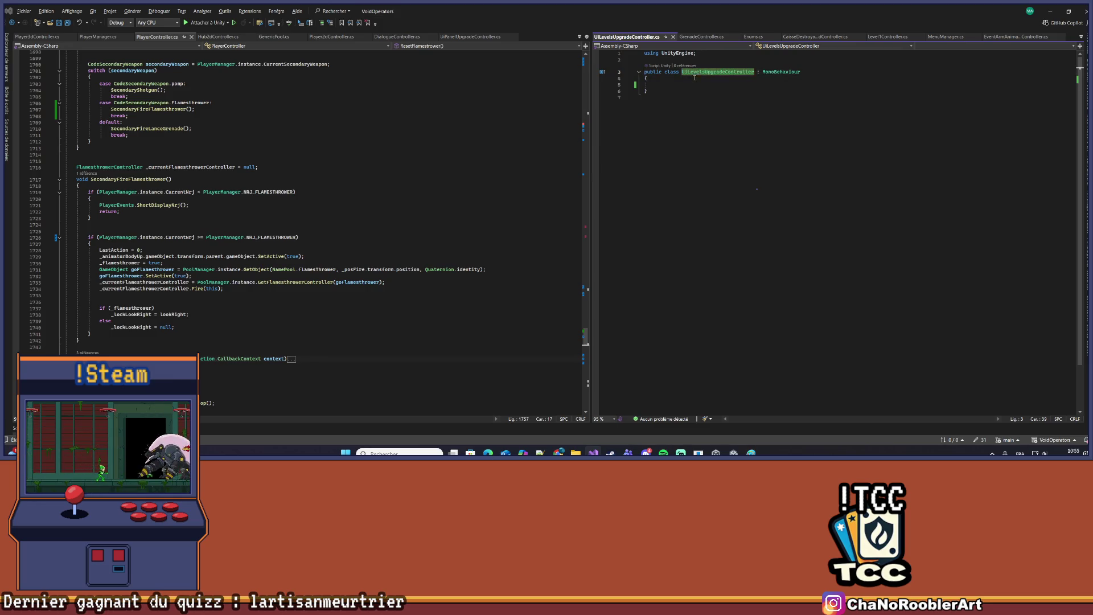
{"action": "key", "text": "alt+Tab"}
{"action": "left_click", "coordinate": [744, 174]}
{"action": "key", "text": "ctrl+v"}
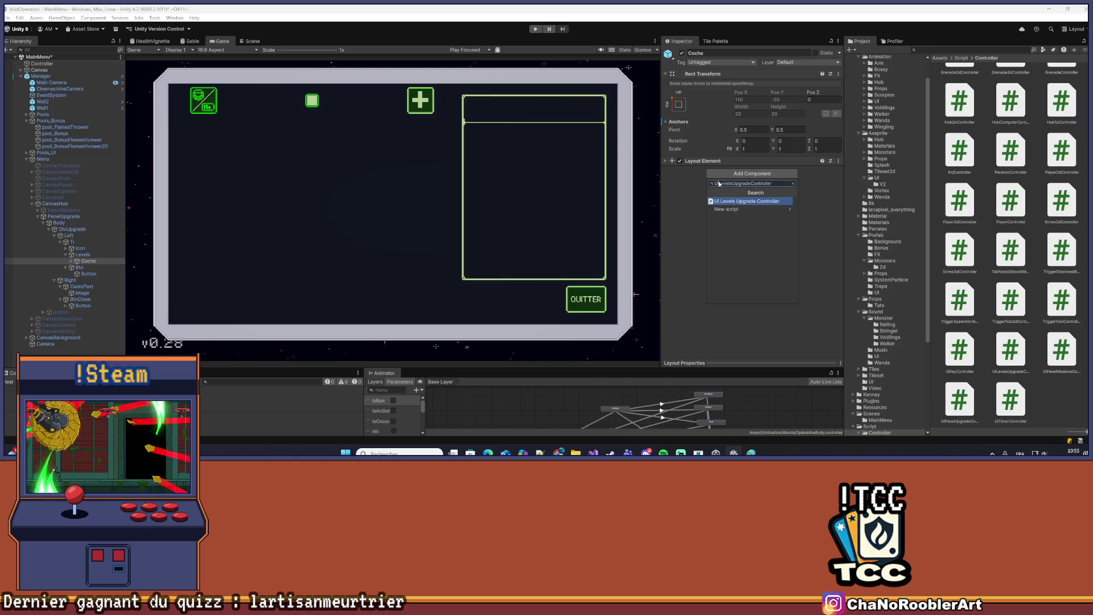
Create and add a new UILevelsCocheUpgradeController script, save it, and open it for editing
{"action": "type", "text": "Coche"}
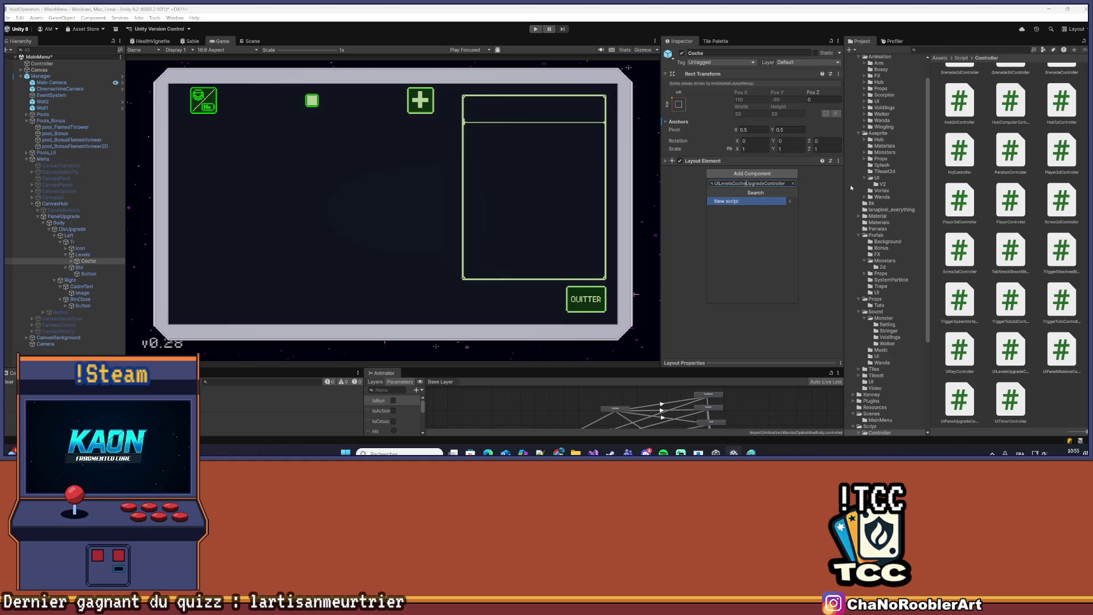
{"action": "key", "text": "Return"}
{"action": "key", "text": "Return"}
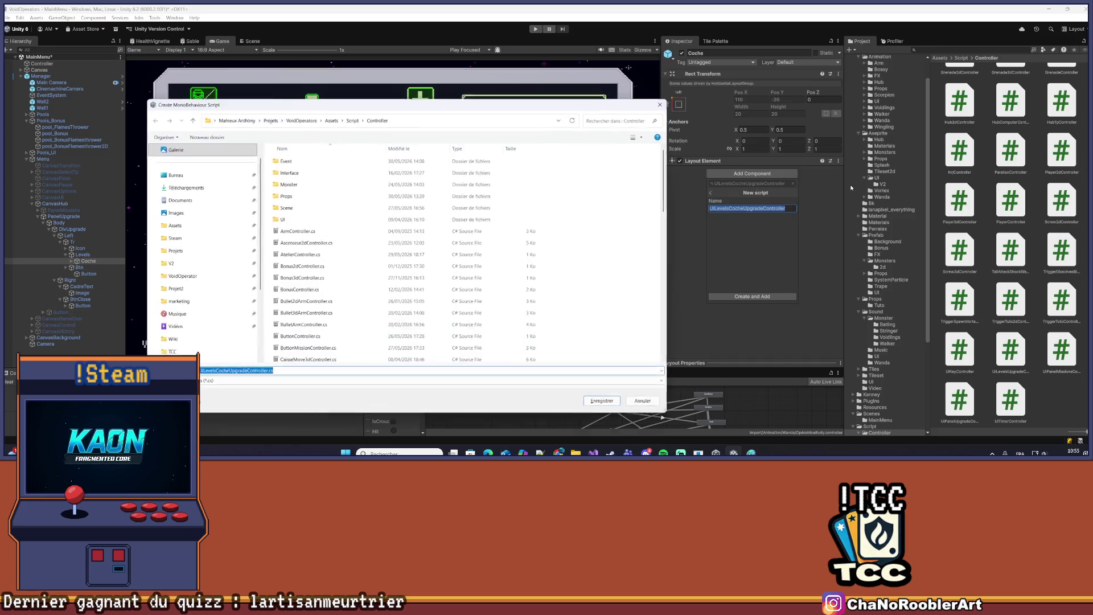
{"action": "left_click", "coordinate": [599, 404]}
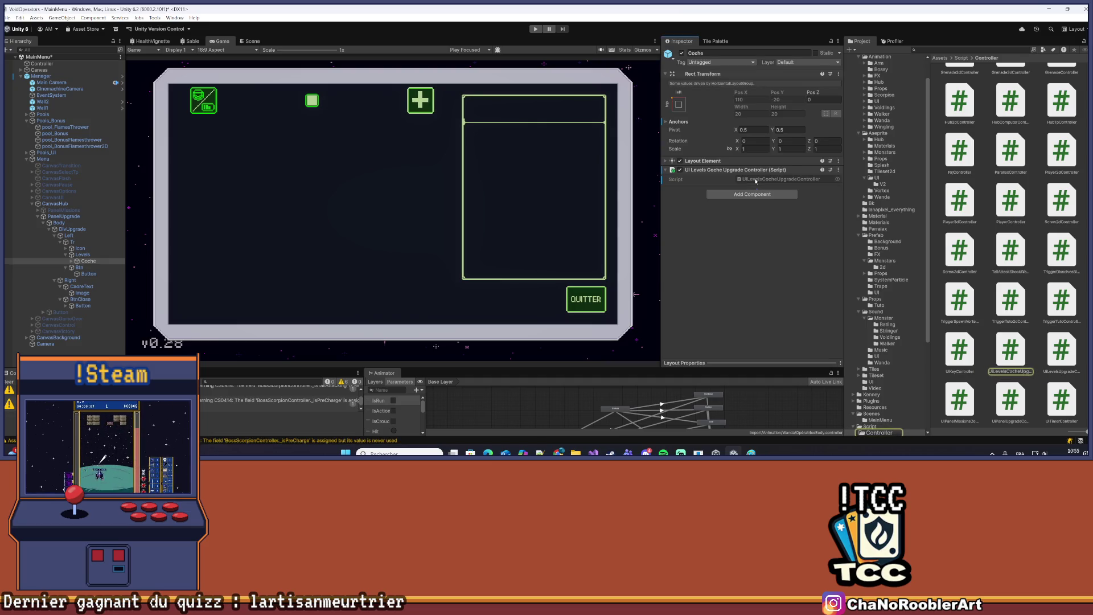
{"action": "double_click", "coordinate": [756, 179]}
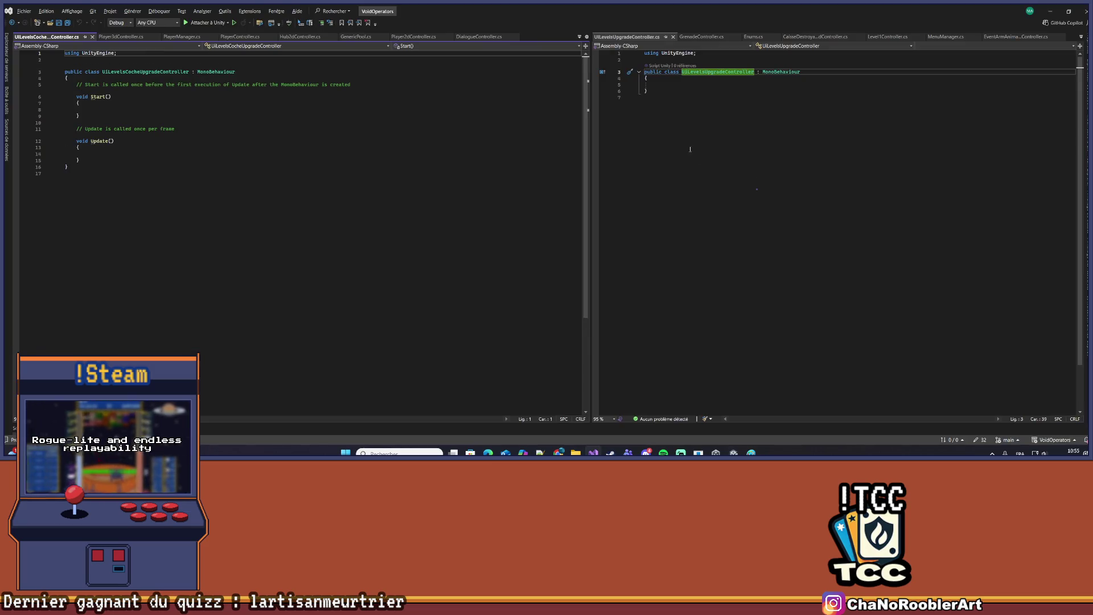
Remove the default Start and Update methods from the Coche controller and save it
{"action": "left_click_drag", "start_coordinate": [87, 164], "coordinate": [73, 79]}
{"action": "key", "text": "BackSpace"}
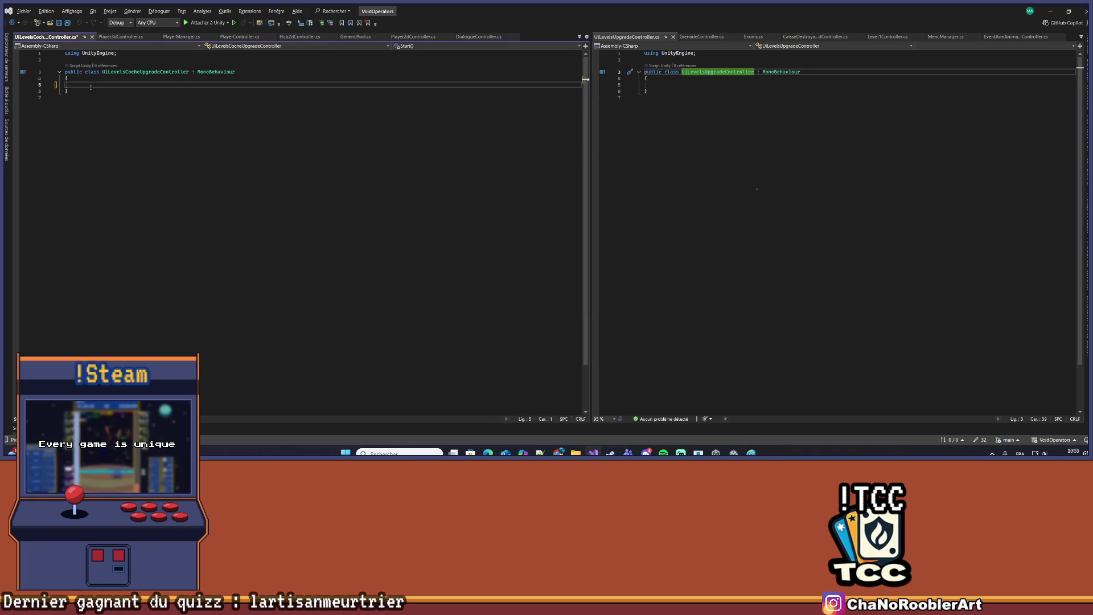
{"action": "key", "text": "ctrl+s"}
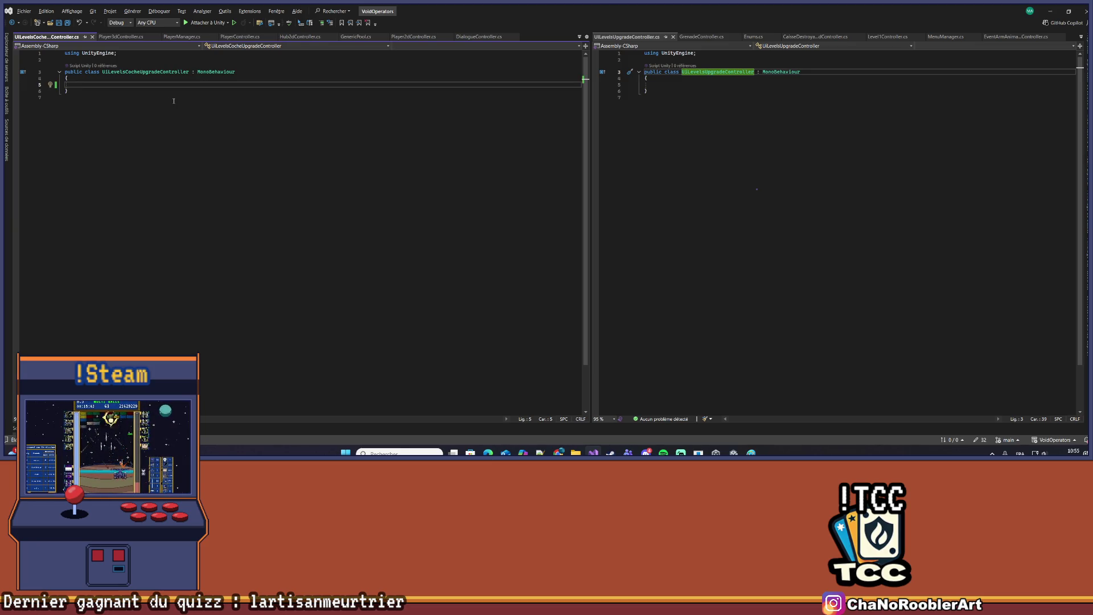
Add a serialized Image imgCoche field, importing UnityEngine.UI
{"action": "type", "text": "{"}
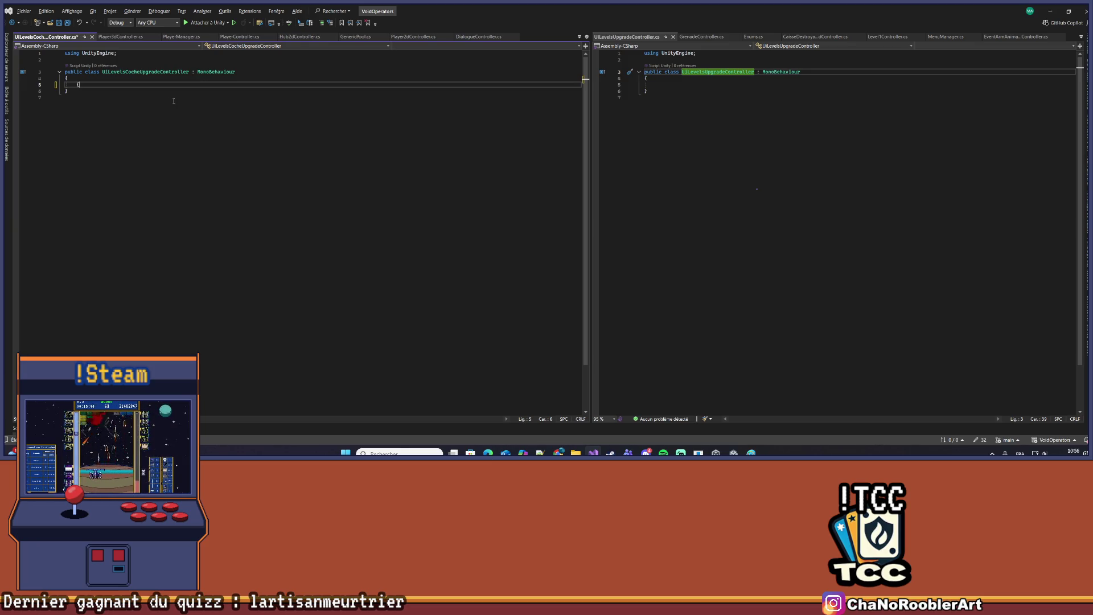
{"action": "key", "text": "Tab"}
{"action": "key", "text": "End"}
{"action": "key", "text": "Return"}
{"action": "type", "text": "Image"}
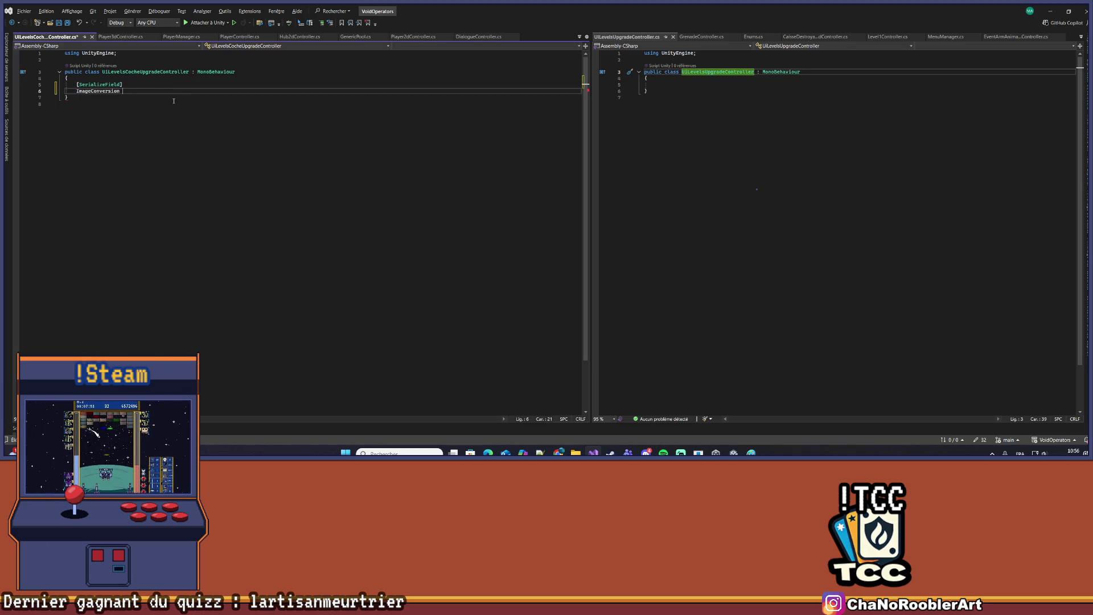
{"action": "key", "text": "Escape"}
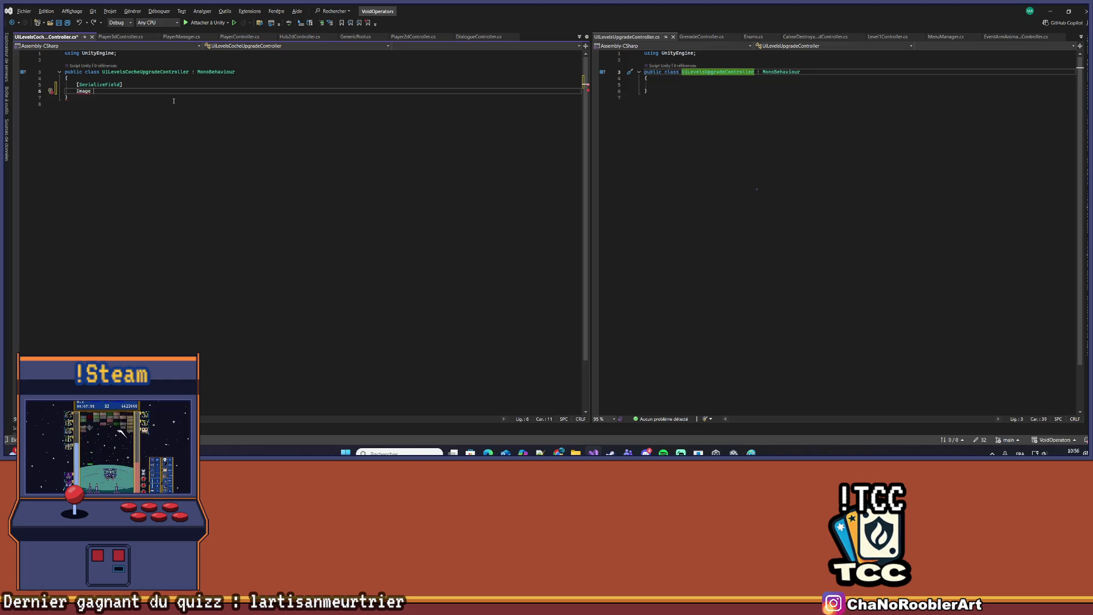
{"action": "type", "text": "img"}
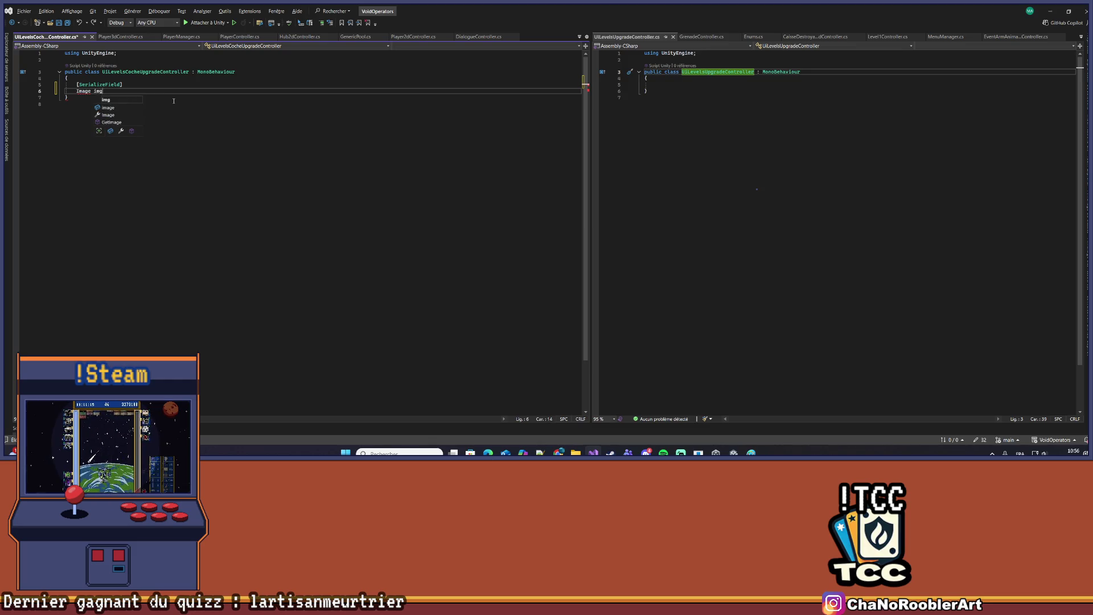
{"action": "type", "text": "Coche;"}
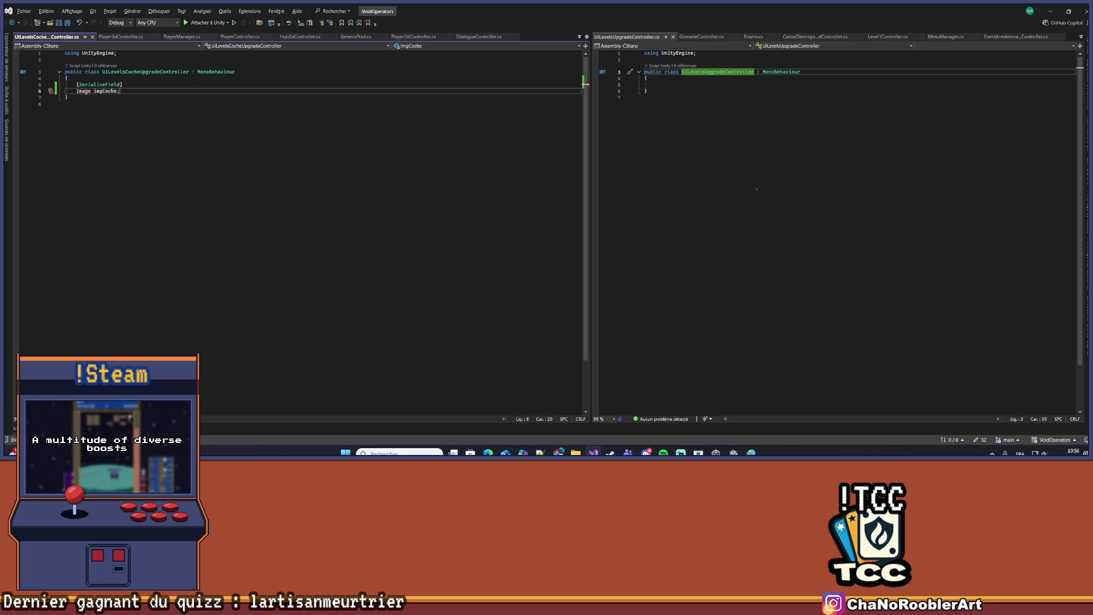
{"action": "left_click", "coordinate": [69, 99]}
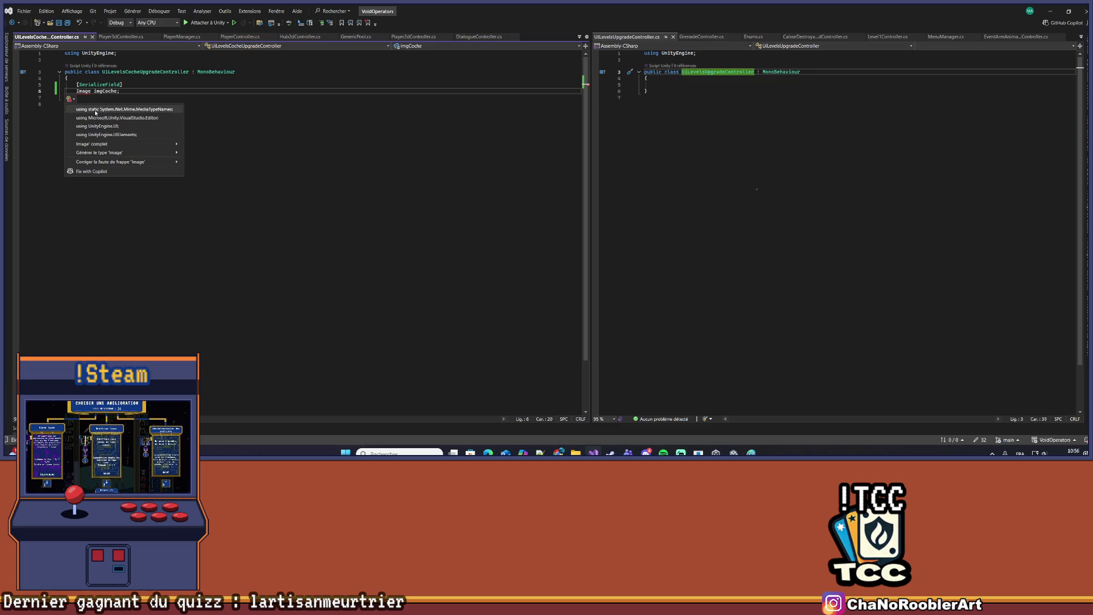
{"action": "left_click", "coordinate": [97, 126]}
{"action": "key", "text": "Down"}
{"action": "key", "text": "Down"}
Declare a serialized List<UiLevelsCocheUpgradeController> listCoches, importing System.Collections.Generic
{"action": "left_click", "coordinate": [649, 85]}
{"action": "type", "text": "[SerializeField"}
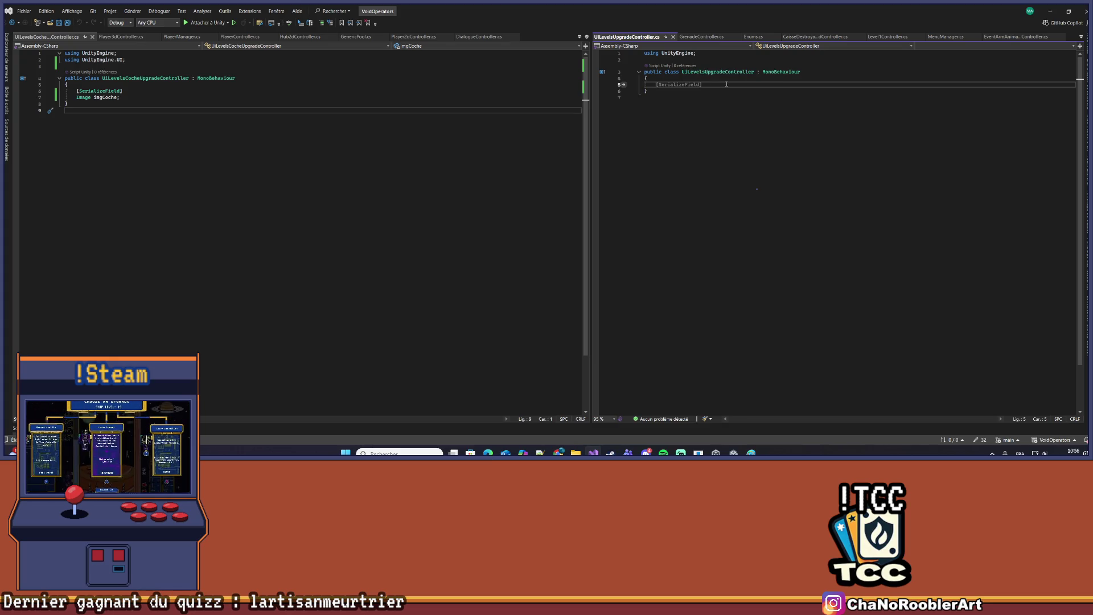
{"action": "type", "text": "]"}
{"action": "key", "text": "Return"}
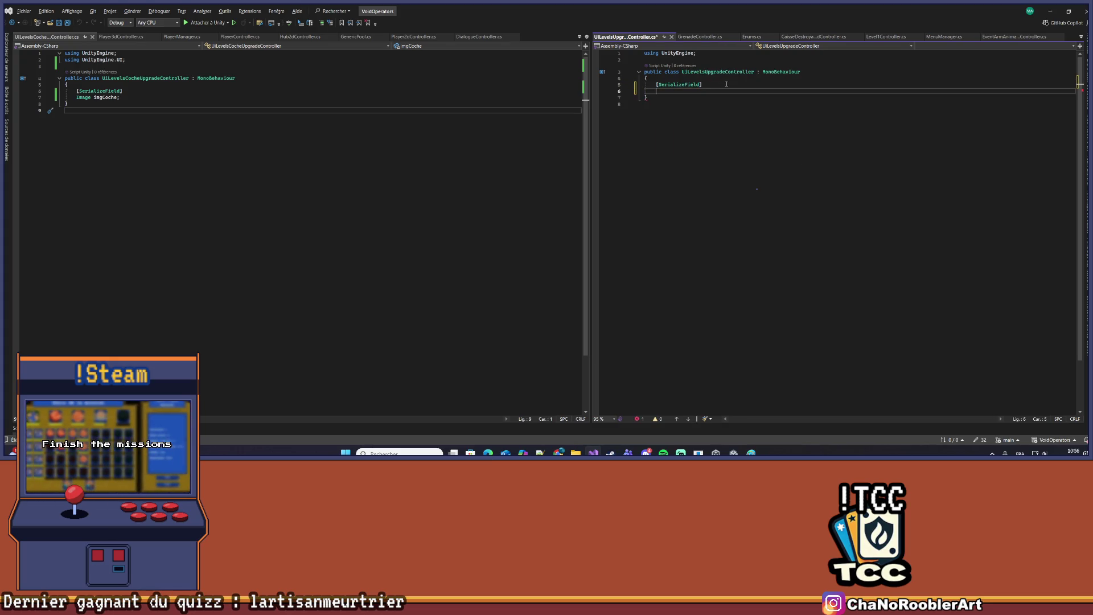
{"action": "type", "text": "List"}
{"action": "type", "text": "<U"}
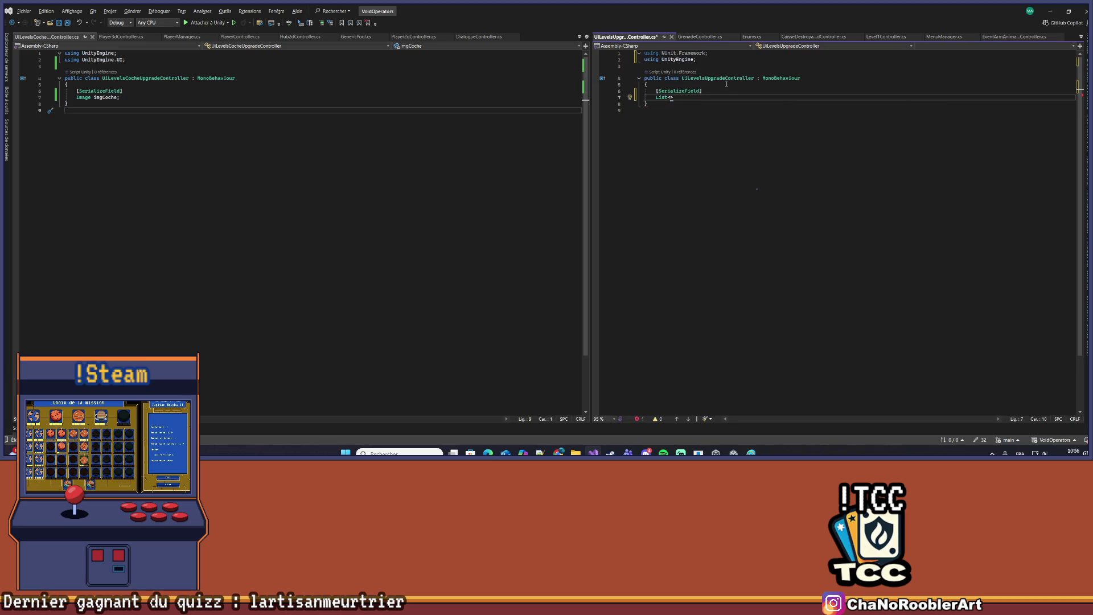
{"action": "type", "text": "iLevelsC"}
{"action": "key", "text": "Tab"}
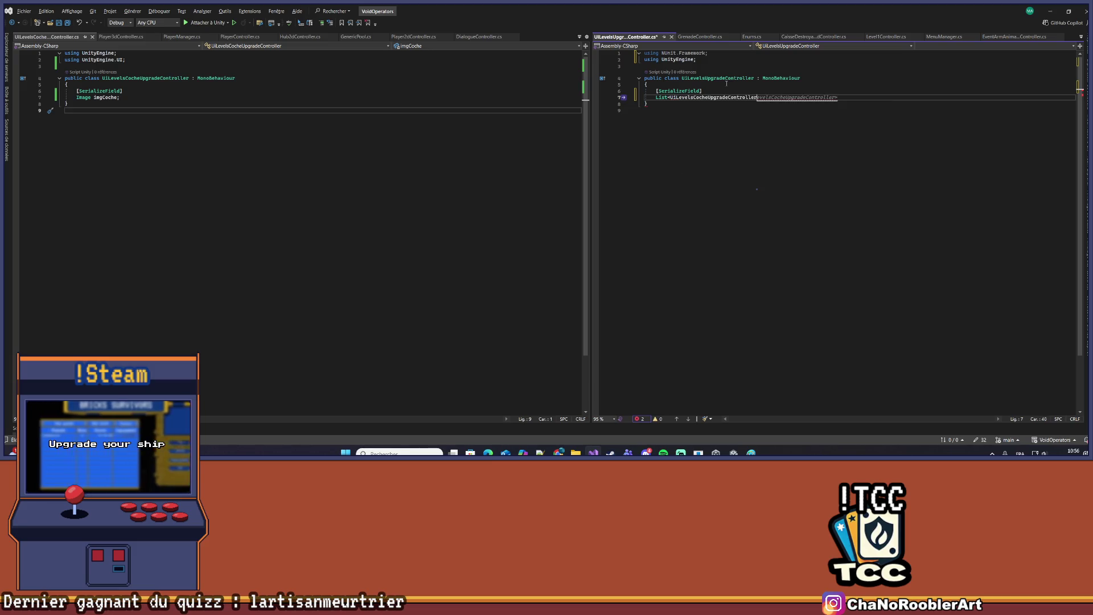
{"action": "type", "text": "lis"}
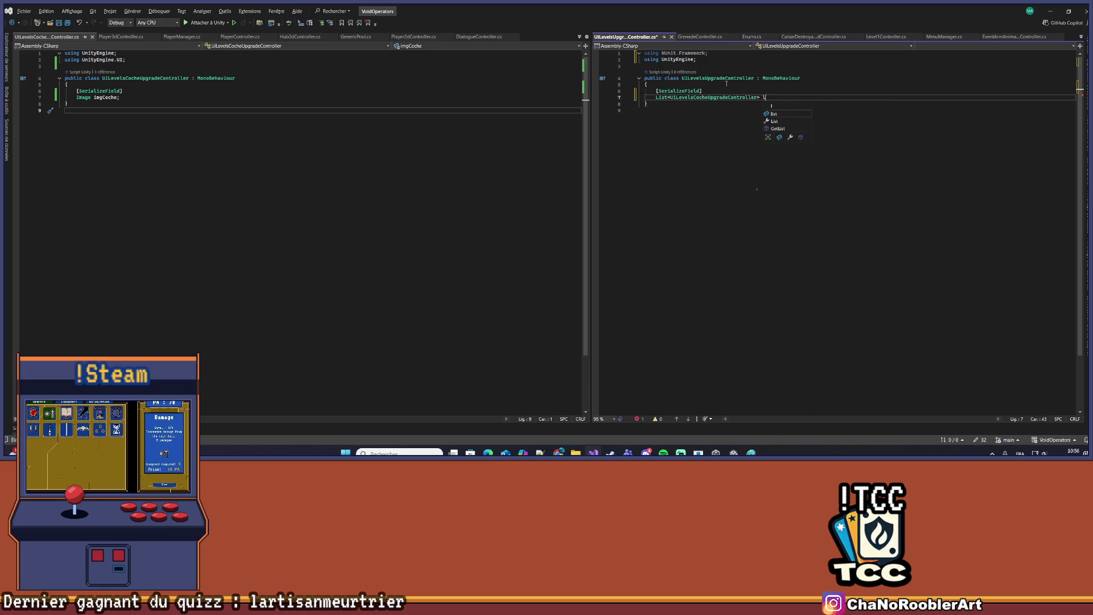
{"action": "type", "text": "tCoc"}
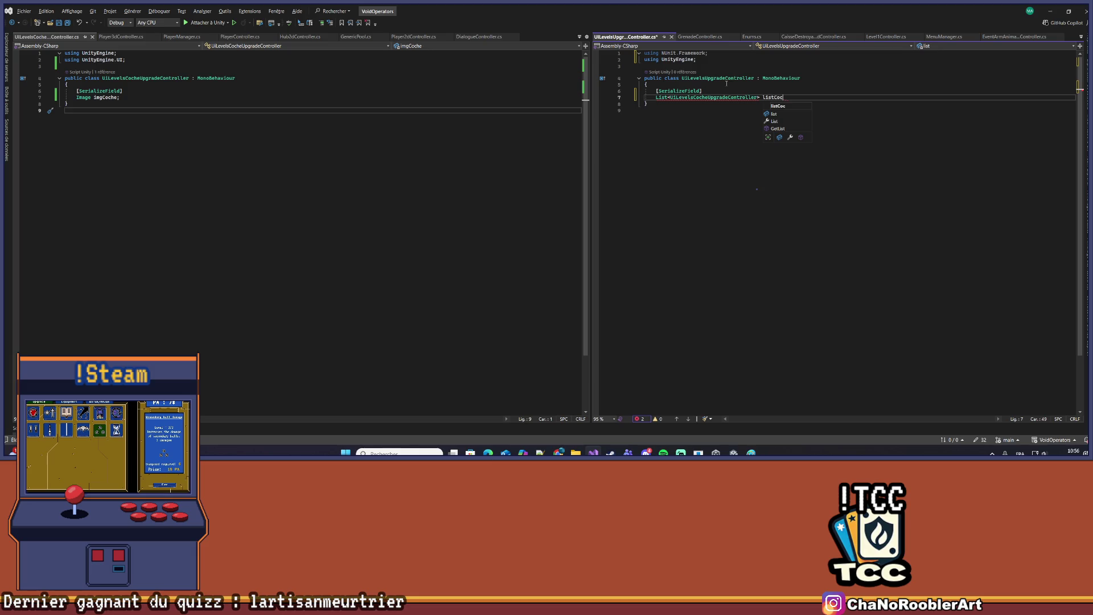
{"action": "type", "text": "hes;"}
{"action": "key", "text": "ctrl+s"}
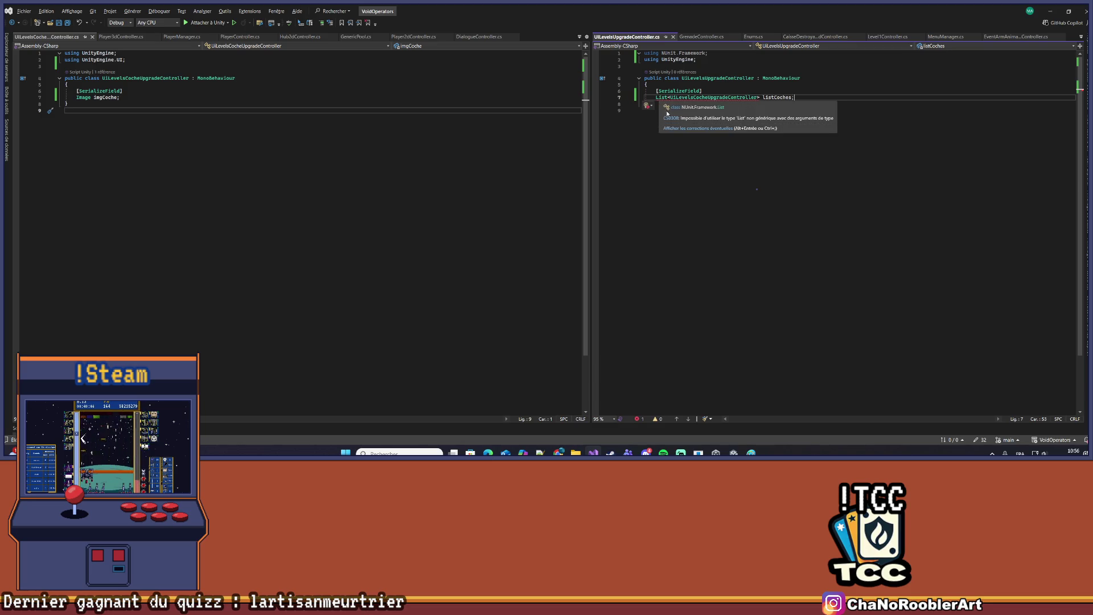
{"action": "key", "text": "ctrl+period"}
{"action": "key", "text": "Escape"}
{"action": "left_click", "coordinate": [675, 118]}
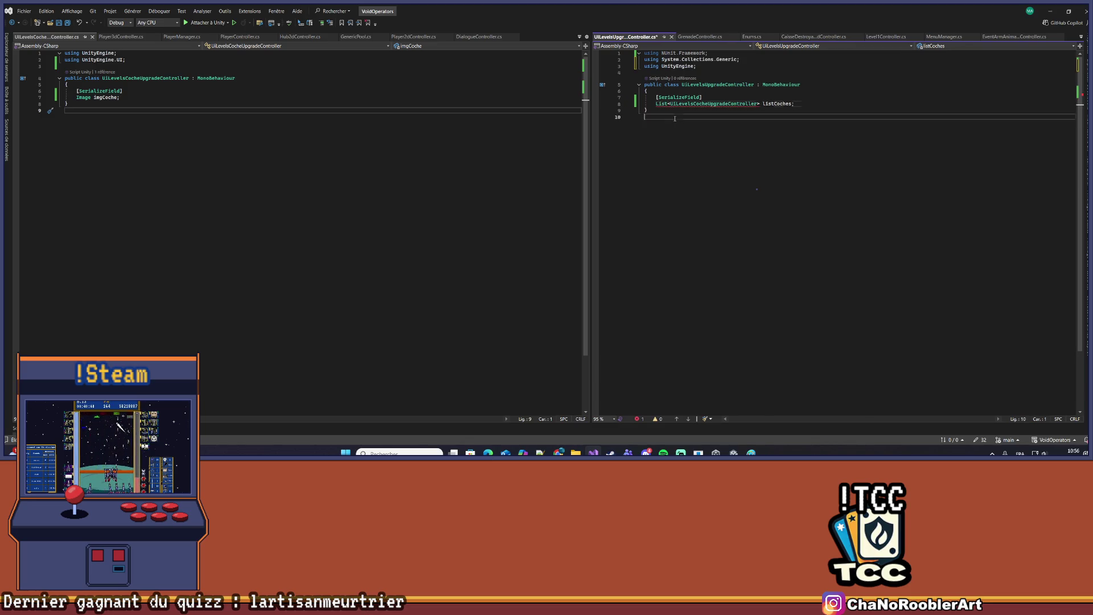
{"action": "left_click", "coordinate": [141, 101]}
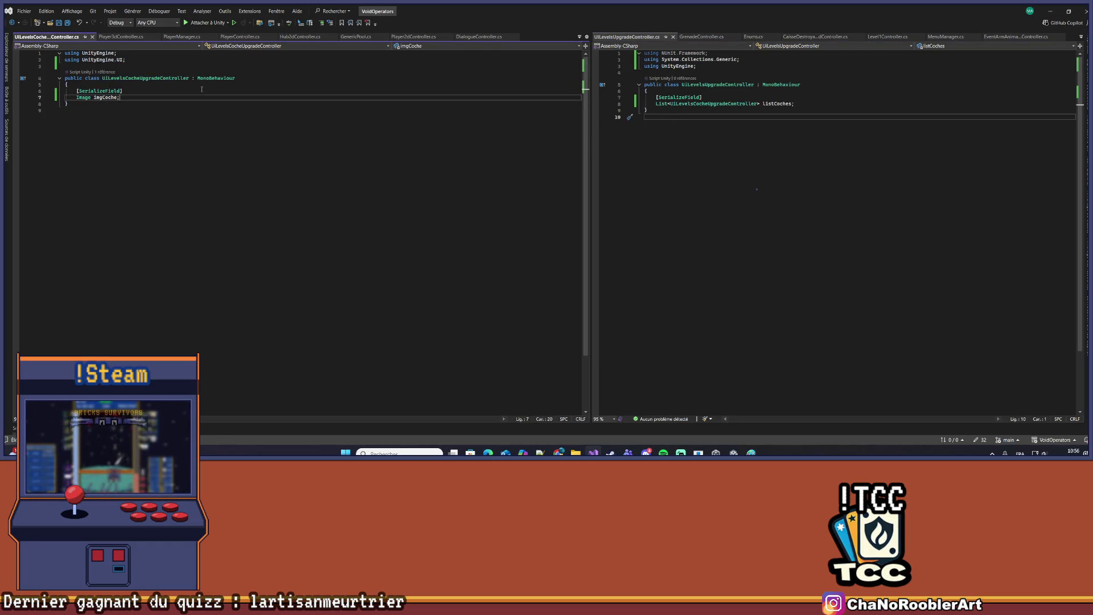
Duplicate the imgCoche field as a serialized Image imgCocheFill and save the Coche script
{"action": "key", "text": "shift+Up"}
{"action": "key", "text": "shift+Home"}
{"action": "key", "text": "ctrl+d"}
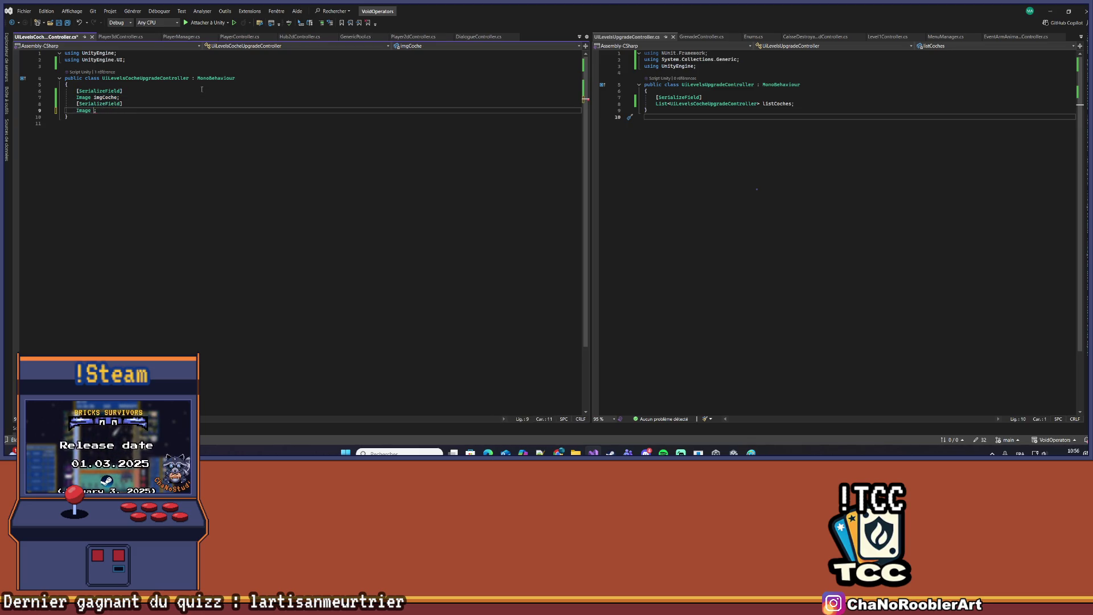
{"action": "type", "text": "mgCo"}
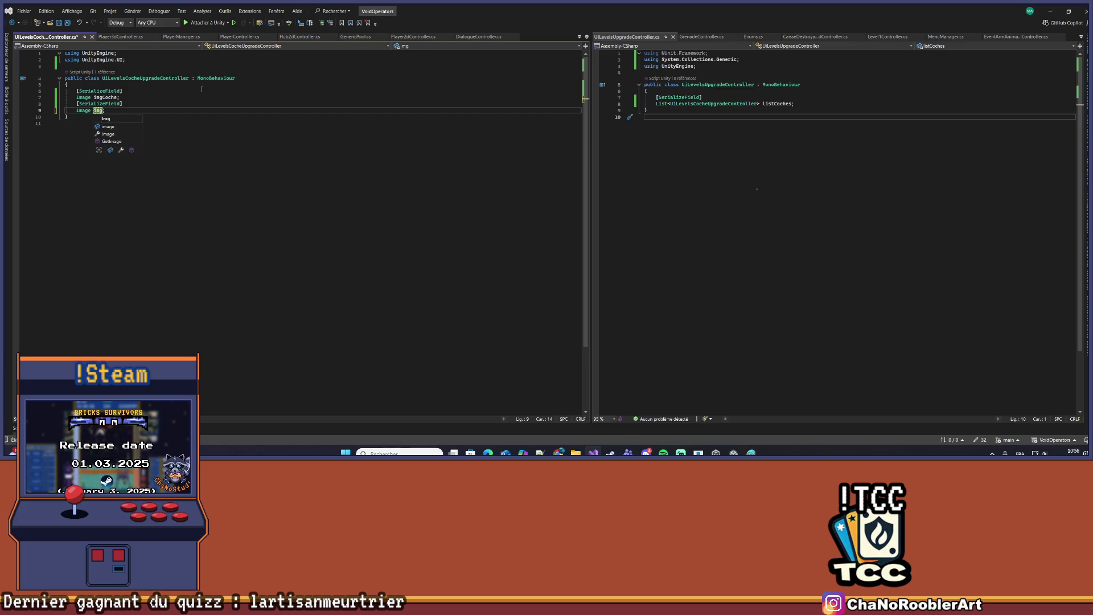
{"action": "type", "text": "cheFill"}
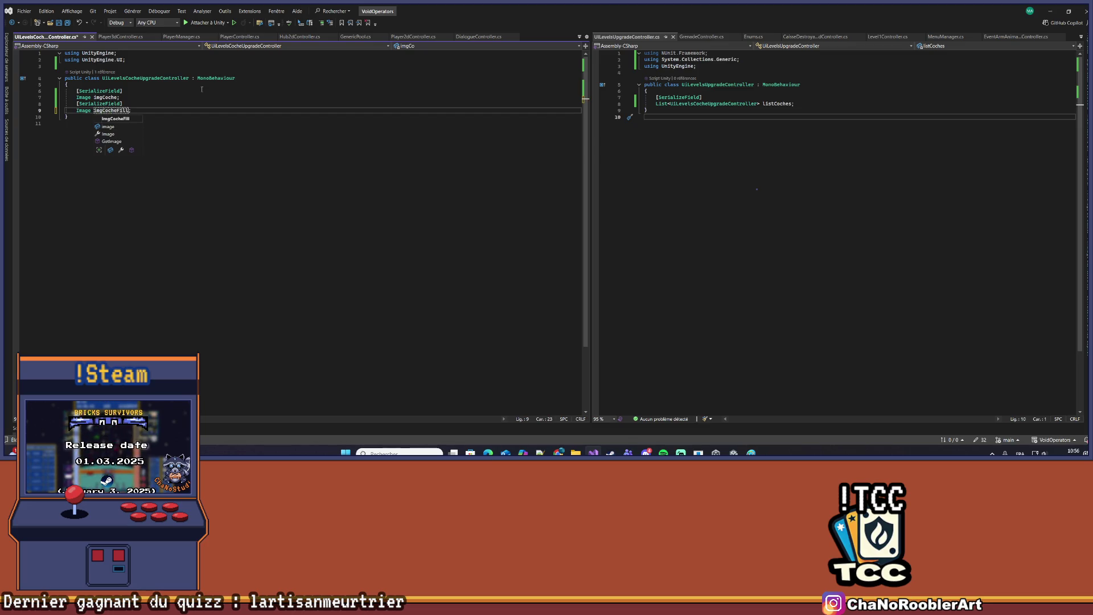
{"action": "key", "text": "ctrl+s"}
{"action": "left_click", "coordinate": [165, 110]}
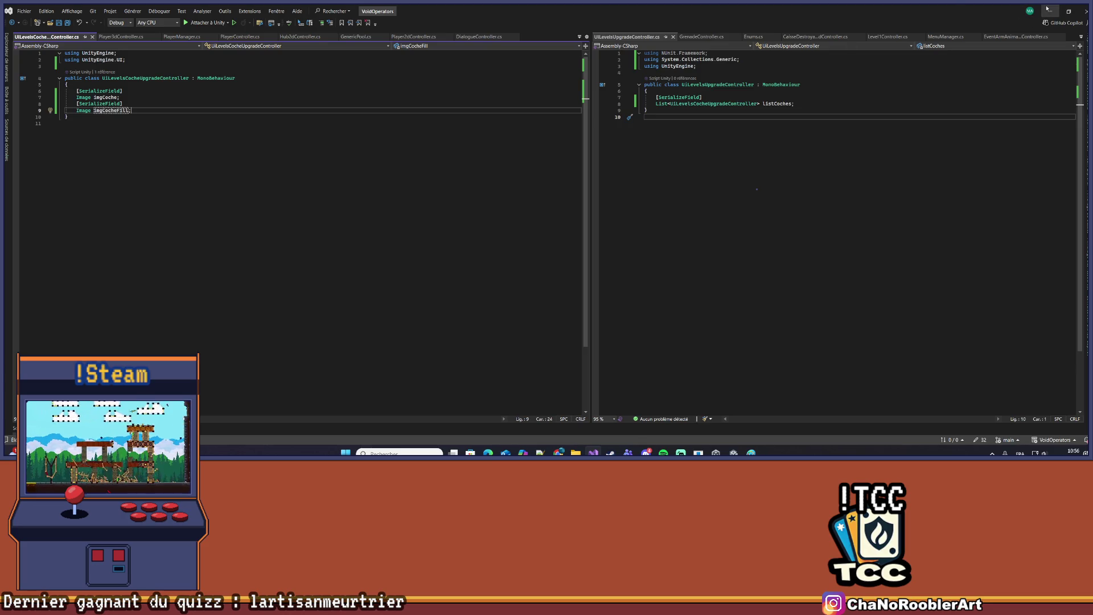
{"action": "key", "text": "alt+Tab"}
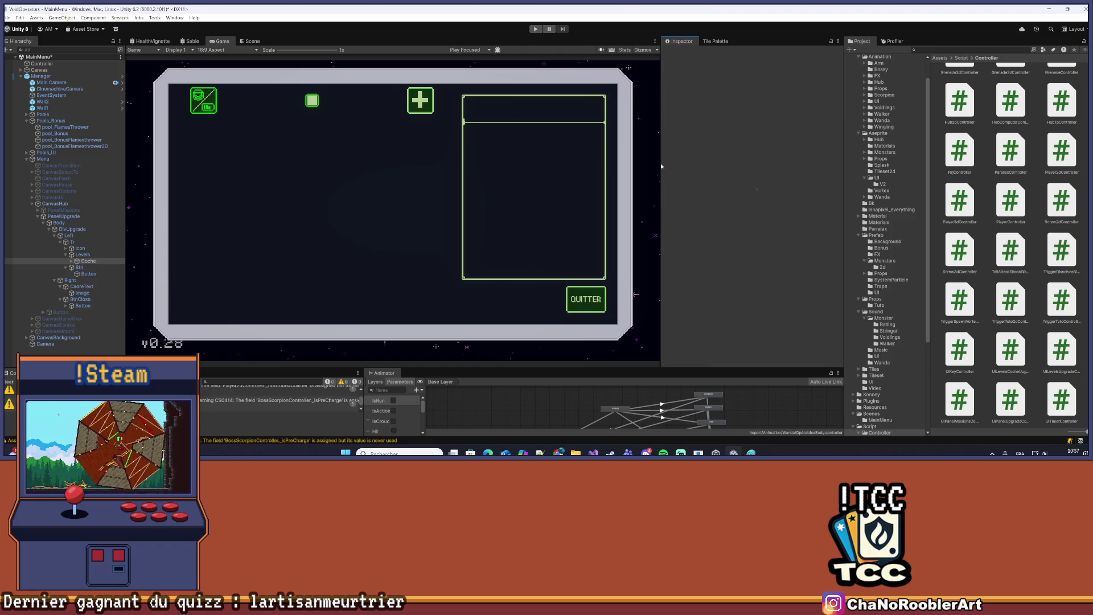
Assign Coche's Image child to Img Coche and Fill child to Img Coche Fill, then duplicate Coche
{"action": "left_click", "coordinate": [73, 261]}
{"action": "left_click_drag", "start_coordinate": [93, 267], "coordinate": [783, 186]}
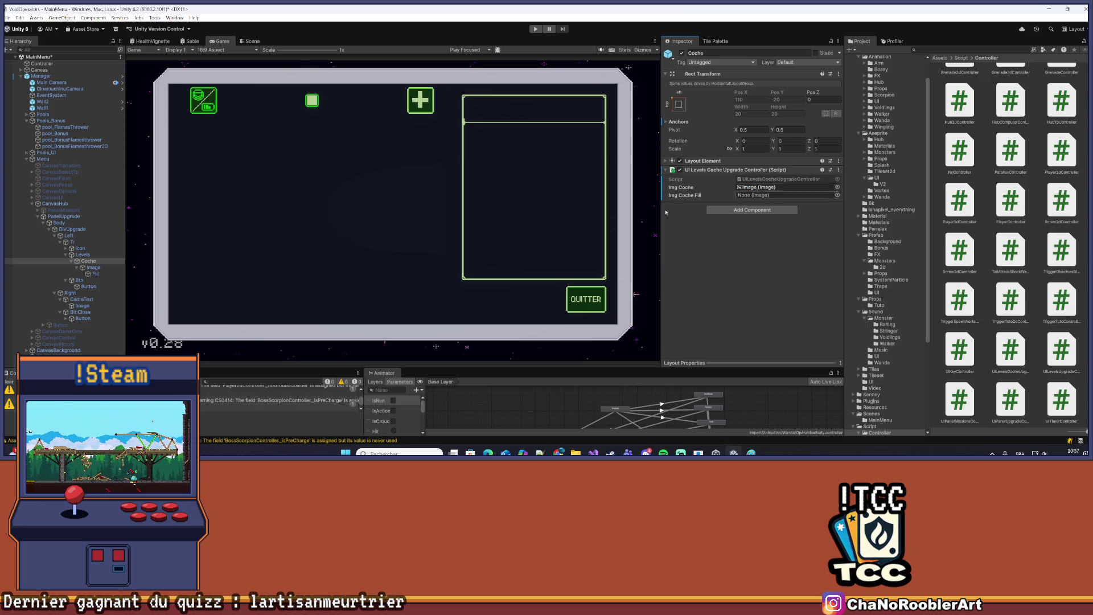
{"action": "mouse_move", "coordinate": [95, 274]}
{"action": "left_mouse_down"}
{"action": "mouse_move", "coordinate": [627, 228]}
{"action": "mouse_move", "coordinate": [785, 195]}
{"action": "left_mouse_up"}
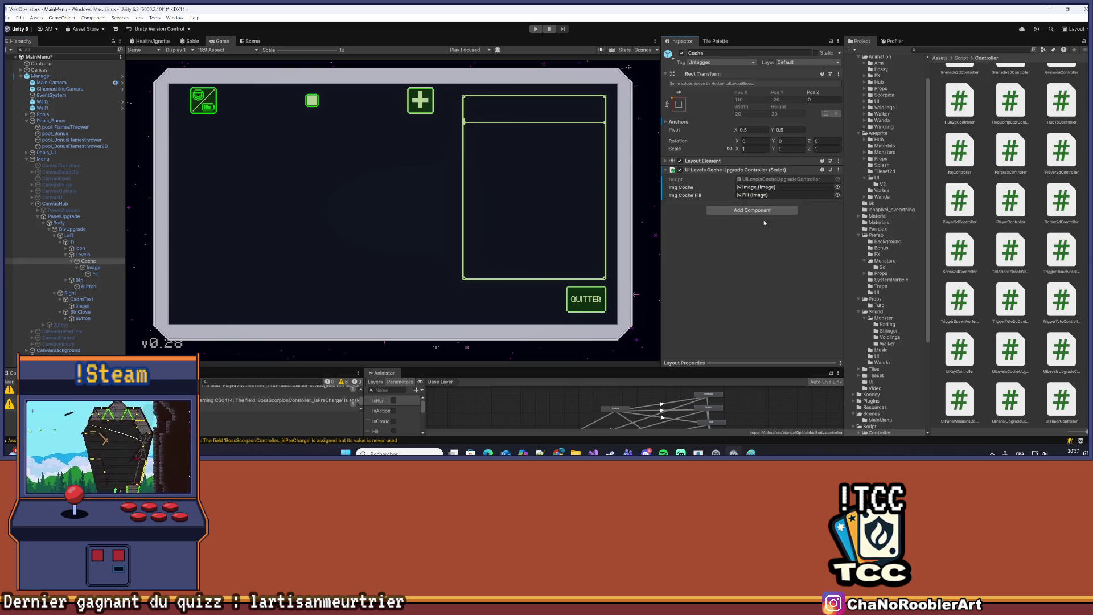
{"action": "left_click", "coordinate": [95, 275]}
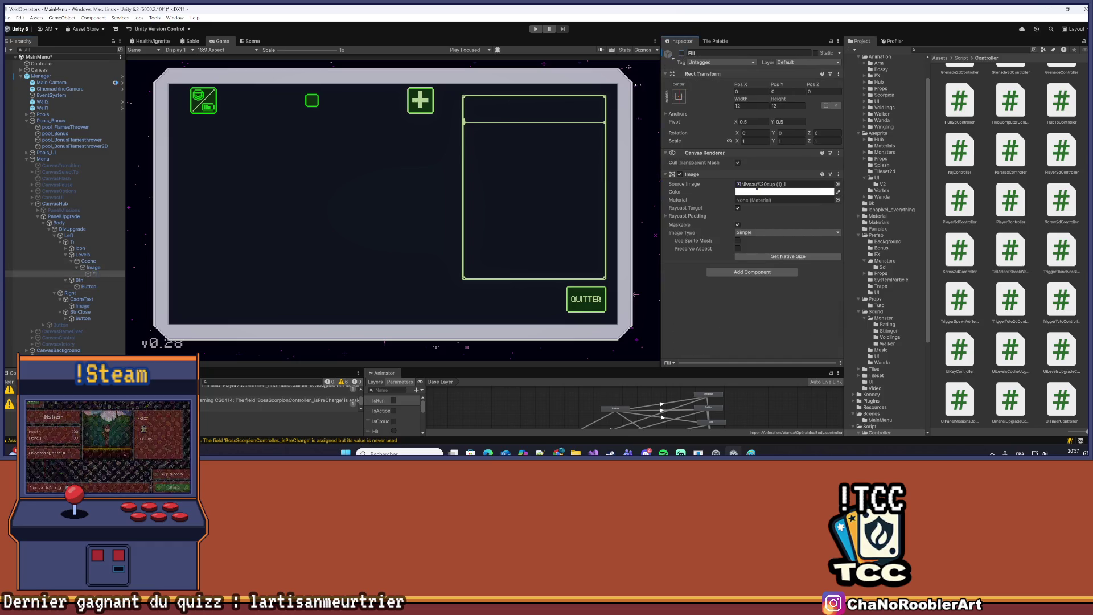
{"action": "left_click", "coordinate": [71, 262]}
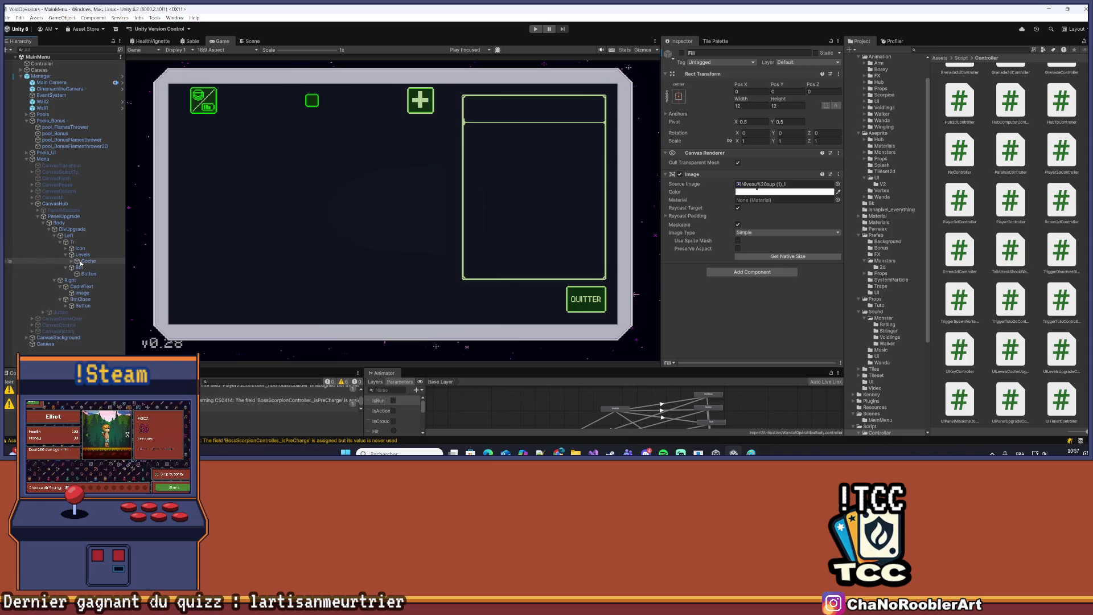
{"action": "left_click", "coordinate": [87, 261]}
{"action": "key", "text": "ctrl+d"}
{"action": "key", "text": "ctrl+d"}
{"action": "key", "text": "ctrl+d"}
Duplicate Coche once more and rename Coche (1) and Coche (2) to Coche2 and Coche3
{"action": "key", "text": "ctrl+d"}
{"action": "key", "text": "ctrl+d"}
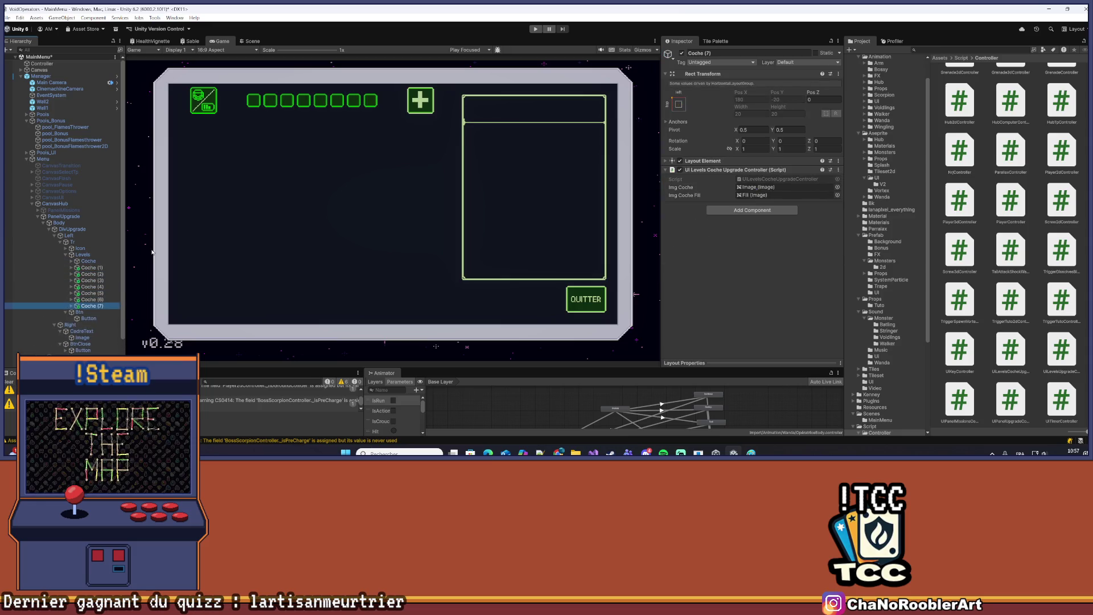
{"action": "key", "text": "ctrl+d"}
{"action": "key", "text": "ctrl+d"}
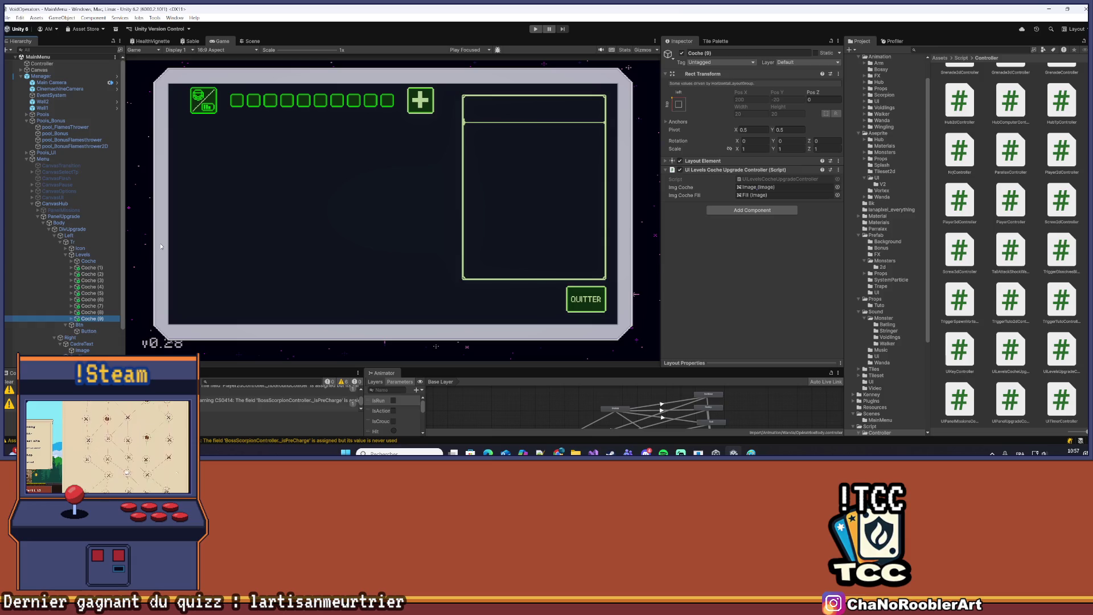
{"action": "right_click", "coordinate": [94, 268]}
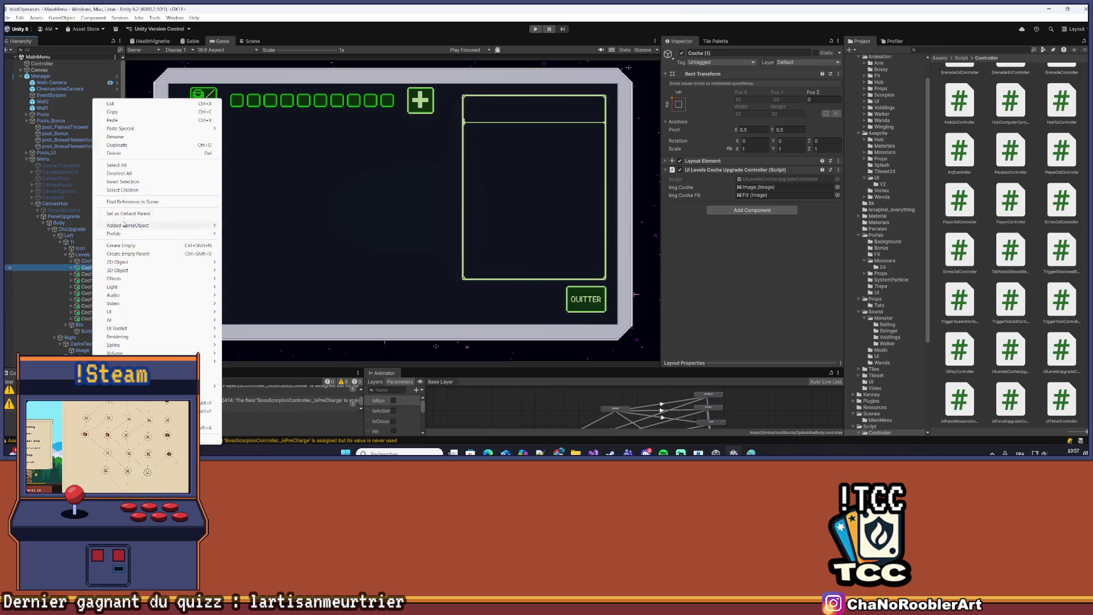
{"action": "left_click", "coordinate": [125, 138]}
{"action": "type", "text": "Coche2"}
{"action": "left_click", "coordinate": [97, 275]}
{"action": "right_click", "coordinate": [98, 276]}
{"action": "left_click", "coordinate": [166, 137]}
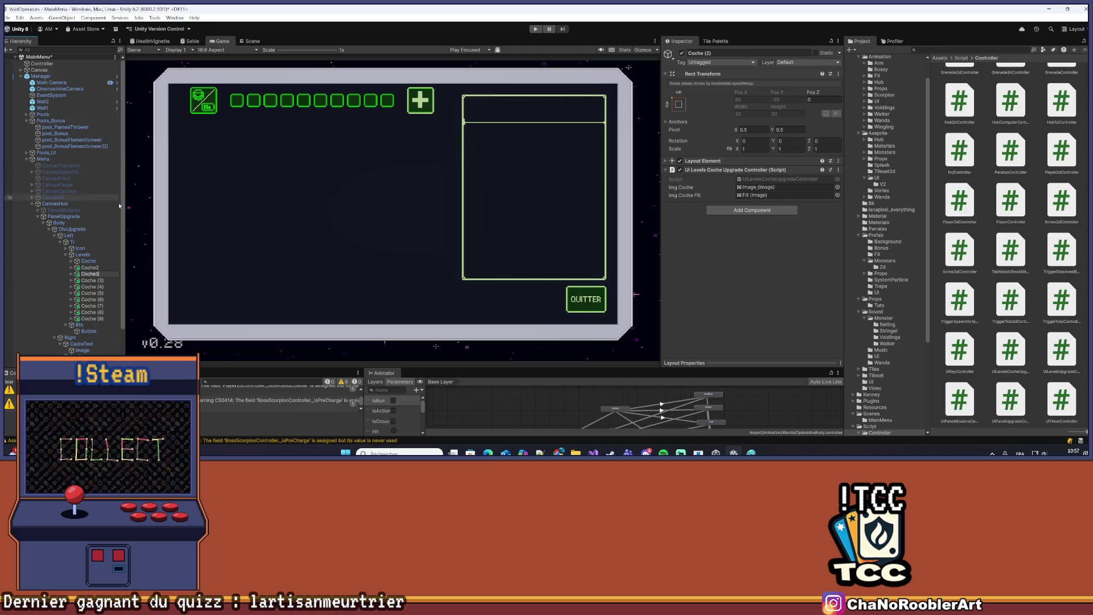
Rename Coche (3) and Coche (4) to Coche4 and Coche5
{"action": "right_click", "coordinate": [98, 280]}
{"action": "left_click", "coordinate": [132, 137]}
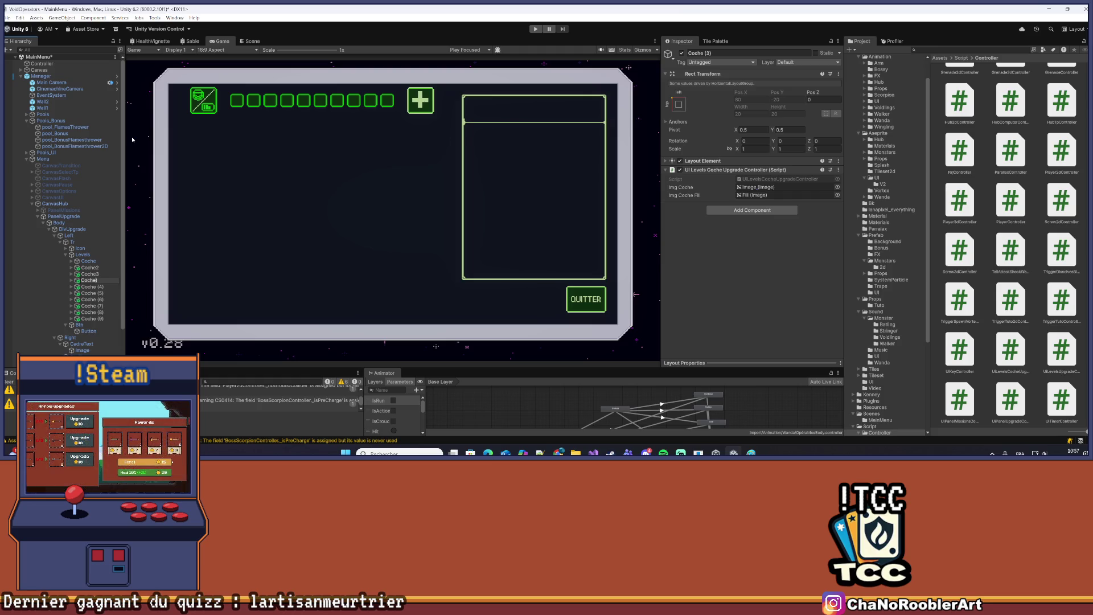
{"action": "type", "text": "4"}
{"action": "left_click", "coordinate": [91, 286]}
{"action": "right_click", "coordinate": [93, 286]}
{"action": "left_click", "coordinate": [134, 140]}
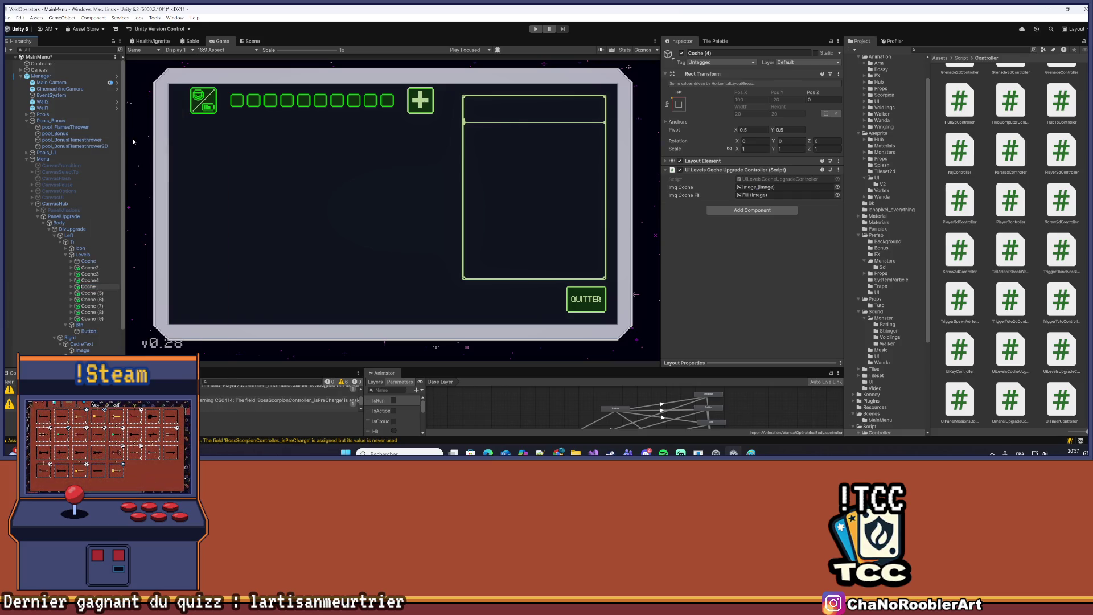
{"action": "type", "text": "5"}
{"action": "key", "text": "Return"}
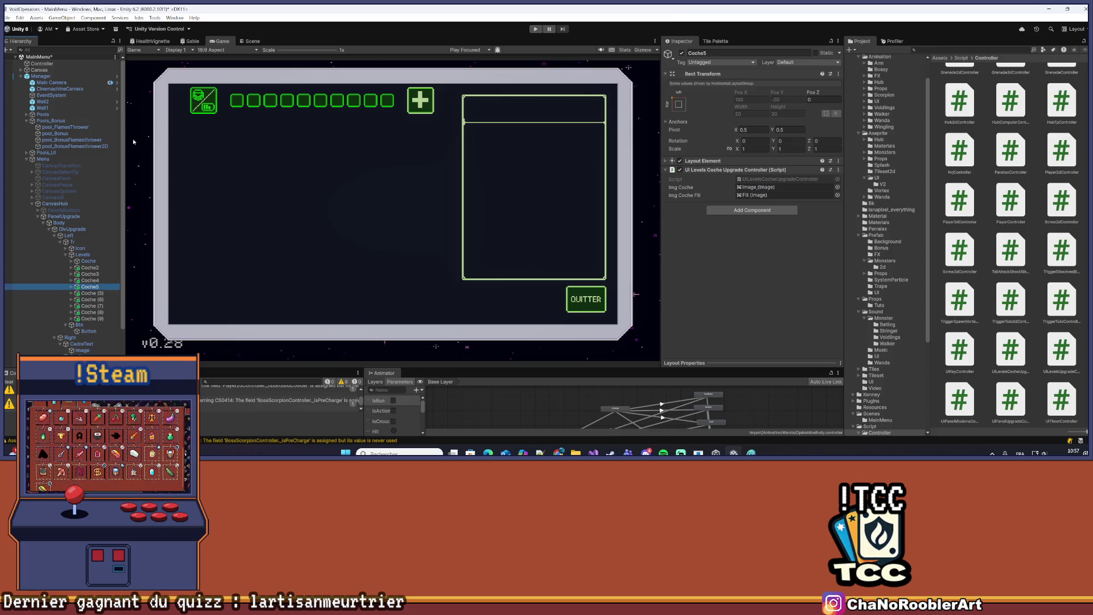
{"action": "left_click", "coordinate": [100, 298]}
Rename the next checkbox copy to Coche6
{"action": "right_click", "coordinate": [99, 294]}
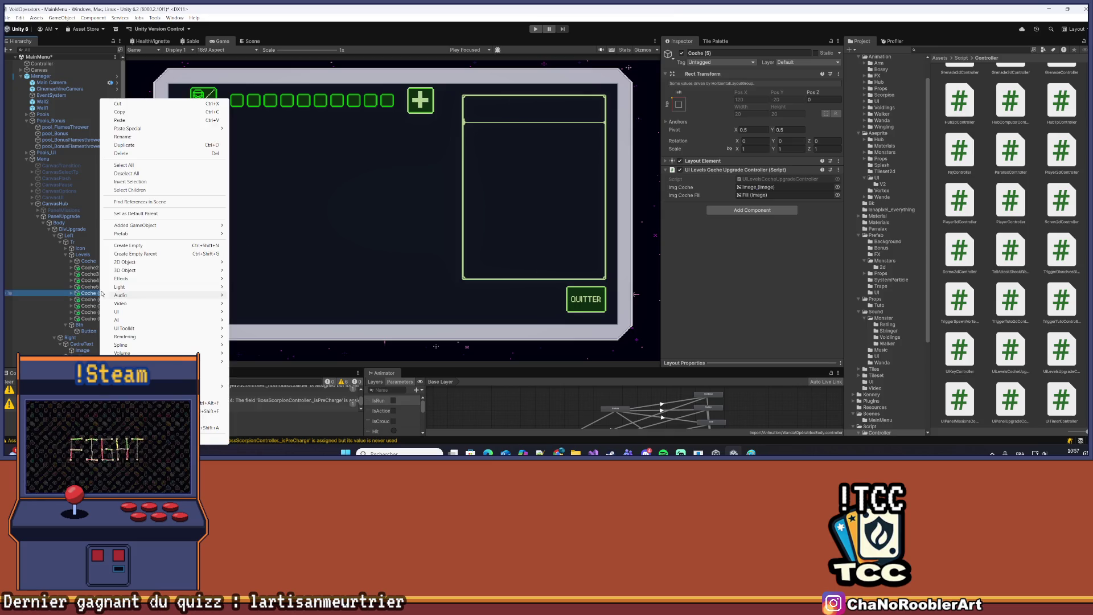
{"action": "left_click", "coordinate": [129, 142]}
{"action": "key", "text": "End"}
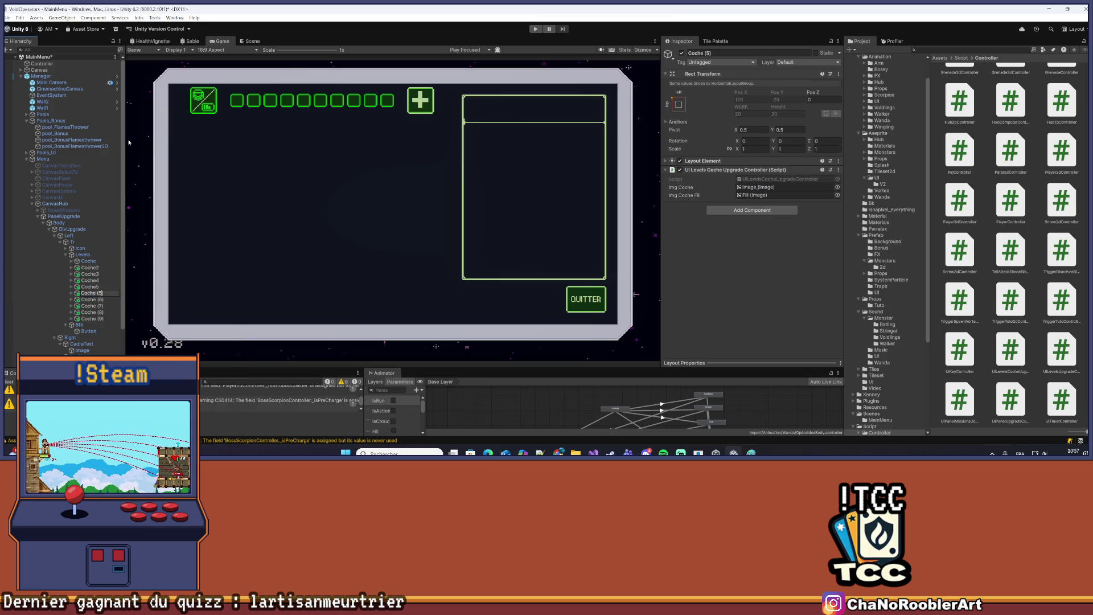
{"action": "type", "text": "6"}
{"action": "key", "text": "Return"}
{"action": "key", "text": "Down"}
{"action": "key", "text": "F2"}
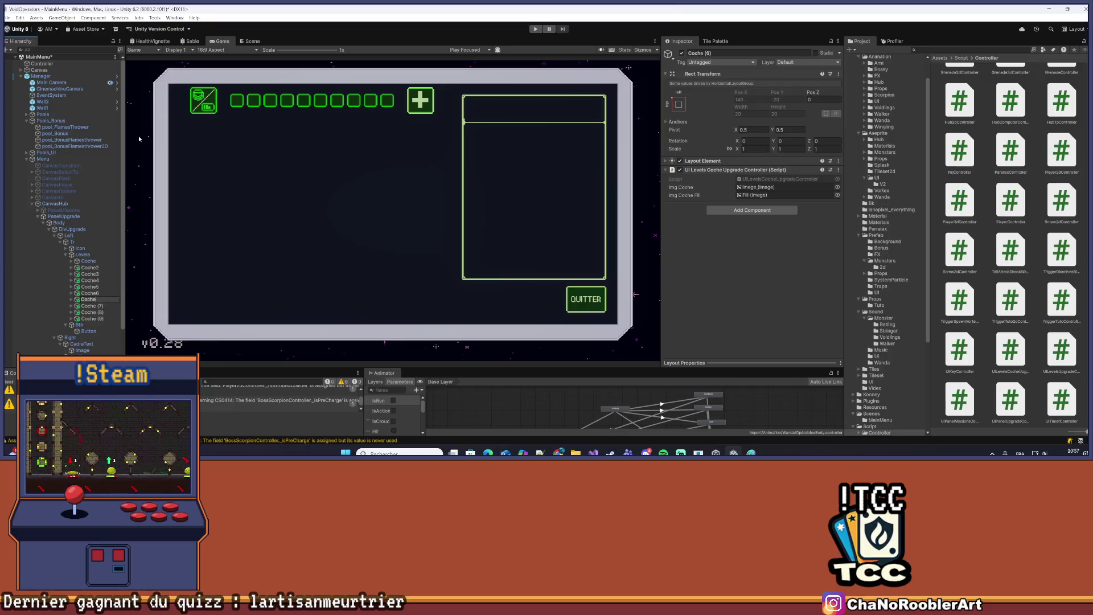
{"action": "left_click", "coordinate": [90, 293]}
Rename Coche (7) and Coche (8) to Coche8 and Coche9
{"action": "right_click", "coordinate": [92, 306]}
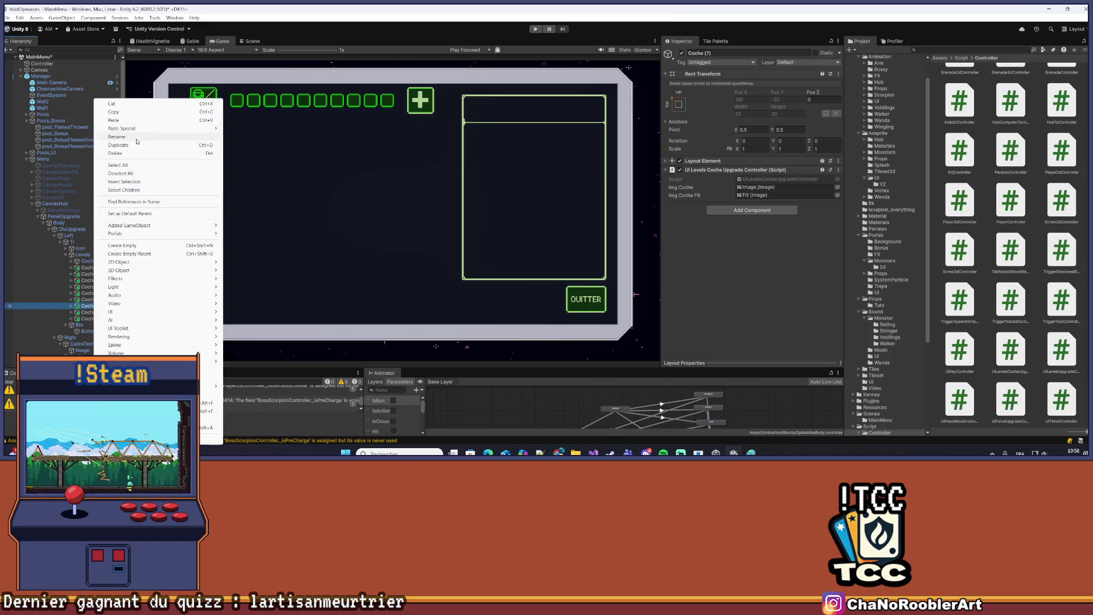
{"action": "left_click", "coordinate": [159, 145]}
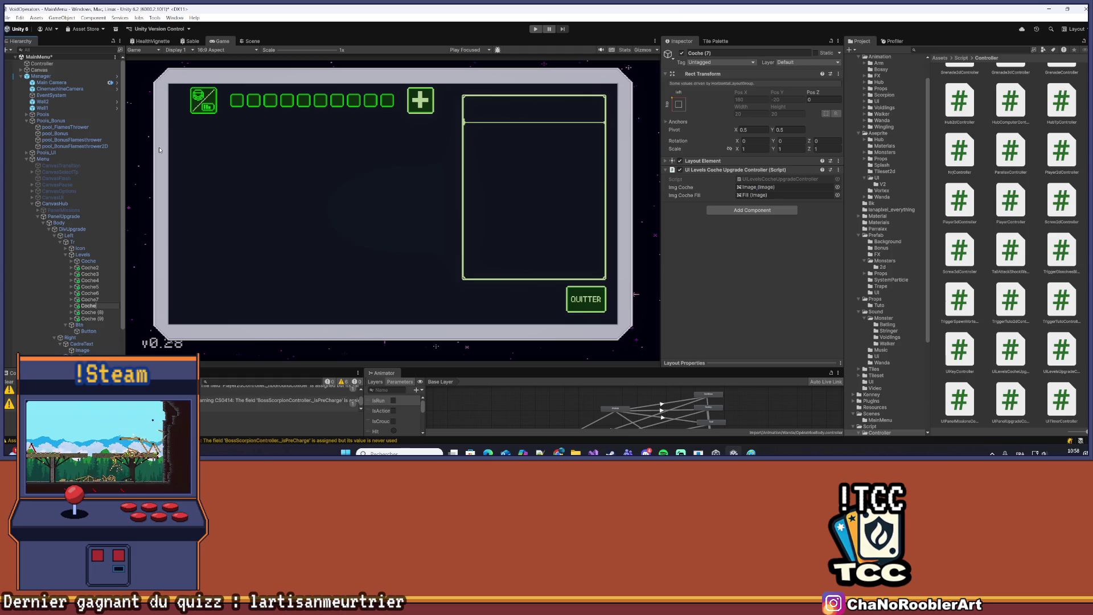
{"action": "type", "text": "8"}
{"action": "key", "text": "Return"}
{"action": "right_click", "coordinate": [92, 312]}
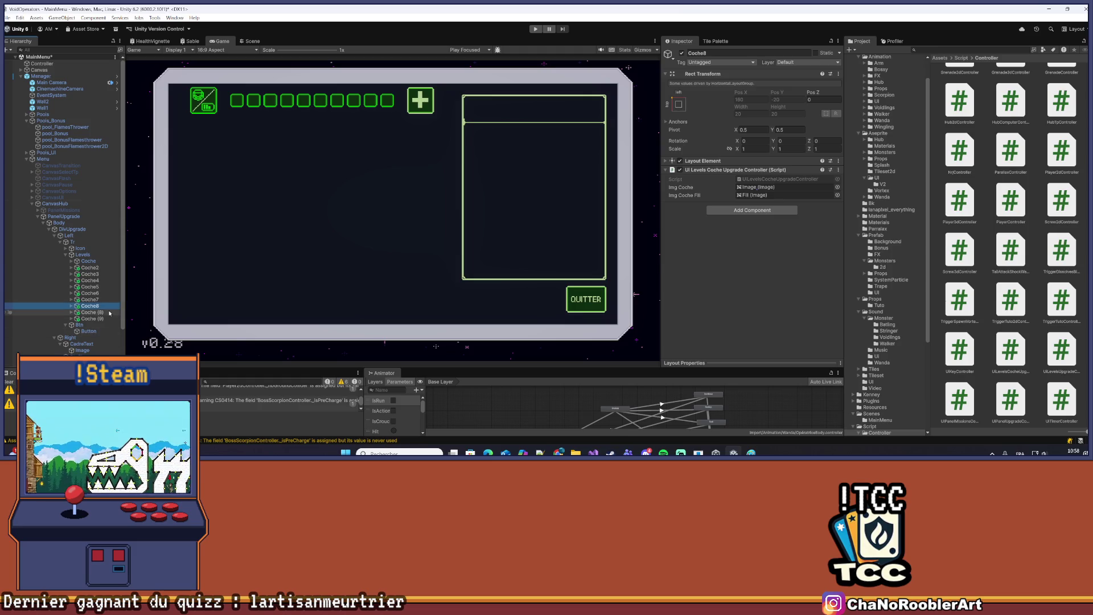
{"action": "left_click", "coordinate": [138, 139]}
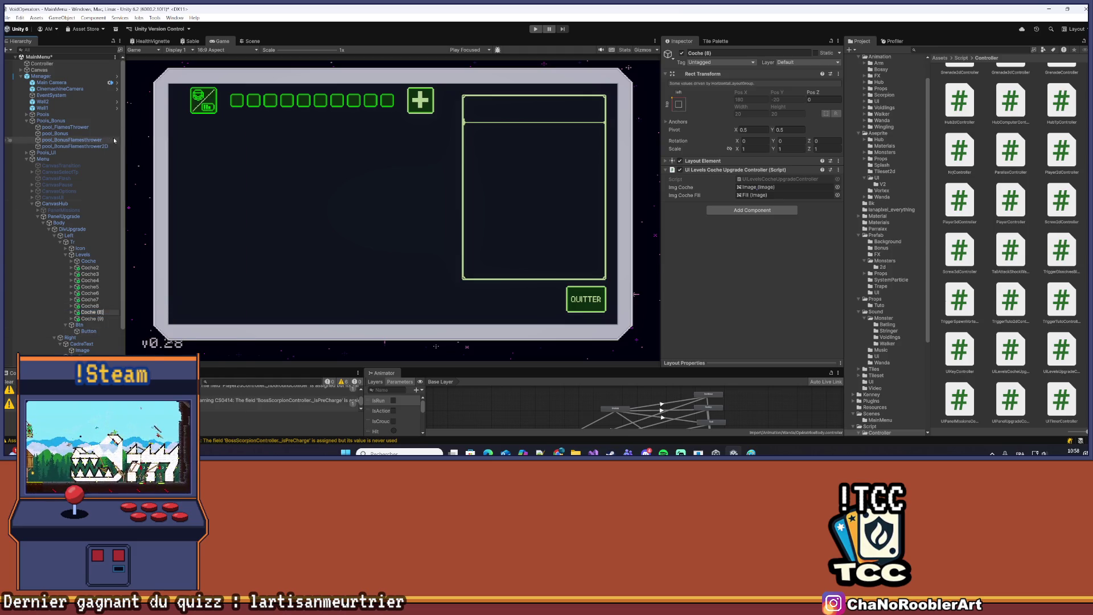
{"action": "key", "text": "Return"}
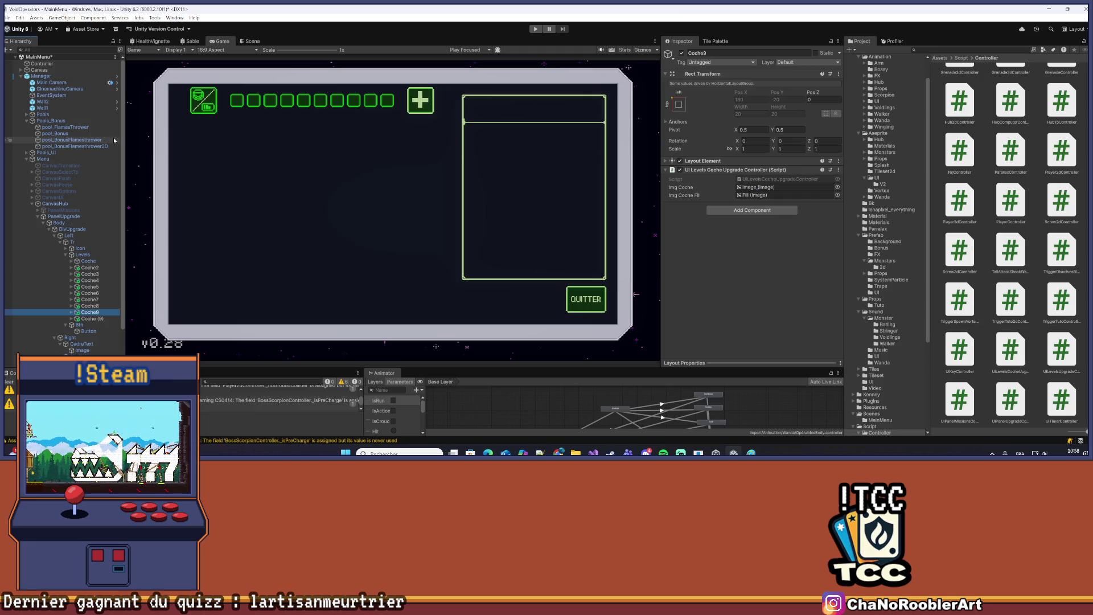
Rename Coche (9) to Coche10, save the scene, and select Levels
{"action": "right_click", "coordinate": [100, 319]}
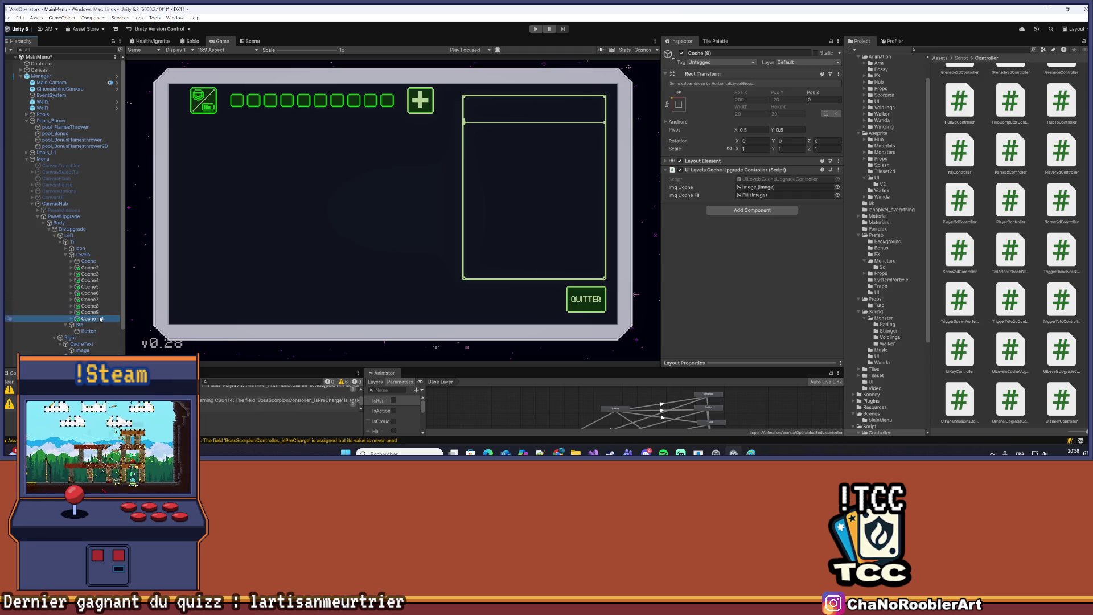
{"action": "left_click", "coordinate": [128, 136]}
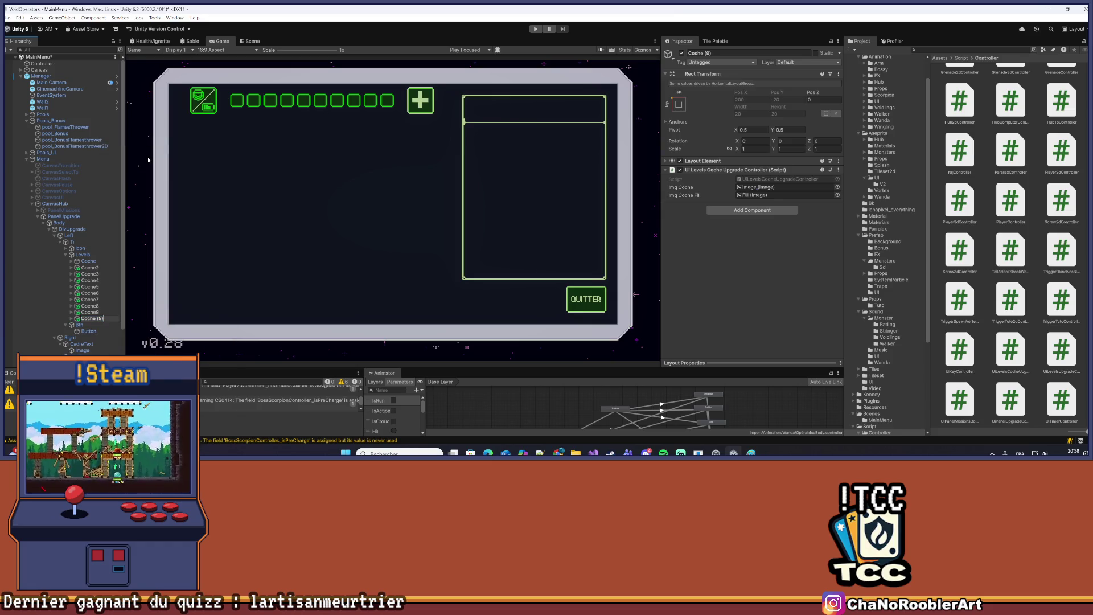
{"action": "type", "text": "0"}
{"action": "key", "text": "Return"}
{"action": "key", "text": "ctrl+s"}
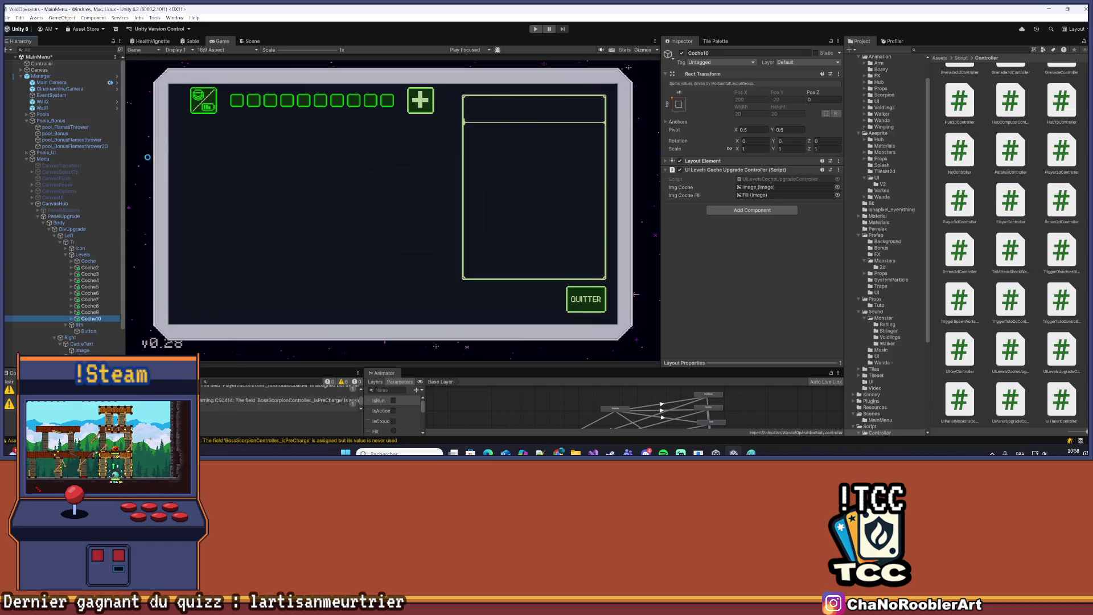
{"action": "left_click", "coordinate": [82, 254]}
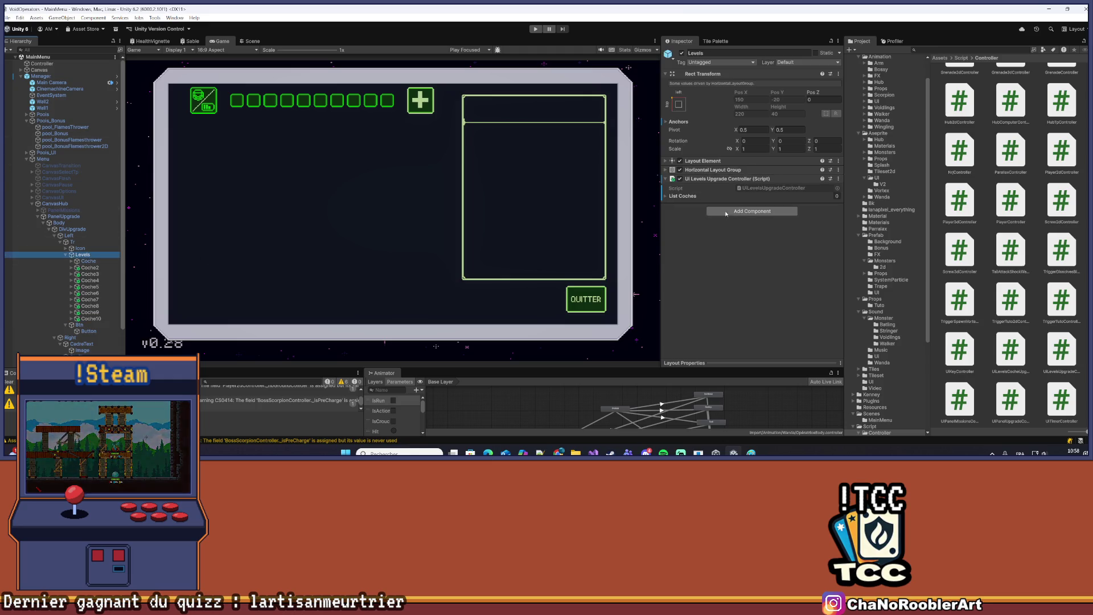
Expand List Coches and add slots until it holds ten elements
{"action": "left_click", "coordinate": [670, 196]}
{"action": "left_click", "coordinate": [821, 214]}
{"action": "left_click", "coordinate": [820, 215]}
{"action": "left_click", "coordinate": [820, 223]}
{"action": "left_click", "coordinate": [820, 232]}
{"action": "left_click", "coordinate": [819, 240]}
{"action": "left_click", "coordinate": [819, 248]}
{"action": "left_click", "coordinate": [819, 257]}
{"action": "left_click", "coordinate": [819, 265]}
{"action": "left_click", "coordinate": [820, 273]}
{"action": "left_click", "coordinate": [820, 282]}
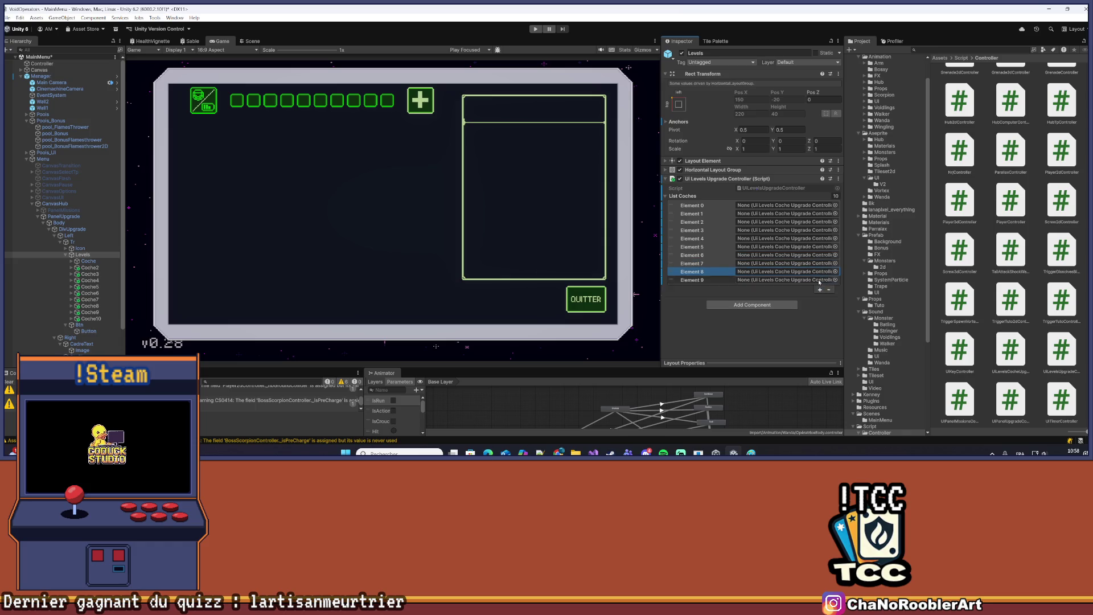
Drag Coche, Coche2, Coche3 and Coche4 into Elements 0–3
{"action": "left_click_drag", "start_coordinate": [106, 262], "coordinate": [786, 205]}
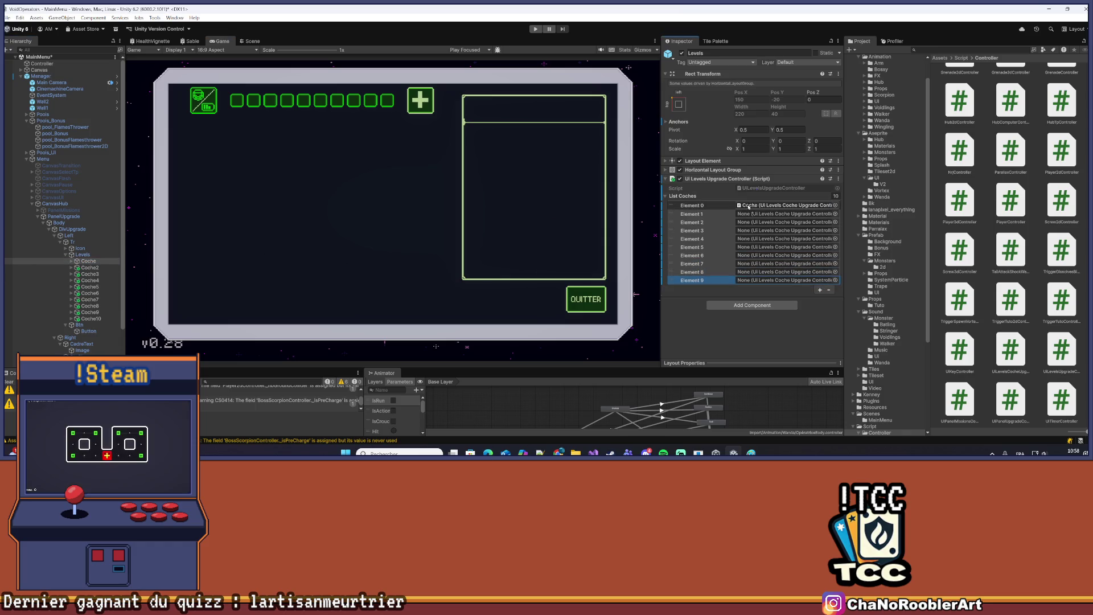
{"action": "left_click_drag", "start_coordinate": [87, 270], "coordinate": [785, 214]}
{"action": "left_click_drag", "start_coordinate": [104, 277], "coordinate": [786, 223]}
{"action": "left_click_drag", "start_coordinate": [85, 281], "coordinate": [785, 231]}
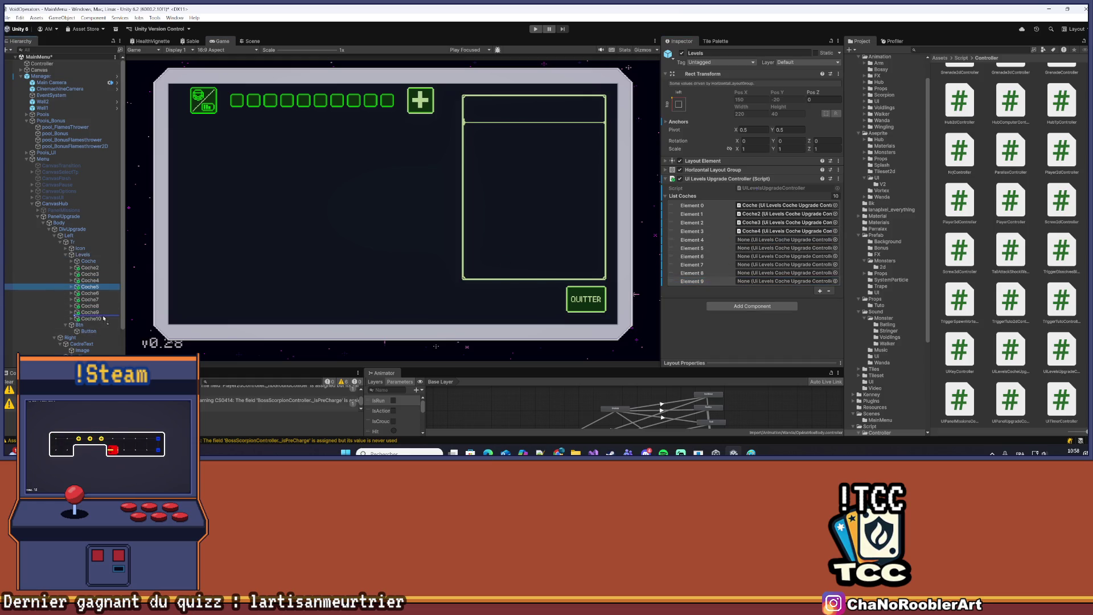
{"action": "left_click", "coordinate": [94, 287]}
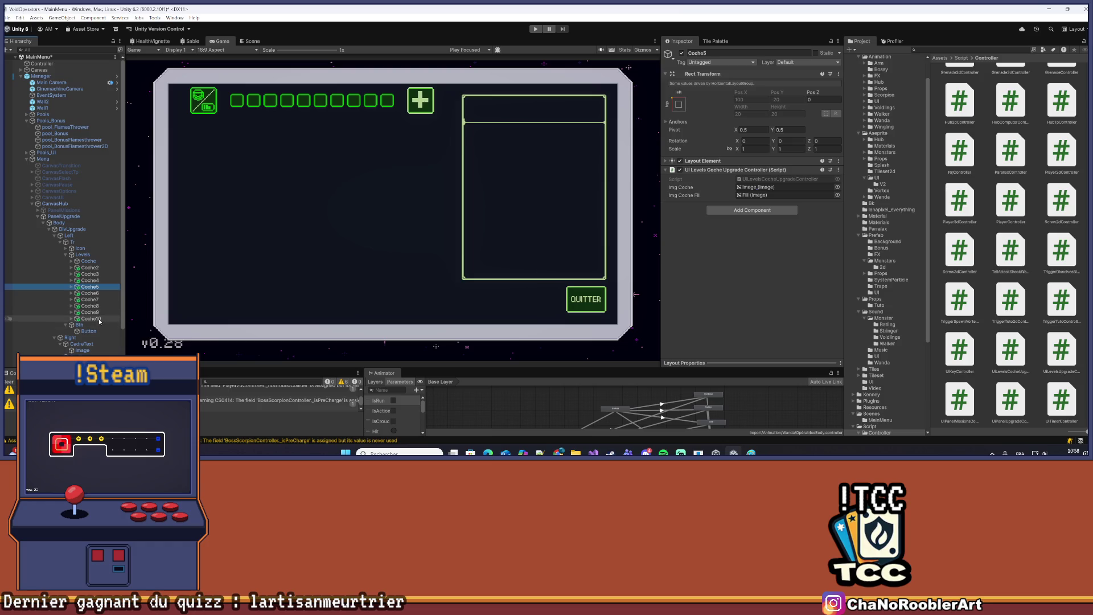
{"action": "left_click", "coordinate": [99, 319], "text": "shift"}
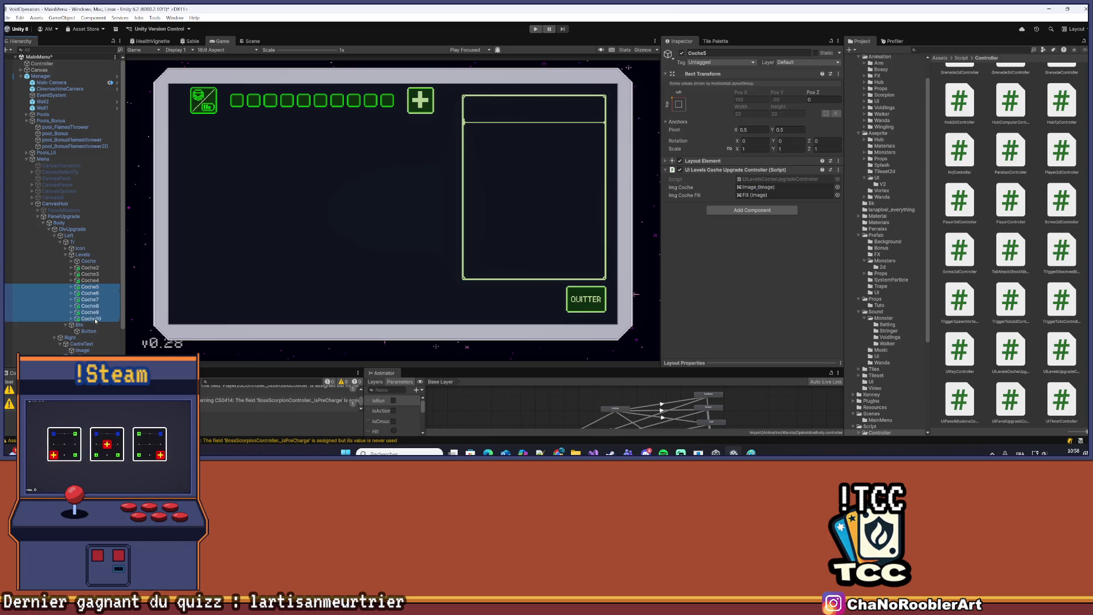
{"action": "left_click", "coordinate": [98, 255]}
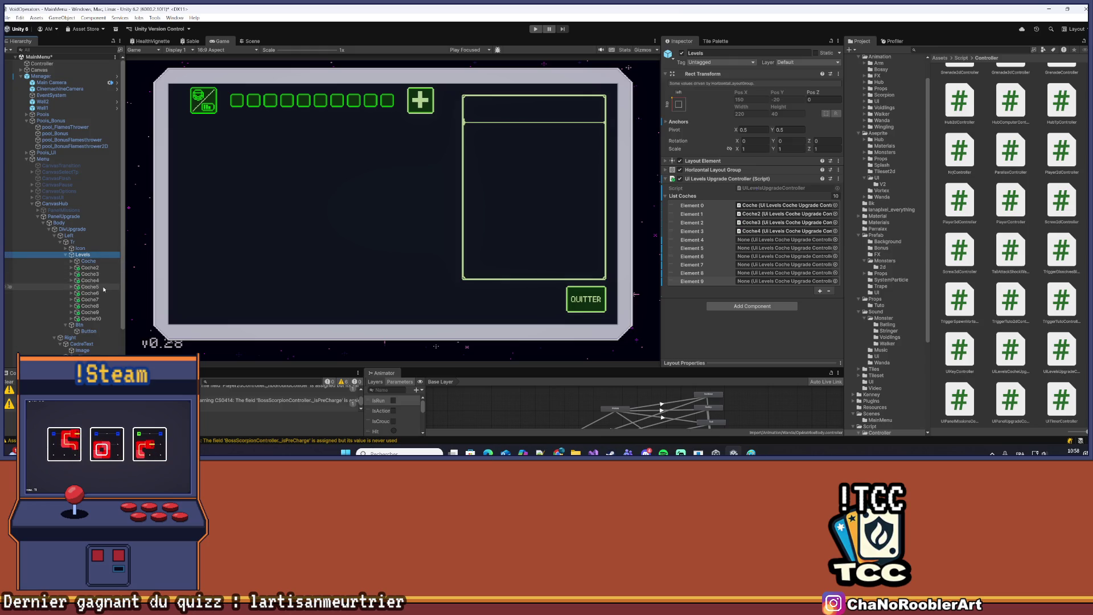
Fill the next elements with Coche5 through Coche9
{"action": "mouse_move", "coordinate": [93, 281]}
{"action": "left_mouse_down"}
{"action": "mouse_move", "coordinate": [740, 259]}
{"action": "mouse_move", "coordinate": [785, 251]}
{"action": "mouse_move", "coordinate": [785, 240]}
{"action": "left_mouse_up"}
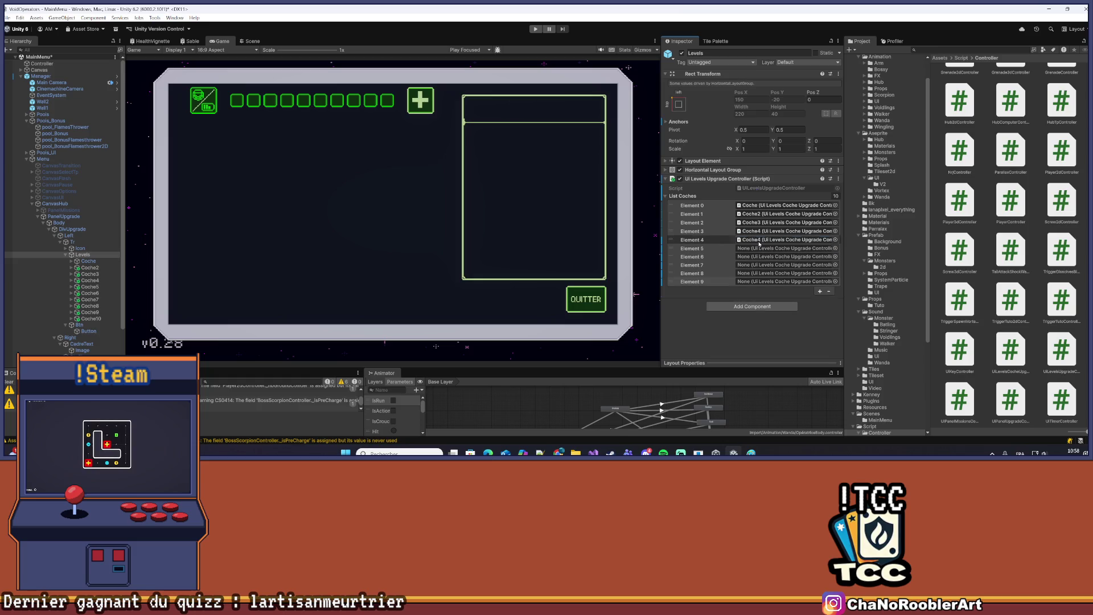
{"action": "left_click_drag", "start_coordinate": [116, 294], "coordinate": [116, 295]}
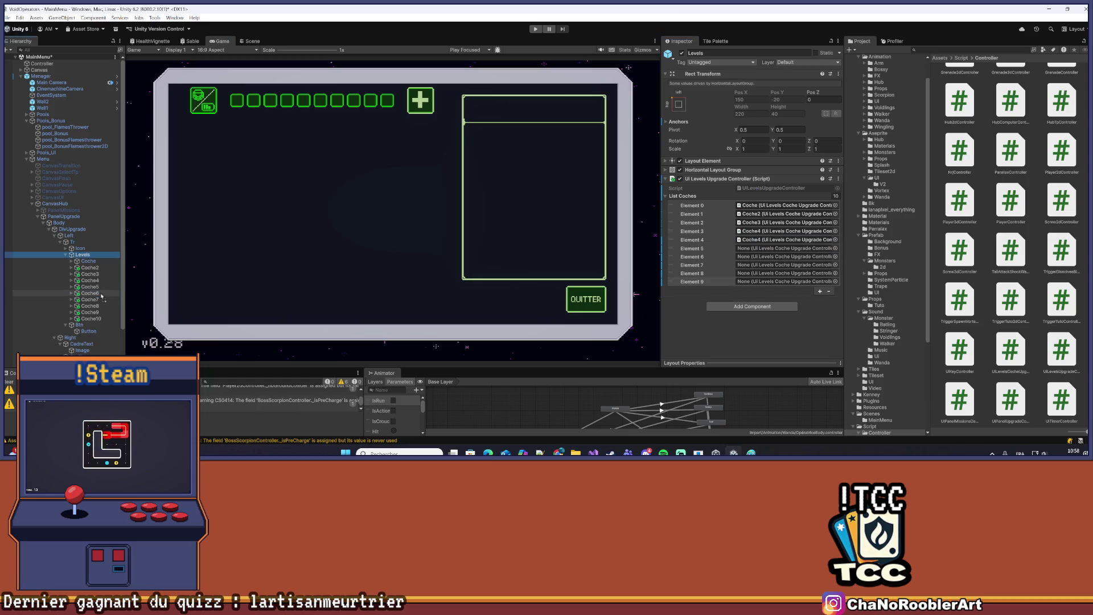
{"action": "left_click", "coordinate": [99, 288]}
{"action": "left_click_drag", "start_coordinate": [100, 287], "coordinate": [785, 249]}
{"action": "left_click_drag", "start_coordinate": [91, 293], "coordinate": [171, 294]}
{"action": "left_click_drag", "start_coordinate": [90, 293], "coordinate": [786, 257]}
{"action": "left_click_drag", "start_coordinate": [91, 300], "coordinate": [786, 265]}
{"action": "left_click_drag", "start_coordinate": [98, 309], "coordinate": [785, 274]}
{"action": "left_click_drag", "start_coordinate": [100, 314], "coordinate": [786, 283]}
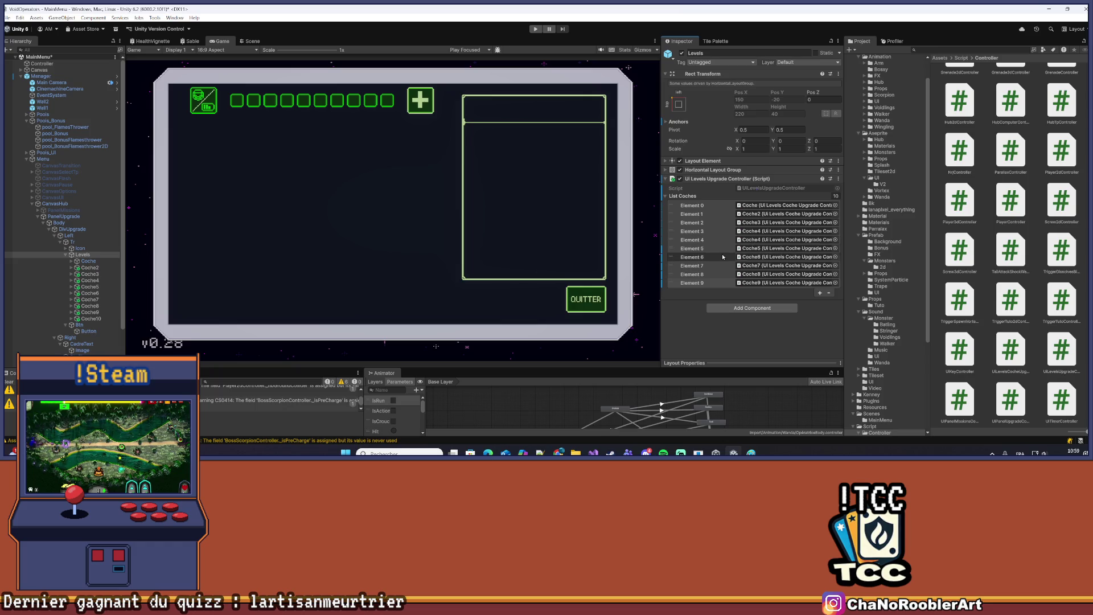
Move the duplicate entry to the end, put Coche10 in the last slot, and save
{"action": "left_click_drag", "start_coordinate": [674, 239], "coordinate": [671, 299]}
{"action": "left_click_drag", "start_coordinate": [91, 318], "coordinate": [768, 283]}
{"action": "key", "text": "ctrl+s"}
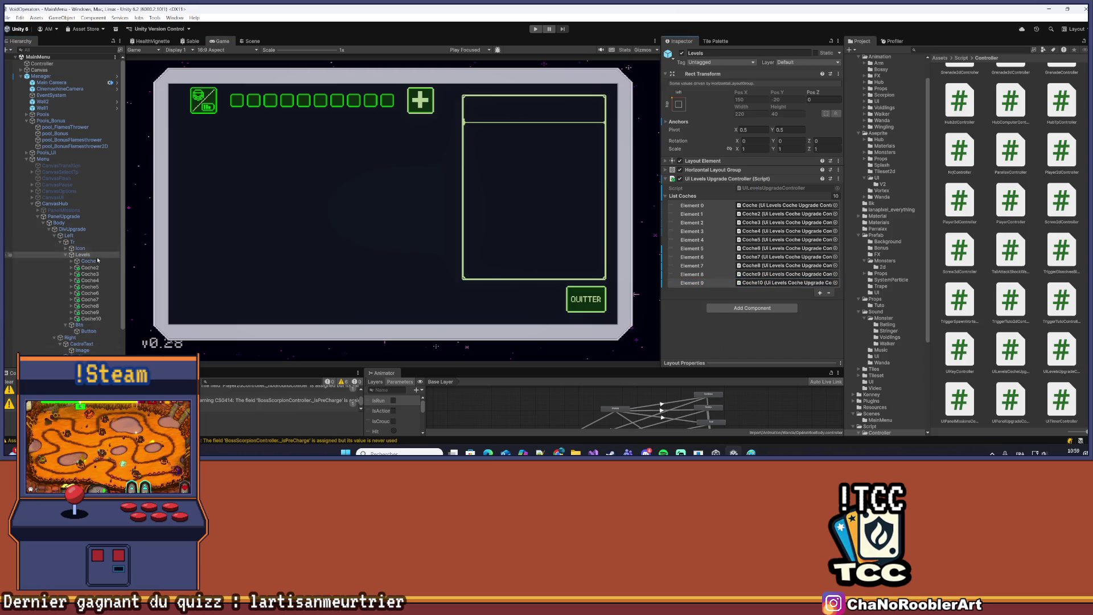
Collapse Levels, select Manager and Apply All its prefab overrides
{"action": "left_click", "coordinate": [64, 255]}
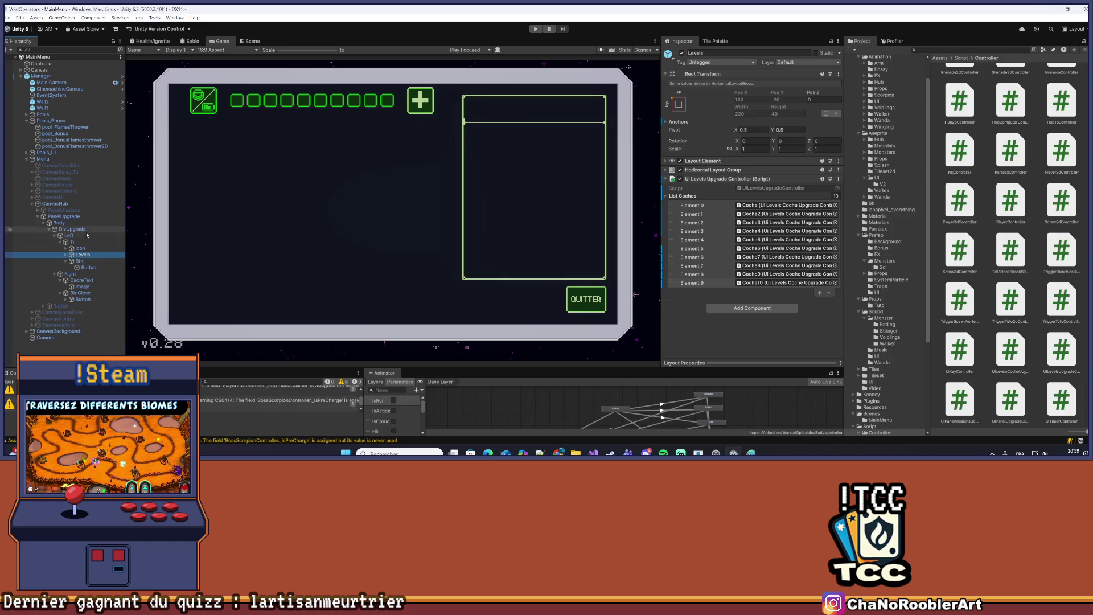
{"action": "left_click", "coordinate": [63, 75]}
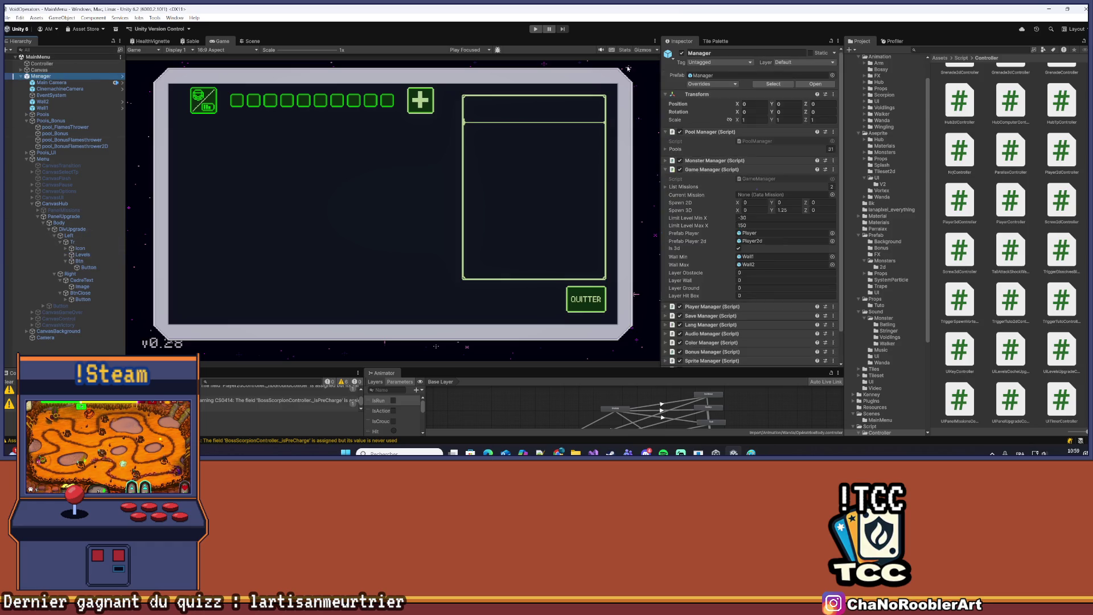
{"action": "left_click", "coordinate": [711, 84]}
{"action": "left_click", "coordinate": [790, 349]}
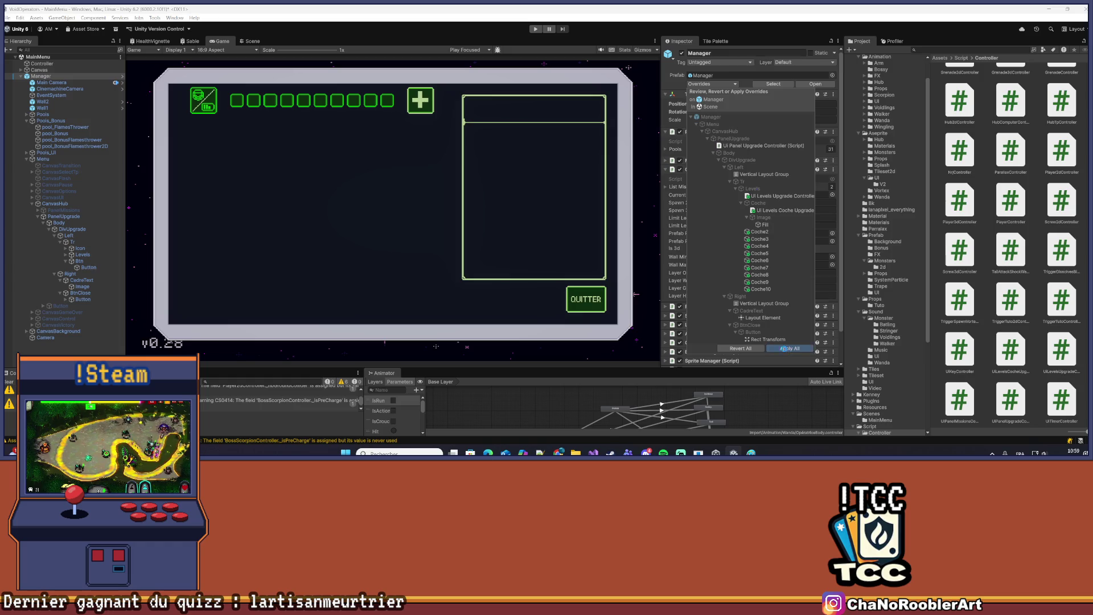
Inspect the Button under Btn, the Tr container and DivUpgrade
{"action": "left_click", "coordinate": [89, 267]}
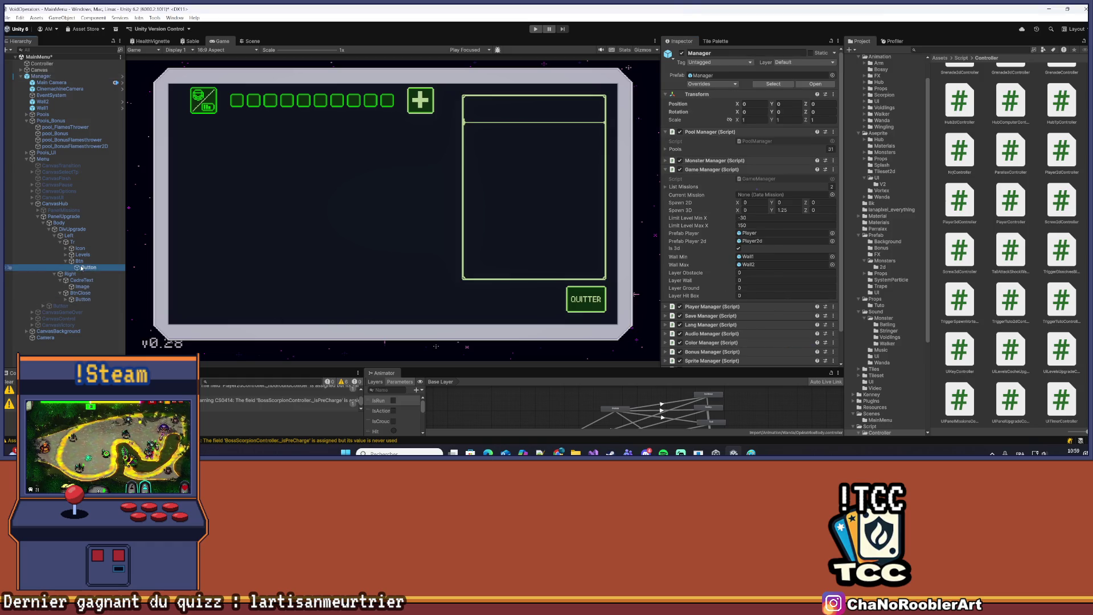
{"action": "left_click", "coordinate": [93, 243]}
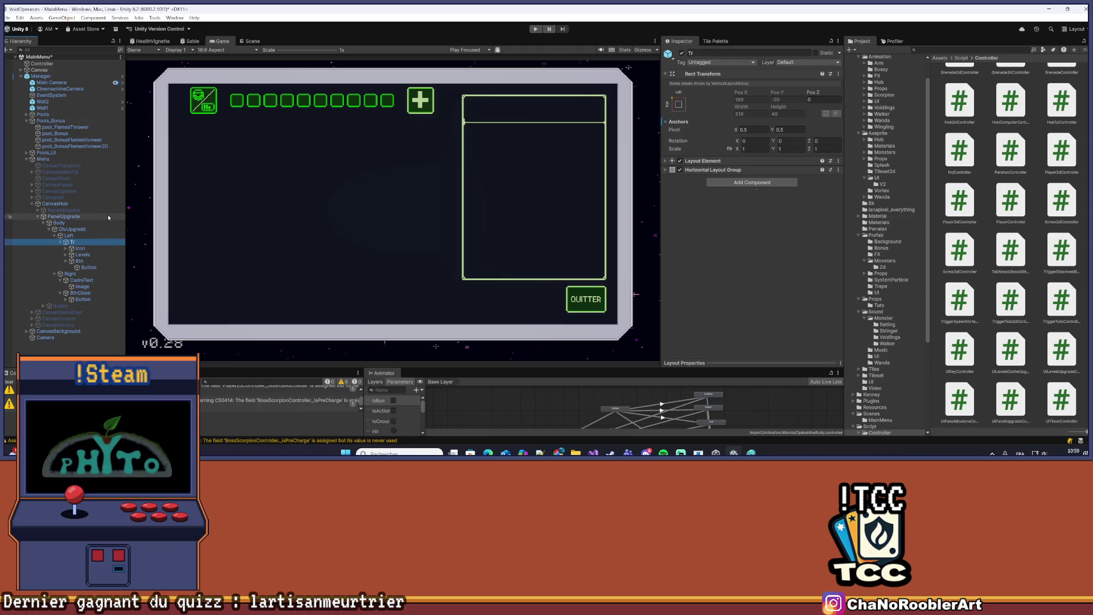
{"action": "left_click", "coordinate": [69, 229]}
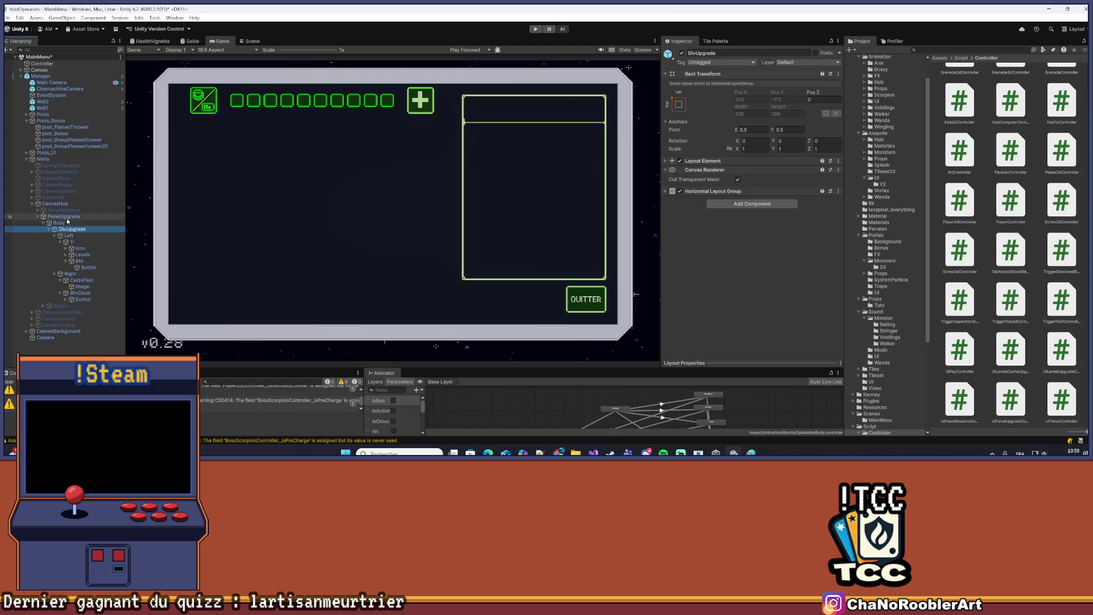
Select PanelUpgrade to view its UI Panel Upgrade Controller with Missing text fields
{"action": "left_click", "coordinate": [67, 217]}
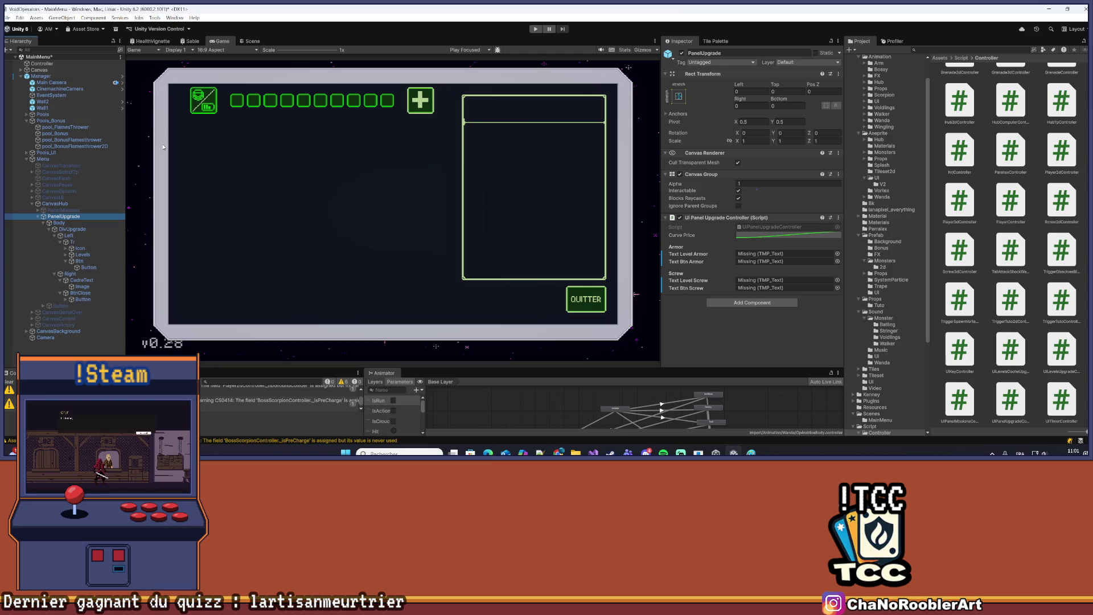
{"action": "left_click", "coordinate": [54, 274]}
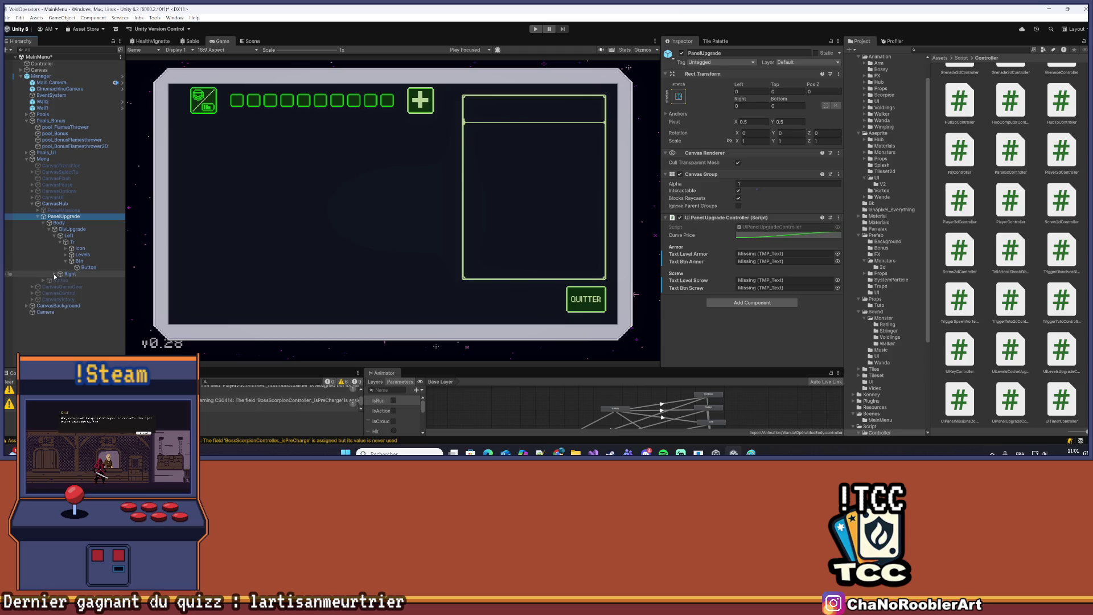
{"action": "left_click", "coordinate": [72, 242]}
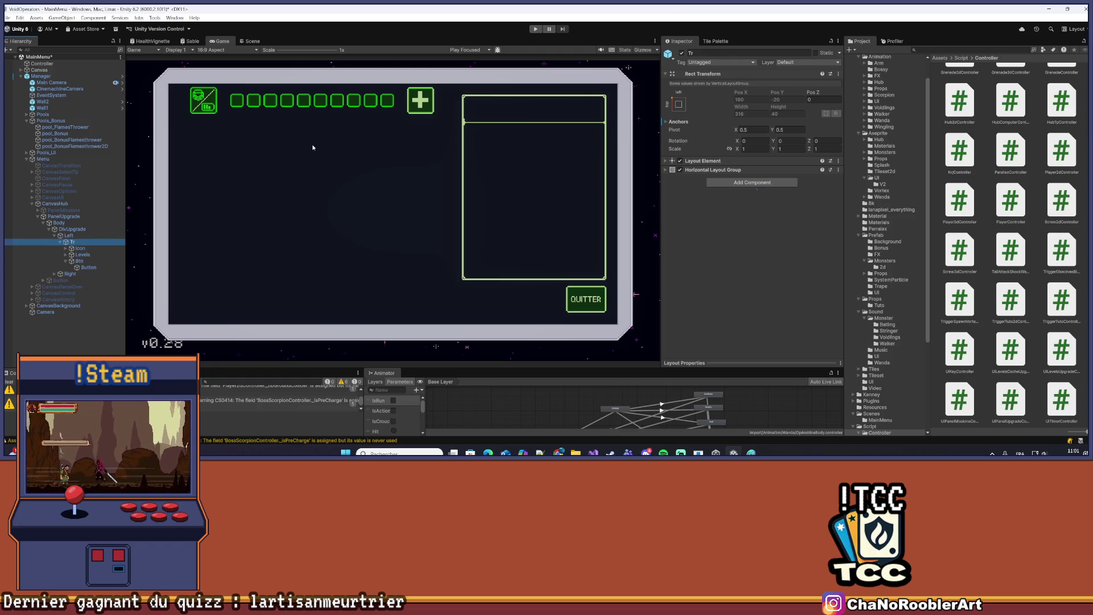
{"action": "left_click", "coordinate": [753, 182]}
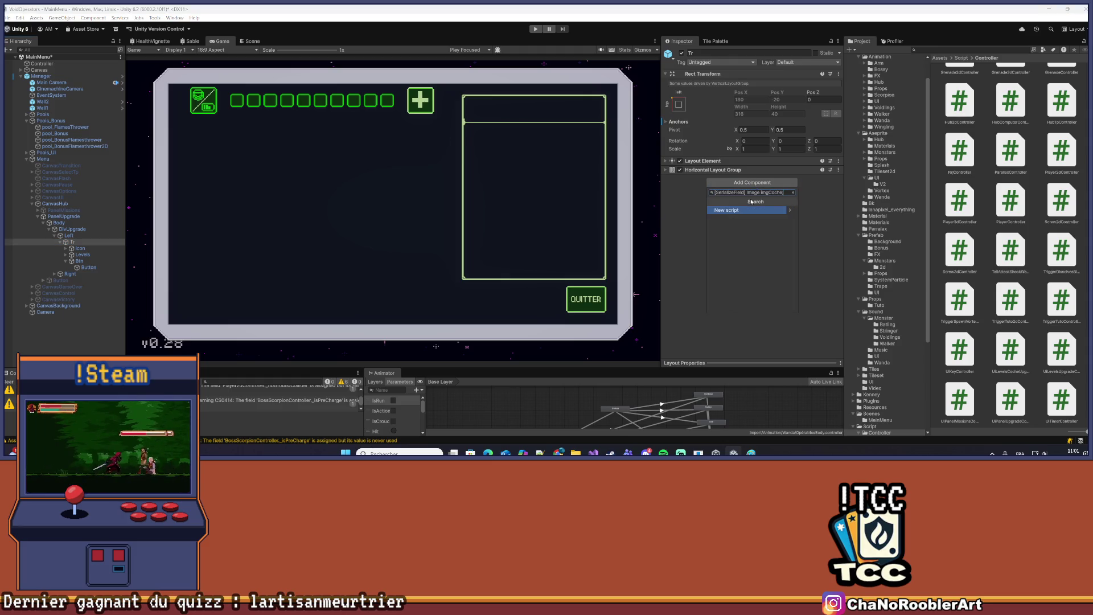
{"action": "left_click", "coordinate": [69, 235]}
{"action": "left_click", "coordinate": [81, 242]}
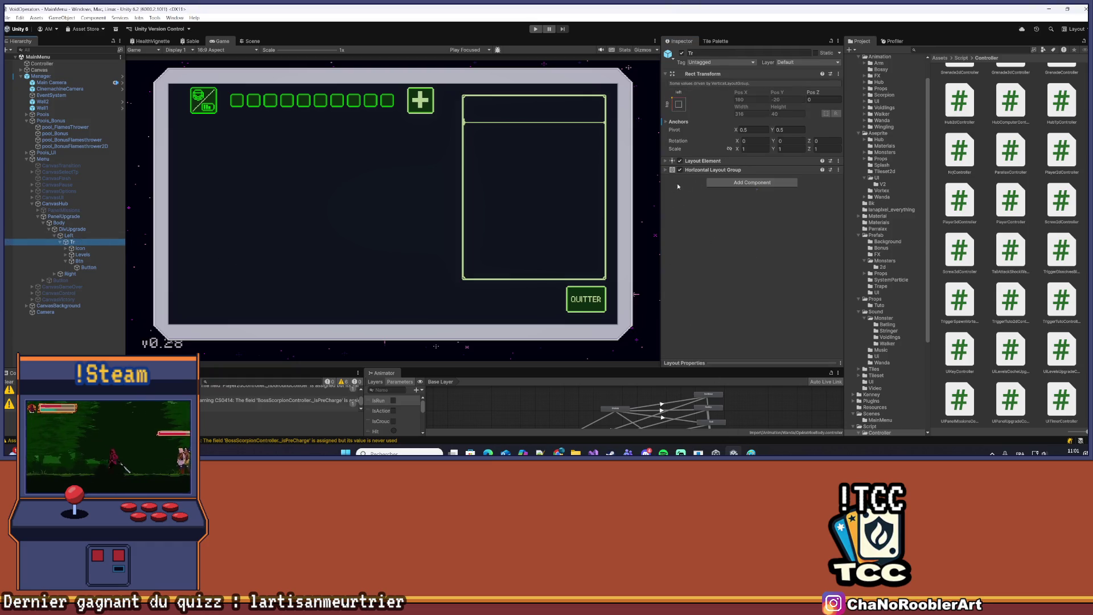
{"action": "left_click", "coordinate": [752, 182]}
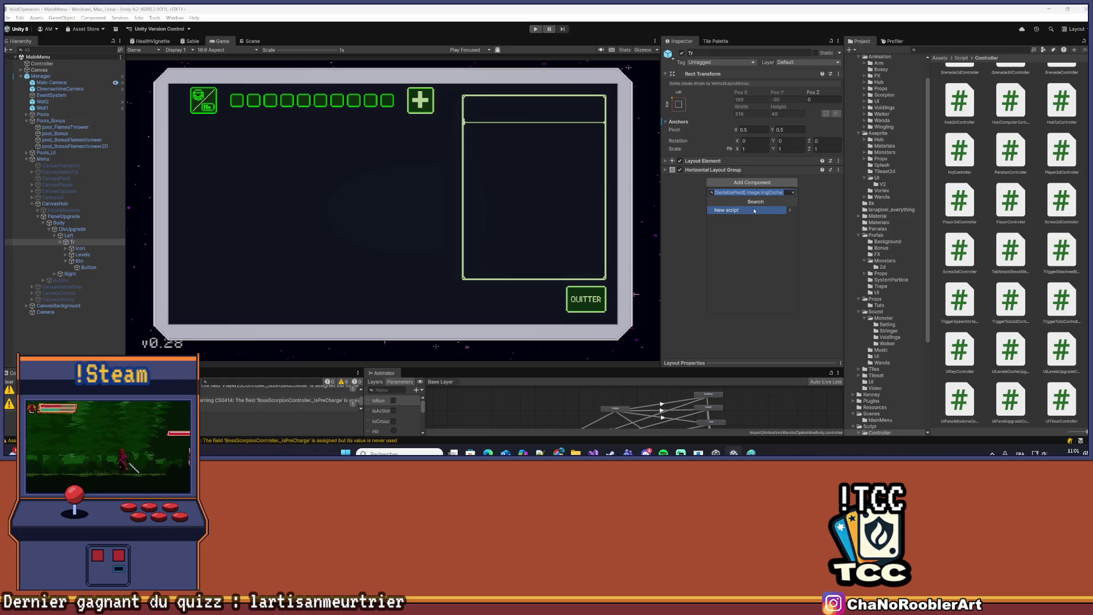
{"action": "left_click", "coordinate": [594, 452]}
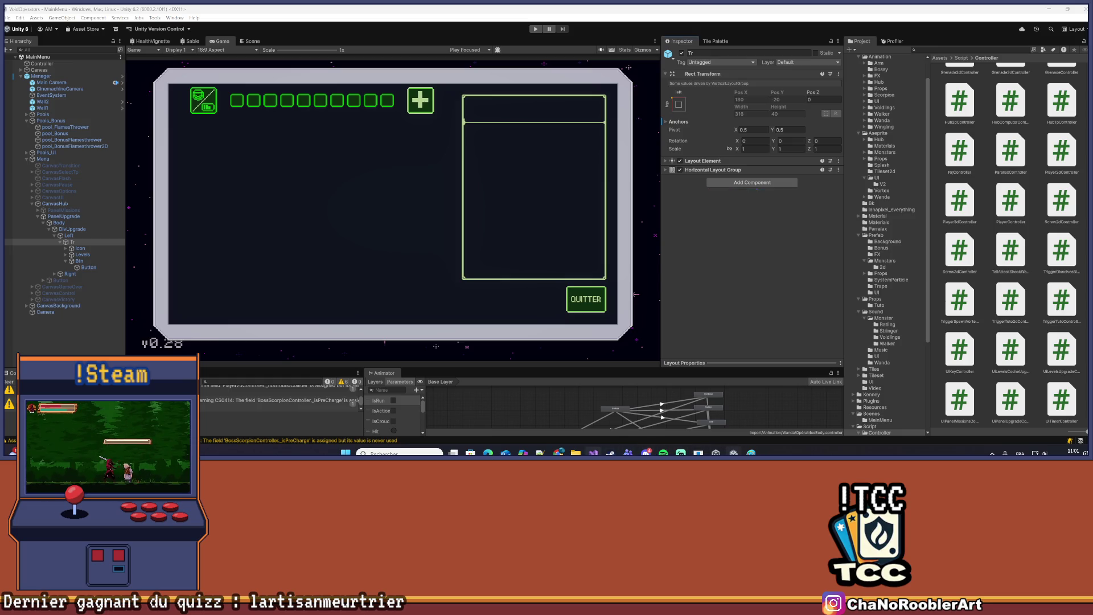
Copy the UiLevelsCocheUpgradeController class name from the Visual Studio script
{"action": "left_click", "coordinate": [213, 54]}
{"action": "left_click", "coordinate": [157, 83]}
{"action": "double_click", "coordinate": [150, 78]}
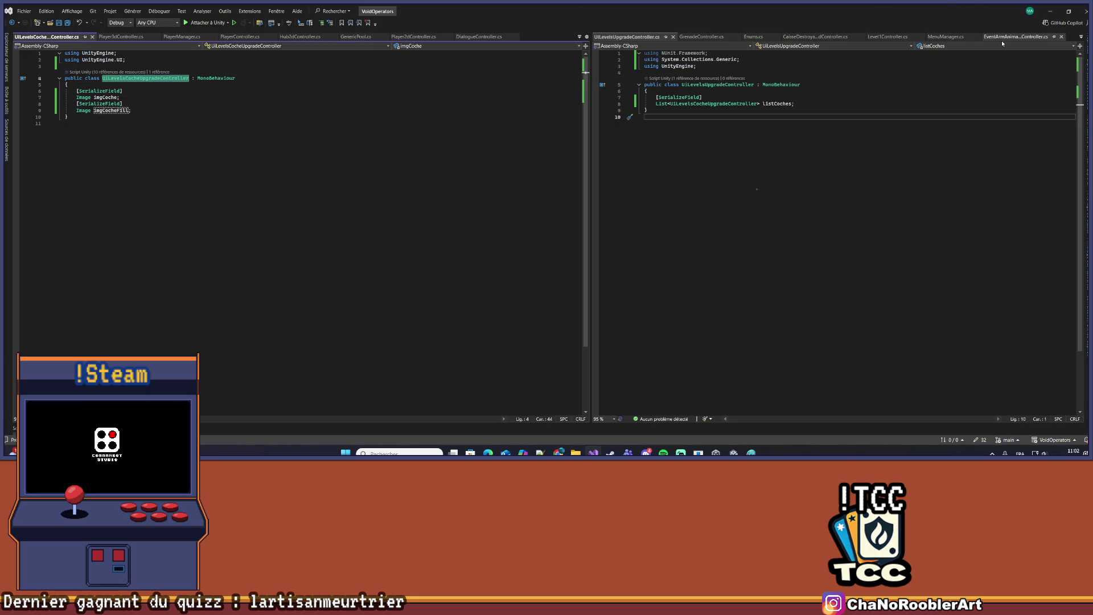
{"action": "left_click", "coordinate": [1051, 11]}
Add a new script component named UITrUpgradeController to Tr, saved in the Controller folder
{"action": "left_click", "coordinate": [81, 253]}
{"action": "left_click", "coordinate": [73, 241]}
{"action": "left_click", "coordinate": [752, 182]}
{"action": "type", "text": "UILevelsCocheUpgradeController"}
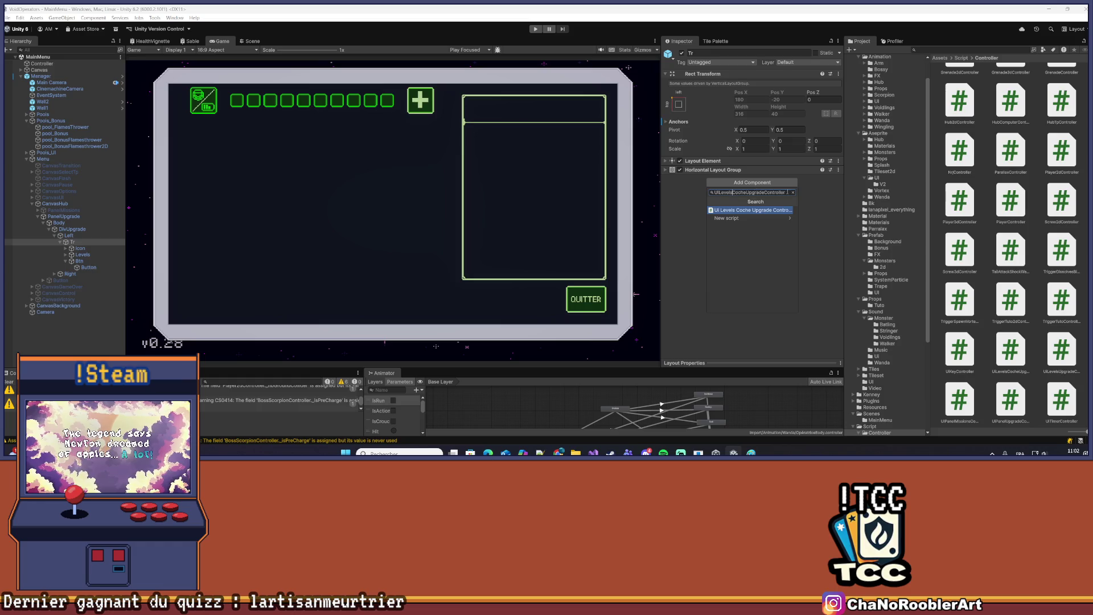
{"action": "key", "text": "BackSpace"}
{"action": "key", "text": "BackSpace"}
{"action": "key", "text": "BackSpace"}
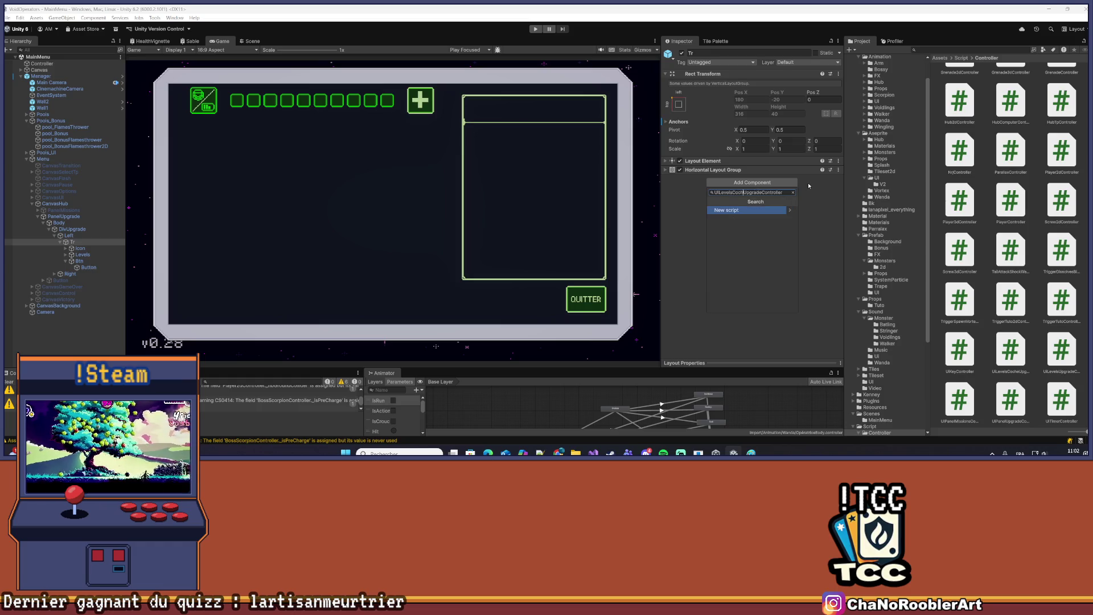
{"action": "type", "text": "Tr"}
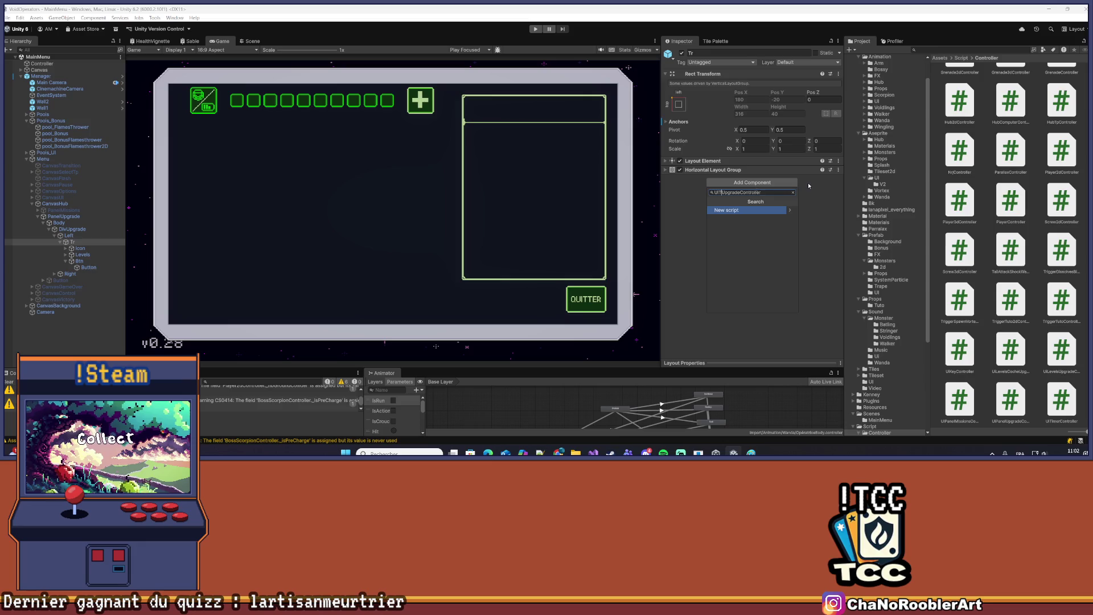
{"action": "key", "text": "Return"}
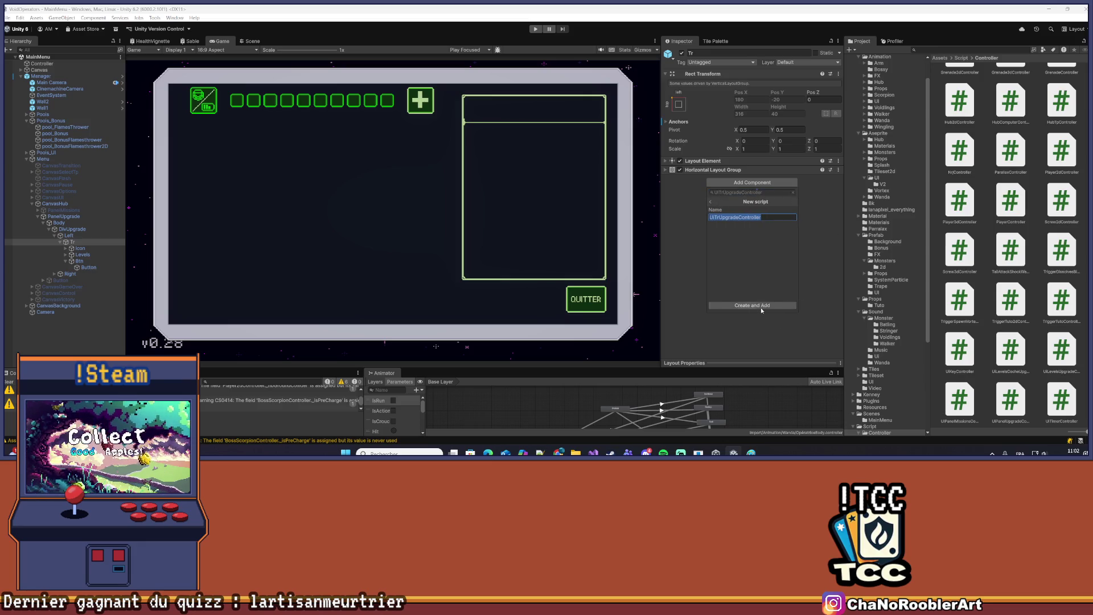
{"action": "left_click", "coordinate": [761, 306]}
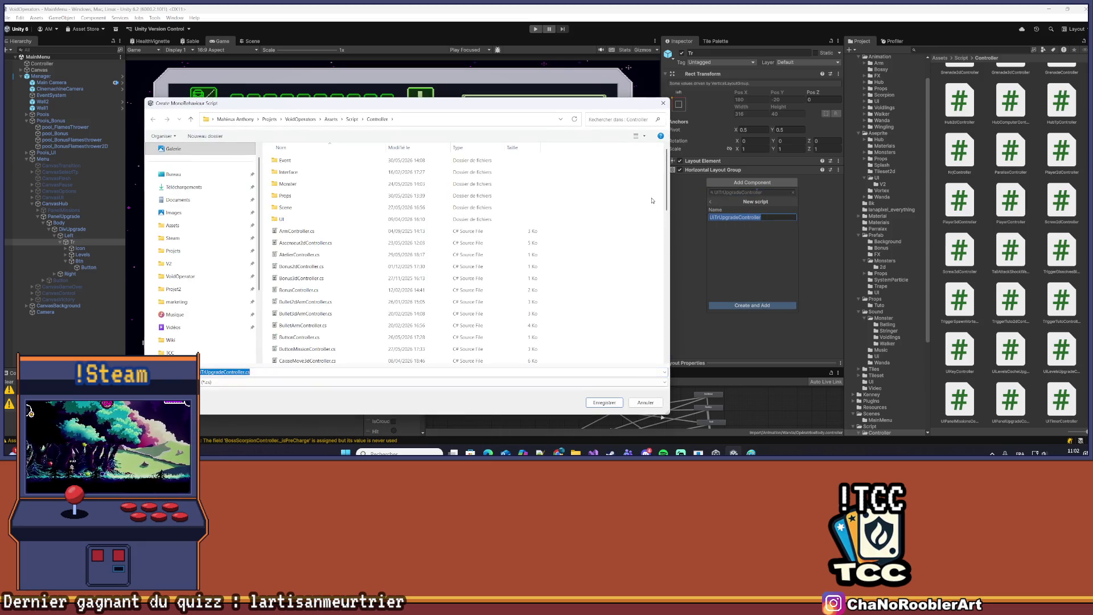
{"action": "left_click", "coordinate": [614, 405]}
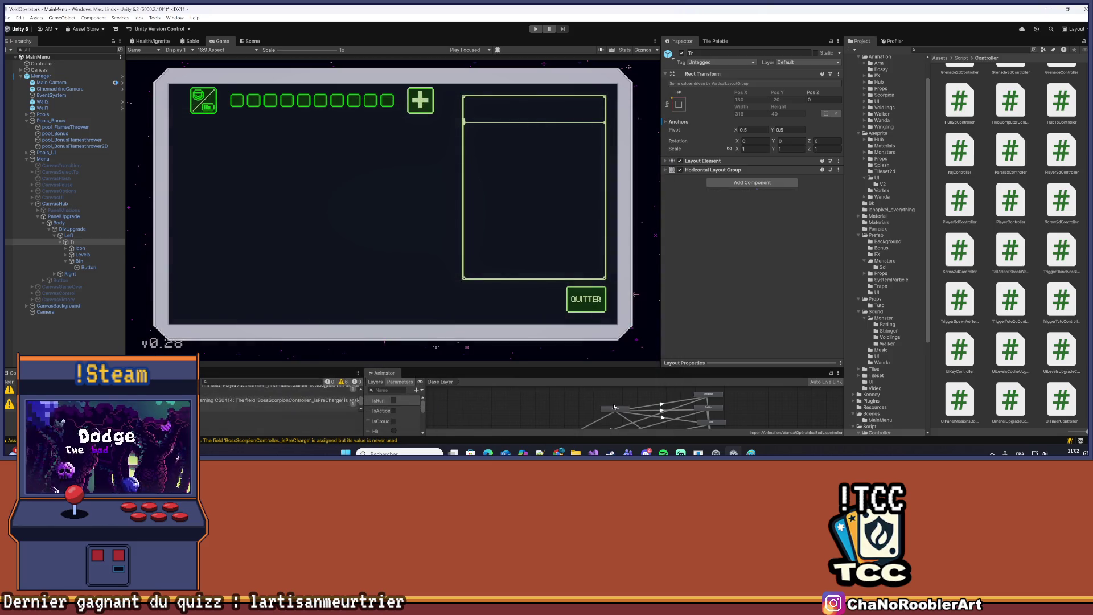
Check the reloaded project in Visual Studio, then return to Unity
{"action": "key", "text": "alt+Tab"}
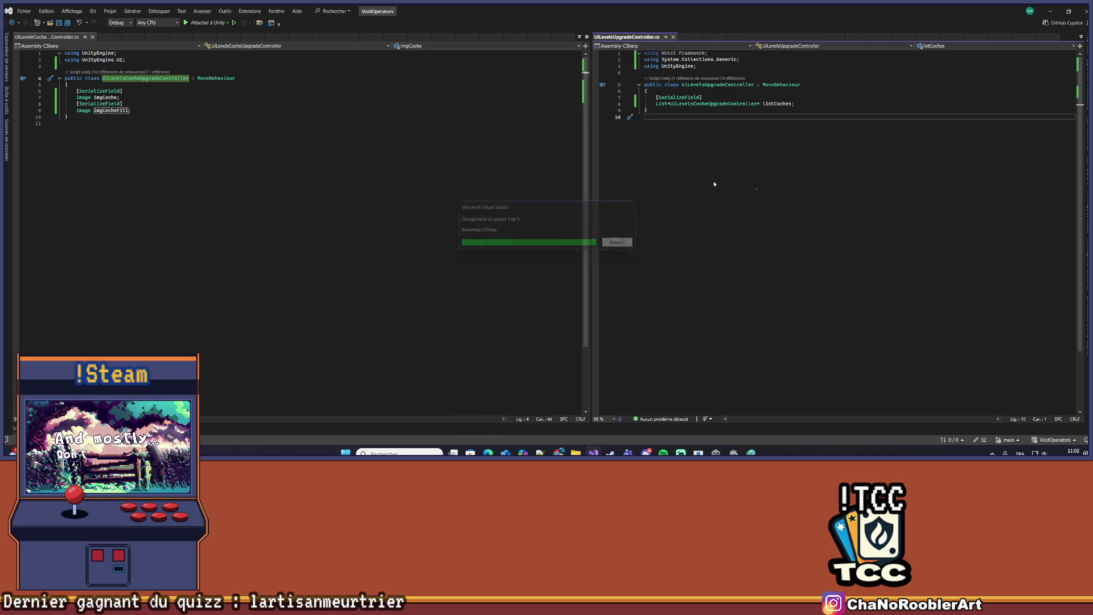
{"action": "left_click", "coordinate": [483, 135]}
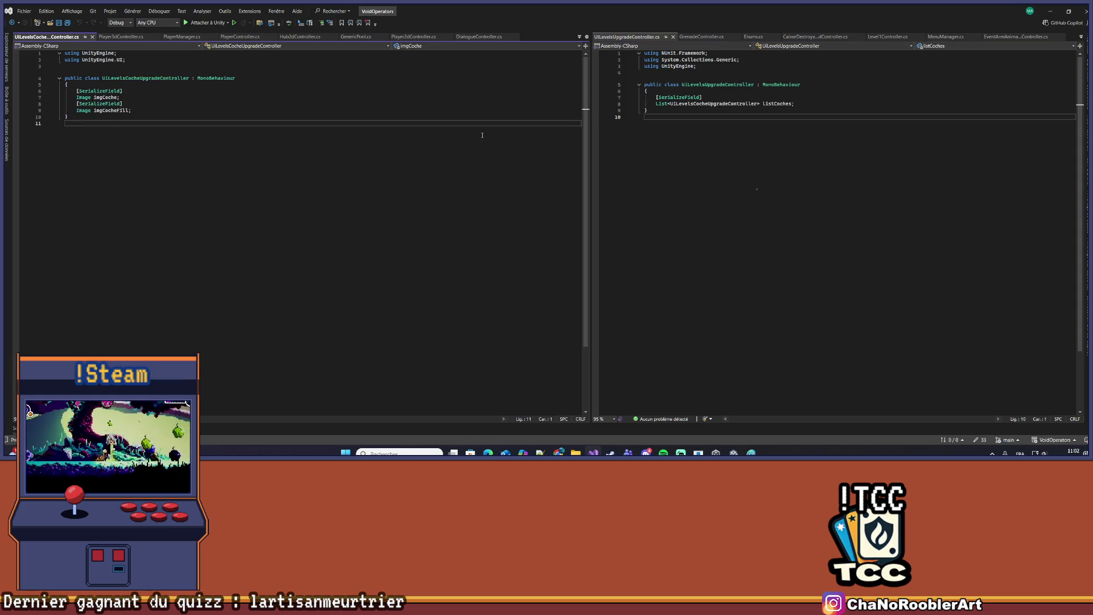
{"action": "key", "text": "alt+Tab"}
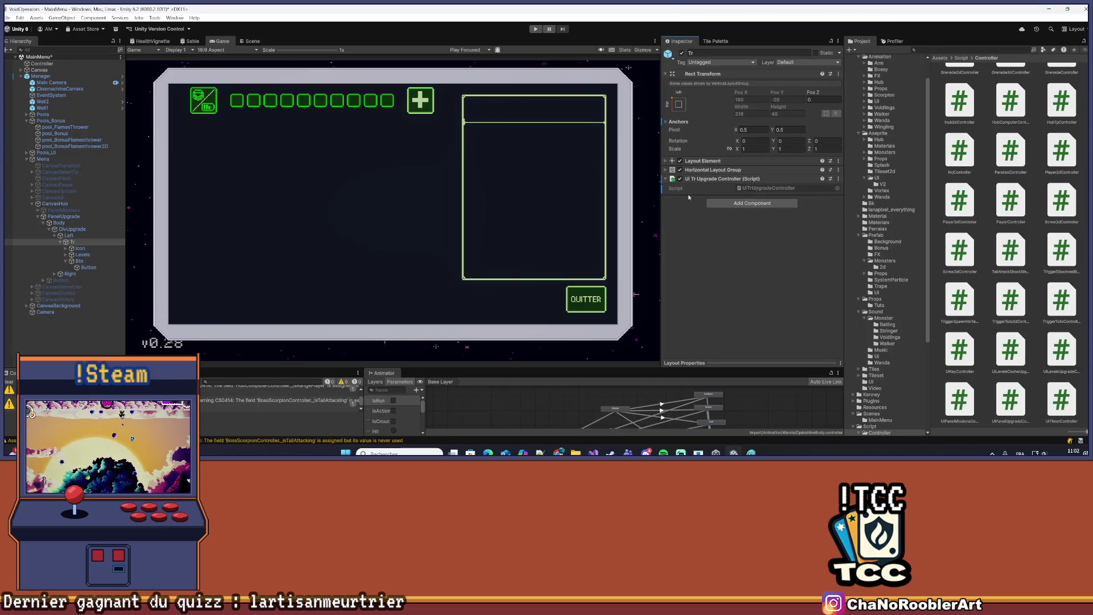
{"action": "left_click", "coordinate": [89, 249]}
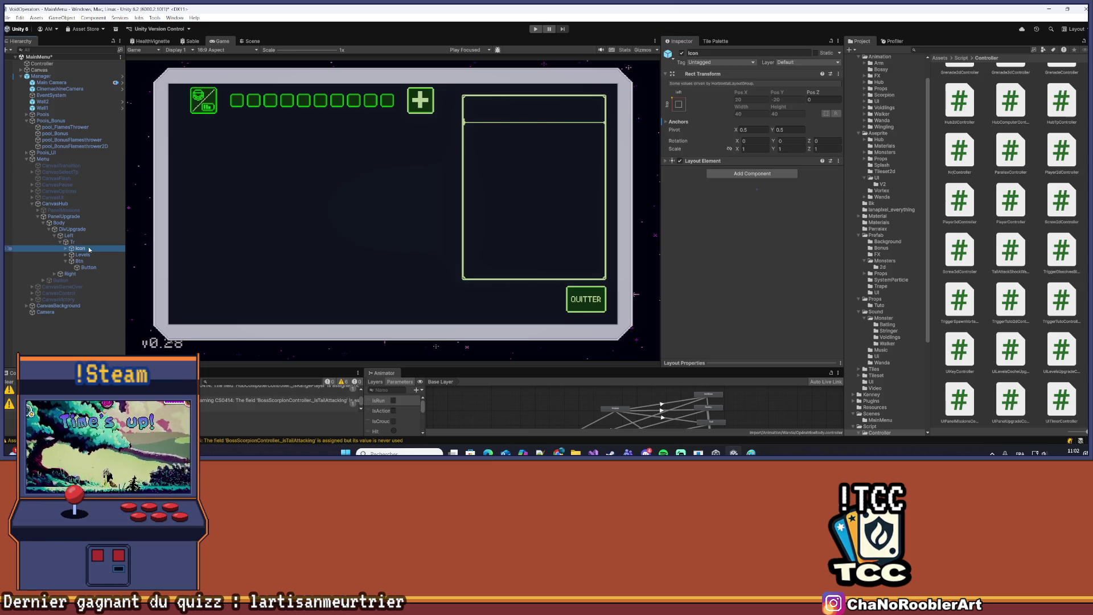
Clear the console warnings and select the Button under Btn to reach its On Click list
{"action": "left_click", "coordinate": [82, 255]}
{"action": "left_click", "coordinate": [83, 261]}
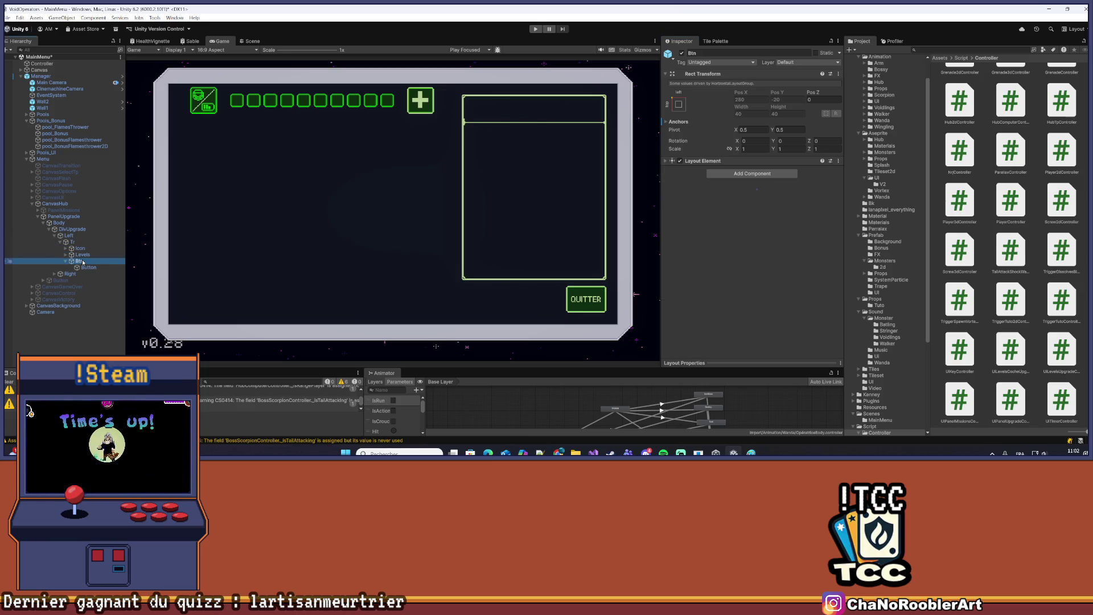
{"action": "left_click", "coordinate": [84, 266]}
{"action": "left_click", "coordinate": [84, 262]}
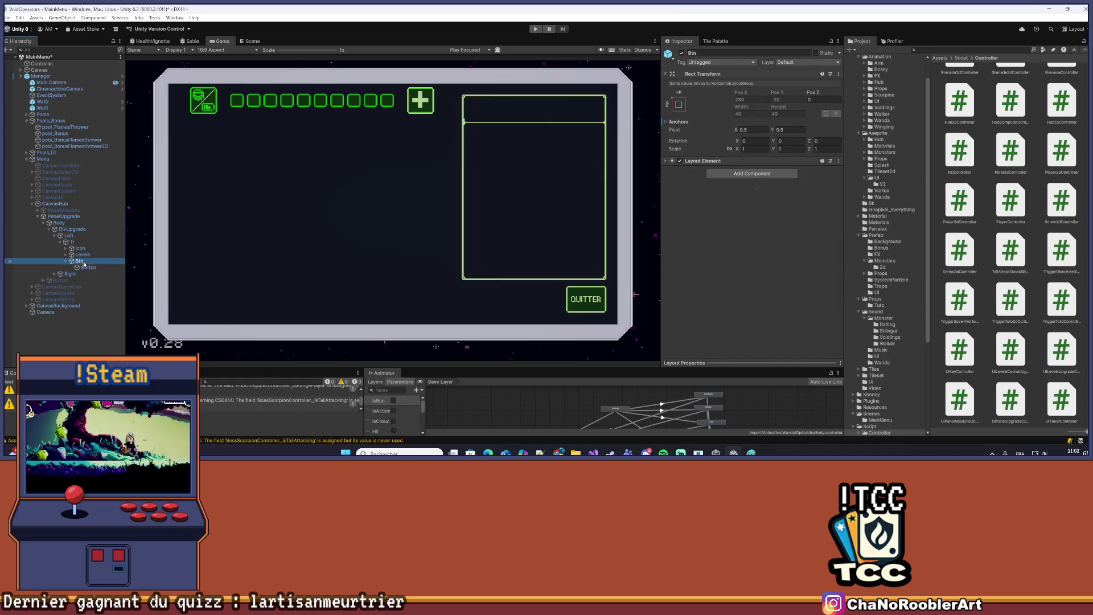
{"action": "left_click", "coordinate": [9, 382]}
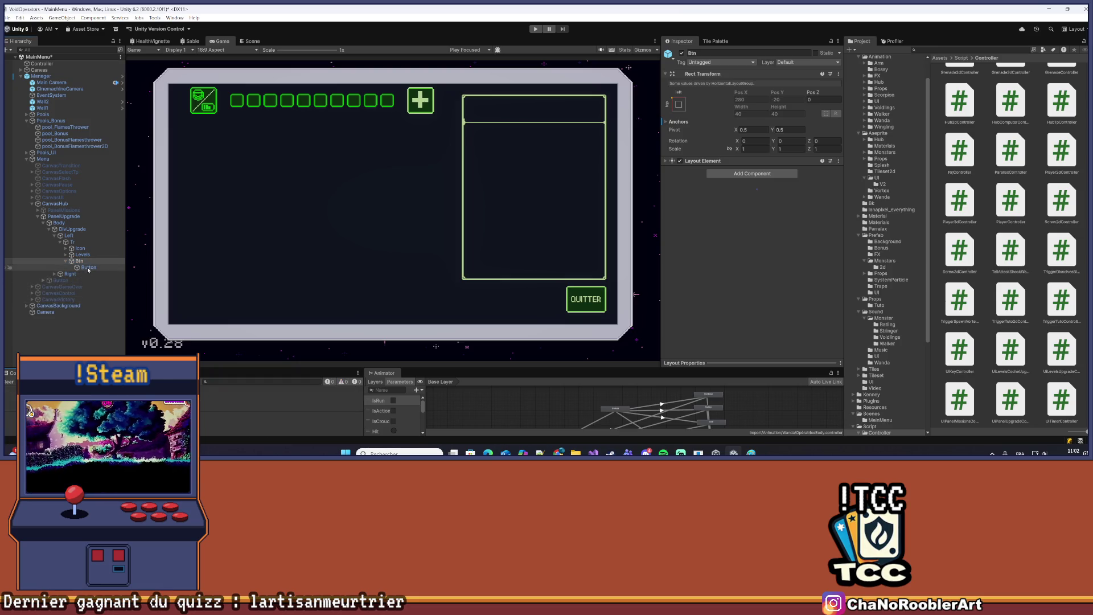
{"action": "left_click", "coordinate": [88, 268]}
{"action": "scroll", "coordinate": [751, 228], "scroll_direction": "down", "scroll_amount": 5}
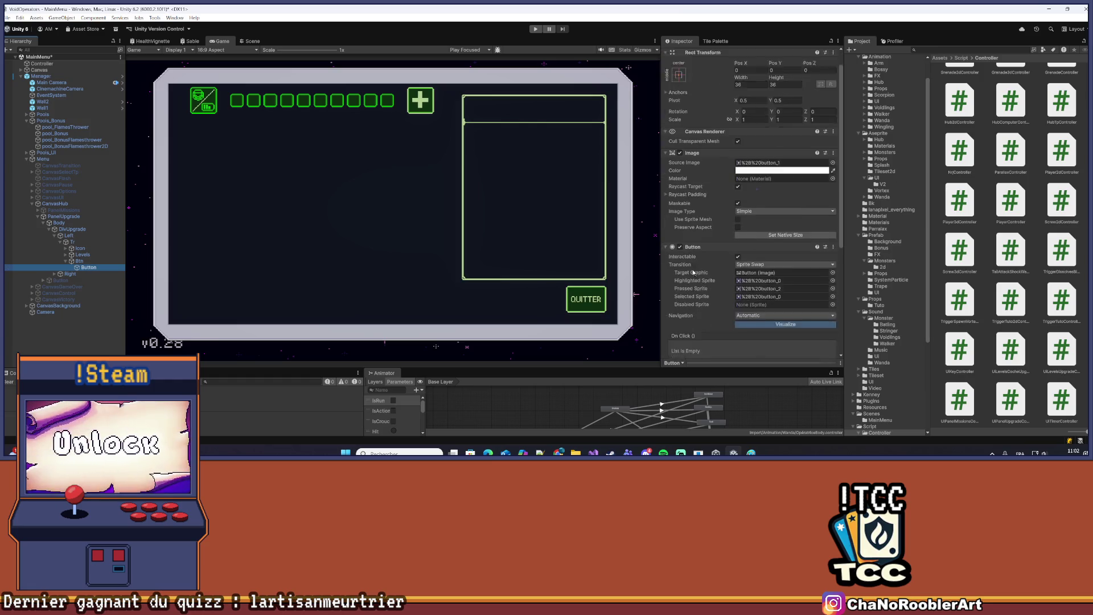
{"action": "left_click", "coordinate": [77, 261]}
{"action": "left_click", "coordinate": [86, 267]}
{"action": "scroll", "coordinate": [669, 247], "scroll_direction": "down", "scroll_amount": 5}
{"action": "scroll", "coordinate": [755, 257], "scroll_direction": "up", "scroll_amount": 3}
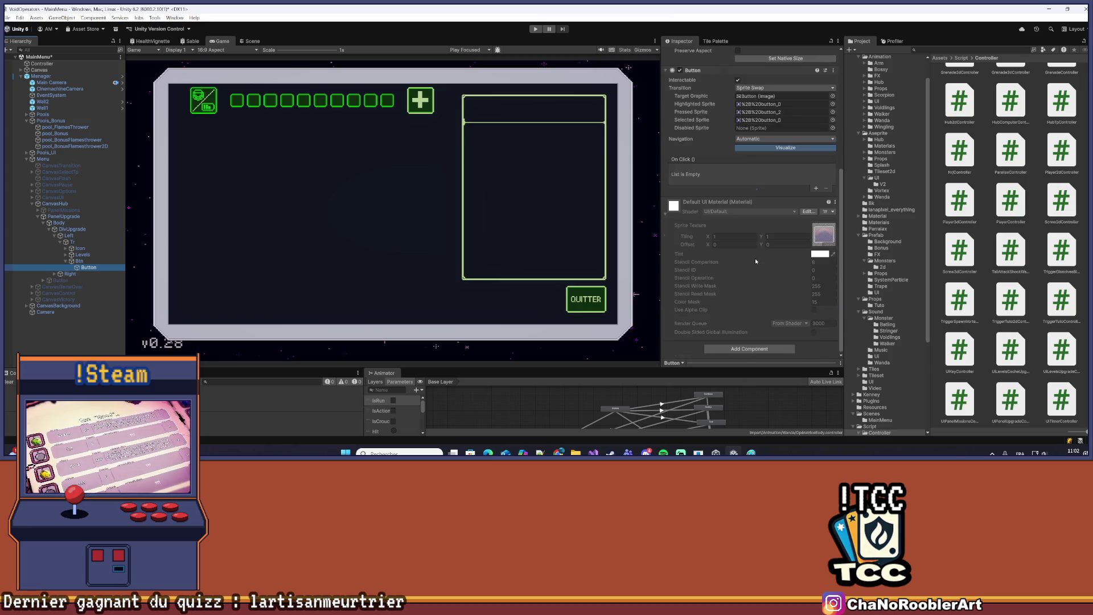
{"action": "scroll", "coordinate": [752, 254], "scroll_direction": "down", "scroll_amount": 2}
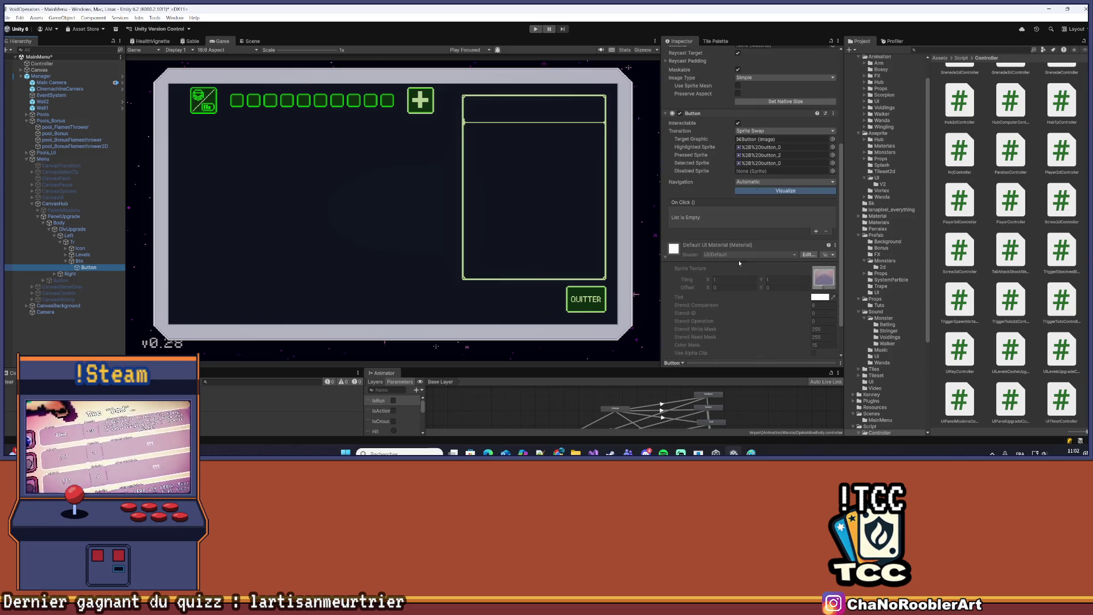
{"action": "scroll", "coordinate": [751, 229], "scroll_direction": "down", "scroll_amount": 2}
{"action": "scroll", "coordinate": [740, 230], "scroll_direction": "up", "scroll_amount": 2}
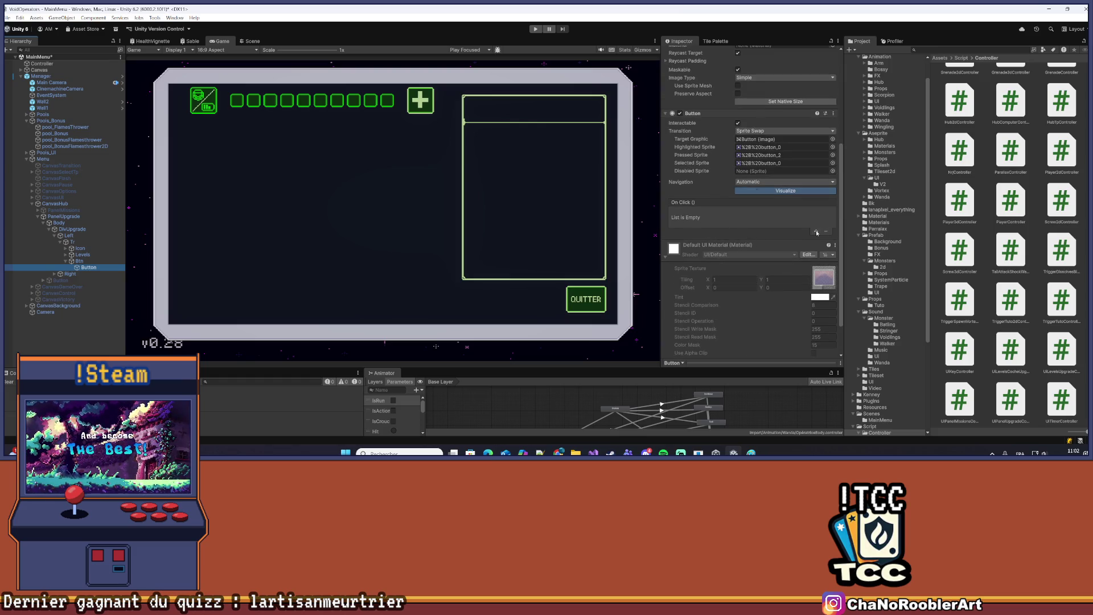
Add an On Click entry calling PanelUpgrade's UIPanelUpgradeController.UpgradeArmor, then save MainMenu
{"action": "left_click", "coordinate": [816, 231]}
{"action": "mouse_move", "coordinate": [59, 218]}
{"action": "left_mouse_down"}
{"action": "mouse_move", "coordinate": [55, 209]}
{"action": "mouse_move", "coordinate": [707, 221]}
{"action": "left_mouse_up"}
{"action": "left_click", "coordinate": [752, 212]}
{"action": "mouse_move", "coordinate": [760, 267]}
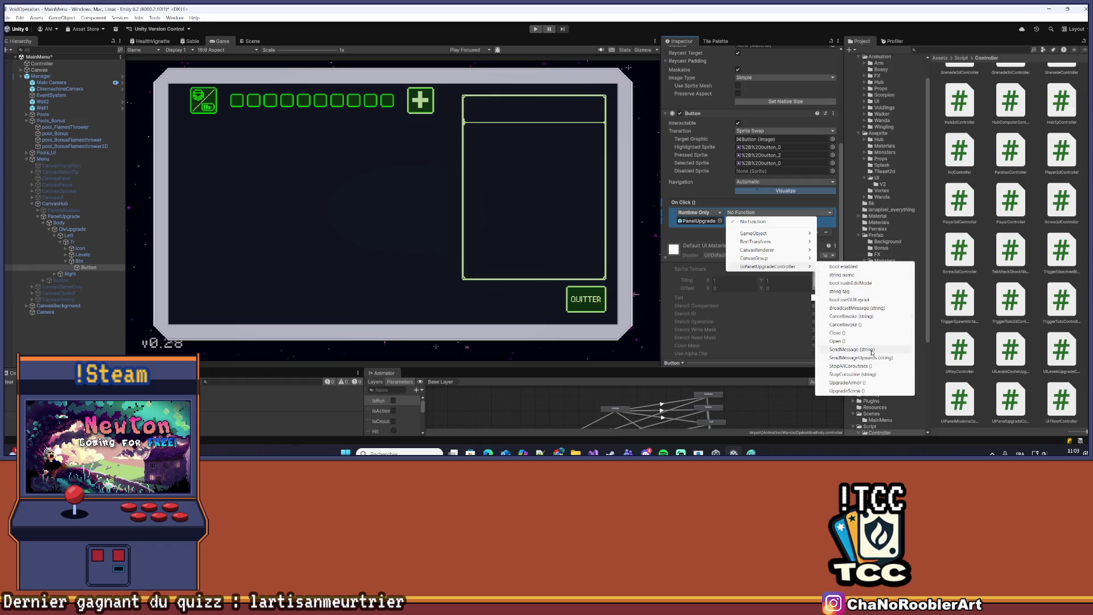
{"action": "left_click", "coordinate": [845, 383]}
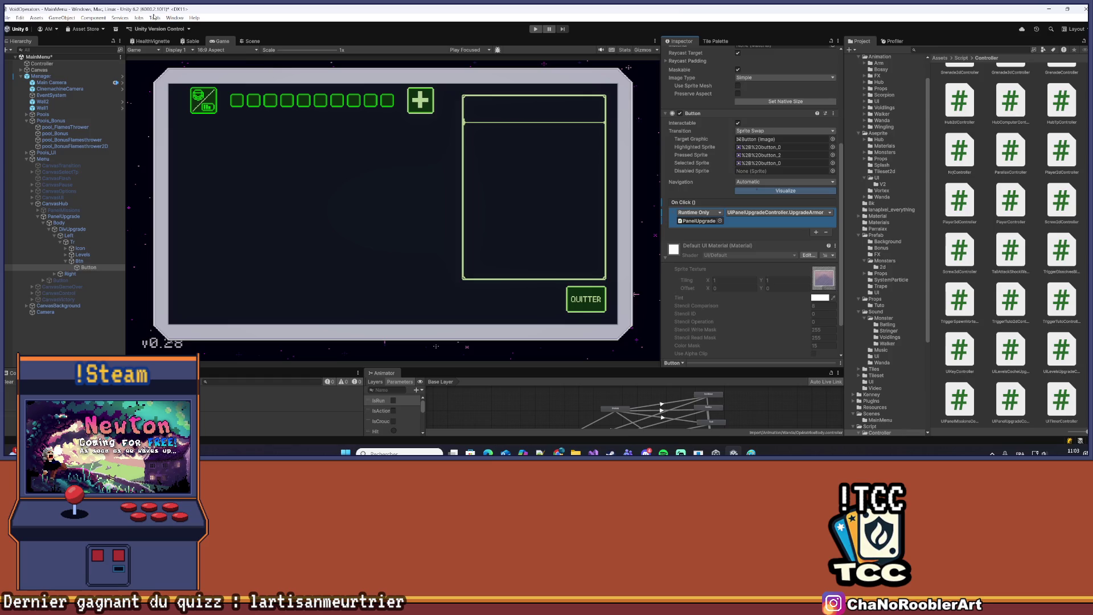
{"action": "left_click", "coordinate": [7, 18]}
{"action": "left_click", "coordinate": [34, 55]}
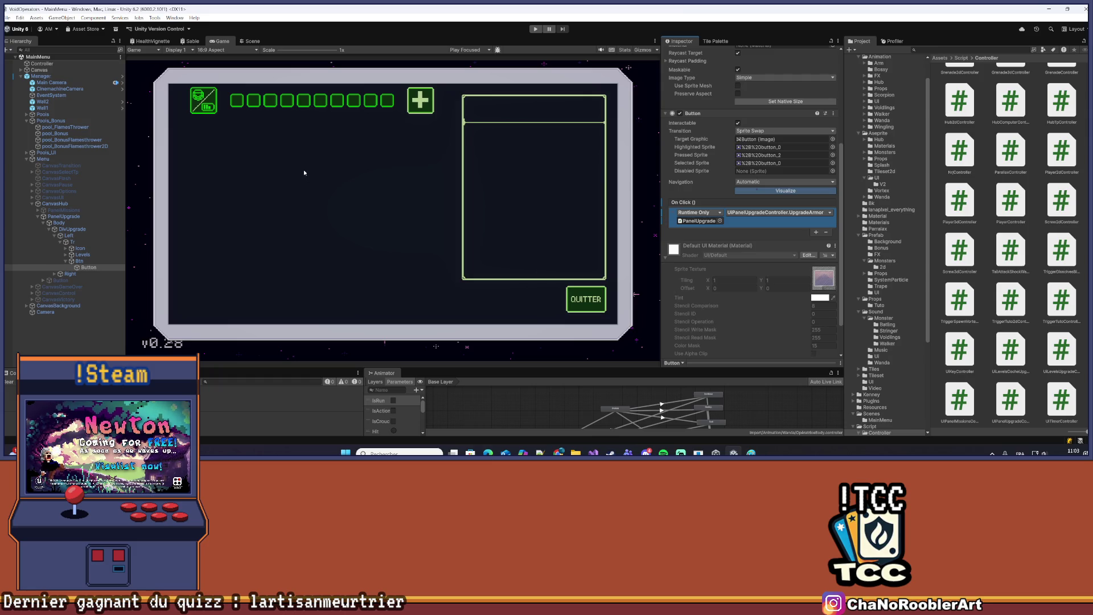
{"action": "left_click", "coordinate": [92, 242]}
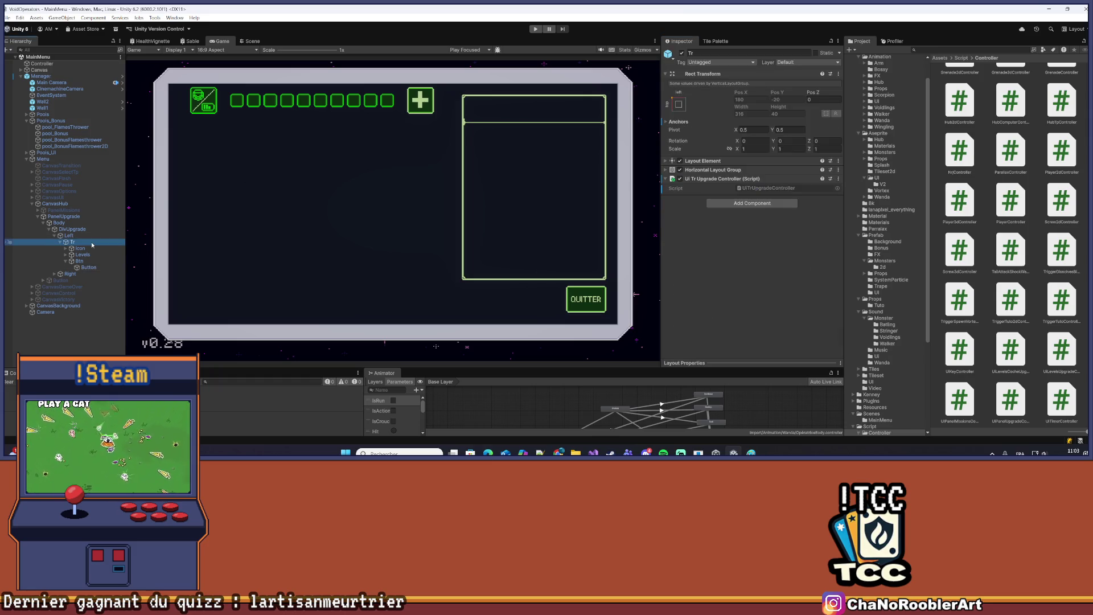
Apply all prefab overrides on Manager again
{"action": "left_click", "coordinate": [41, 76]}
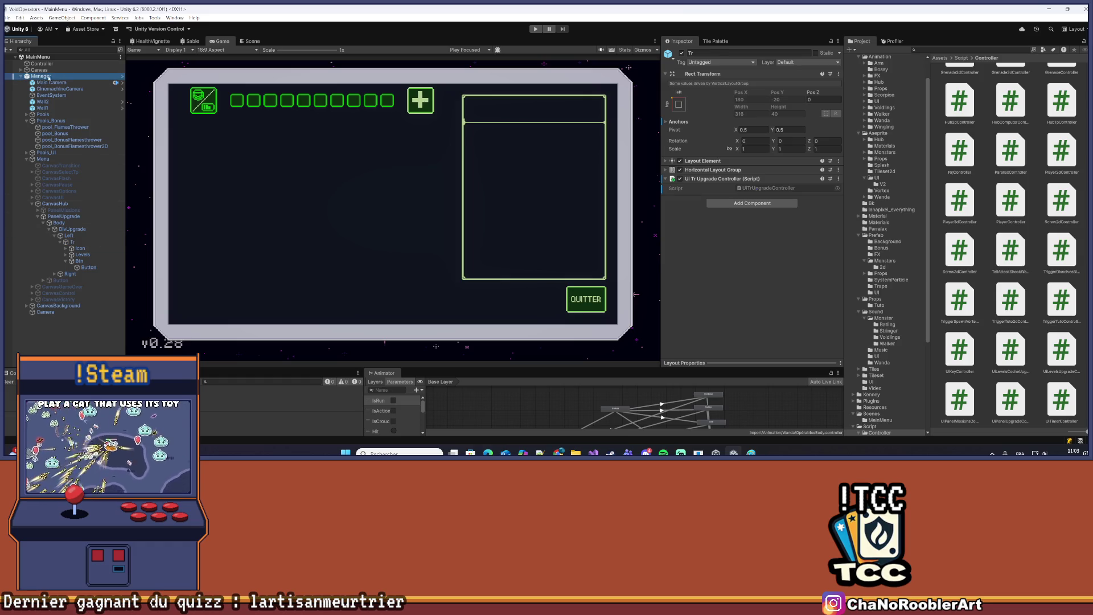
{"action": "left_click", "coordinate": [711, 84]}
{"action": "left_click", "coordinate": [781, 211]}
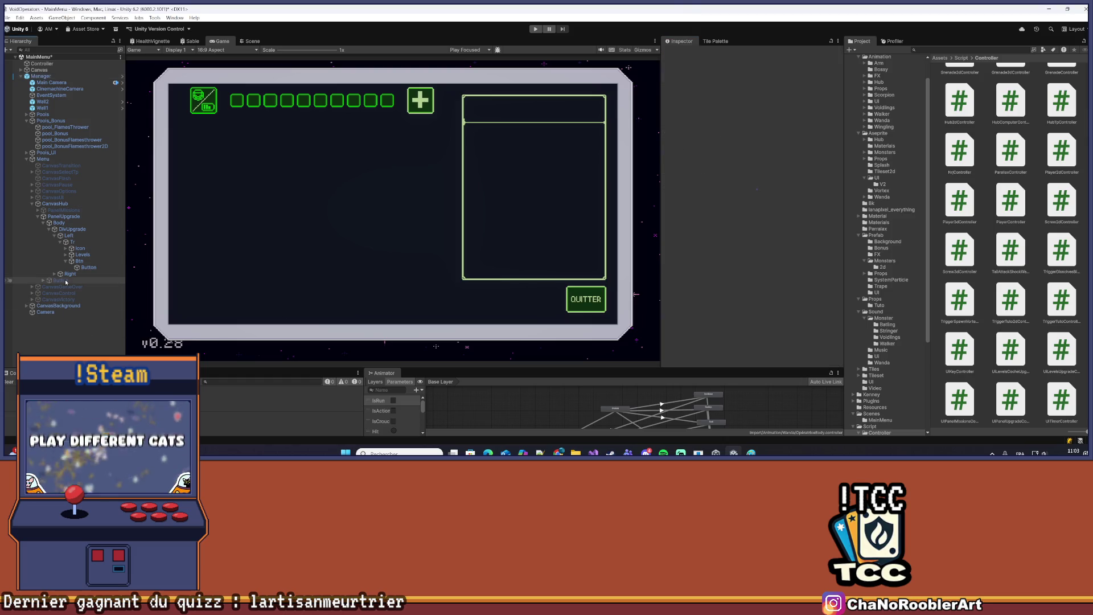
Select Tr and locate its UiTrUpgradeController script file
{"action": "left_click", "coordinate": [68, 235]}
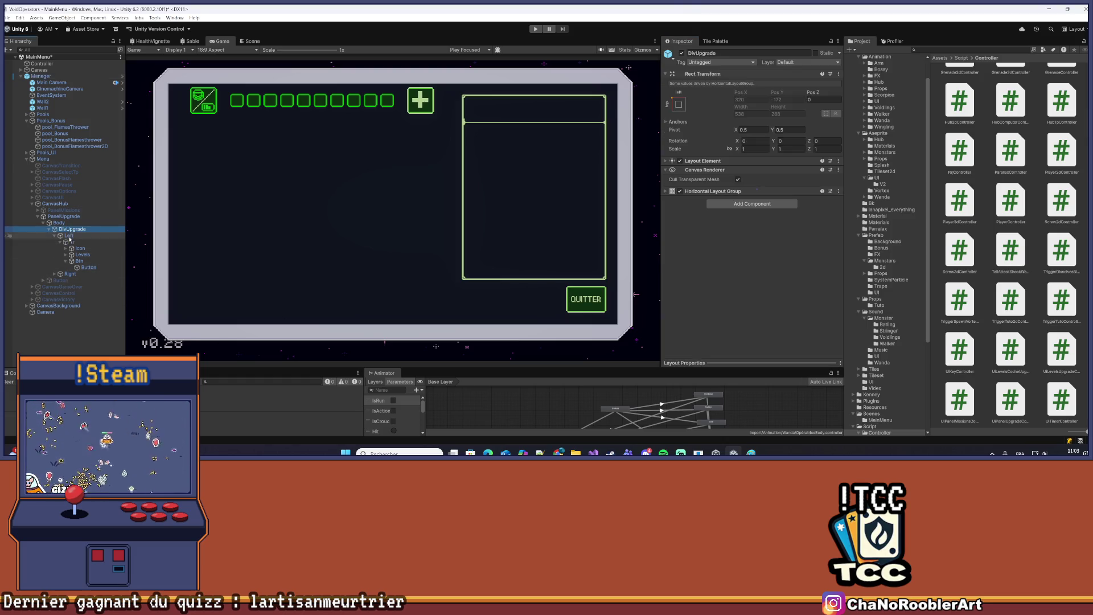
{"action": "left_click", "coordinate": [73, 242]}
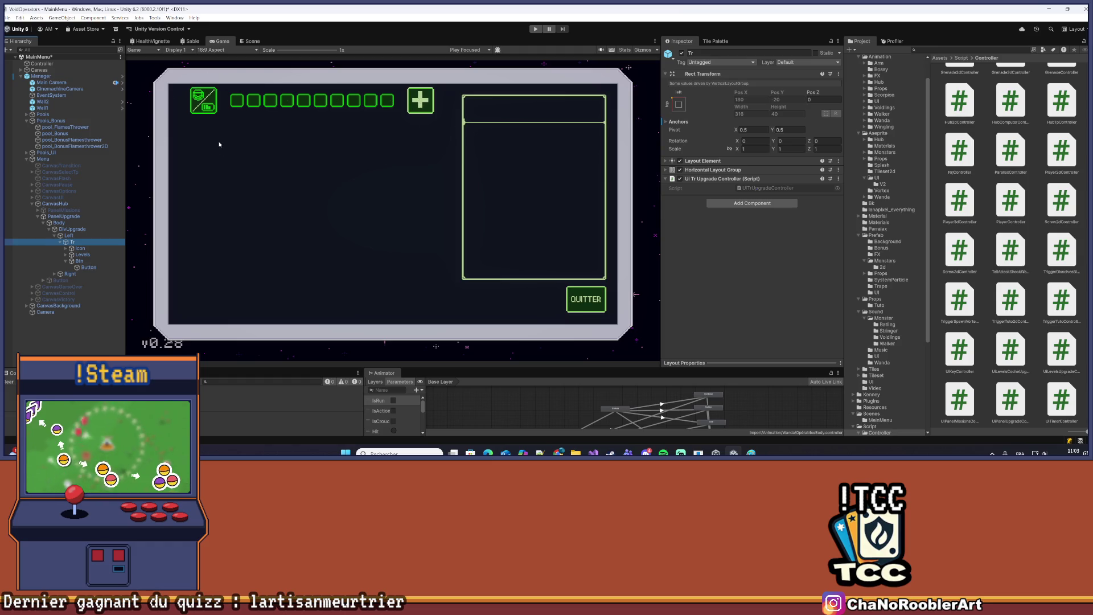
{"action": "left_click", "coordinate": [773, 188]}
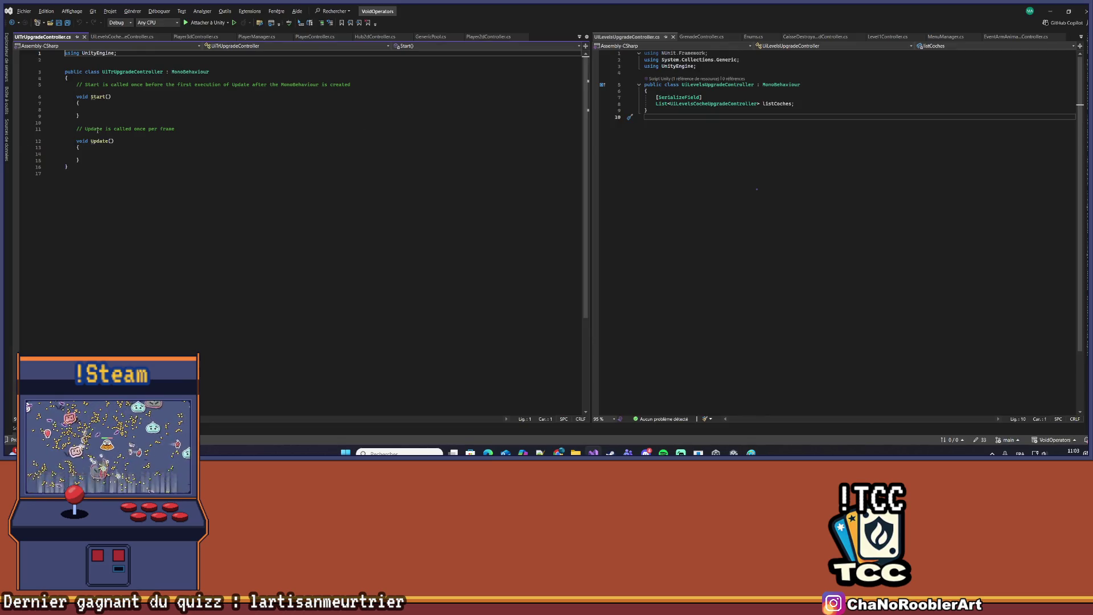
Delete the default Start and Update methods and save the script
{"action": "mouse_move", "coordinate": [68, 84]}
{"action": "left_mouse_down"}
{"action": "mouse_move", "coordinate": [79, 160]}
{"action": "mouse_move", "coordinate": [96, 160]}
{"action": "left_mouse_up"}
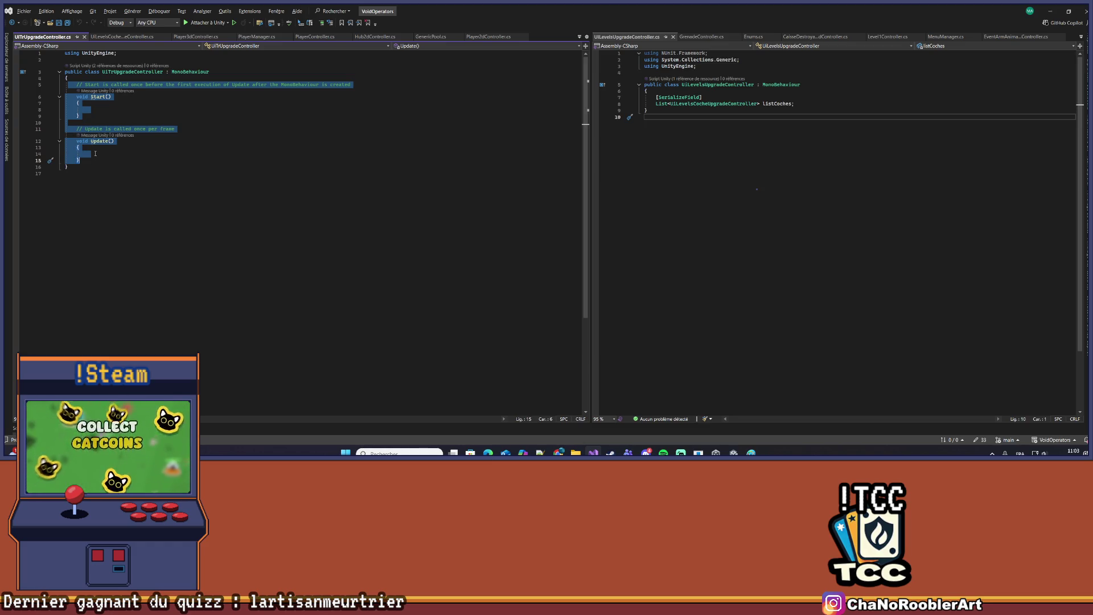
{"action": "key", "text": "Delete"}
{"action": "key", "text": "ctrl+s"}
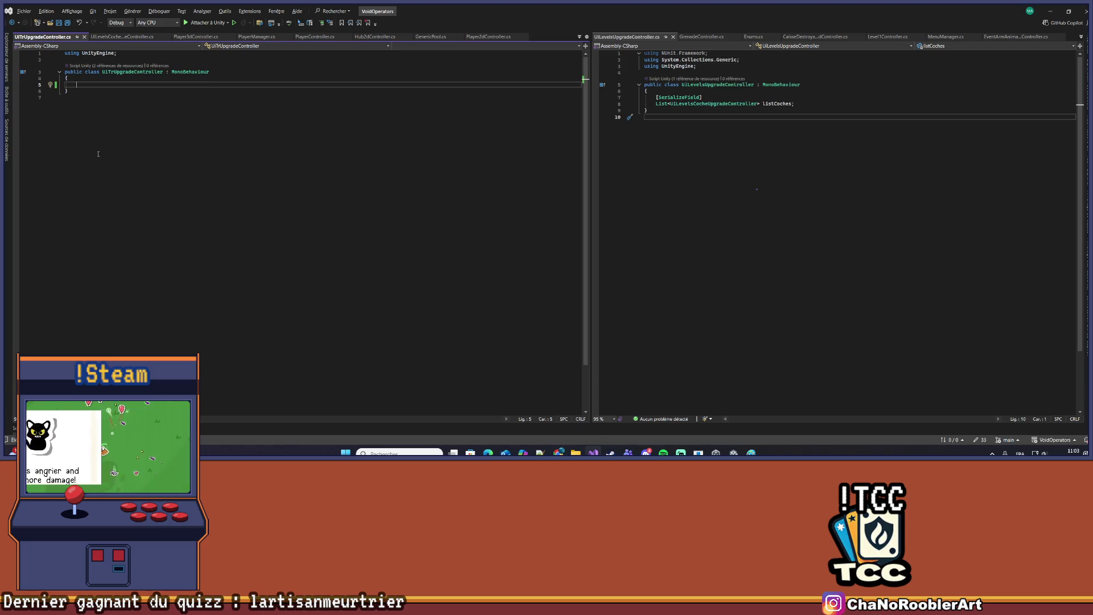
Show UiLevelsCocheUpgradeController in a new side pane, resize the three panes, and begin 'public void Load()'
{"action": "mouse_move", "coordinate": [108, 46]}
{"action": "left_mouse_down"}
{"action": "mouse_move", "coordinate": [131, 37]}
{"action": "mouse_move", "coordinate": [831, 278]}
{"action": "mouse_move", "coordinate": [833, 222]}
{"action": "mouse_move", "coordinate": [793, 220]}
{"action": "mouse_move", "coordinate": [820, 205]}
{"action": "mouse_move", "coordinate": [839, 222]}
{"action": "left_mouse_up"}
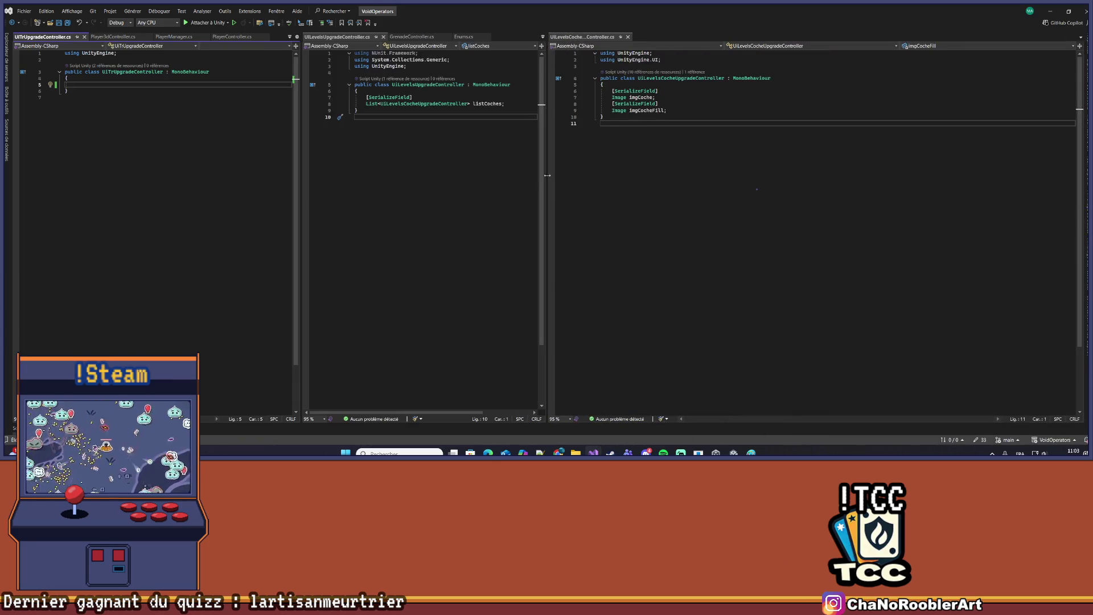
{"action": "left_click_drag", "start_coordinate": [547, 163], "coordinate": [762, 164]}
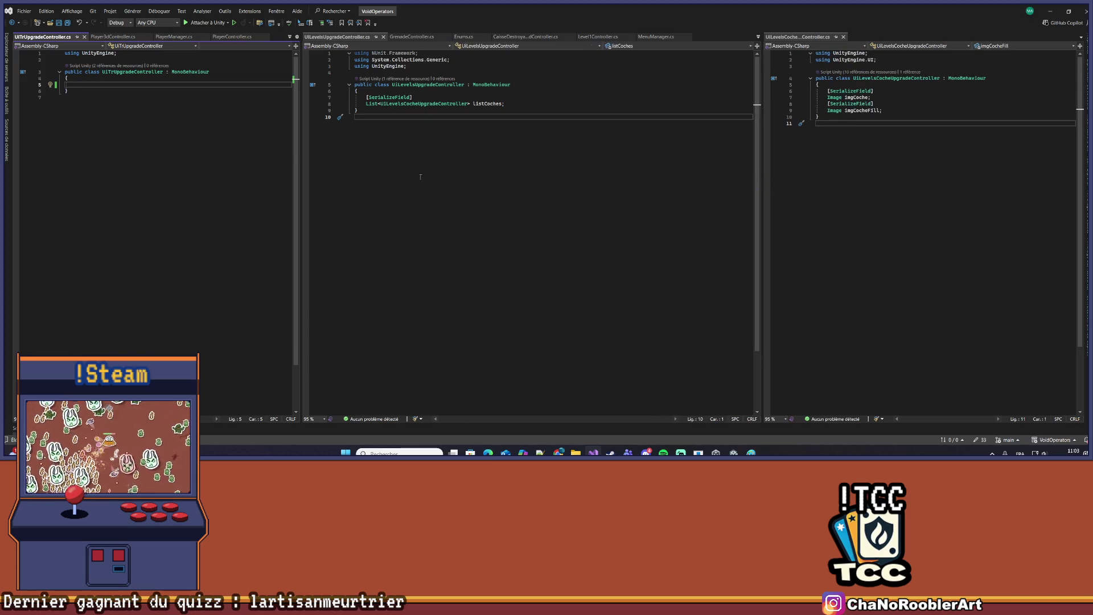
{"action": "mouse_move", "coordinate": [301, 153]}
{"action": "left_mouse_down"}
{"action": "mouse_move", "coordinate": [609, 154]}
{"action": "mouse_move", "coordinate": [552, 153]}
{"action": "left_mouse_up"}
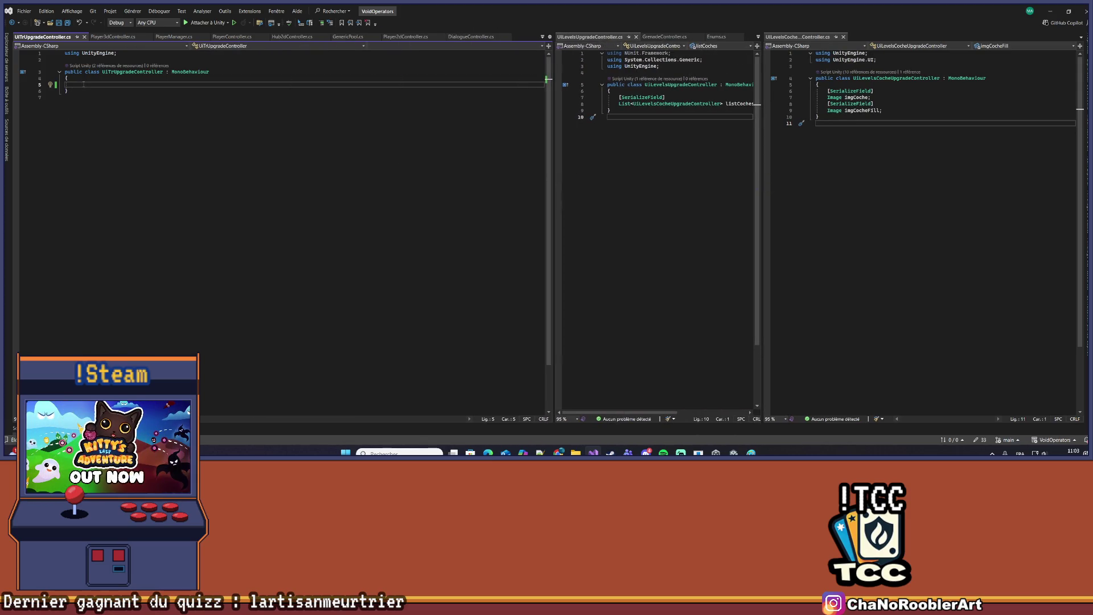
{"action": "left_click_drag", "start_coordinate": [554, 156], "coordinate": [458, 157]}
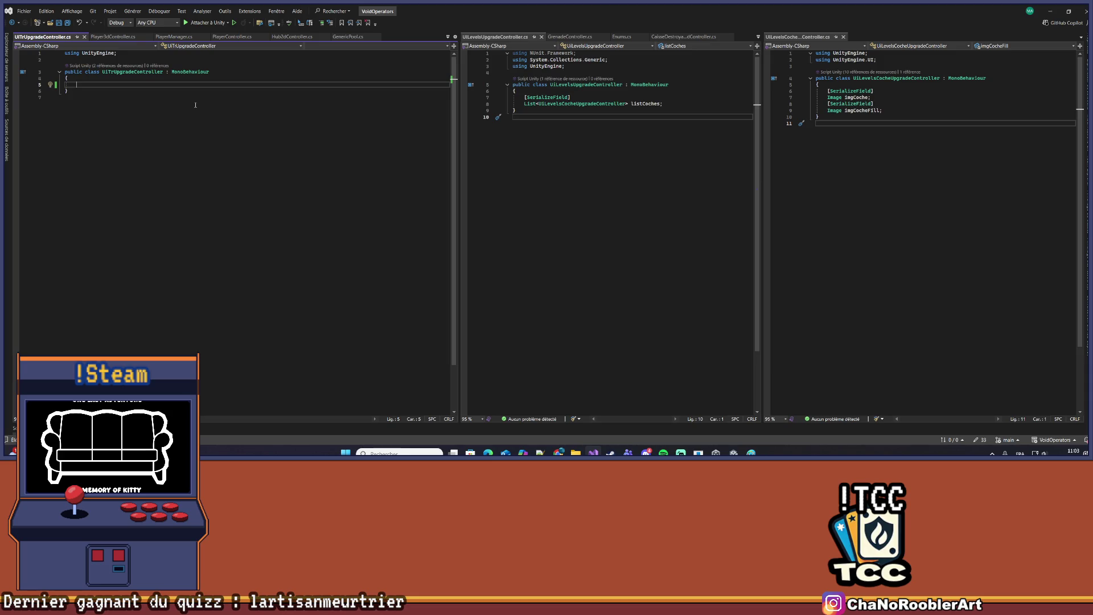
{"action": "type", "text": "public vo"}
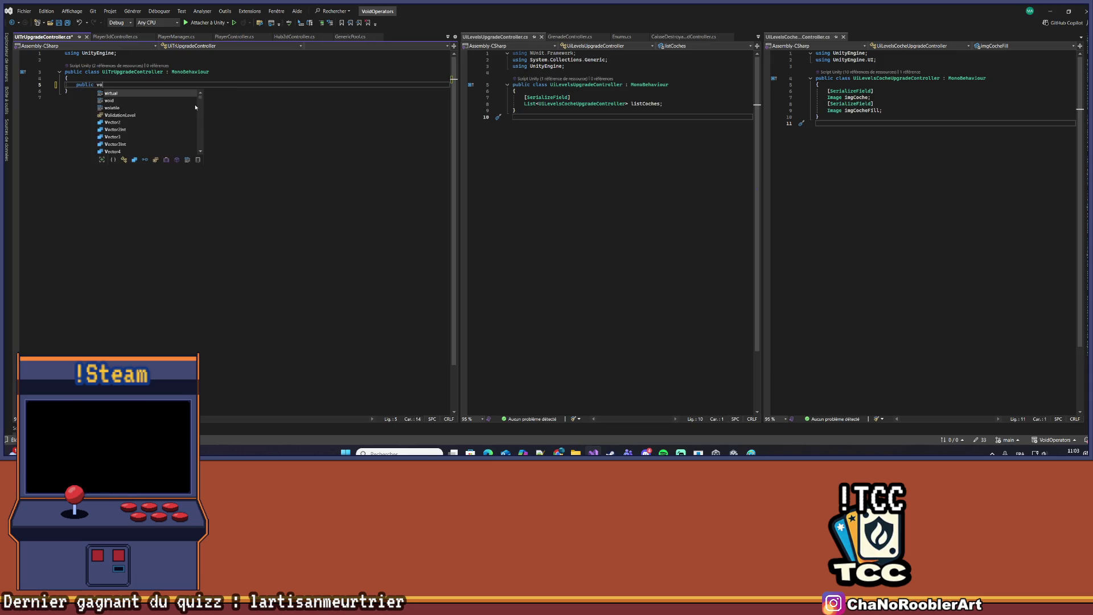
{"action": "type", "text": "id Load() {"}
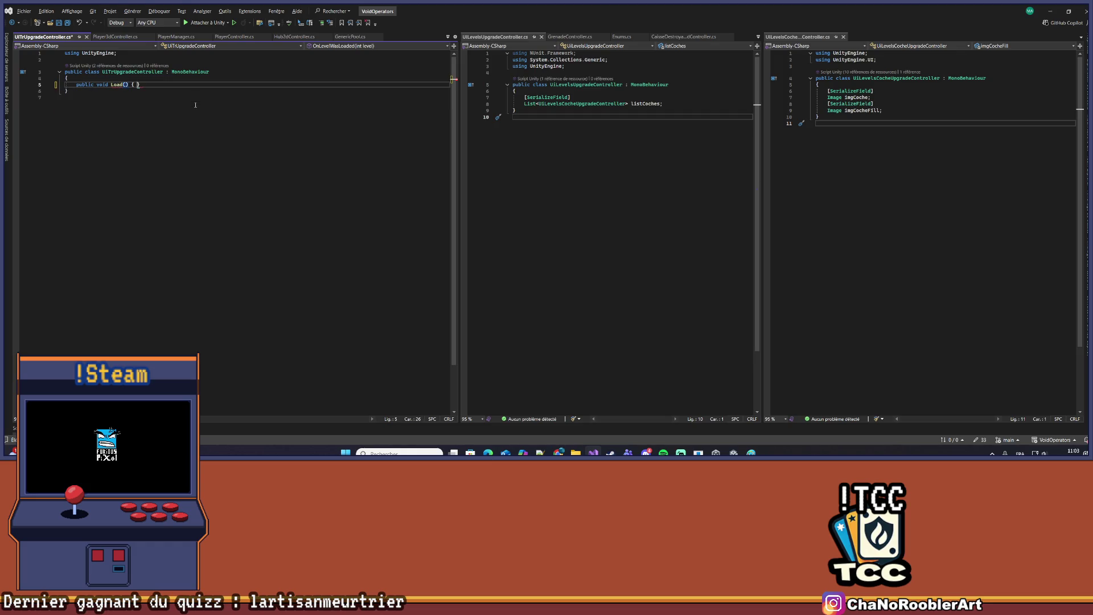
Expand the empty Load() body, then switch to Unity to recompile
{"action": "key", "text": "Return"}
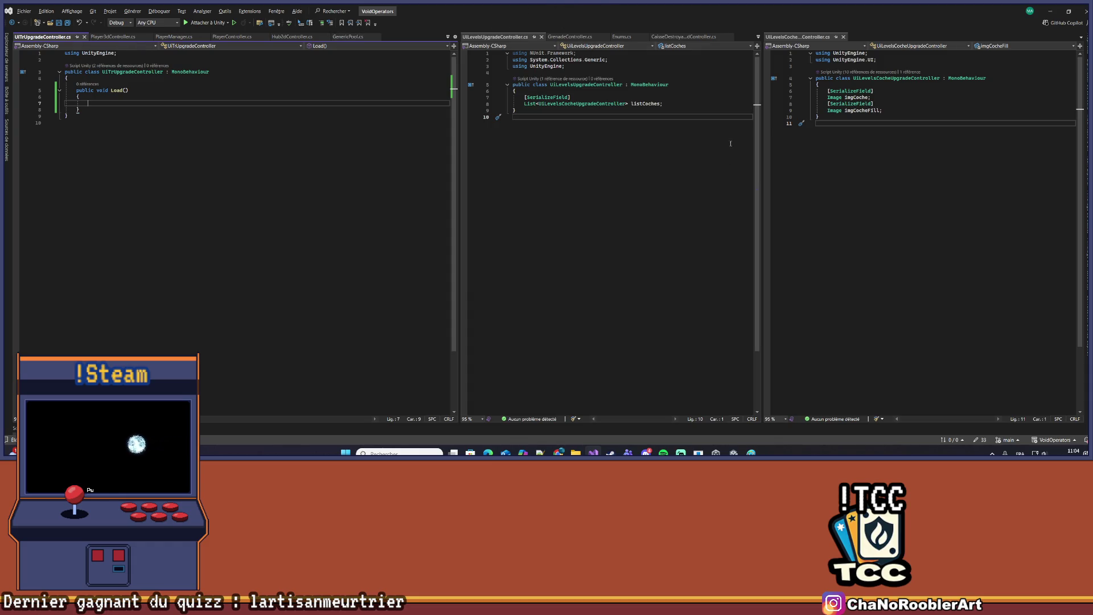
{"action": "left_click", "coordinate": [449, 37]}
{"action": "scroll", "coordinate": [521, 379], "scroll_direction": "down", "scroll_amount": 15}
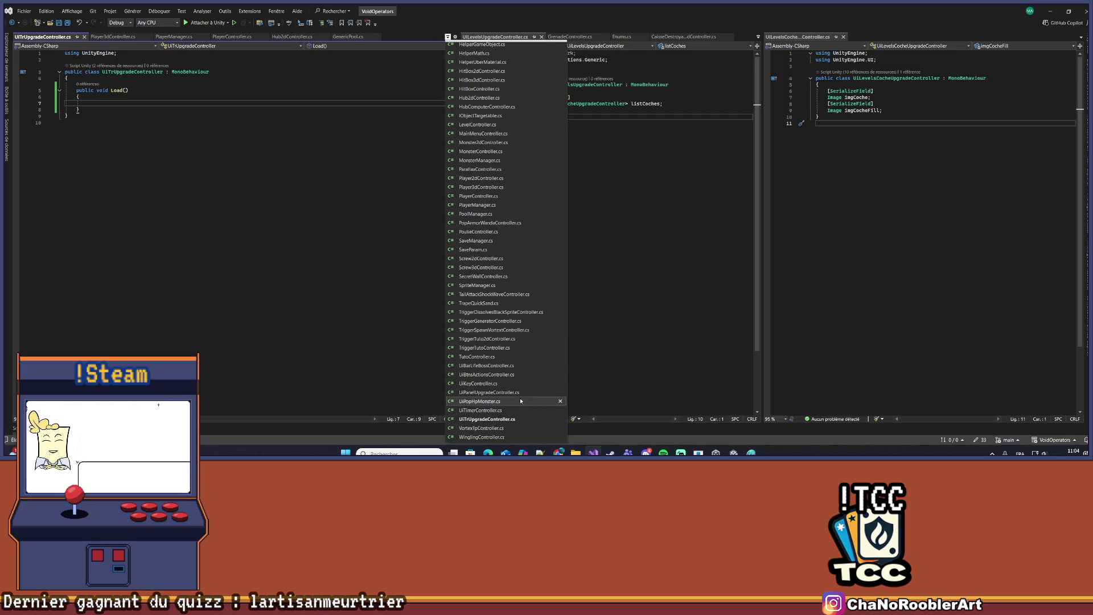
{"action": "left_click", "coordinate": [359, 274]}
{"action": "key", "text": "alt+Tab"}
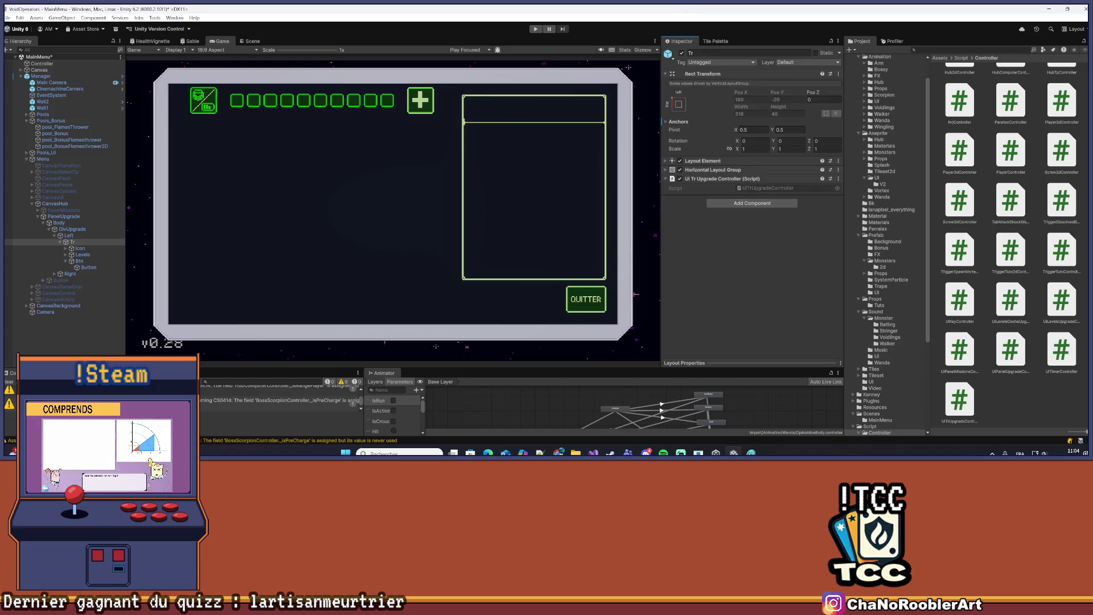
Clear the console, select PanelUpgrade, and open UiPanelUpgradeController.cs from the Project window
{"action": "left_click", "coordinate": [8, 382]}
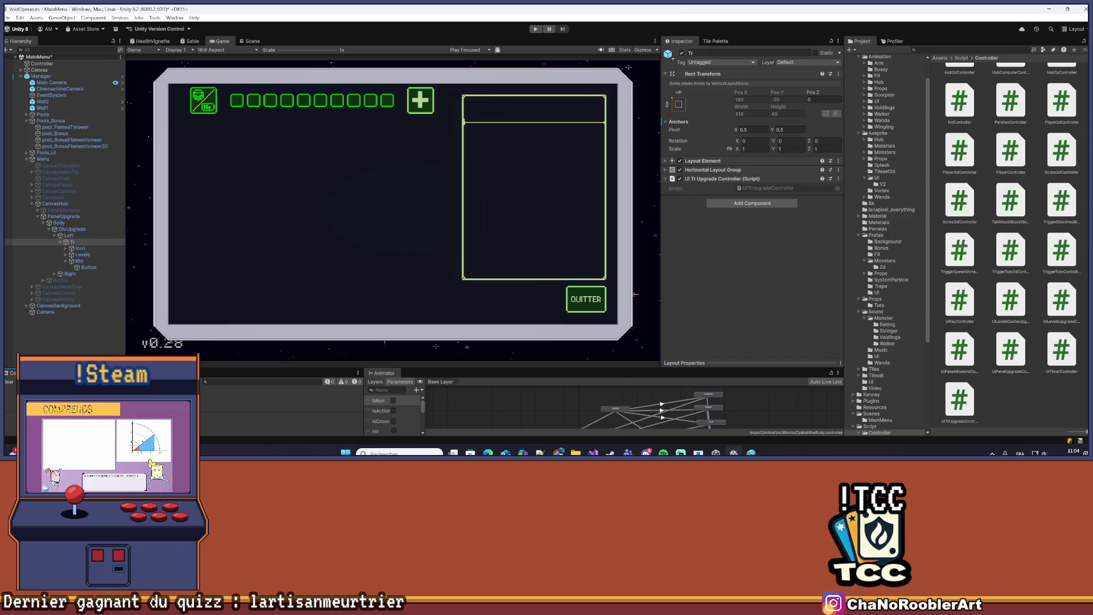
{"action": "left_click", "coordinate": [63, 217]}
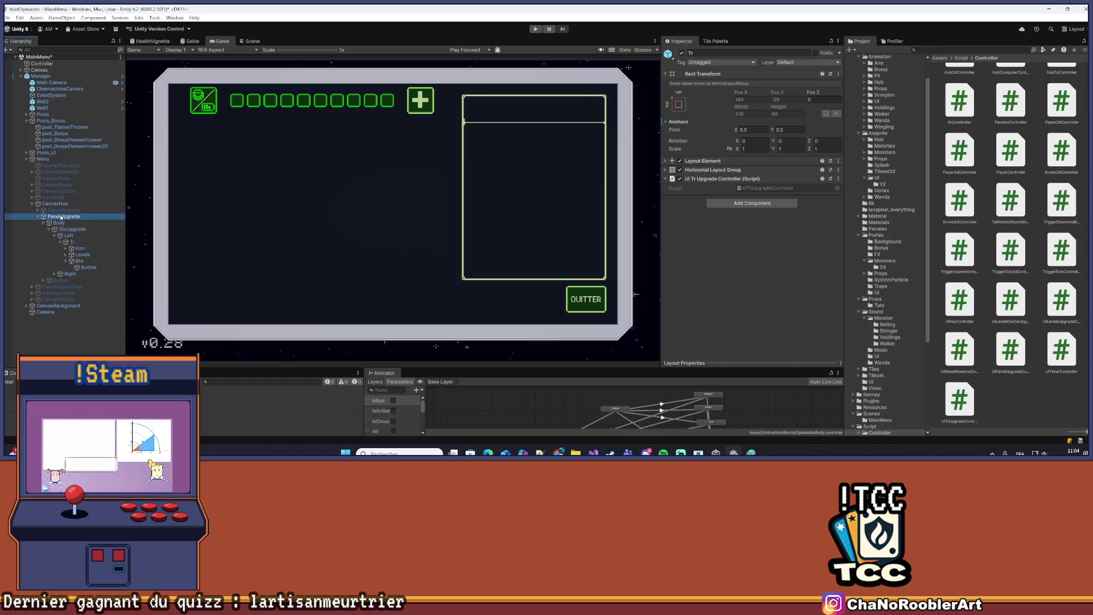
{"action": "left_click", "coordinate": [752, 228]}
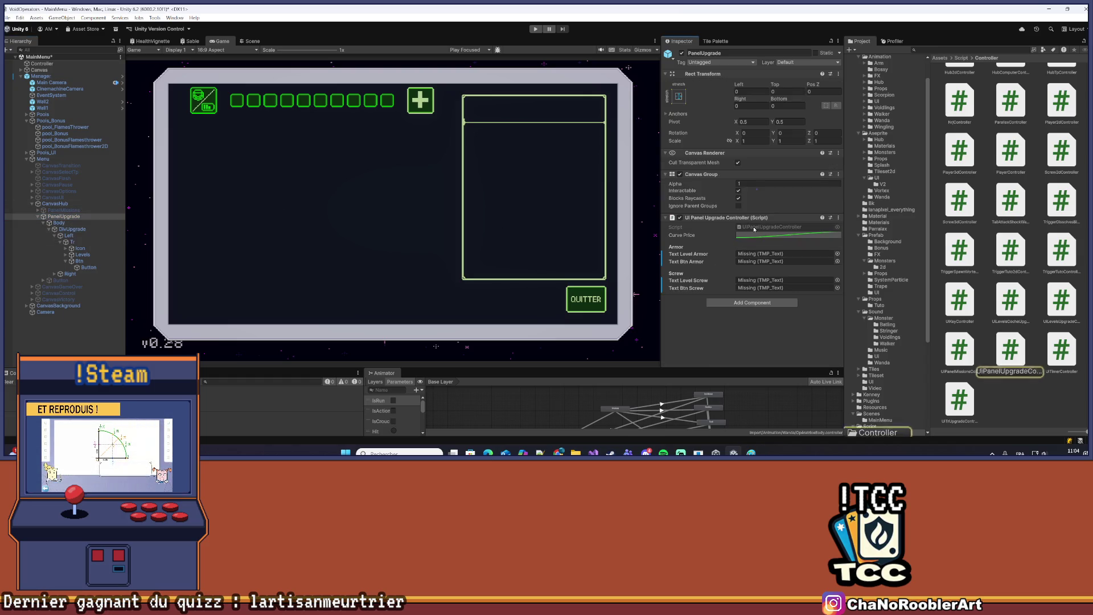
{"action": "double_click", "coordinate": [753, 227]}
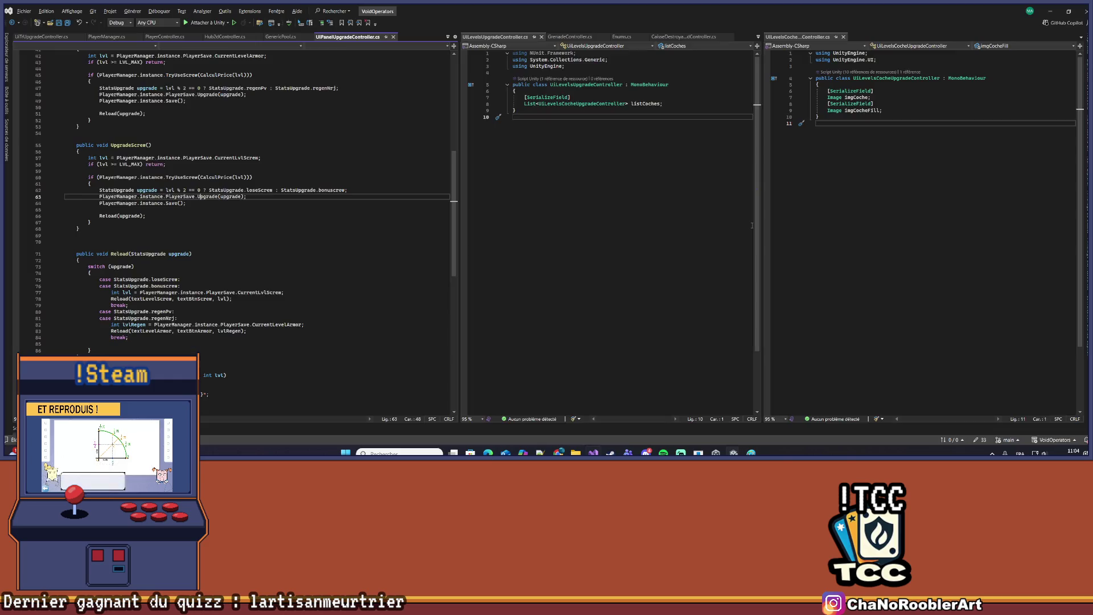
Review the UpgradeArmor method and the Reload call inside Open
{"action": "scroll", "coordinate": [250, 279], "scroll_direction": "up", "scroll_amount": 8}
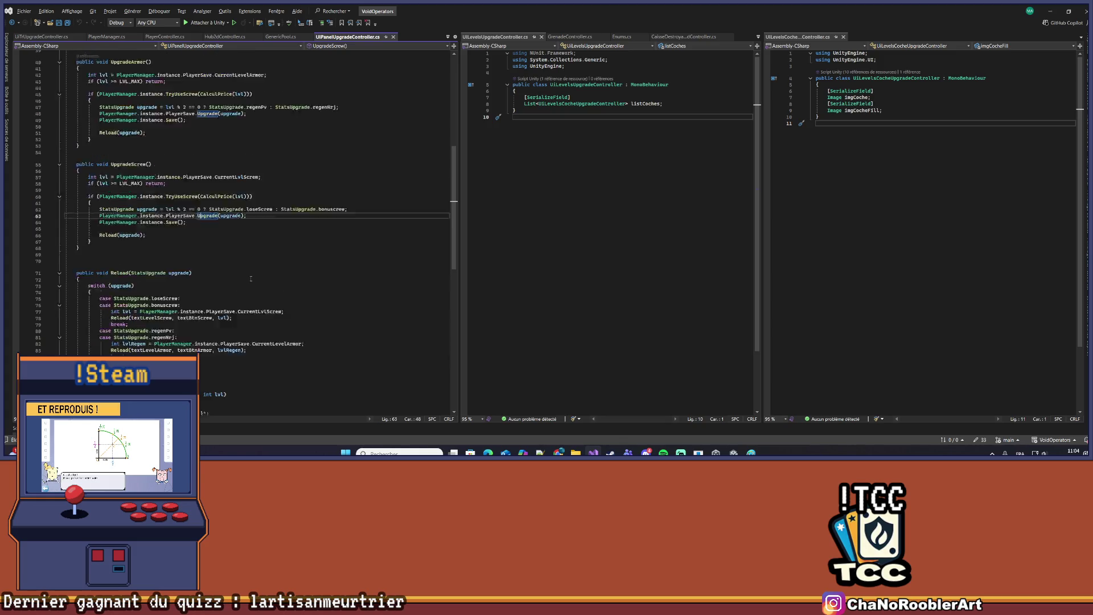
{"action": "scroll", "coordinate": [251, 278], "scroll_direction": "up", "scroll_amount": 6}
{"action": "scroll", "coordinate": [165, 108], "scroll_direction": "down", "scroll_amount": 3}
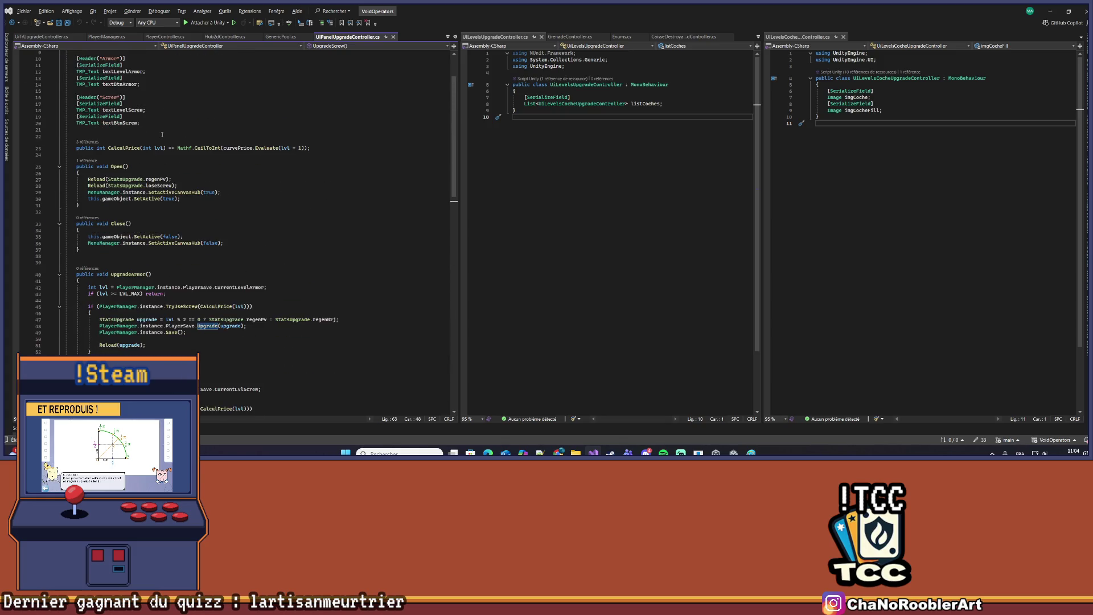
{"action": "left_click", "coordinate": [122, 274]}
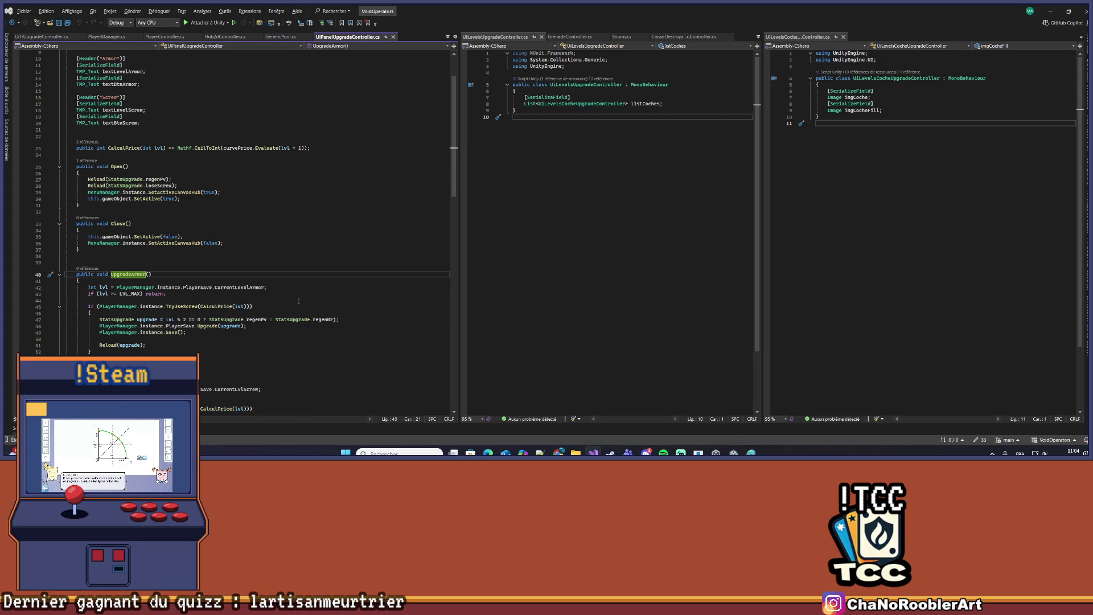
{"action": "scroll", "coordinate": [289, 296], "scroll_direction": "down", "scroll_amount": 5}
{"action": "scroll", "coordinate": [289, 296], "scroll_direction": "down", "scroll_amount": 10}
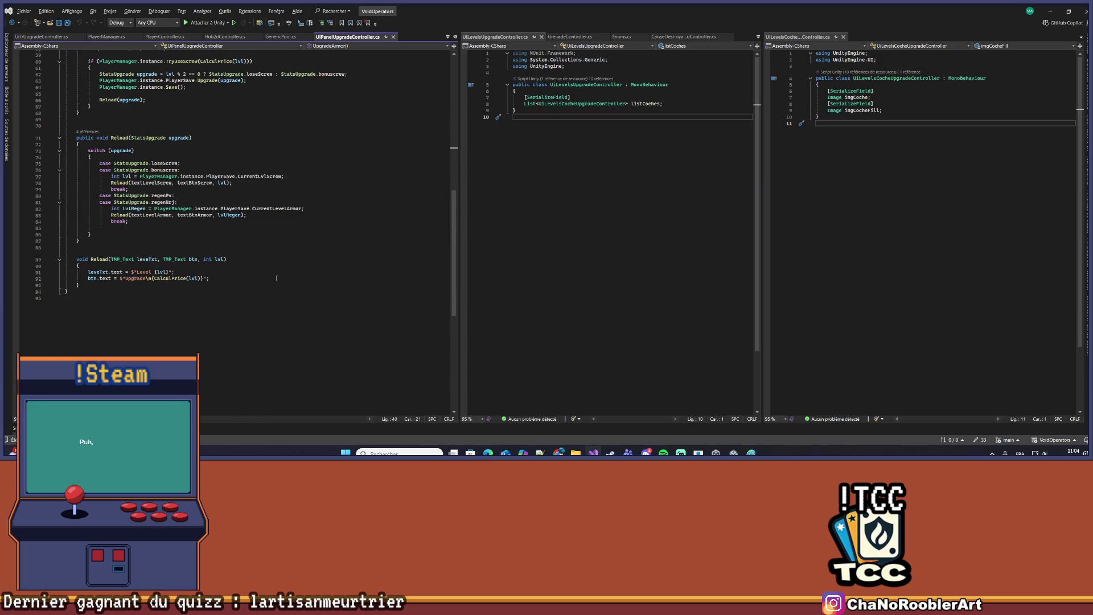
{"action": "scroll", "coordinate": [274, 274], "scroll_direction": "up", "scroll_amount": 15}
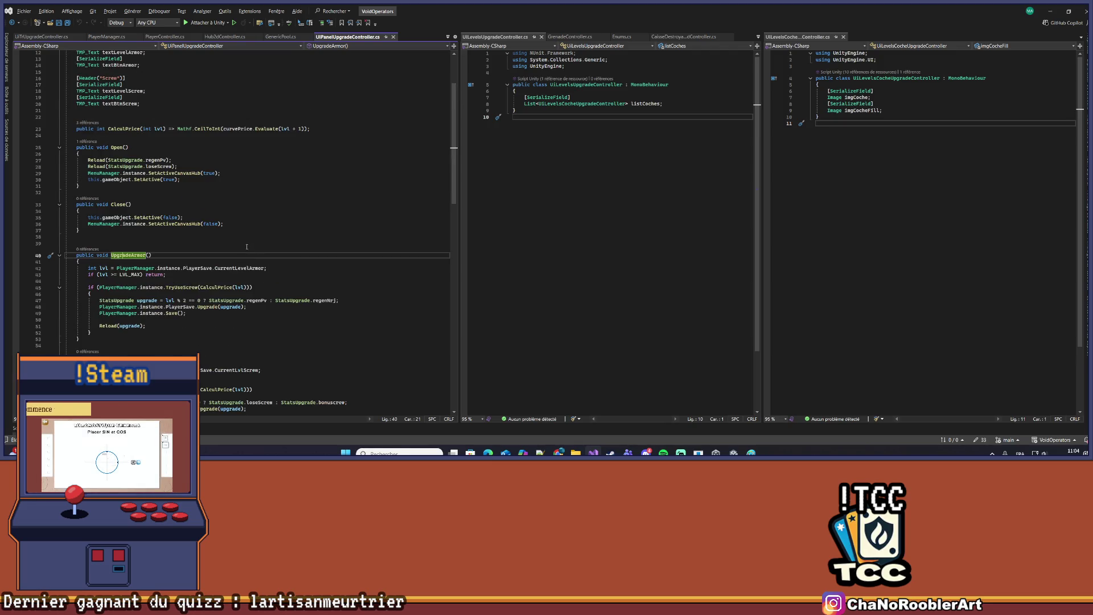
{"action": "left_click", "coordinate": [97, 160]}
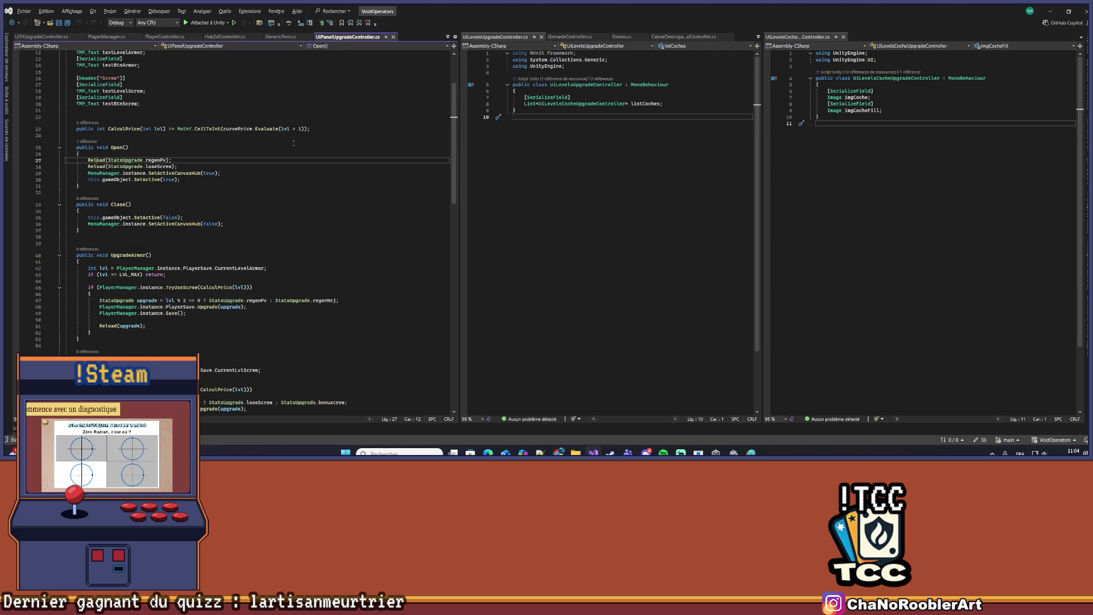
{"action": "scroll", "coordinate": [314, 169], "scroll_direction": "down", "scroll_amount": 9}
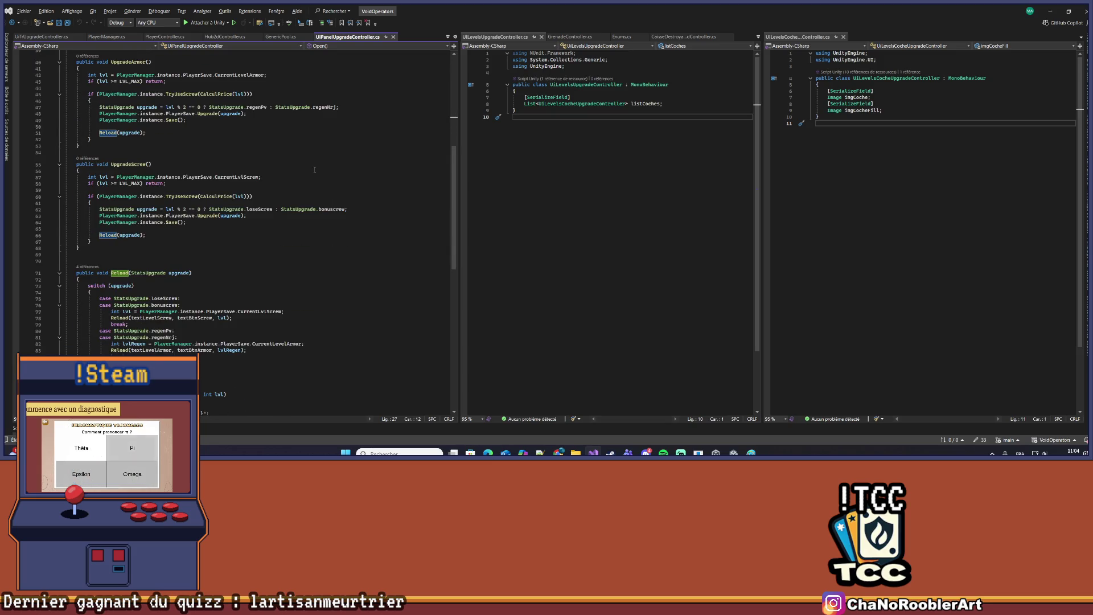
{"action": "scroll", "coordinate": [314, 169], "scroll_direction": "down", "scroll_amount": 5}
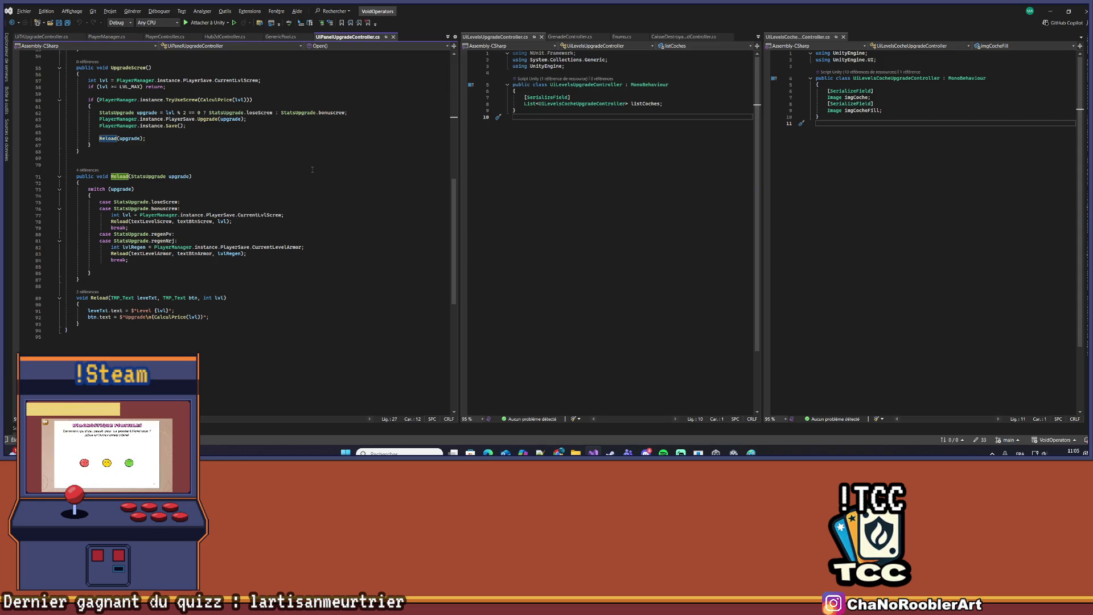
{"action": "scroll", "coordinate": [312, 169], "scroll_direction": "up", "scroll_amount": 3}
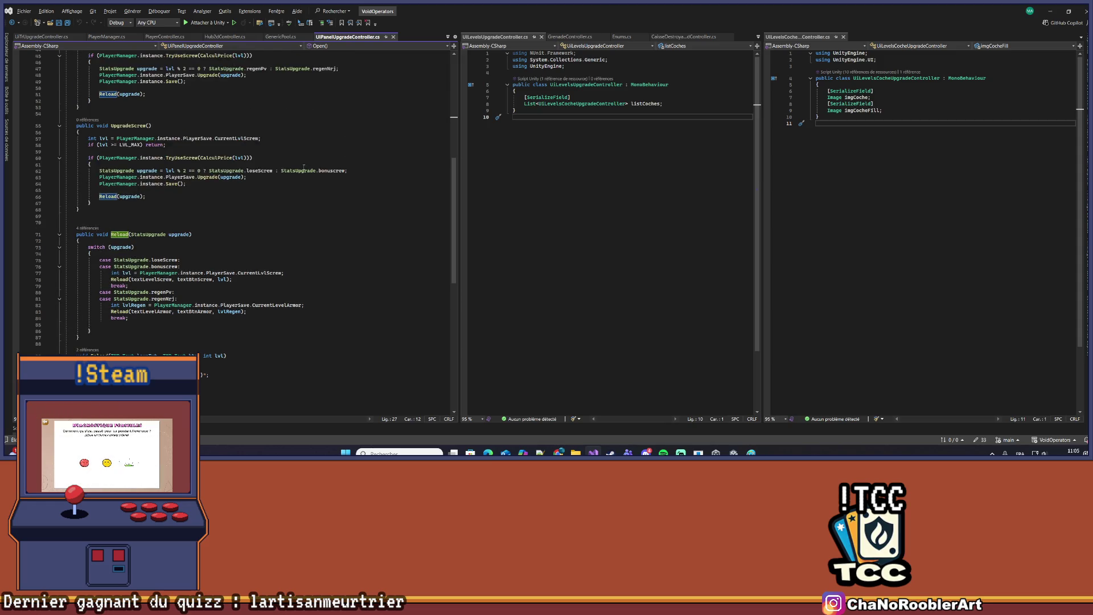
{"action": "scroll", "coordinate": [303, 166], "scroll_direction": "up", "scroll_amount": 15}
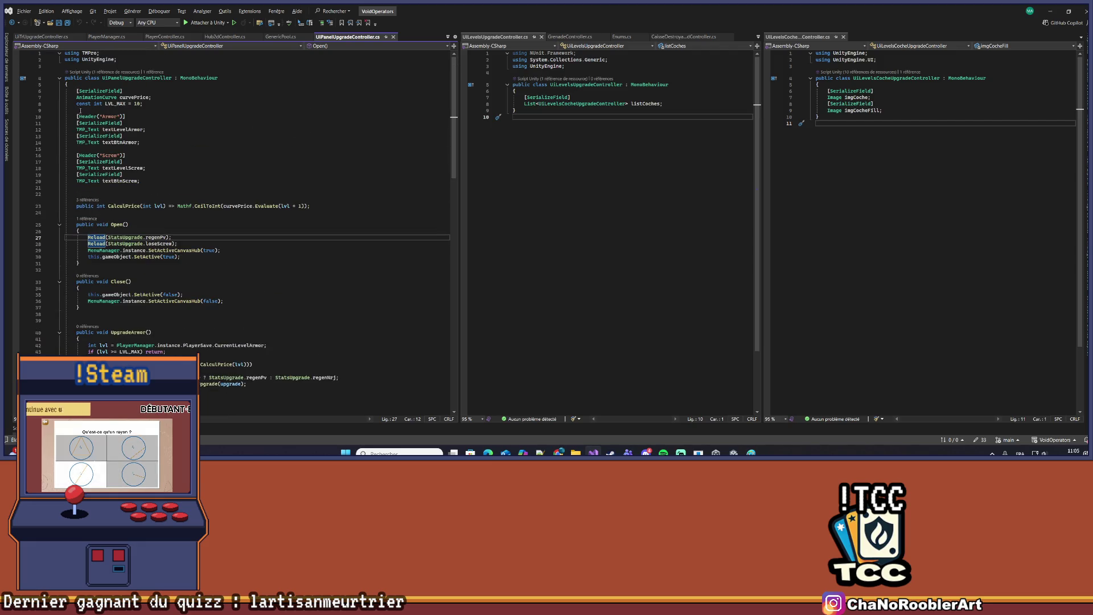
Insert blank lines below the LVL_MAX constant for new fields
{"action": "left_click", "coordinate": [81, 110]}
{"action": "key", "text": "Return"}
{"action": "key", "text": "Return"}
{"action": "key", "text": "Return"}
{"action": "key", "text": "Up"}
{"action": "key", "text": "Up"}
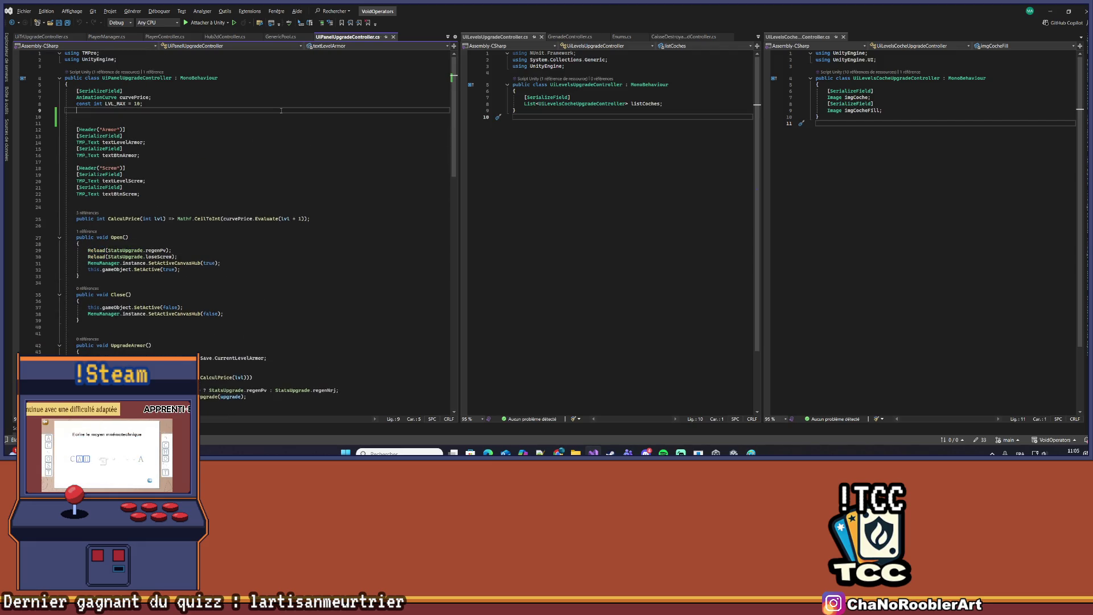
Add a [SerializeField] attribute line, then look over the UiTrUpgradeController and PlayerManager scripts
{"action": "type", "text": "[Se"}
{"action": "key", "text": "Tab"}
{"action": "key", "text": "Return"}
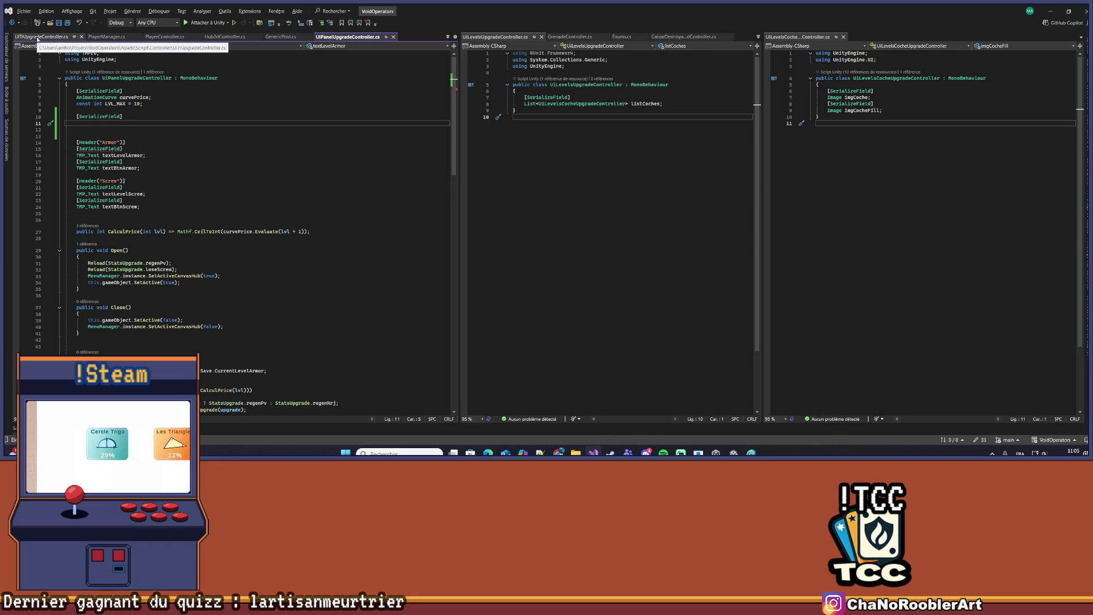
{"action": "left_click", "coordinate": [37, 37]}
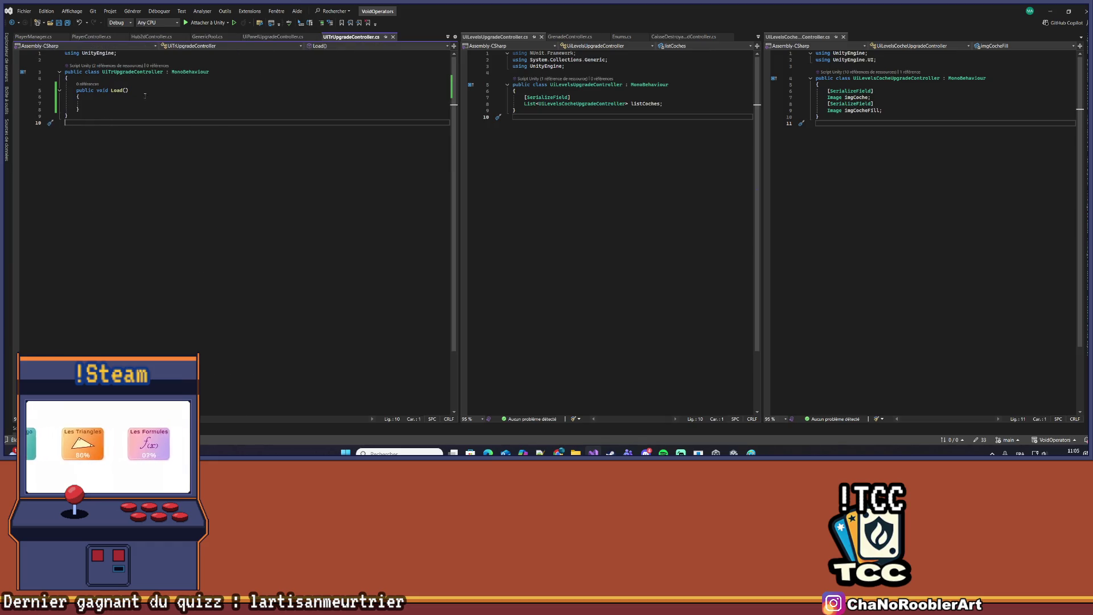
{"action": "double_click", "coordinate": [131, 72]}
{"action": "left_click", "coordinate": [33, 37]}
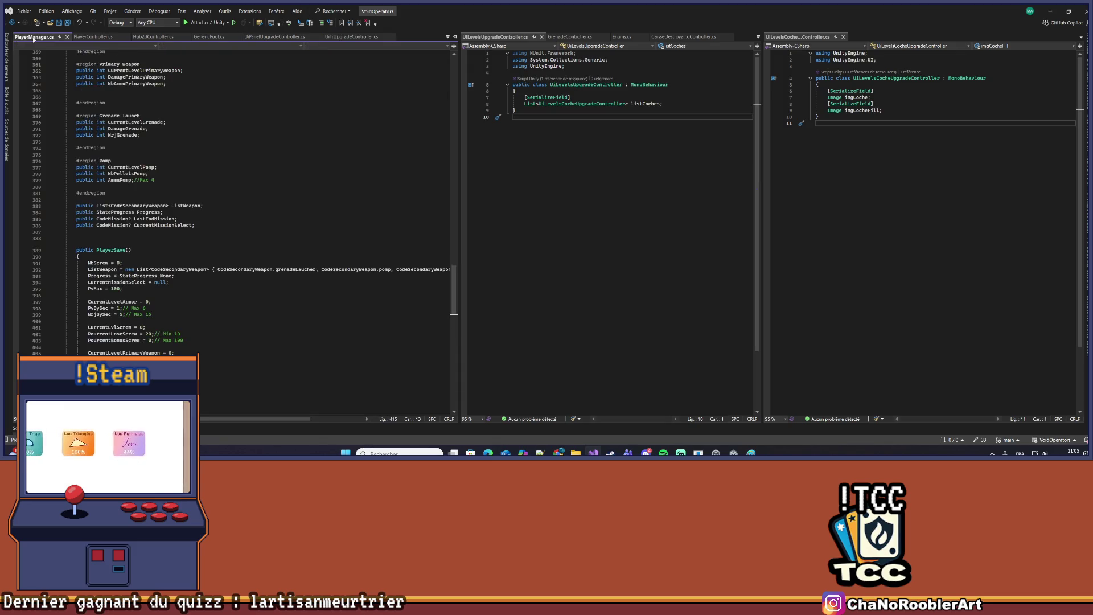
Declare 'UiTrUpgradeController TrUpgradeArmor;' under the attribute in UiPanelUpgradeController.cs and save
{"action": "left_click", "coordinate": [274, 36]}
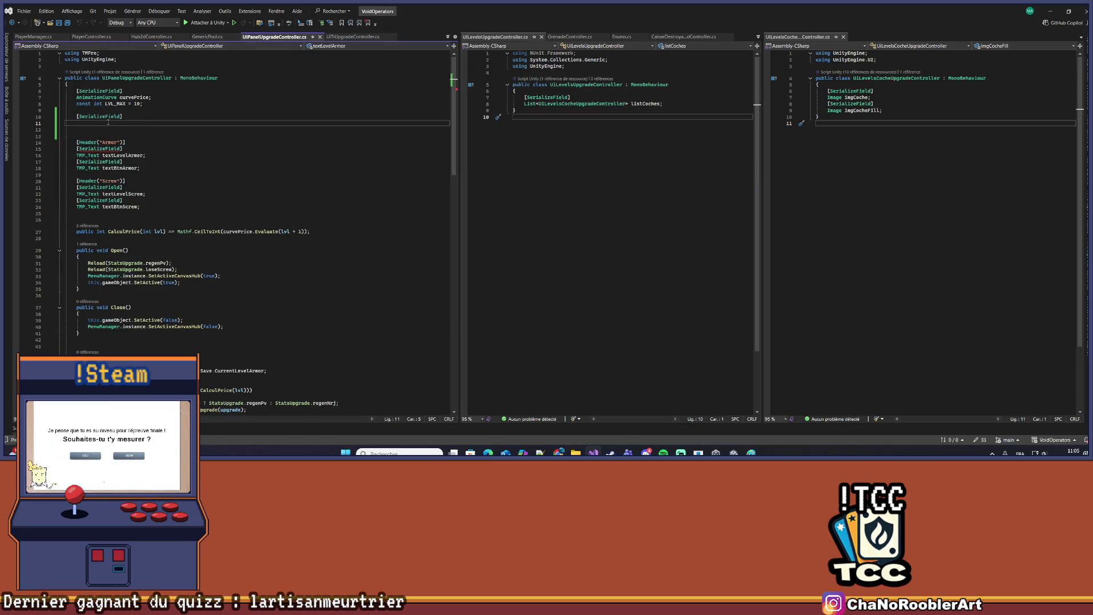
{"action": "type", "text": "UiTrUpgradeController "}
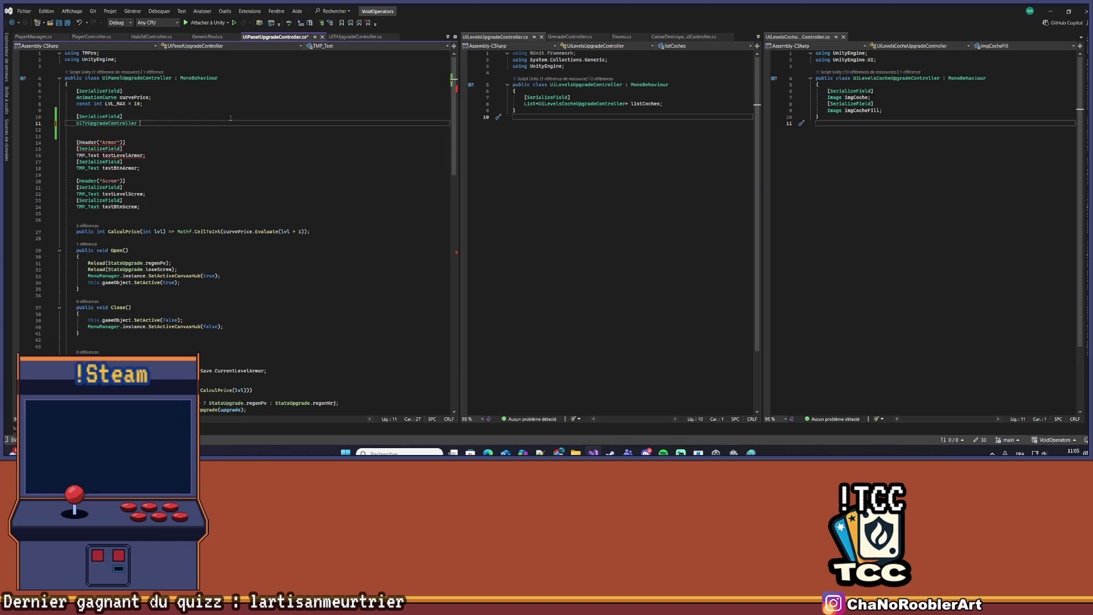
{"action": "type", "text": "TrUpgrade"}
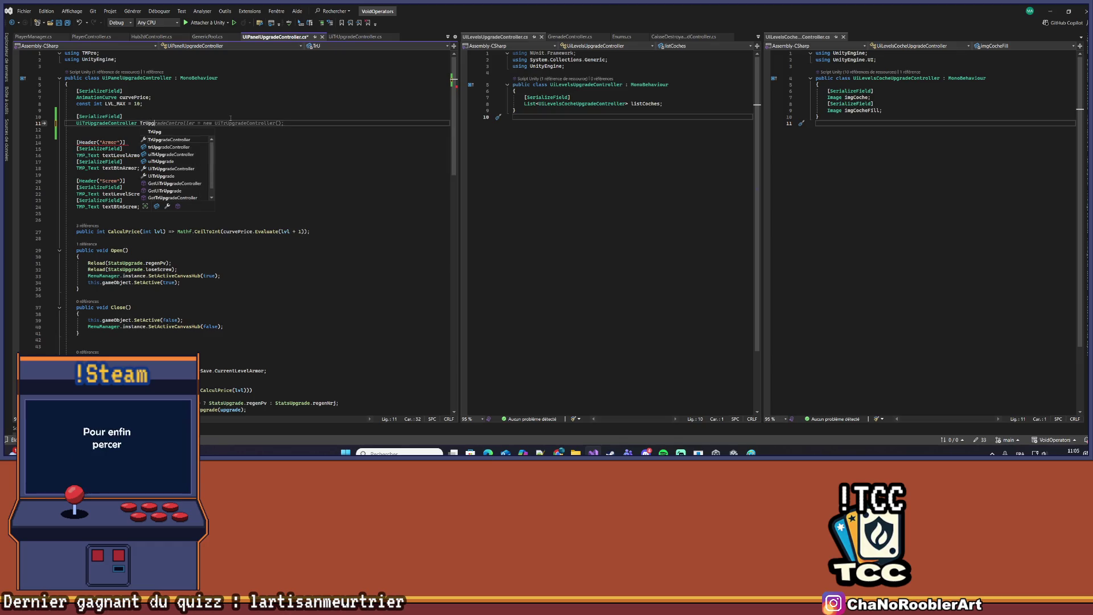
{"action": "type", "text": "A"}
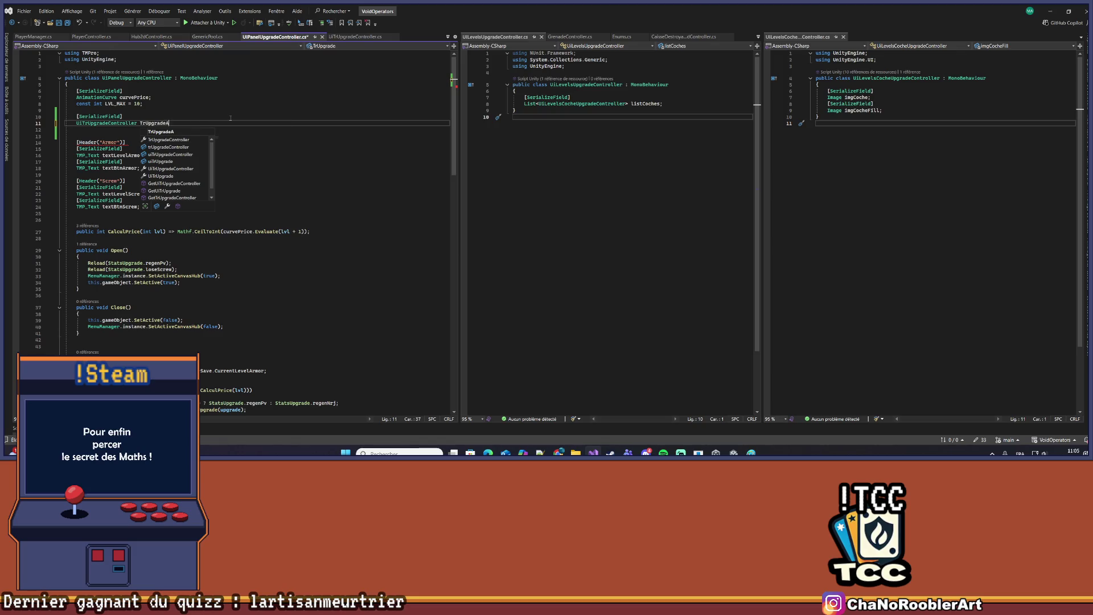
{"action": "type", "text": "rmor;"}
{"action": "key", "text": "ctrl+s"}
{"action": "scroll", "coordinate": [235, 134], "scroll_direction": "down", "scroll_amount": 5}
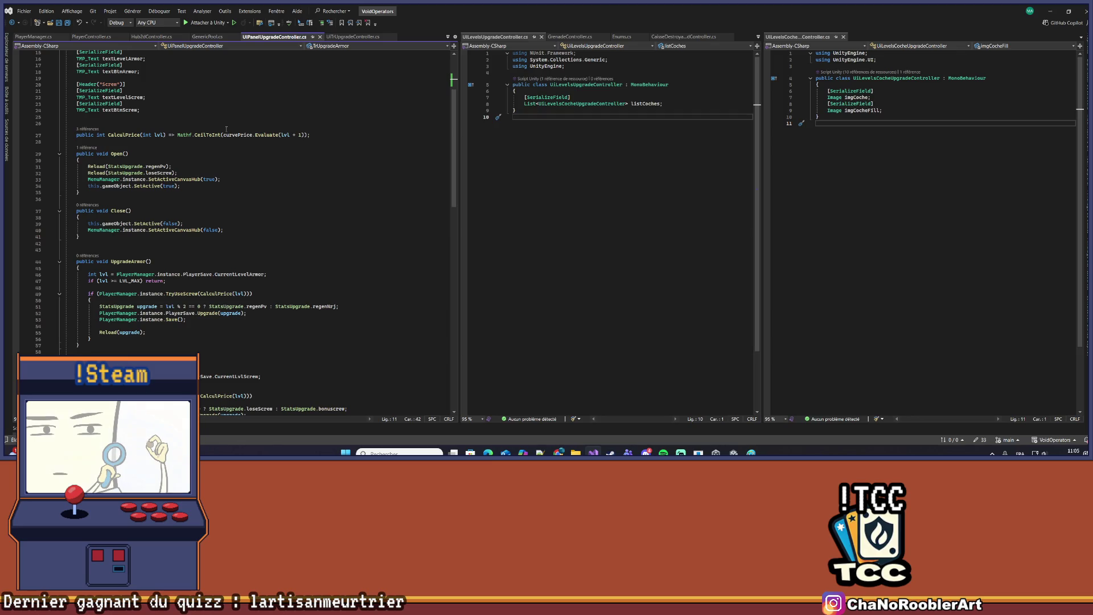
Comment out the two text-assignment lines in Reload(TMP_Text, TMP_Text, int) with Ctrl+K, Ctrl+C
{"action": "left_click", "coordinate": [89, 167]}
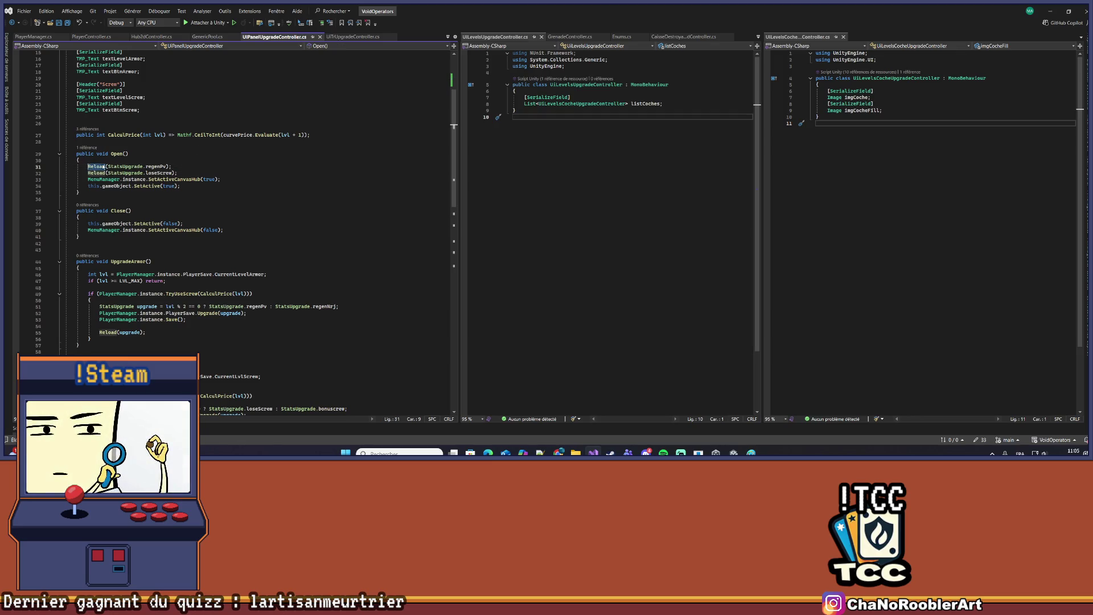
{"action": "scroll", "coordinate": [157, 268], "scroll_direction": "down", "scroll_amount": 3}
{"action": "scroll", "coordinate": [157, 268], "scroll_direction": "down", "scroll_amount": 9}
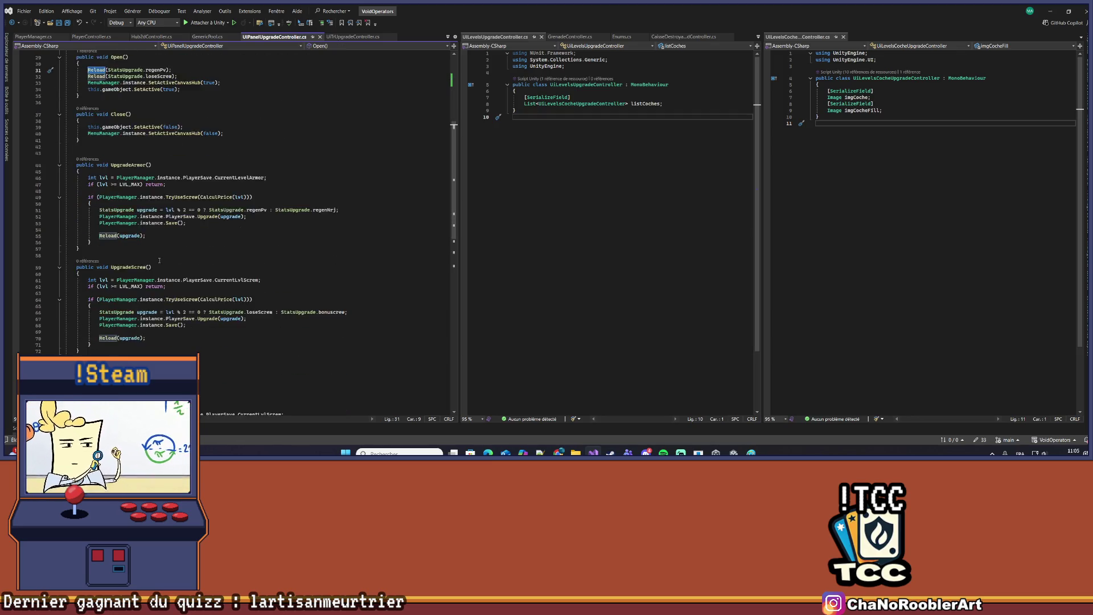
{"action": "scroll", "coordinate": [199, 230], "scroll_direction": "down", "scroll_amount": 3}
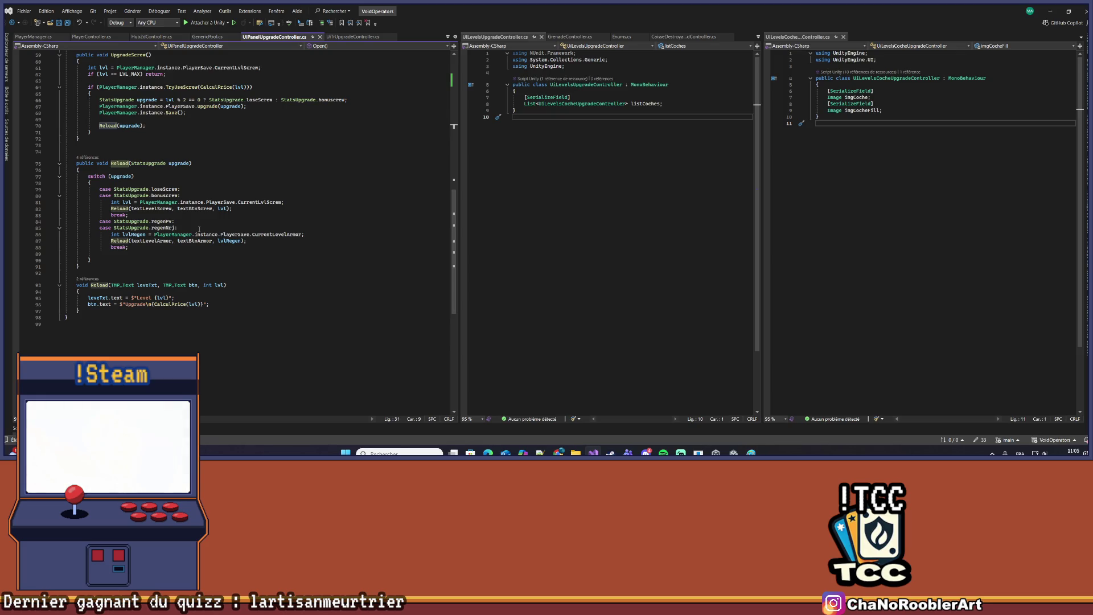
{"action": "left_click_drag", "start_coordinate": [79, 297], "coordinate": [223, 304]}
{"action": "key", "text": "ctrl+k"}
{"action": "key", "text": "ctrl+c"}
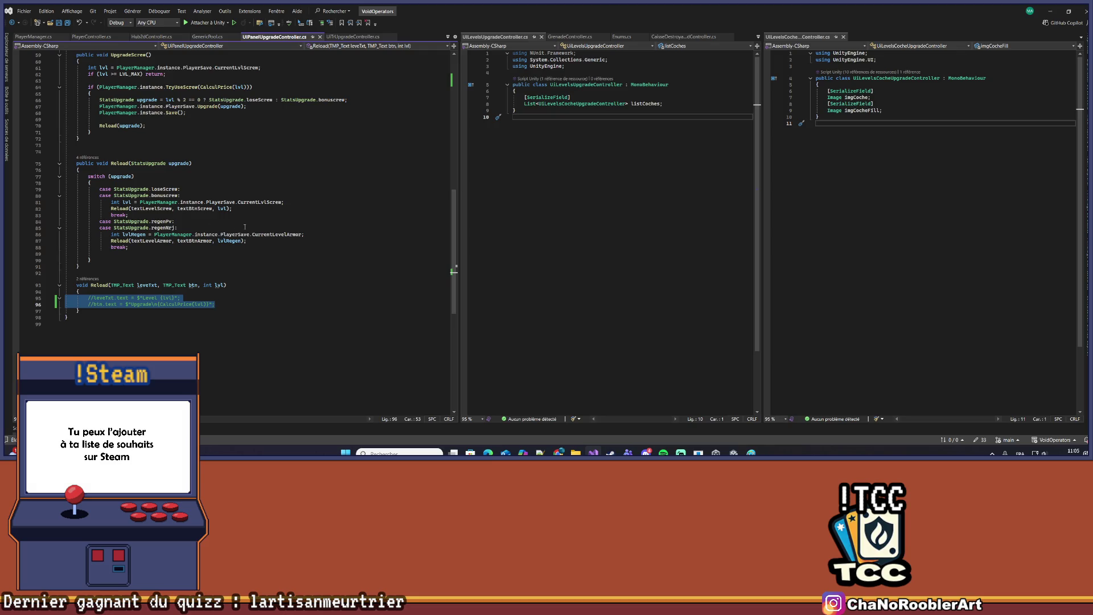
{"action": "scroll", "coordinate": [217, 170], "scroll_direction": "up", "scroll_amount": 1}
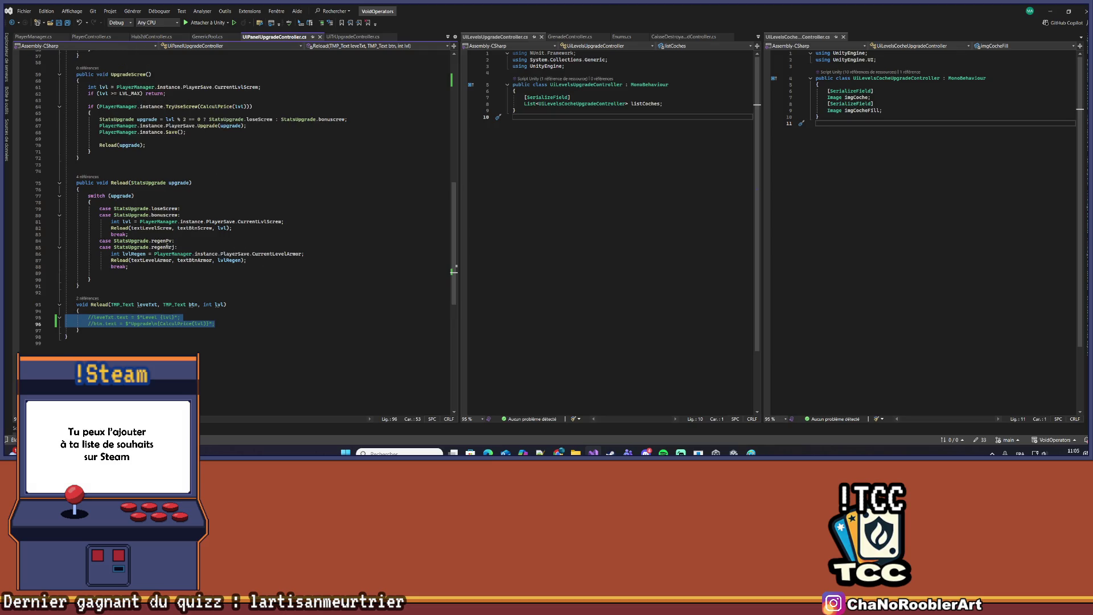
{"action": "left_click", "coordinate": [668, 104]}
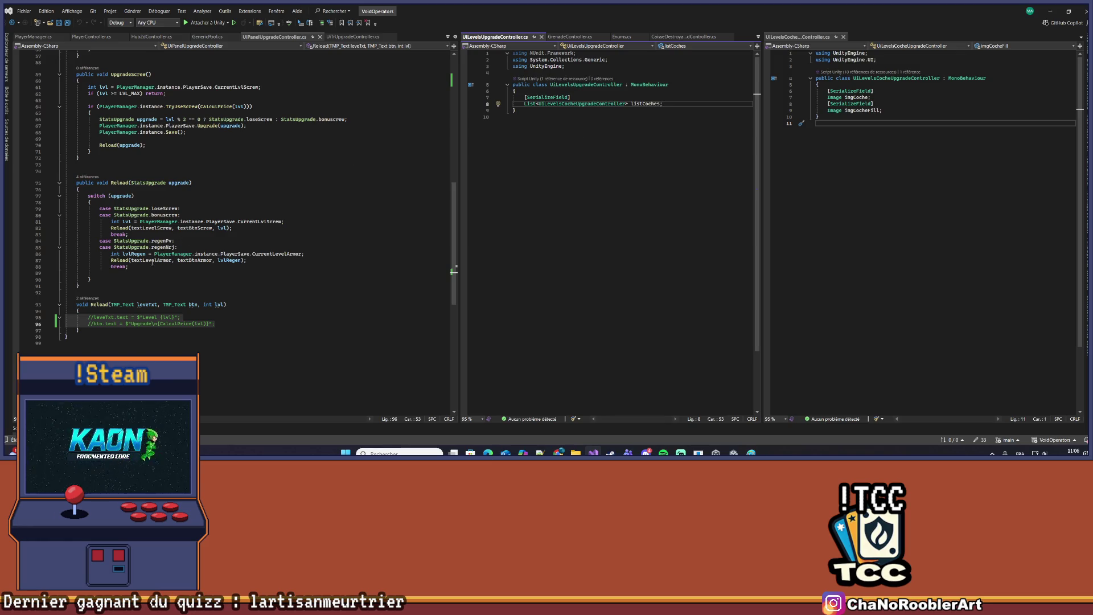
{"action": "scroll", "coordinate": [152, 262], "scroll_direction": "up", "scroll_amount": 18}
Start a new TrUpgradeArmor member call on a fresh line inside Reload's body
{"action": "left_click", "coordinate": [171, 123]}
{"action": "scroll", "coordinate": [222, 231], "scroll_direction": "down", "scroll_amount": 12}
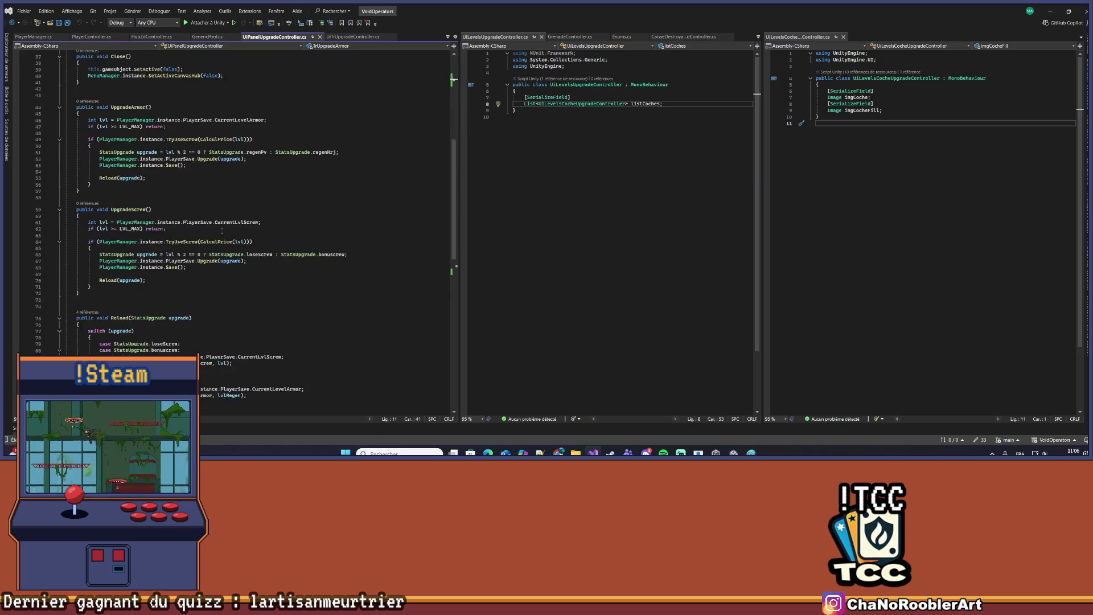
{"action": "scroll", "coordinate": [222, 231], "scroll_direction": "down", "scroll_amount": 9}
{"action": "left_click", "coordinate": [251, 253]}
{"action": "key", "text": "Return"}
{"action": "type", "text": "TrUpgradeArmor.Re"}
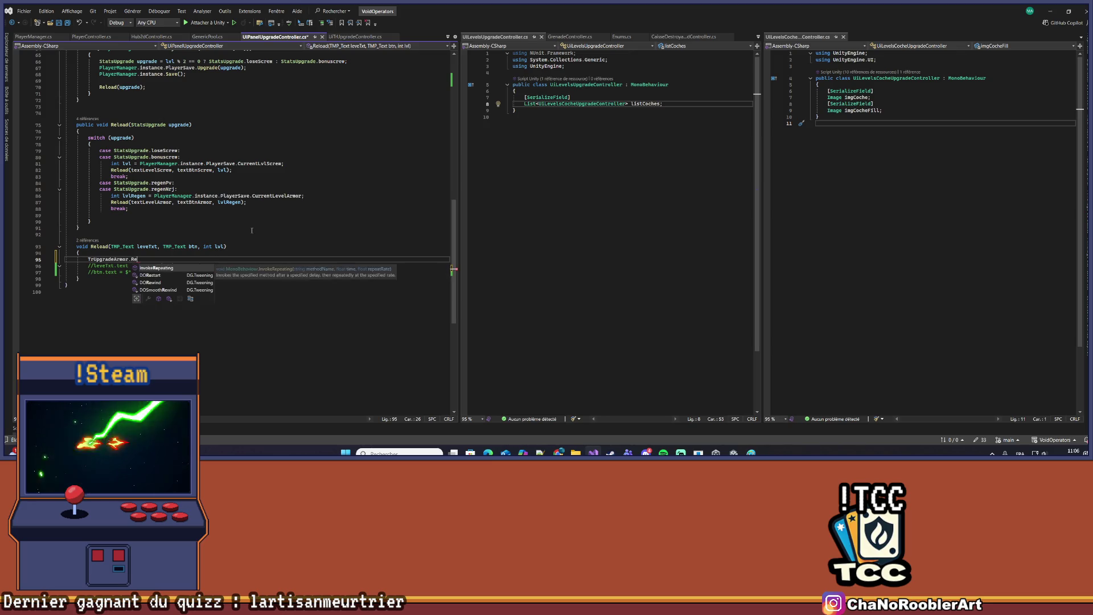
{"action": "key", "text": "BackSpace"}
{"action": "key", "text": "BackSpace"}
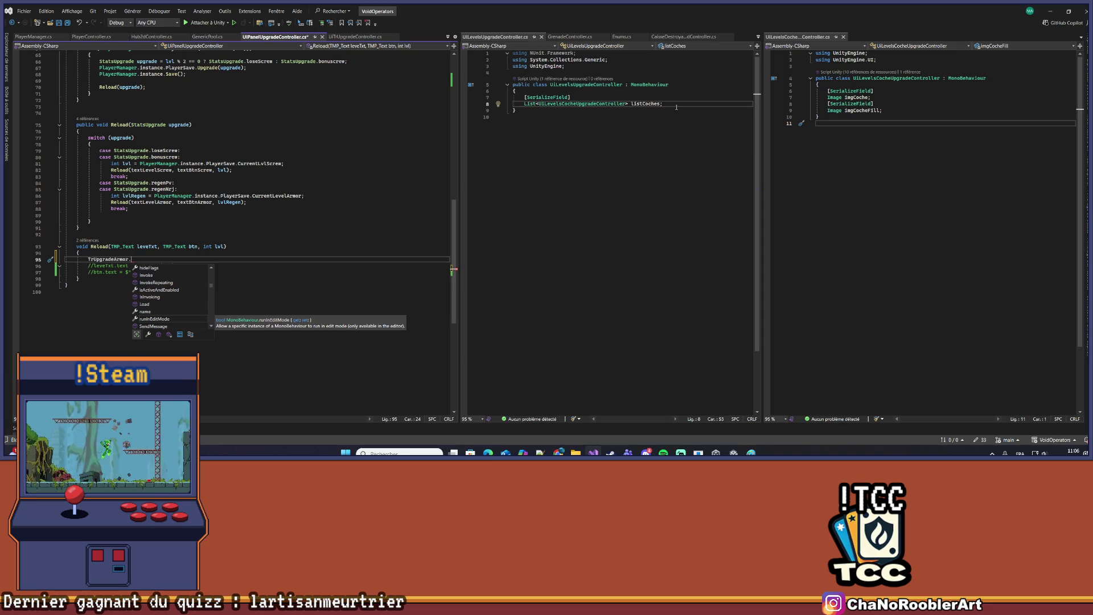
Open UiTrUpgradeController.cs in a side pane and change Load() to Load(int level), saving
{"action": "mouse_move", "coordinate": [353, 37]}
{"action": "left_mouse_down"}
{"action": "mouse_move", "coordinate": [590, 114]}
{"action": "mouse_move", "coordinate": [803, 119]}
{"action": "mouse_move", "coordinate": [868, 190]}
{"action": "mouse_move", "coordinate": [919, 213]}
{"action": "mouse_move", "coordinate": [893, 233]}
{"action": "mouse_move", "coordinate": [929, 223]}
{"action": "mouse_move", "coordinate": [914, 226]}
{"action": "left_mouse_up"}
{"action": "left_click", "coordinate": [860, 103]}
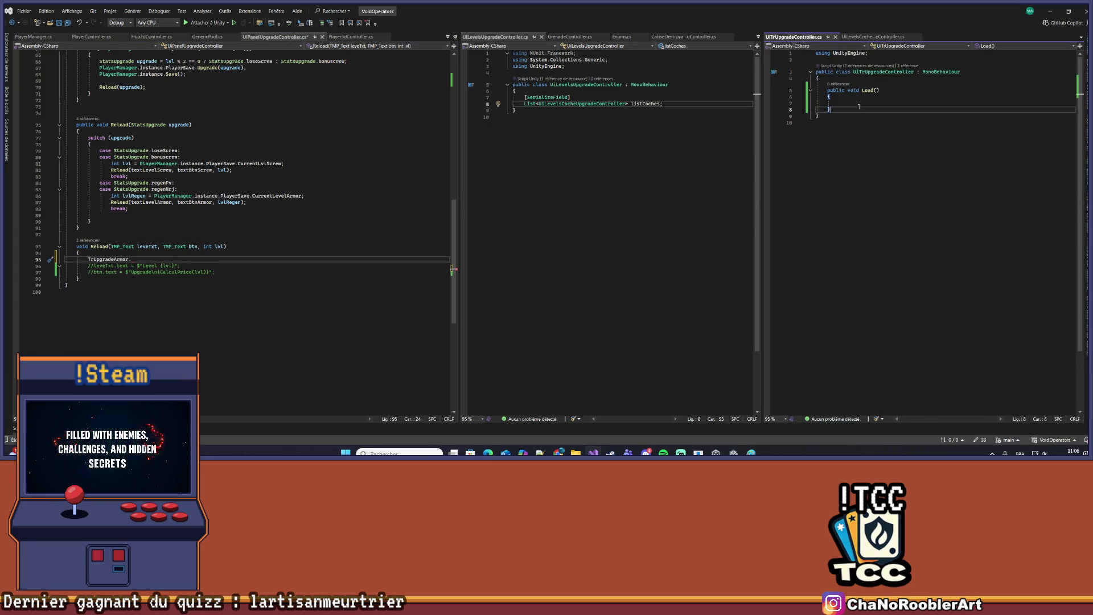
{"action": "left_click_drag", "start_coordinate": [862, 90], "coordinate": [882, 89]}
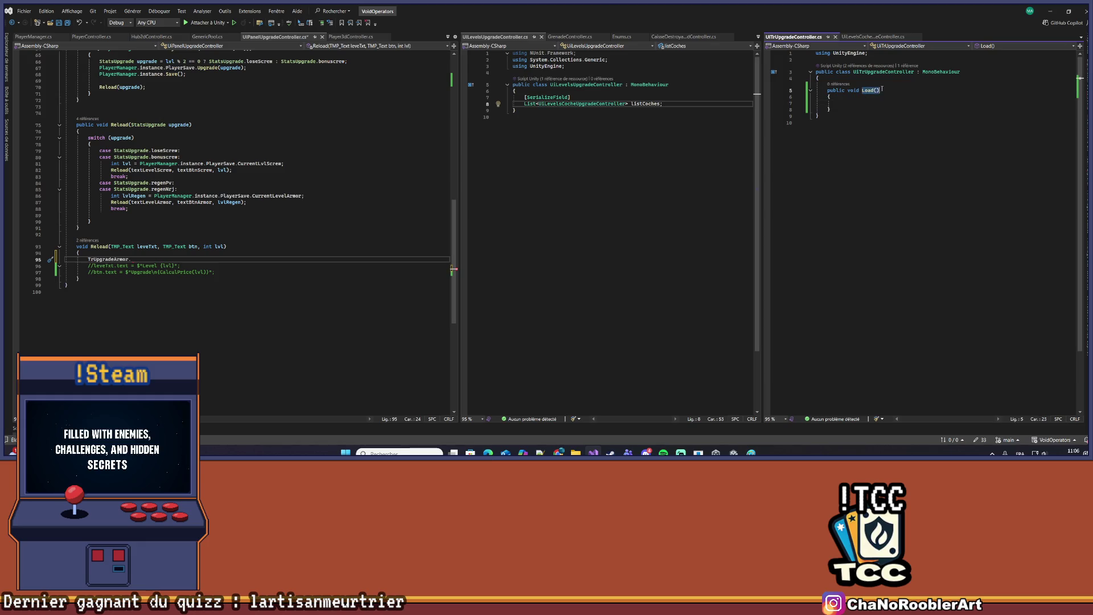
{"action": "left_click", "coordinate": [864, 103]}
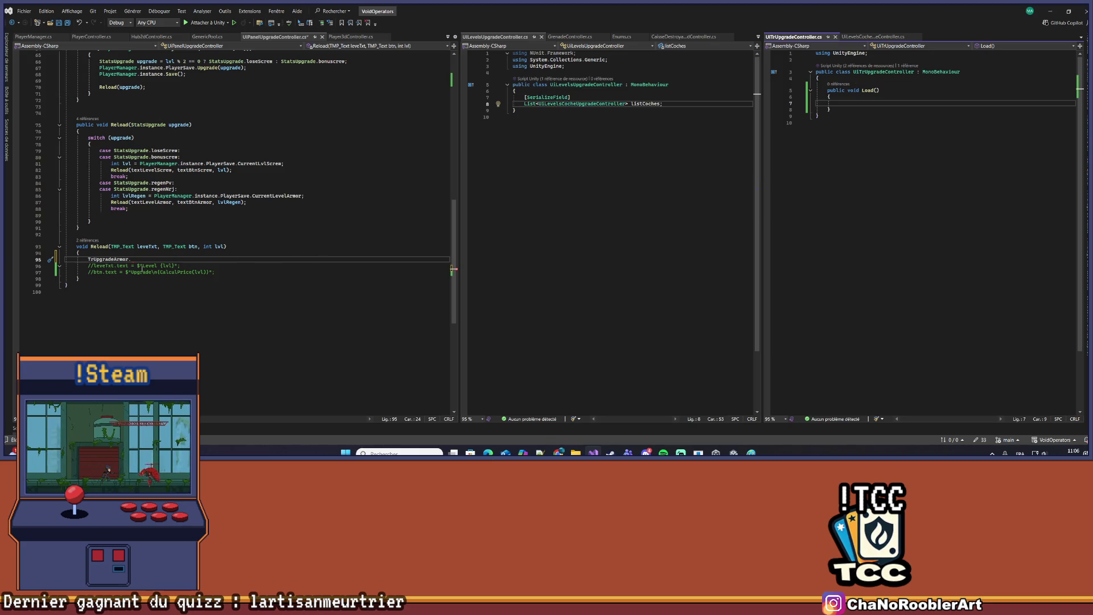
{"action": "left_click", "coordinate": [879, 90]}
{"action": "type", "text": "int level"}
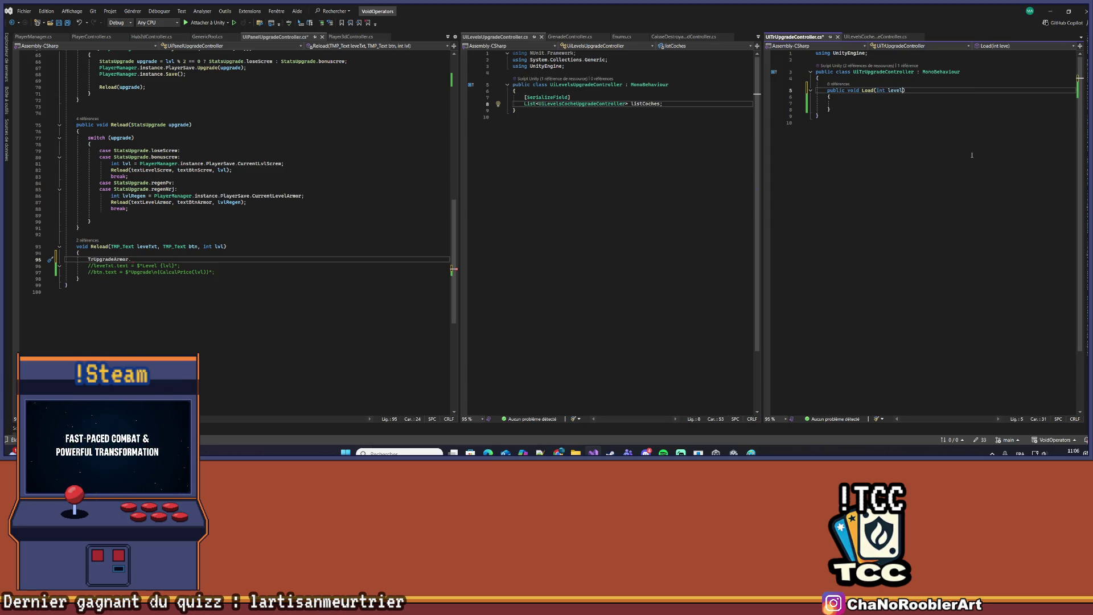
{"action": "key", "text": "ctrl+s"}
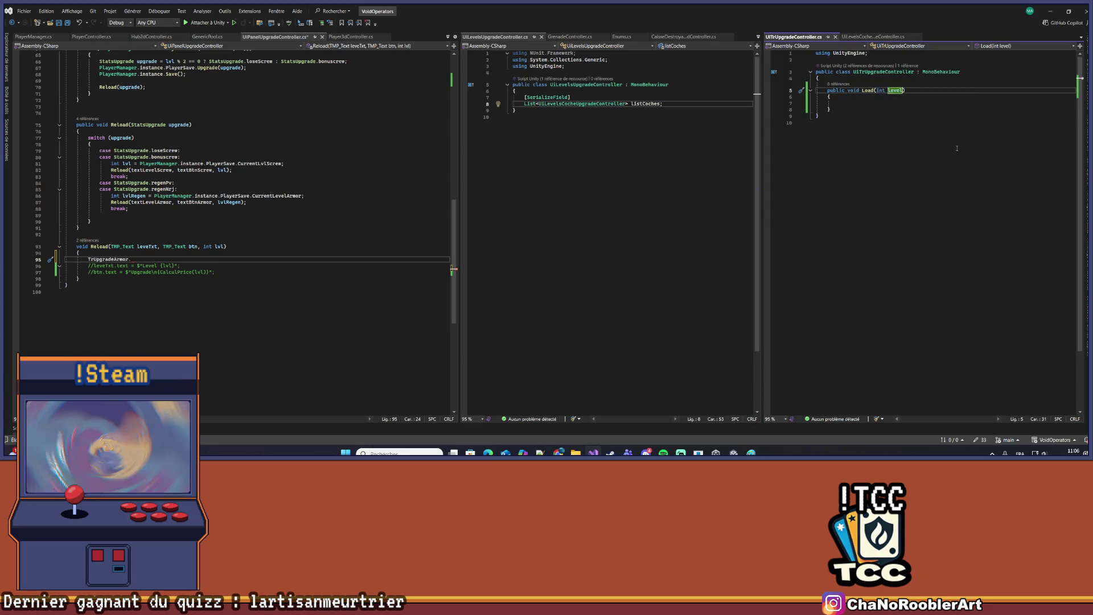
Complete the call as TrUpgradeArmor.Load(lvl);, save, and delete Reload's two TMP_Text parameters
{"action": "left_click", "coordinate": [143, 259]}
{"action": "type", "text": "L"}
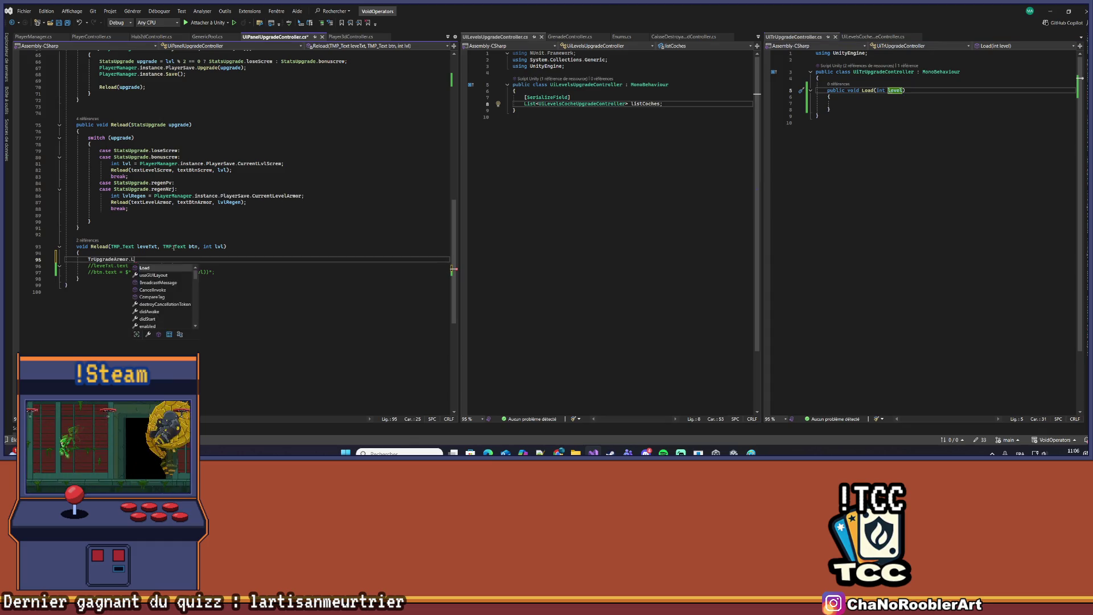
{"action": "type", "text": "oad("}
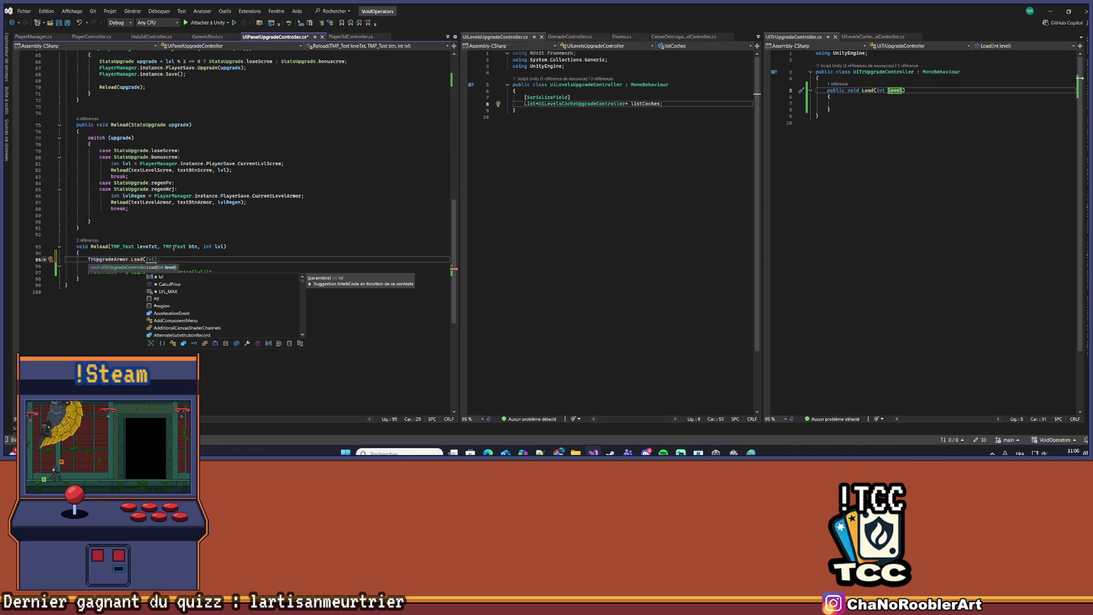
{"action": "type", "text": "lvl);"}
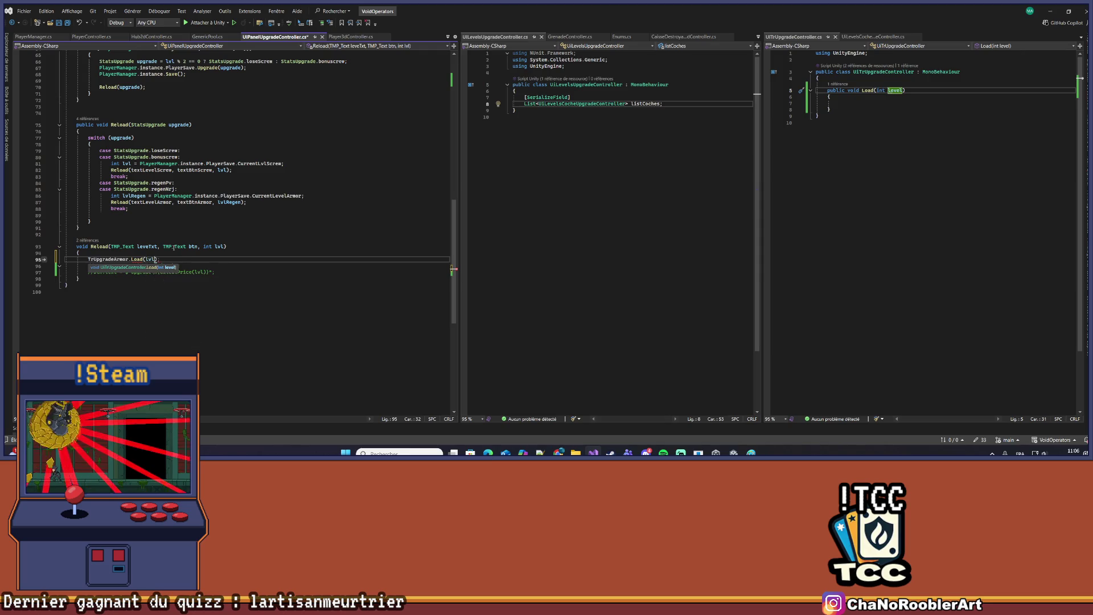
{"action": "key", "text": "ctrl+s"}
{"action": "mouse_move", "coordinate": [111, 246]}
{"action": "left_mouse_down"}
{"action": "mouse_move", "coordinate": [230, 246]}
{"action": "mouse_move", "coordinate": [201, 246]}
{"action": "left_mouse_up"}
{"action": "key", "text": "Delete"}
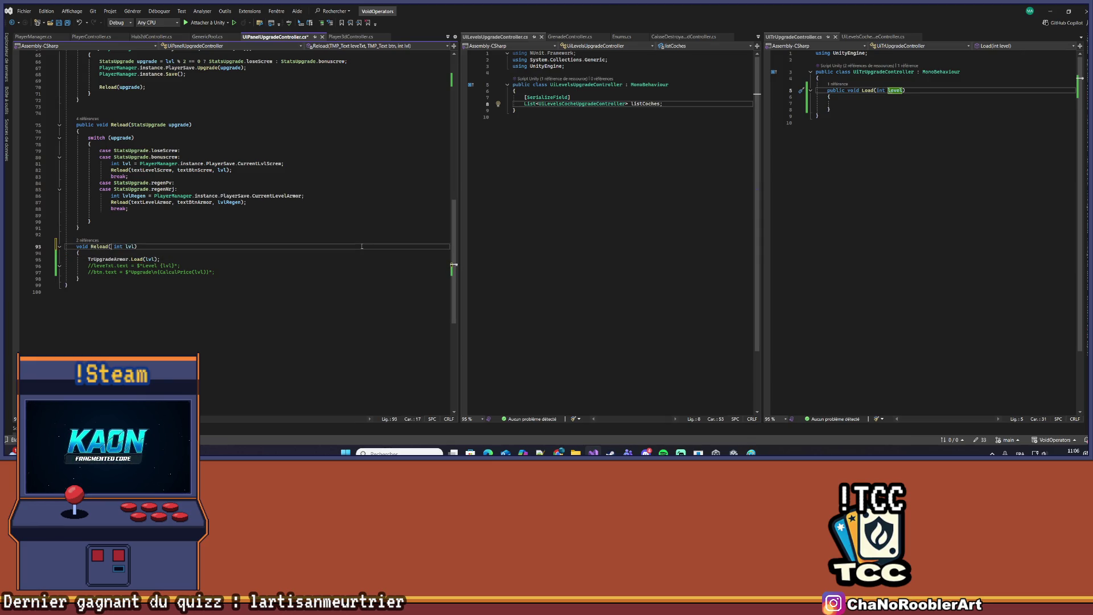
Strip the armor text arguments from the regen Reload call, leaving Reload(lvlRegen)
{"action": "key", "text": "ctrl+s"}
{"action": "scroll", "coordinate": [362, 246], "scroll_direction": "up", "scroll_amount": 1}
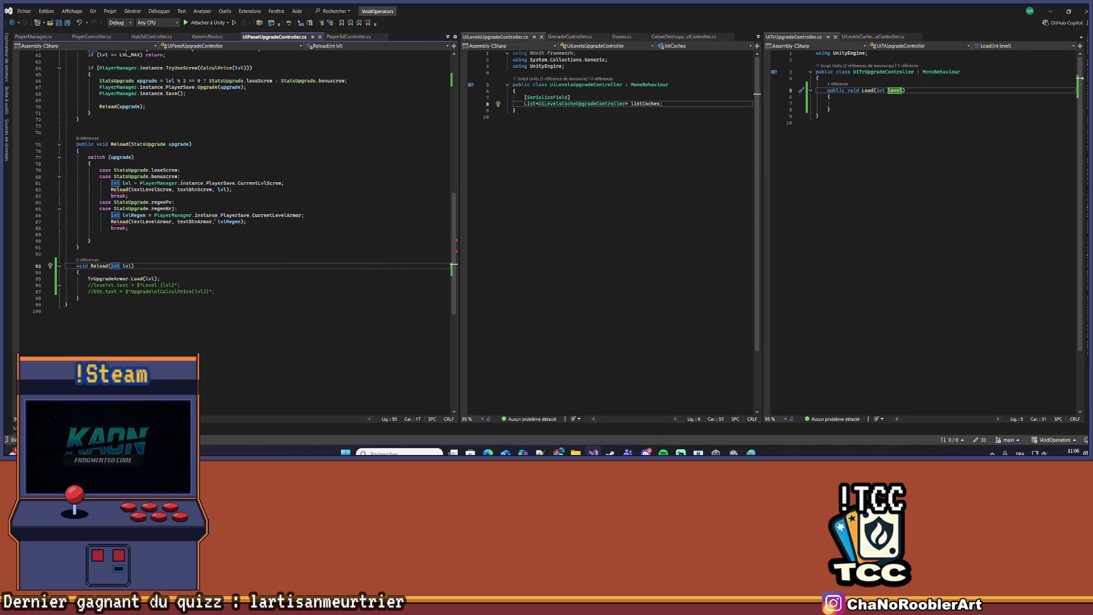
{"action": "scroll", "coordinate": [145, 248], "scroll_direction": "up", "scroll_amount": 1}
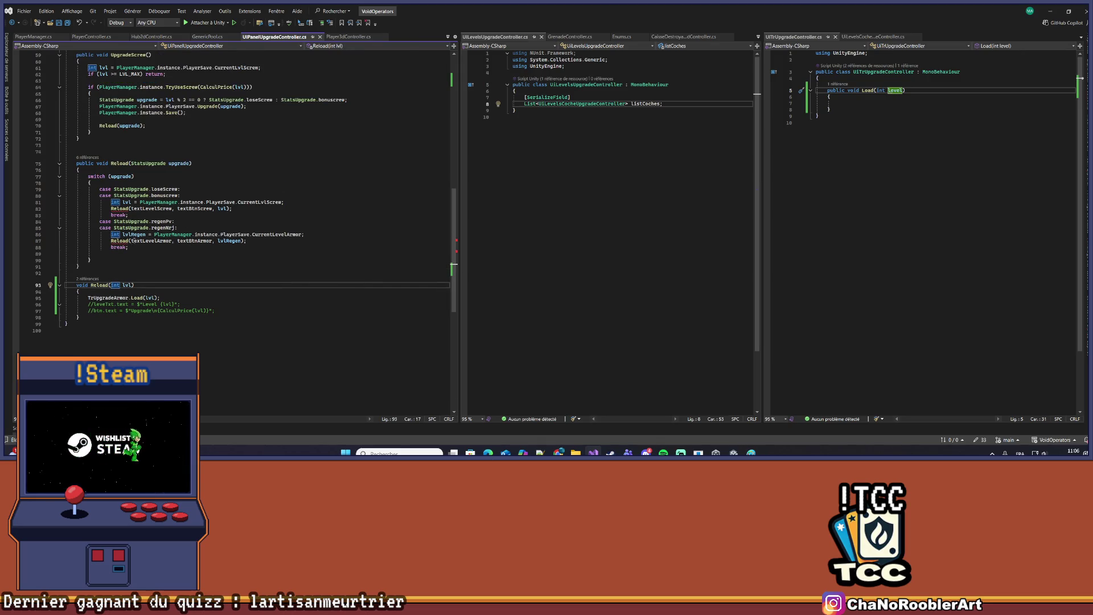
{"action": "left_click_drag", "start_coordinate": [133, 240], "coordinate": [215, 240]}
{"action": "key", "text": "BackSpace"}
{"action": "key", "text": "Delete"}
Reduce the screw Reload call on line 82 to Reload(lvl) and save
{"action": "left_click_drag", "start_coordinate": [130, 208], "coordinate": [215, 208]}
{"action": "key", "text": "BackSpace"}
{"action": "key", "text": "Delete"}
{"action": "key", "text": "Delete"}
{"action": "type", "text": "("}
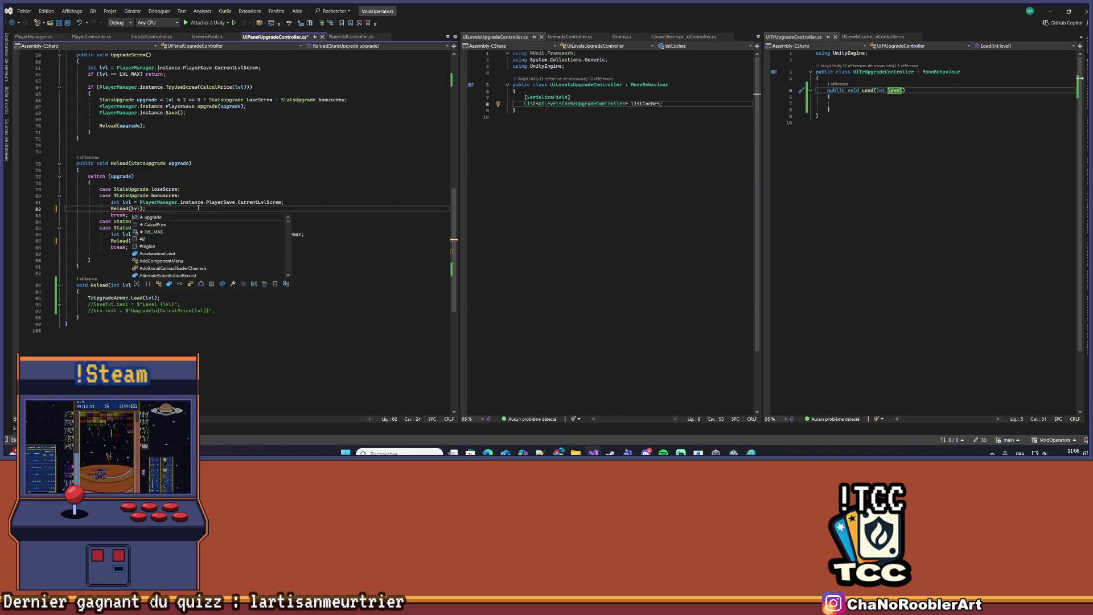
{"action": "left_click", "coordinate": [176, 210]}
{"action": "key", "text": "ctrl+s"}
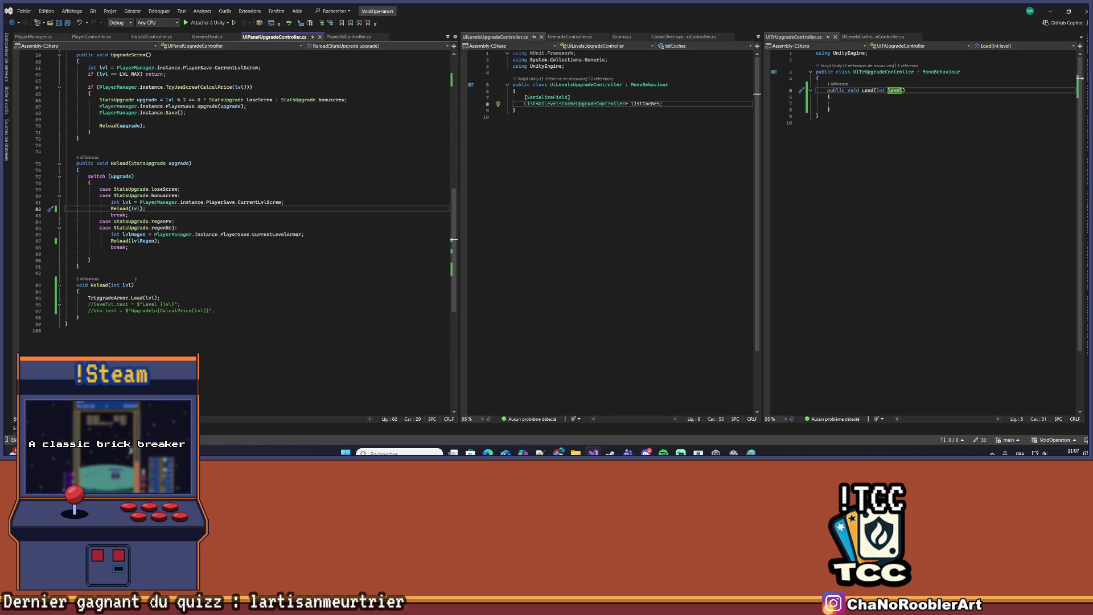
{"action": "left_click", "coordinate": [158, 280]}
{"action": "scroll", "coordinate": [196, 185], "scroll_direction": "up", "scroll_amount": 20}
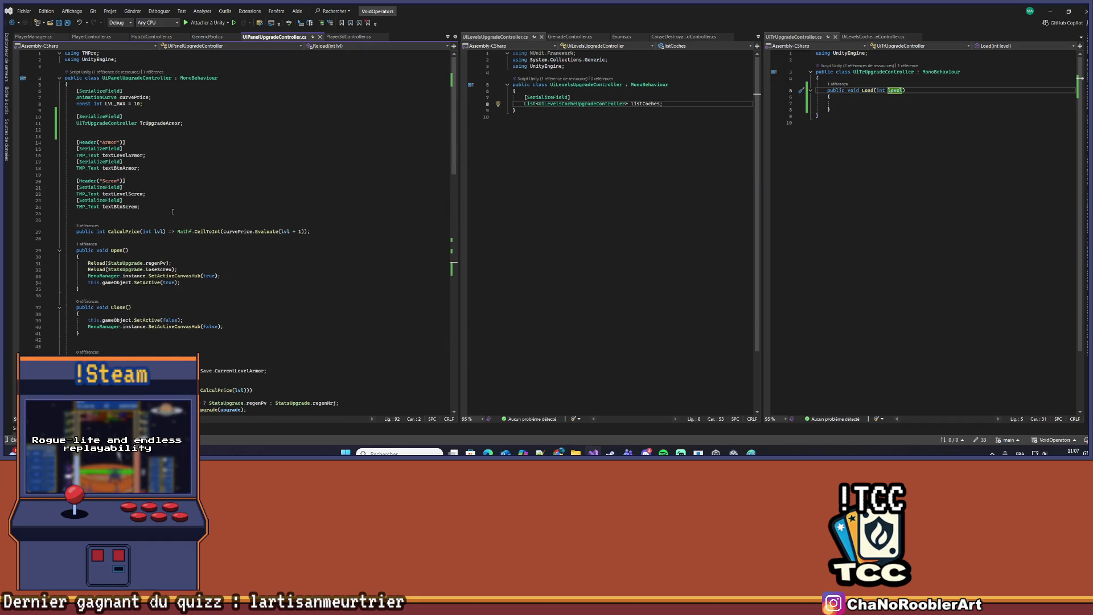
Duplicate the TrUpgradeArmor field line, rename the copy to TrUpgradeScrew, and save
{"action": "mouse_move", "coordinate": [183, 123]}
{"action": "left_mouse_down"}
{"action": "mouse_move", "coordinate": [80, 123]}
{"action": "mouse_move", "coordinate": [66, 110]}
{"action": "left_mouse_up"}
{"action": "key", "text": "ctrl+c"}
{"action": "left_click", "coordinate": [234, 124]}
{"action": "key", "text": "Return"}
{"action": "key", "text": "Return"}
{"action": "key", "text": "ctrl+v"}
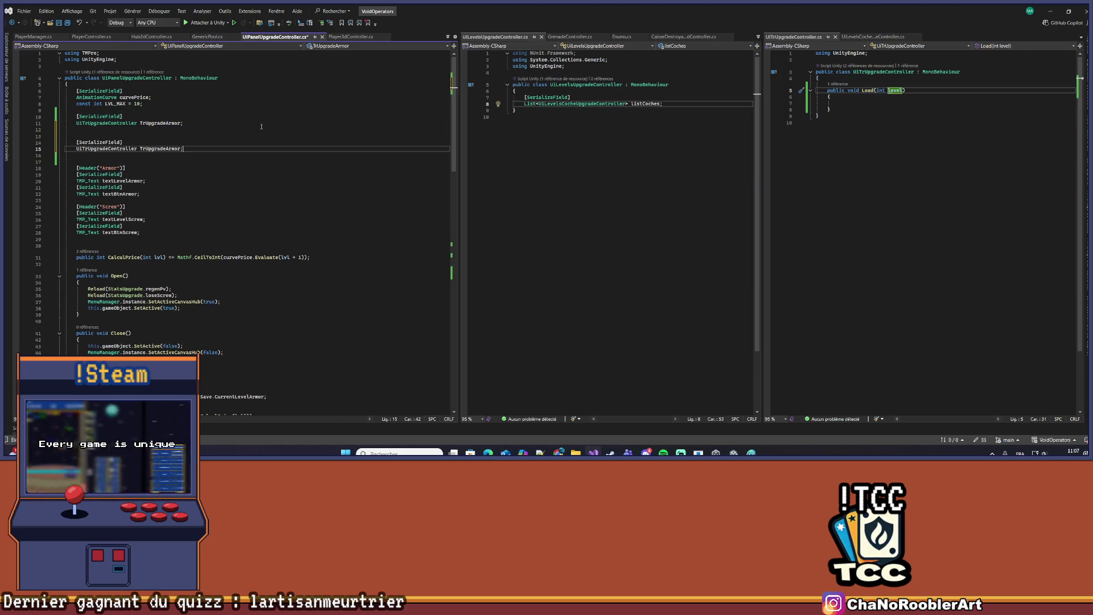
{"action": "left_click", "coordinate": [181, 149]}
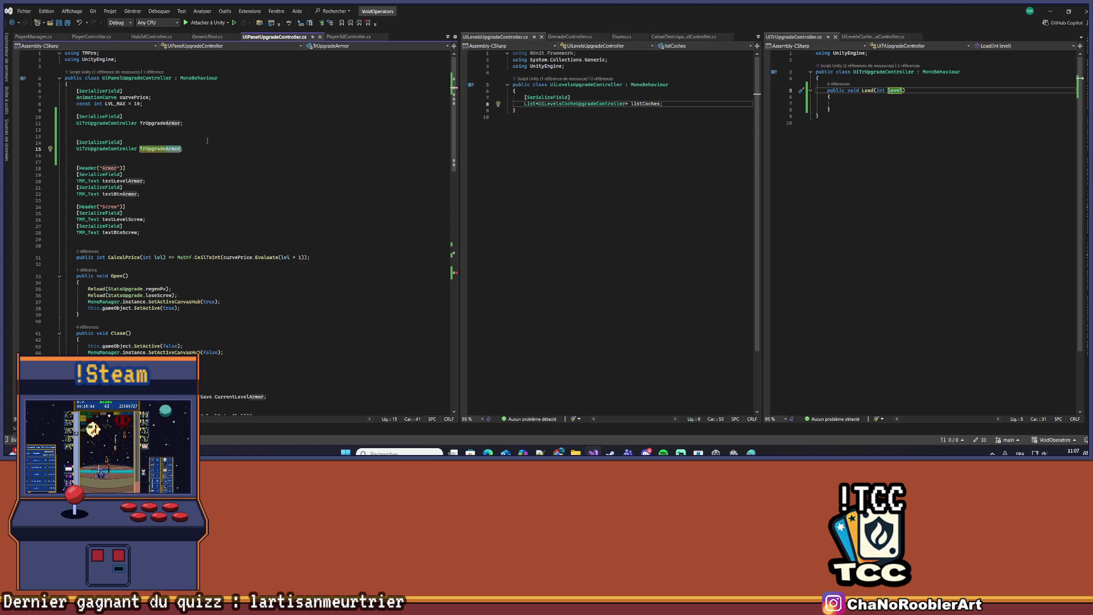
{"action": "key", "text": "BackSpace"}
{"action": "key", "text": "BackSpace"}
{"action": "key", "text": "BackSpace"}
{"action": "type", "text": "Screw"}
{"action": "key", "text": "ctrl+s"}
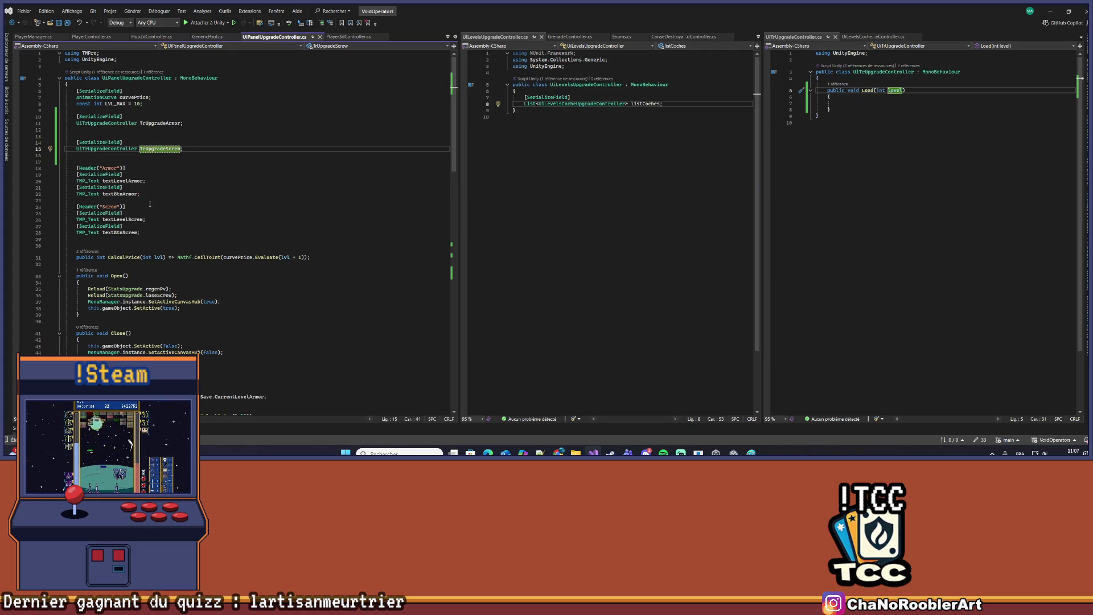
{"action": "scroll", "coordinate": [137, 195], "scroll_direction": "down", "scroll_amount": 17}
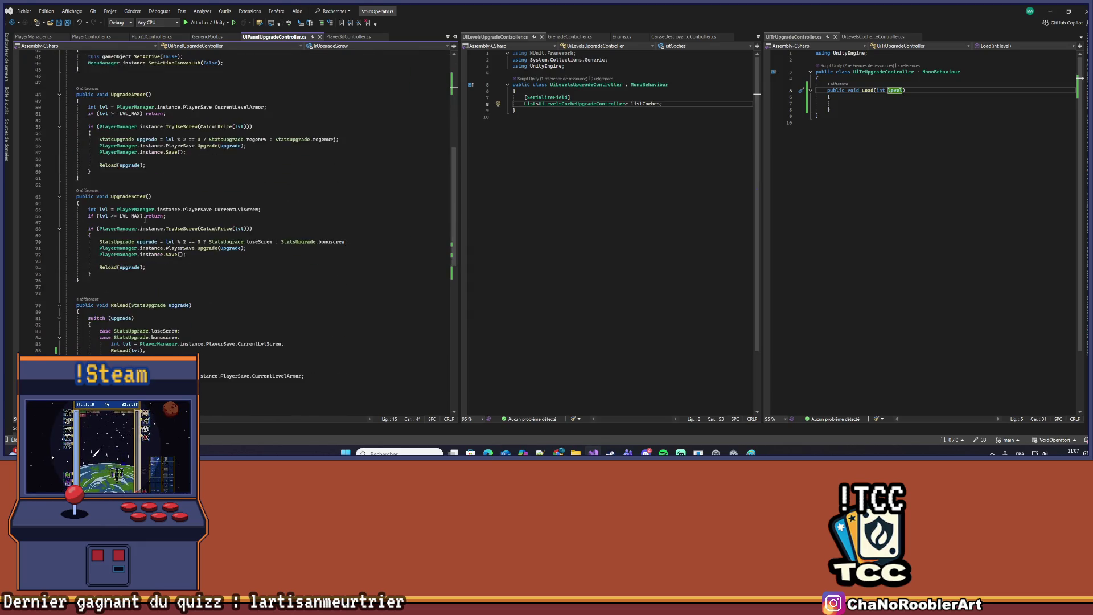
Replace the armor case's Reload(lvlRegen) with TrUpgradeArmor.Load(lvlRegen)
{"action": "scroll", "coordinate": [147, 285], "scroll_direction": "down", "scroll_amount": 2}
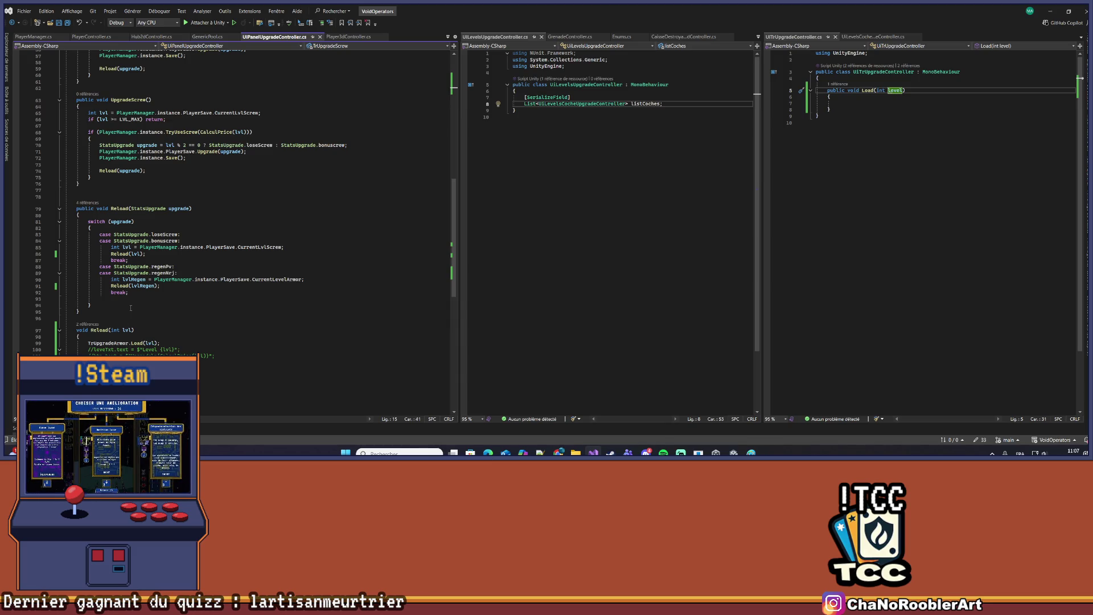
{"action": "left_click_drag", "start_coordinate": [89, 344], "coordinate": [174, 344]}
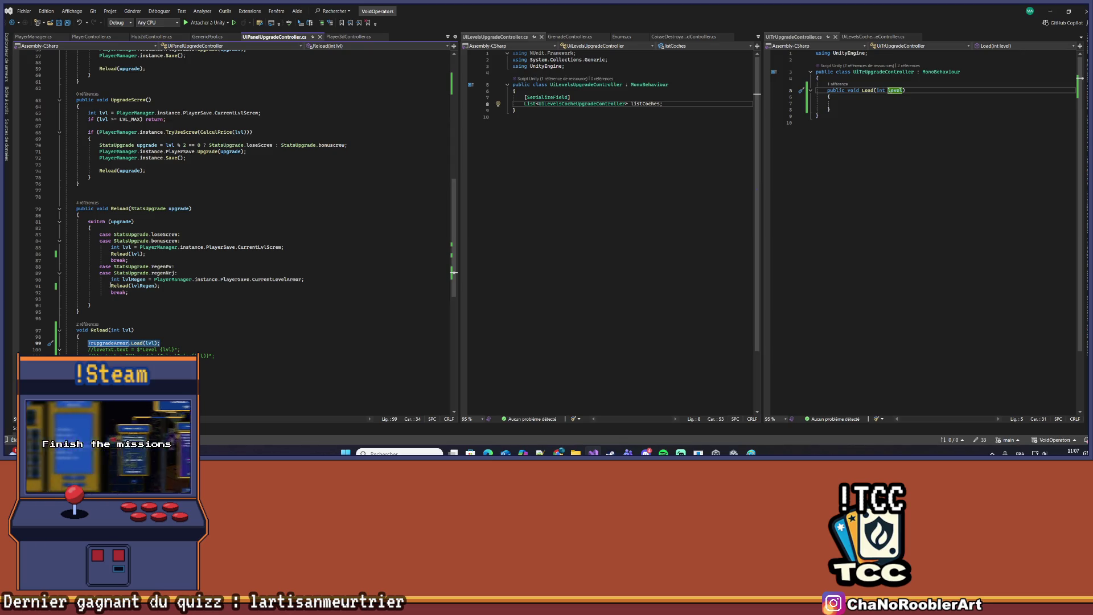
{"action": "left_click_drag", "start_coordinate": [160, 286], "coordinate": [112, 286]}
{"action": "type", "text": "TrUpgradeArmor.Load(lvl);"}
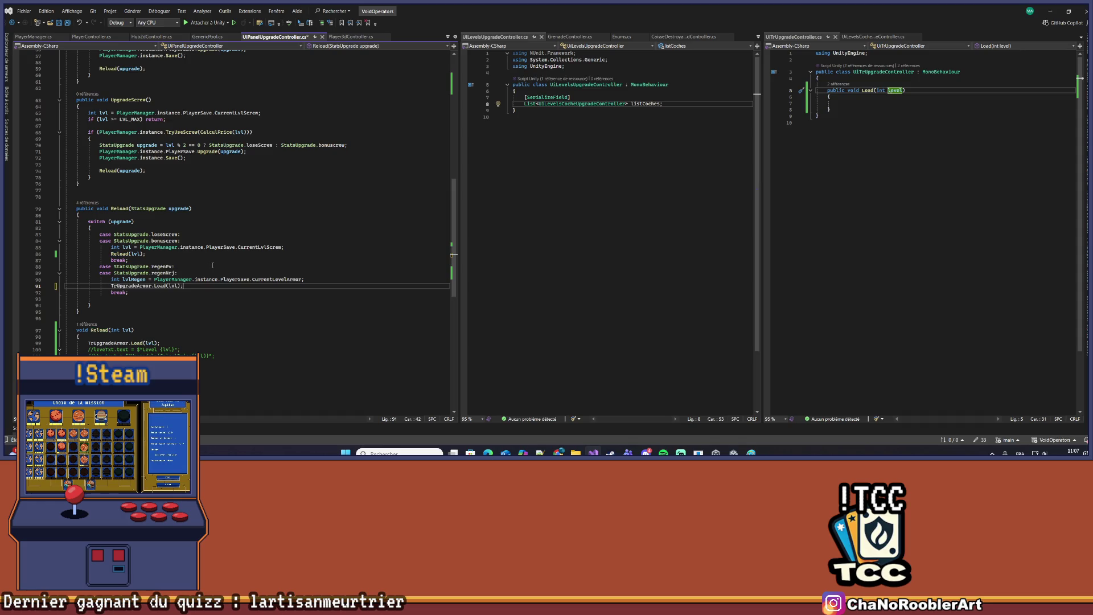
{"action": "key", "text": "Left"}
{"action": "key", "text": "Left"}
{"action": "type", "text": "Regen"}
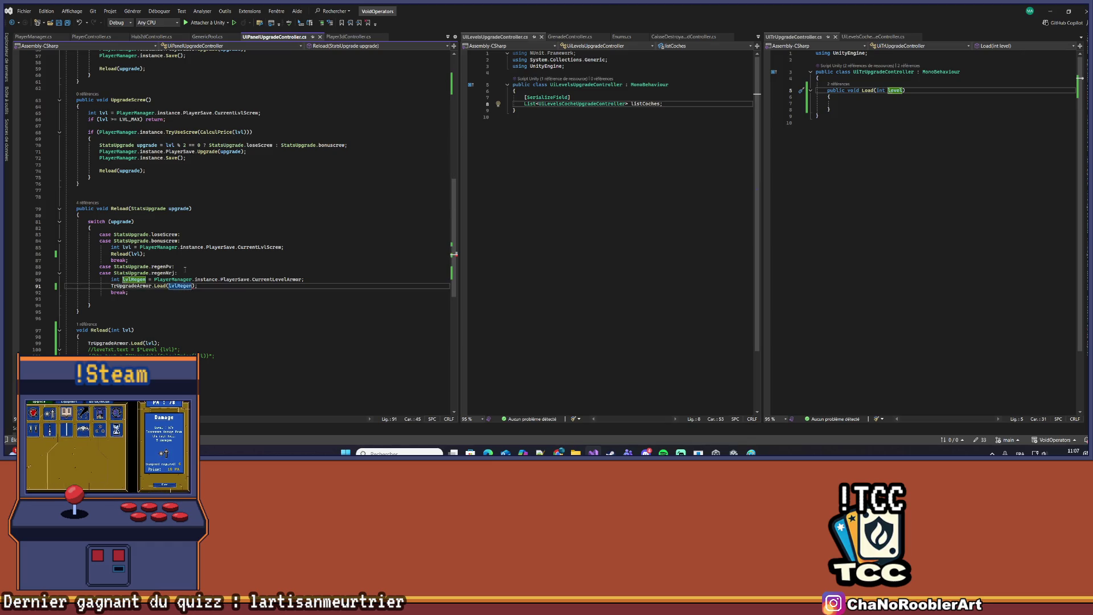
{"action": "scroll", "coordinate": [191, 275], "scroll_direction": "up", "scroll_amount": 2}
Replace the screw case's Reload(lvl) with TrUpgradeScrew.Load(lvl); and save
{"action": "left_click_drag", "start_coordinate": [112, 292], "coordinate": [170, 292]}
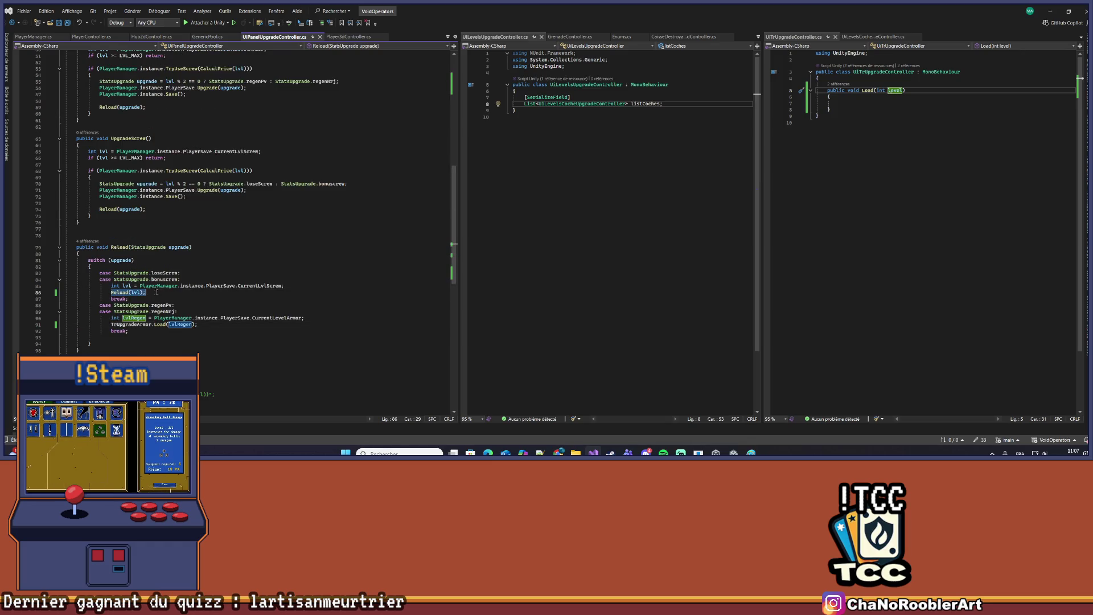
{"action": "type", "text": "Tr"}
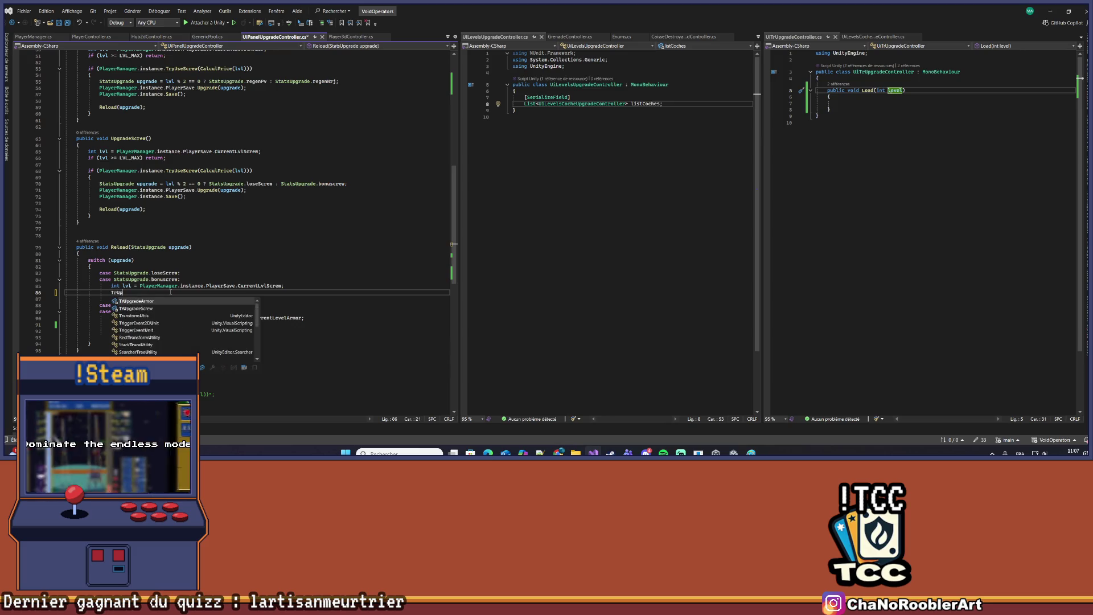
{"action": "type", "text": "Up"}
{"action": "key", "text": "Tab"}
{"action": "type", "text": "."}
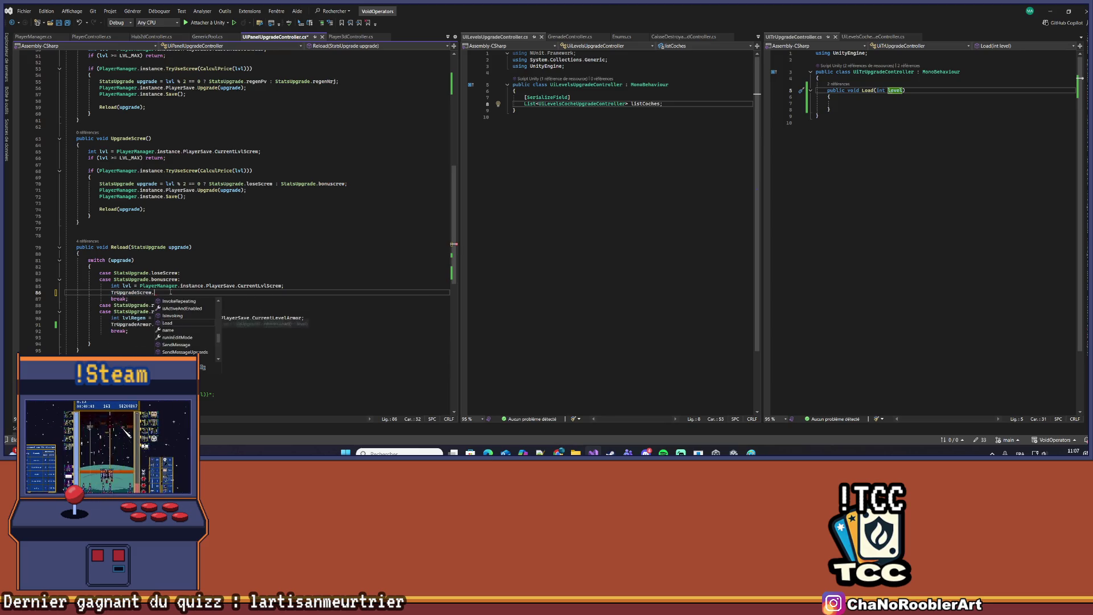
{"action": "type", "text": "Load(lvl);"}
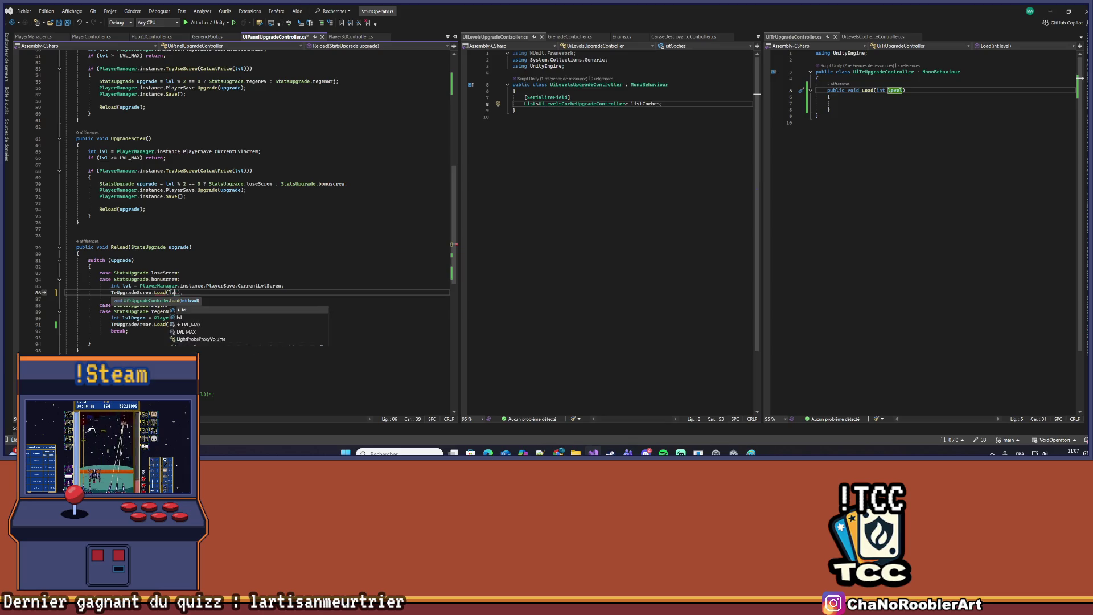
{"action": "key", "text": "ctrl+s"}
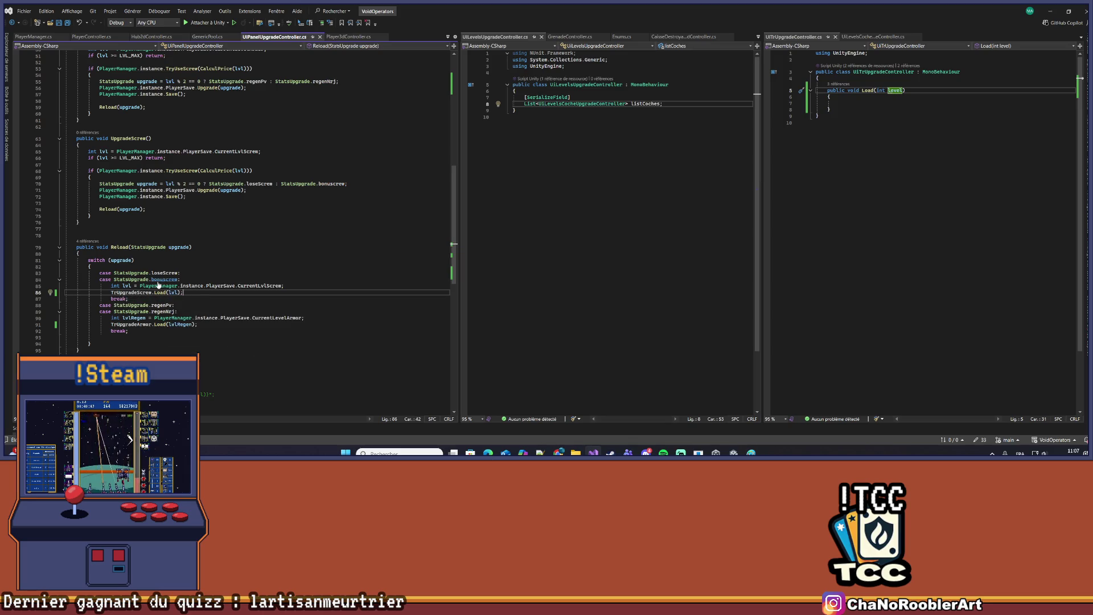
{"action": "scroll", "coordinate": [106, 298], "scroll_direction": "up", "scroll_amount": 4}
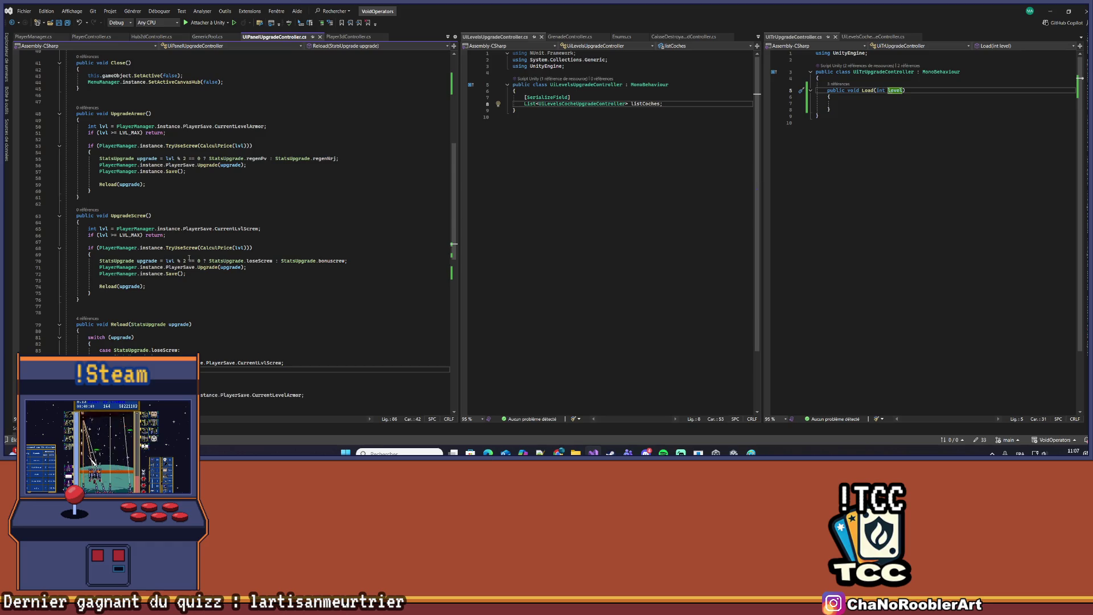
Add Debug.Log(level); inside UiTrUpgradeController's Load method, then switch back to the Unity Editor
{"action": "scroll", "coordinate": [153, 254], "scroll_direction": "up", "scroll_amount": 3}
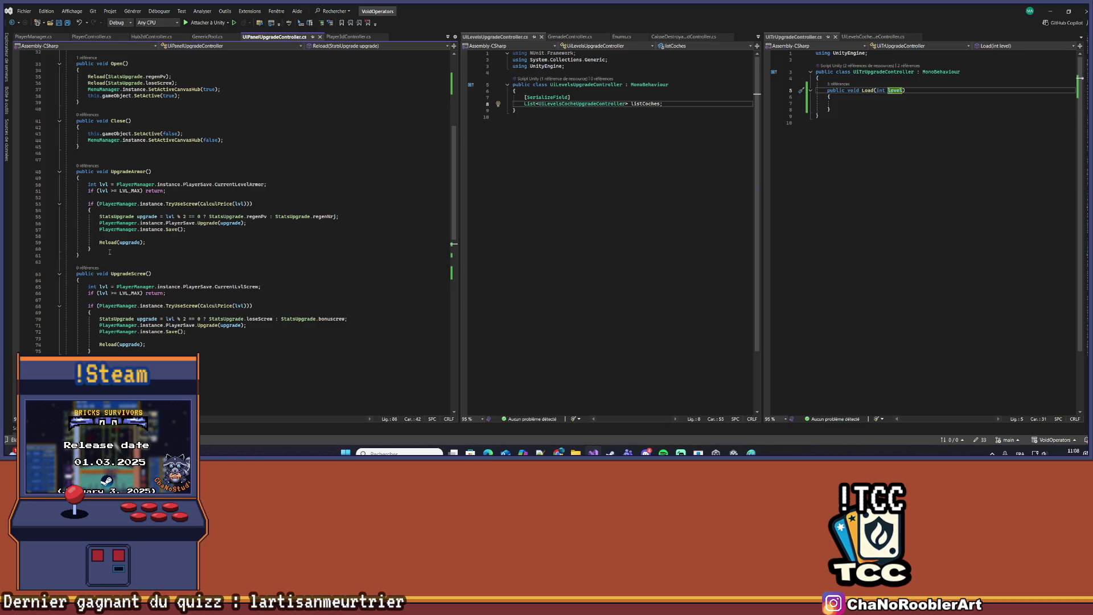
{"action": "scroll", "coordinate": [110, 251], "scroll_direction": "up", "scroll_amount": 5}
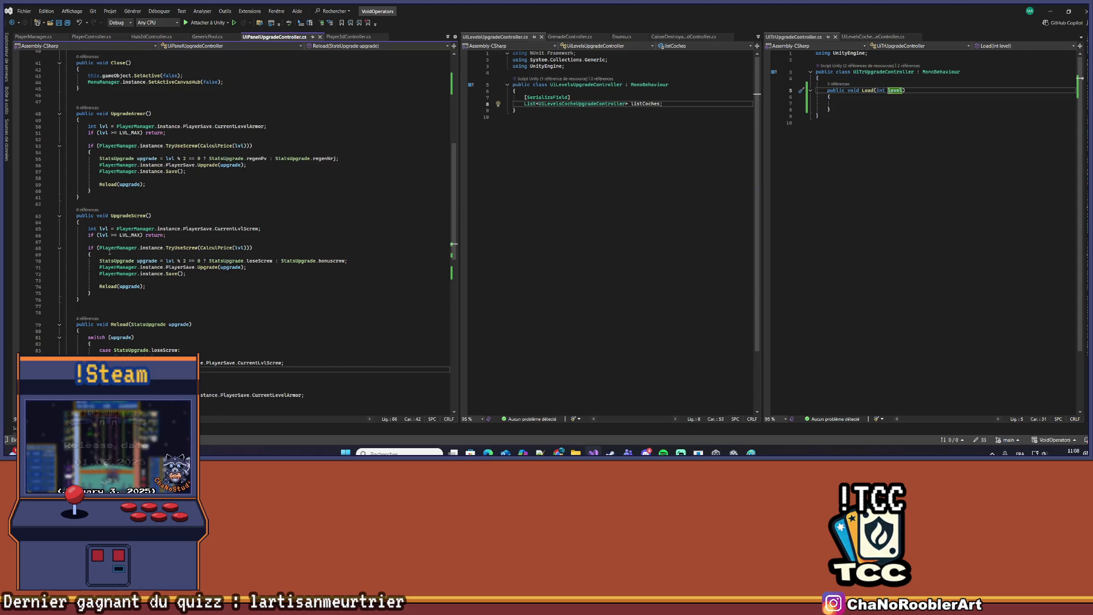
{"action": "scroll", "coordinate": [107, 249], "scroll_direction": "up", "scroll_amount": 2}
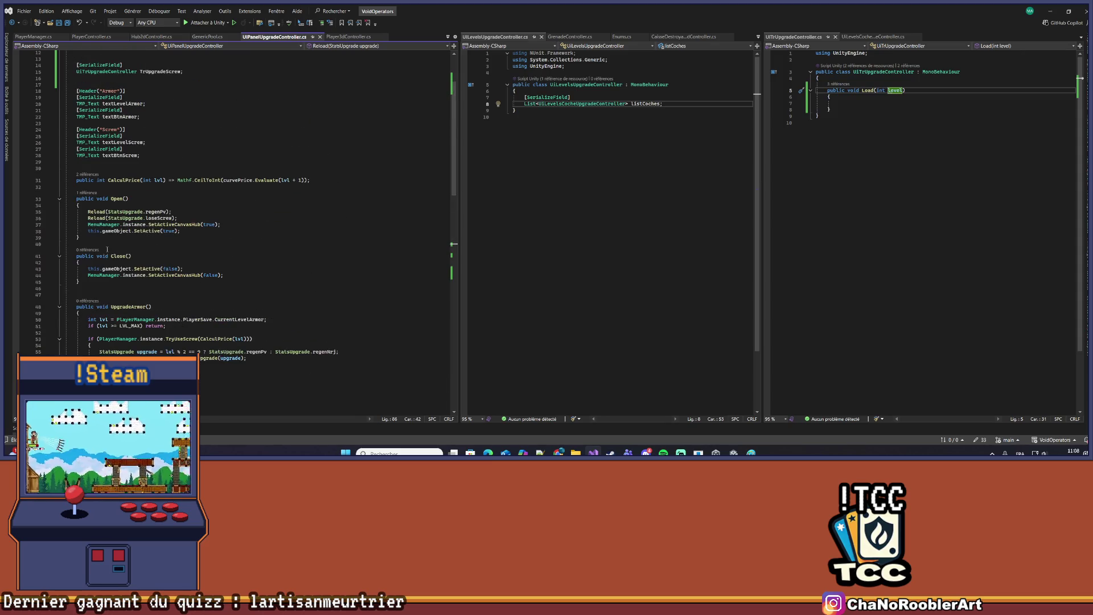
{"action": "scroll", "coordinate": [107, 250], "scroll_direction": "down", "scroll_amount": 8}
{"action": "scroll", "coordinate": [105, 241], "scroll_direction": "up", "scroll_amount": 12}
{"action": "left_click", "coordinate": [862, 103]}
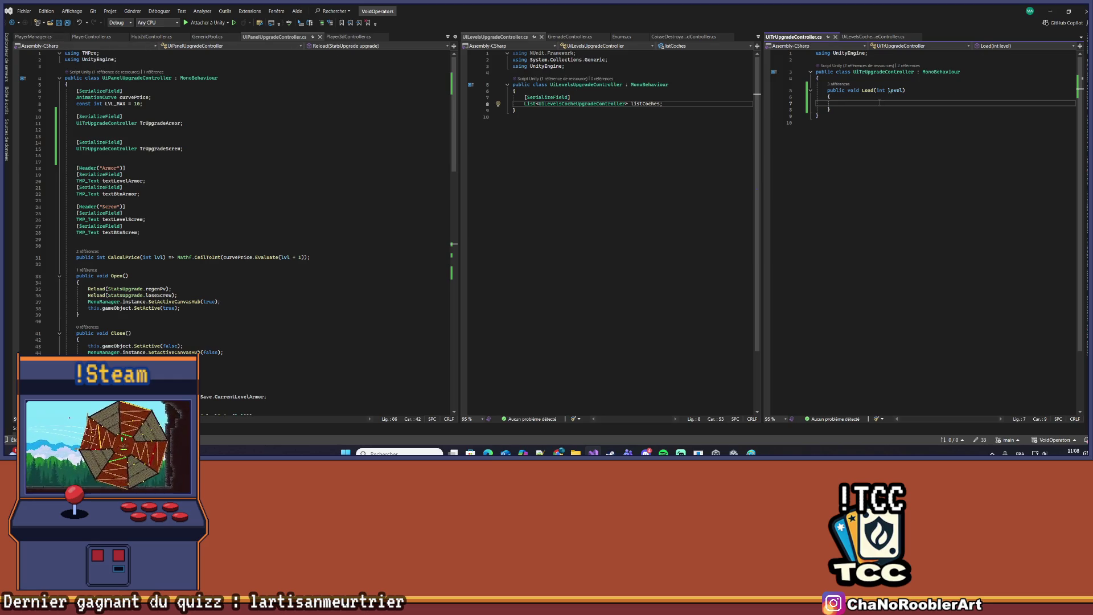
{"action": "type", "text": "Debug.Log"}
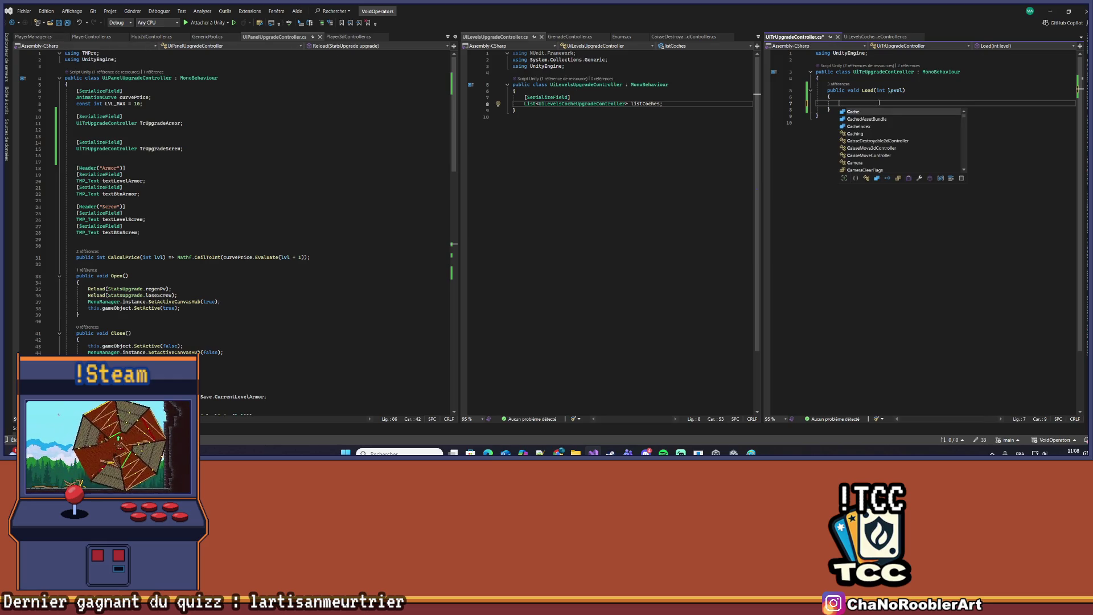
{"action": "type", "text": "(leve"}
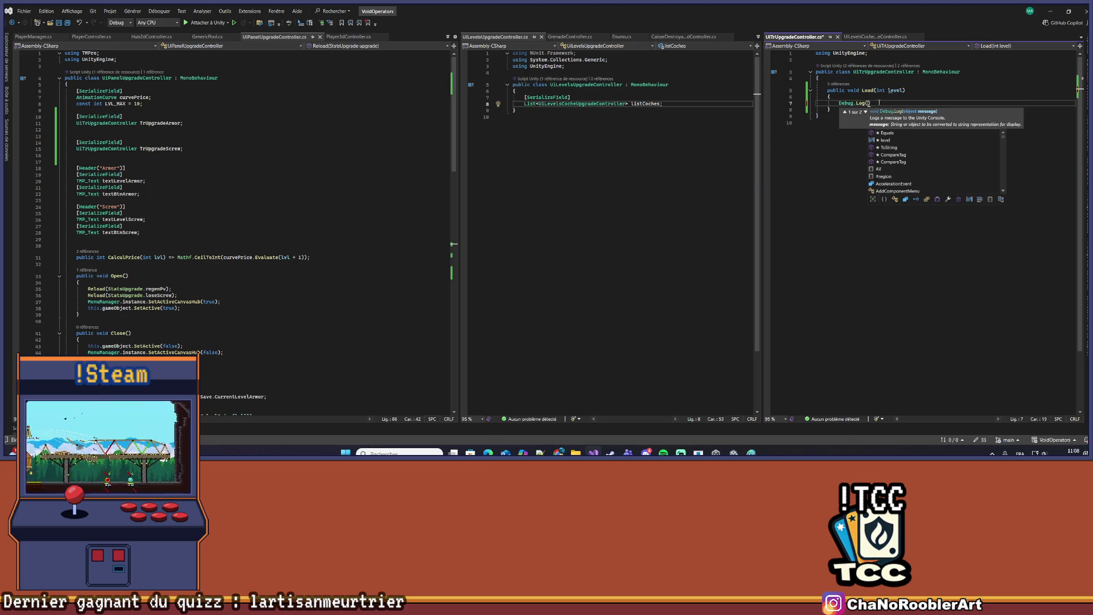
{"action": "type", "text": "l);"}
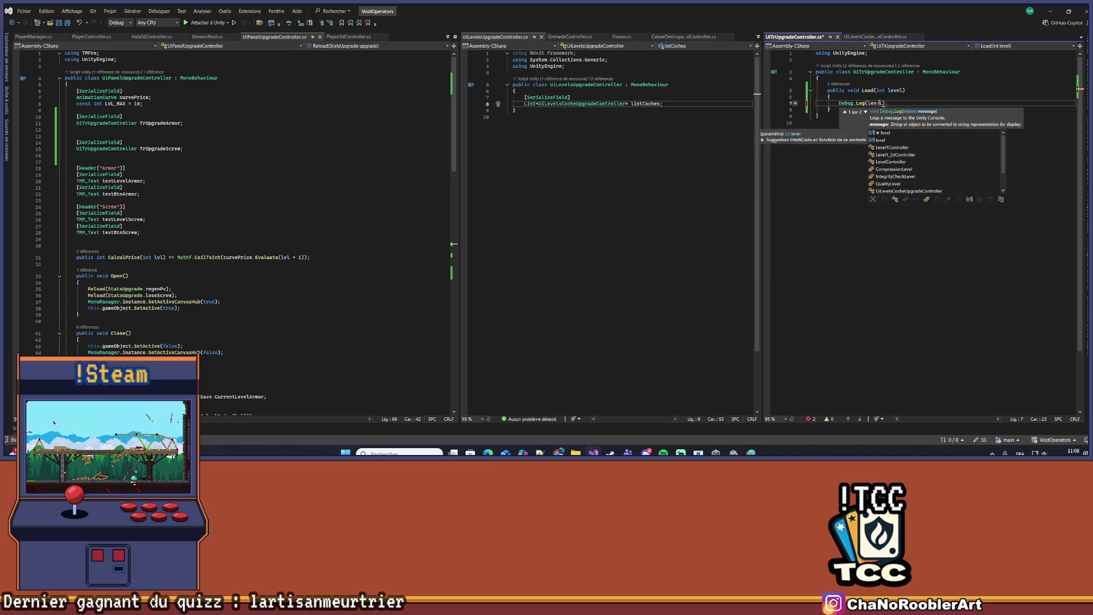
{"action": "left_click", "coordinate": [859, 163]}
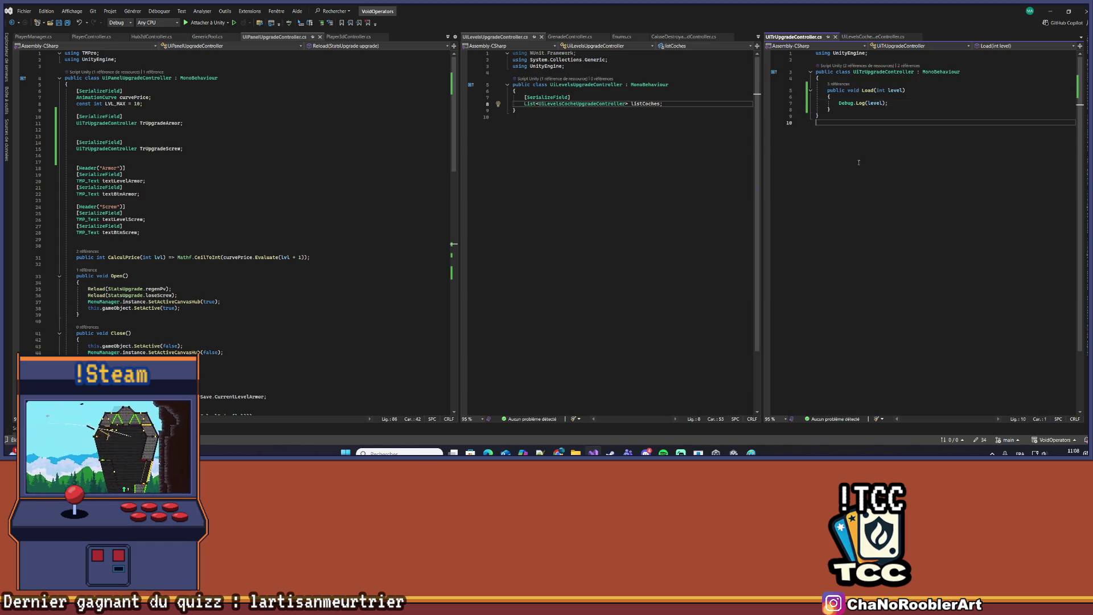
{"action": "left_click", "coordinate": [1049, 11]}
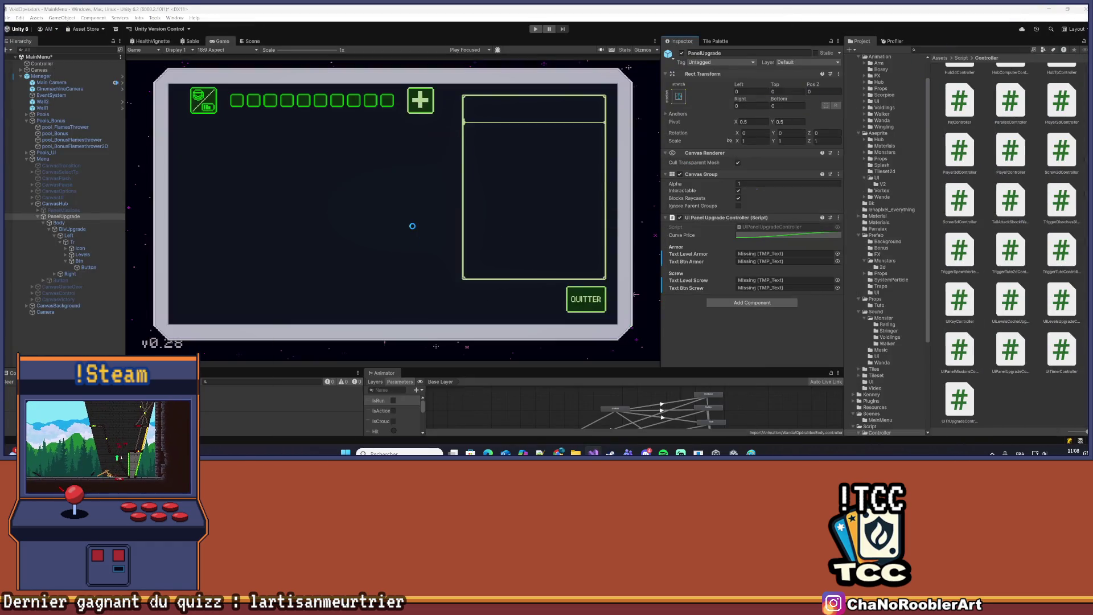
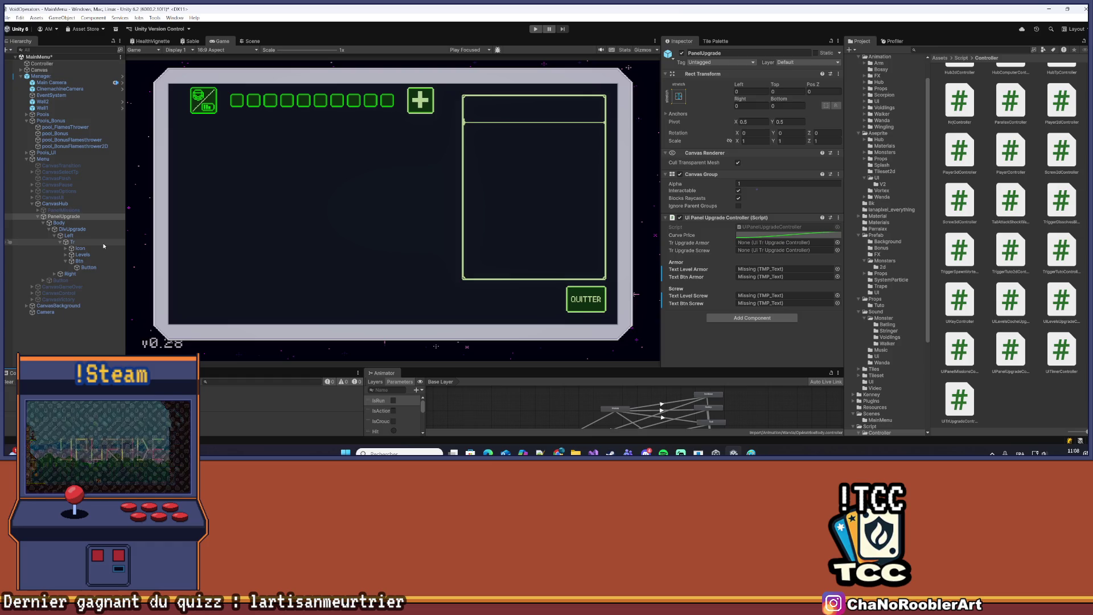
Assign the Tr row to the PanelUpgrade controller's Tr Upgrade Armor field
{"action": "left_click", "coordinate": [70, 242]}
{"action": "left_click", "coordinate": [66, 230]}
{"action": "left_click", "coordinate": [69, 217]}
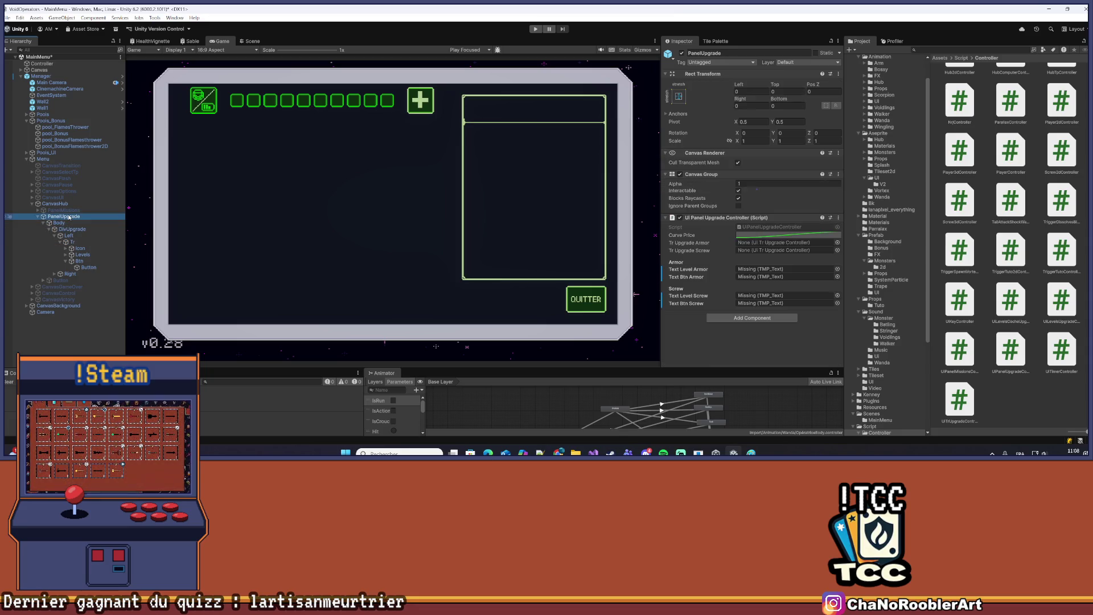
{"action": "left_click_drag", "start_coordinate": [72, 244], "coordinate": [768, 244]}
Reselect PanelUpgrade, expand it down to the Tr row, and bring up Tr's options
{"action": "left_click", "coordinate": [38, 217]}
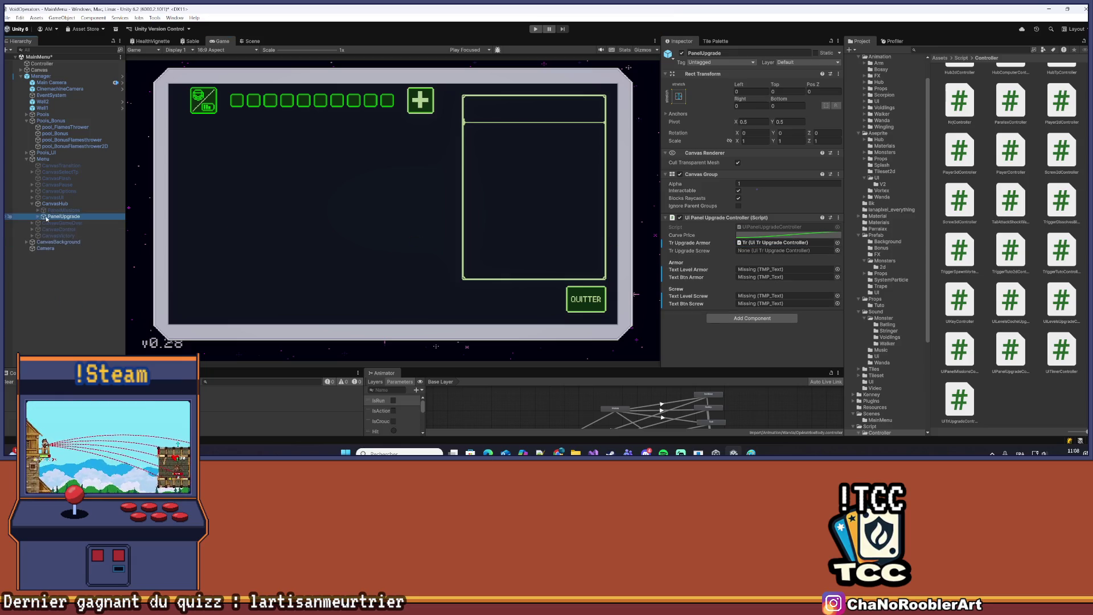
{"action": "left_click", "coordinate": [38, 217]}
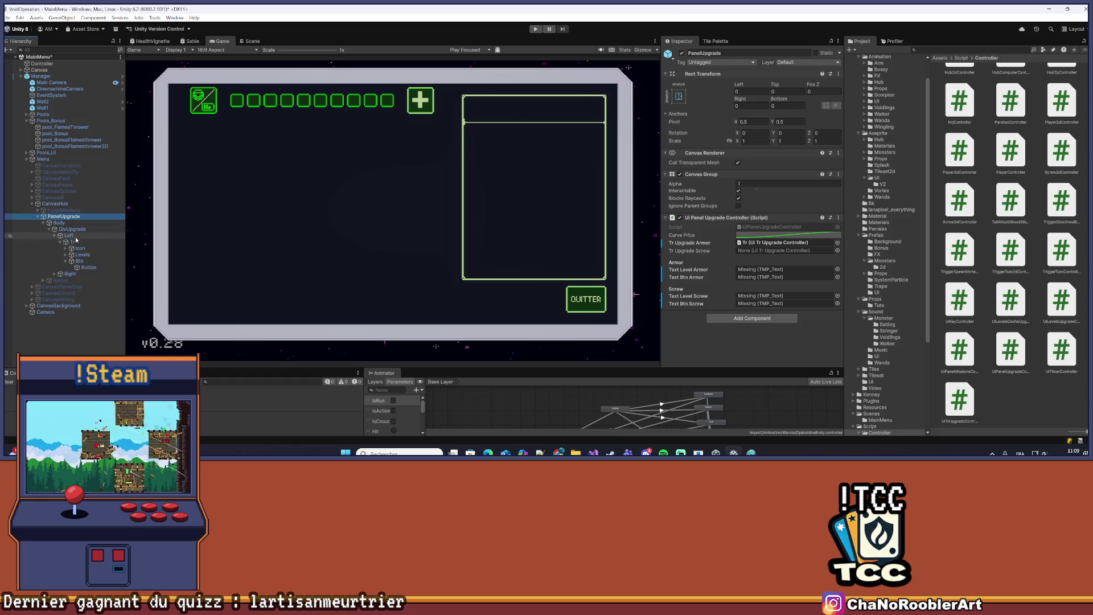
{"action": "left_click", "coordinate": [78, 243]}
{"action": "right_click", "coordinate": [77, 244]}
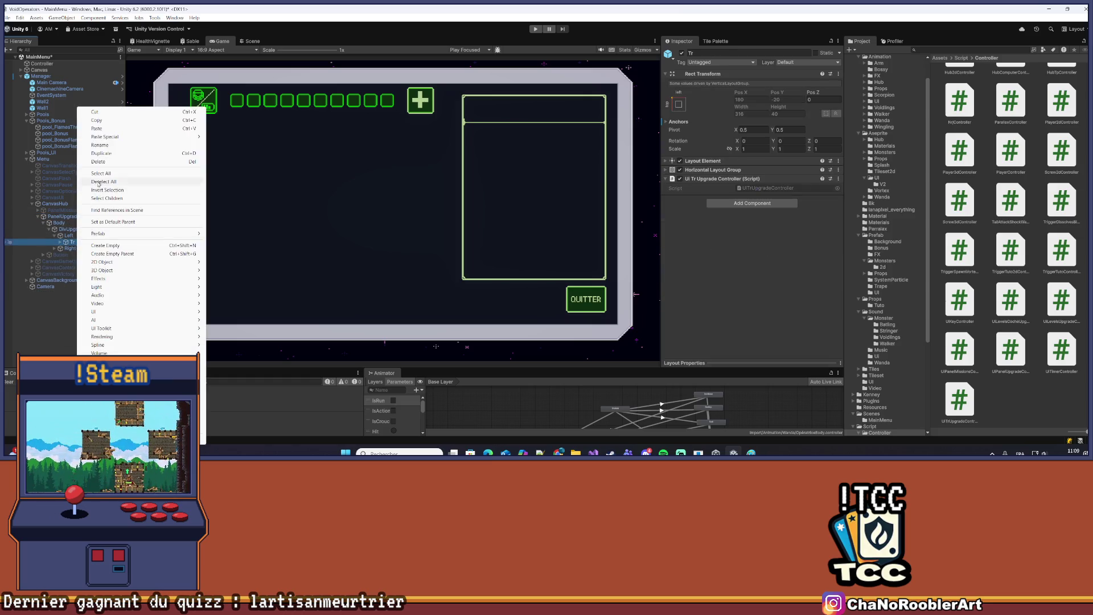
Rename the Tr row to TrArmor
{"action": "left_click", "coordinate": [116, 151]}
{"action": "type", "text": "or"}
{"action": "key", "text": "Return"}
Duplicate TrArmor, rename the copy TrScrew, and save the scene
{"action": "left_click", "coordinate": [64, 217]}
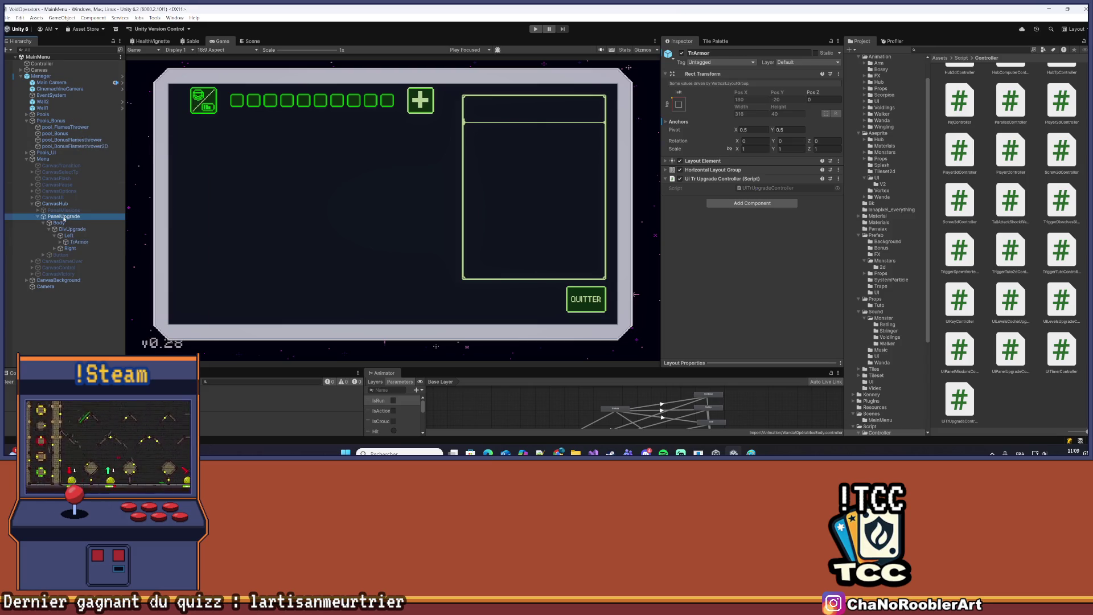
{"action": "left_click", "coordinate": [78, 242]}
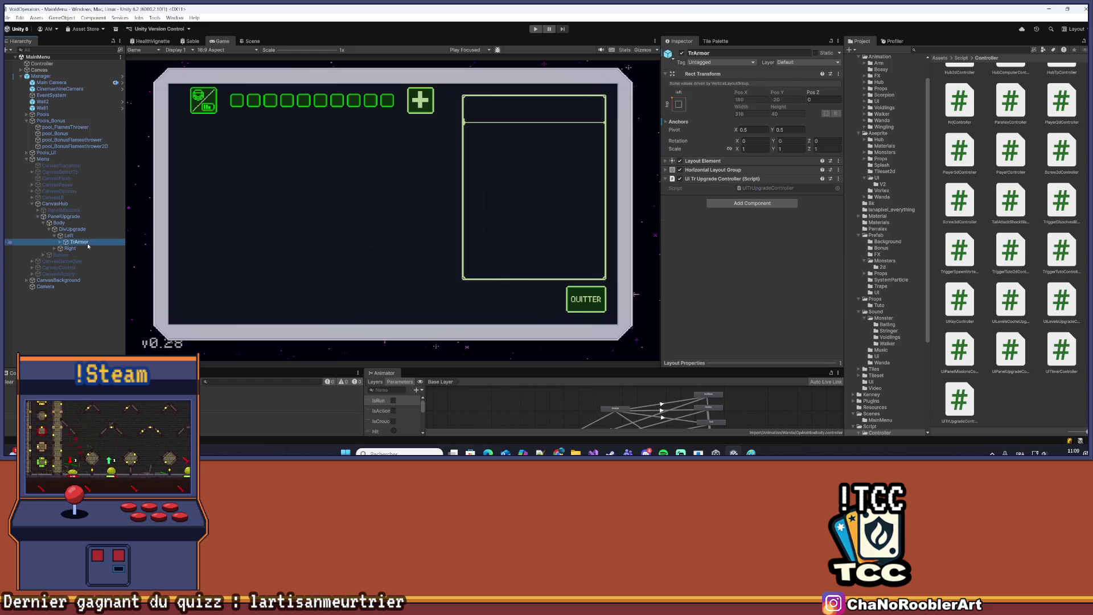
{"action": "key", "text": "ctrl+d"}
{"action": "right_click", "coordinate": [86, 248]}
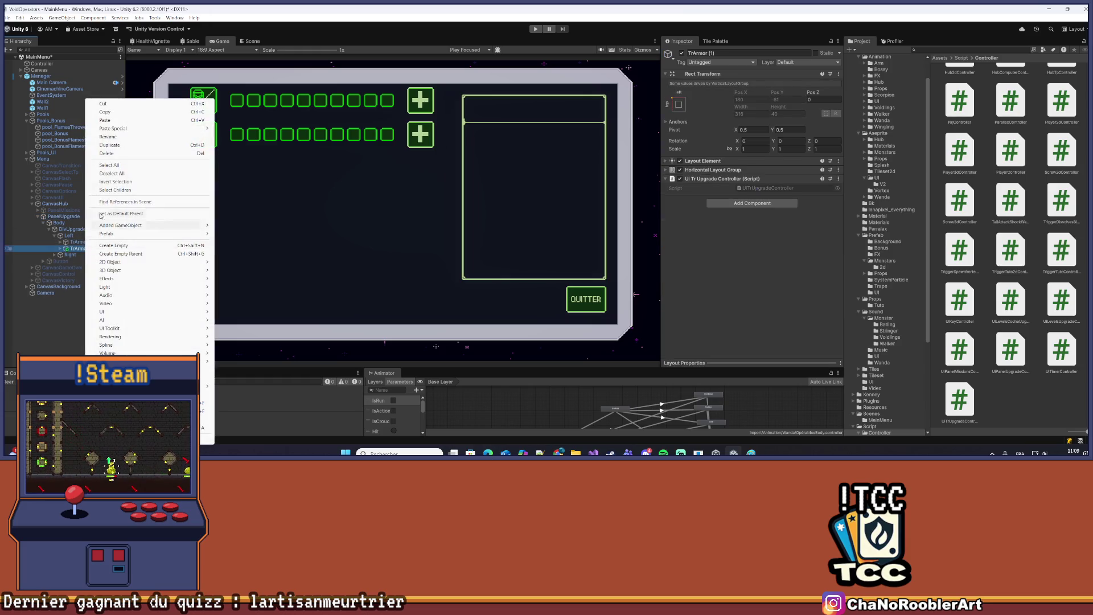
{"action": "left_click", "coordinate": [113, 138]}
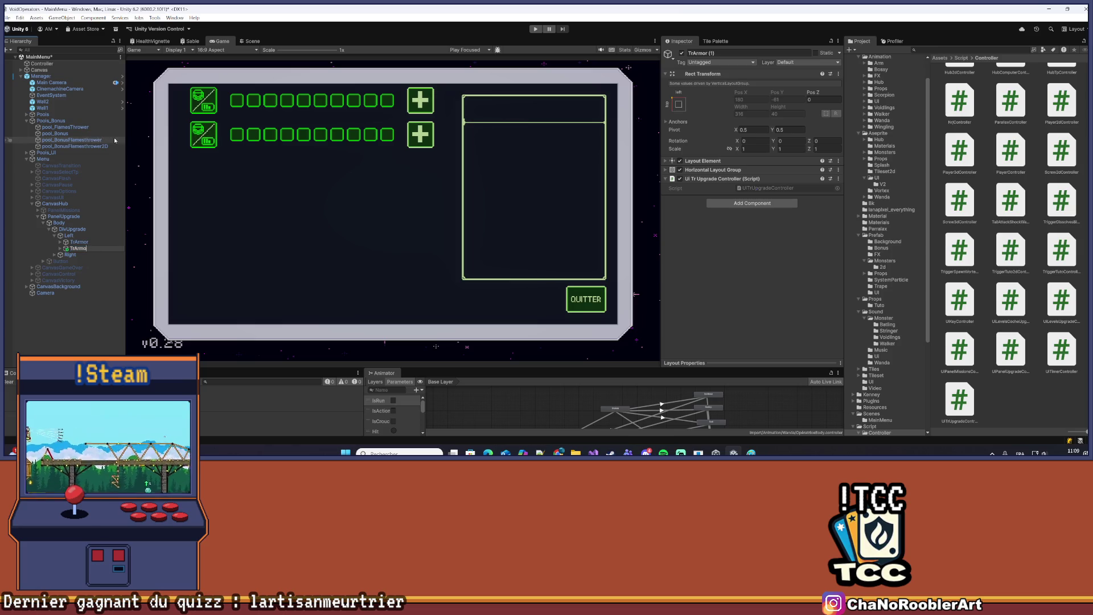
{"action": "type", "text": "TrA"}
{"action": "type", "text": "w"}
{"action": "key", "text": "Return"}
{"action": "key", "text": "ctrl+s"}
Apply all prefab overrides on the Manager object, then expand the TrScrew row
{"action": "left_click", "coordinate": [44, 77]}
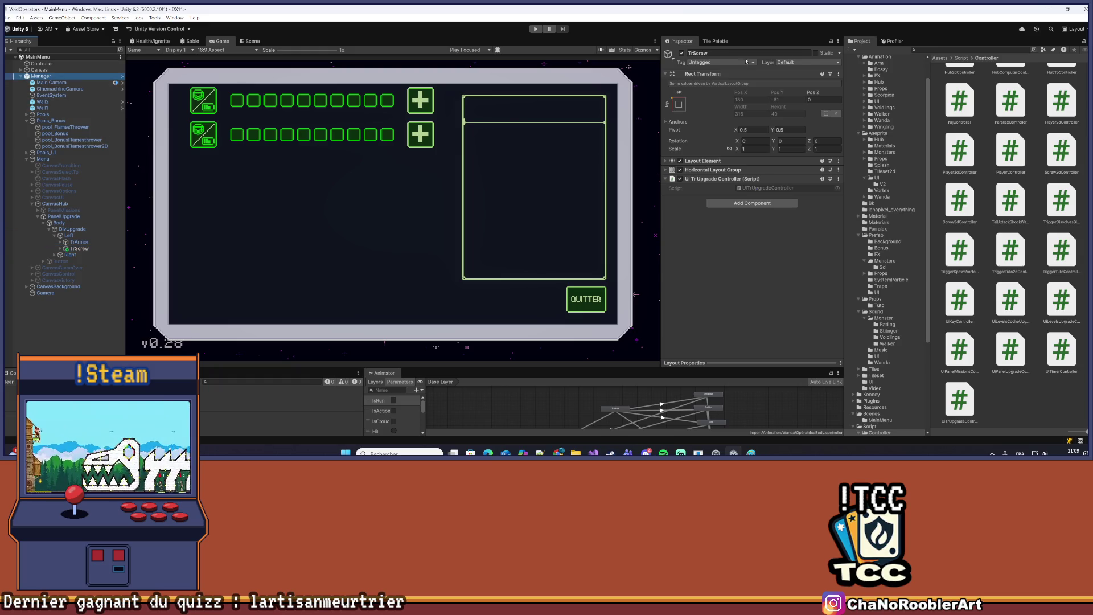
{"action": "left_click", "coordinate": [712, 84]}
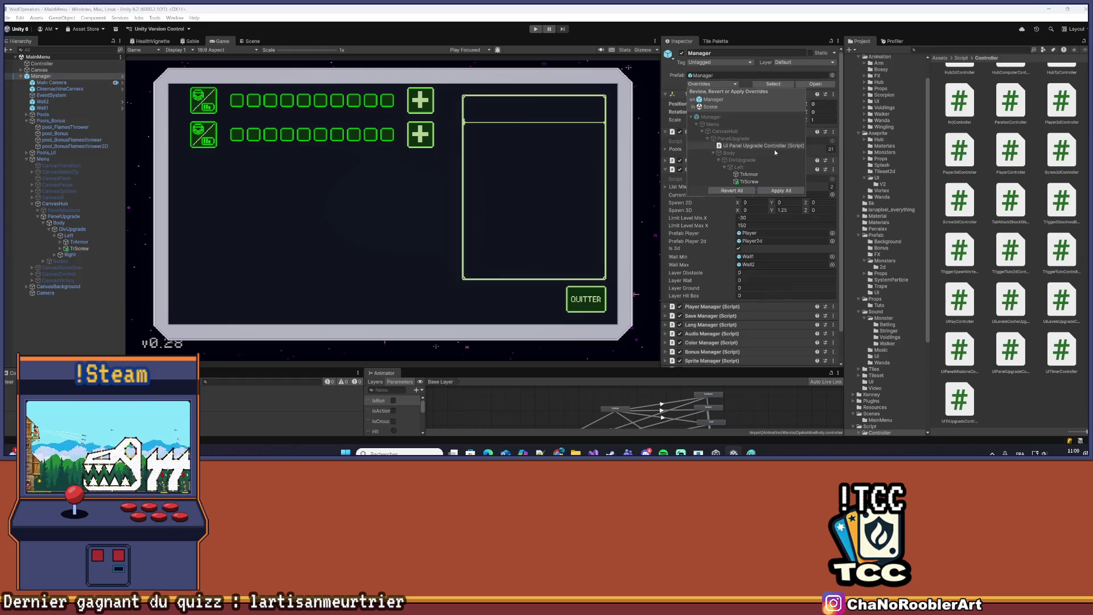
{"action": "left_click", "coordinate": [781, 190]}
{"action": "left_click", "coordinate": [74, 249]}
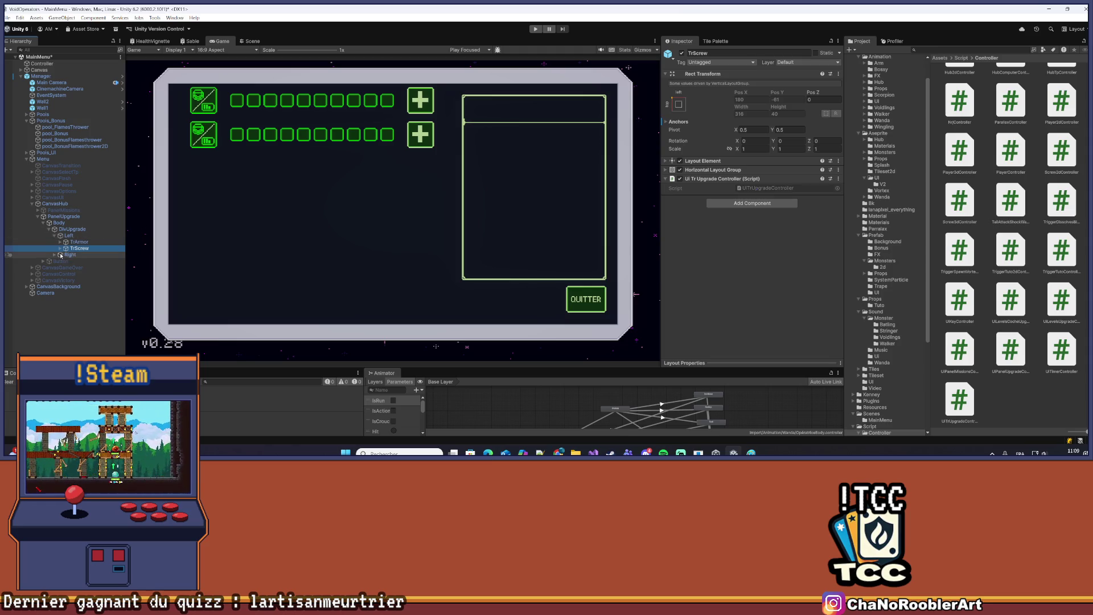
{"action": "left_click", "coordinate": [60, 249]}
Select TrScrew's Icon Image and browse to the Assets/Import/Aseprite/UI/V2 sprite folder
{"action": "left_click", "coordinate": [66, 255]}
{"action": "left_click", "coordinate": [87, 261]}
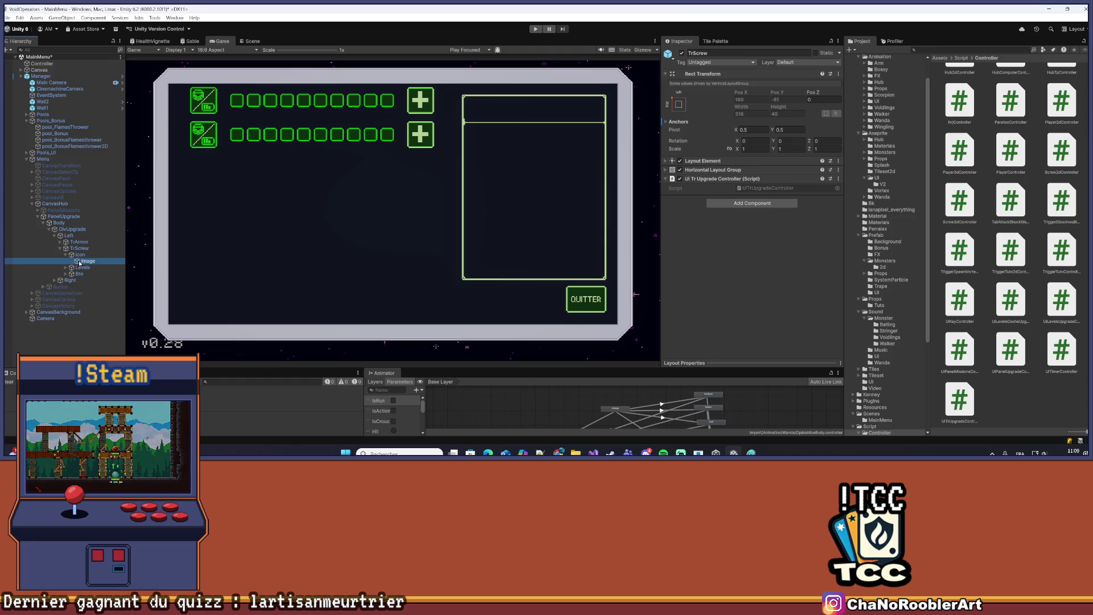
{"action": "scroll", "coordinate": [886, 215], "scroll_direction": "up", "scroll_amount": 3}
{"action": "left_click", "coordinate": [871, 76]}
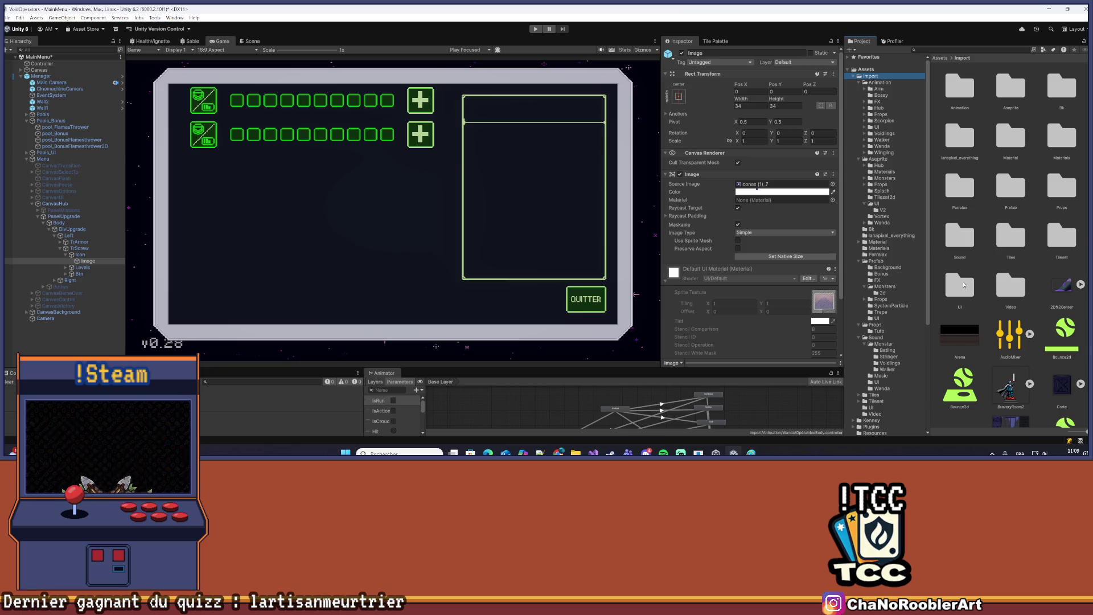
{"action": "double_click", "coordinate": [964, 284]}
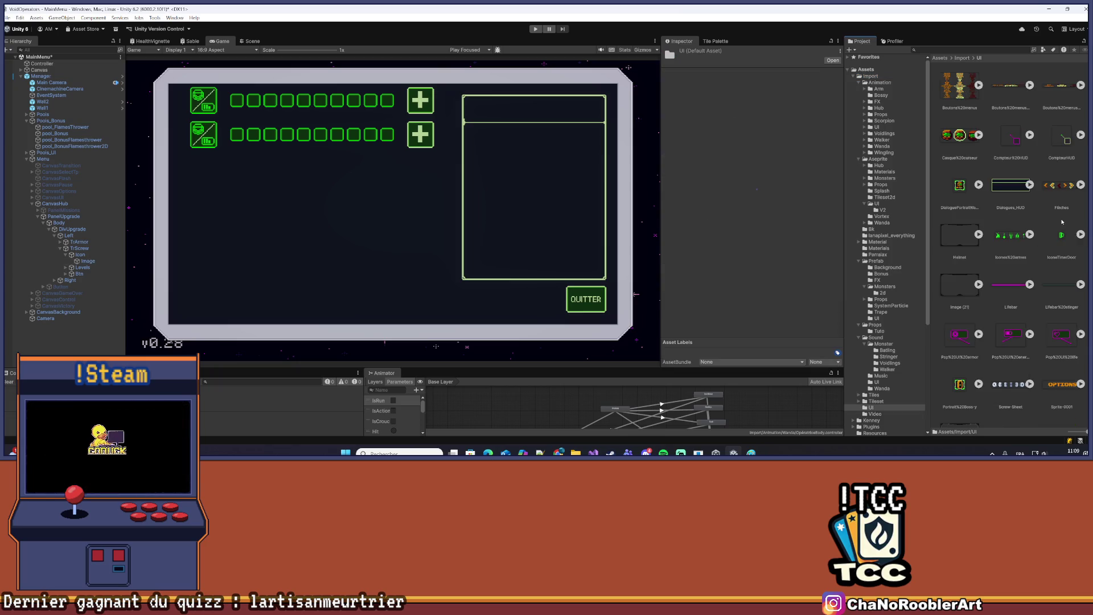
{"action": "left_click", "coordinate": [961, 59]}
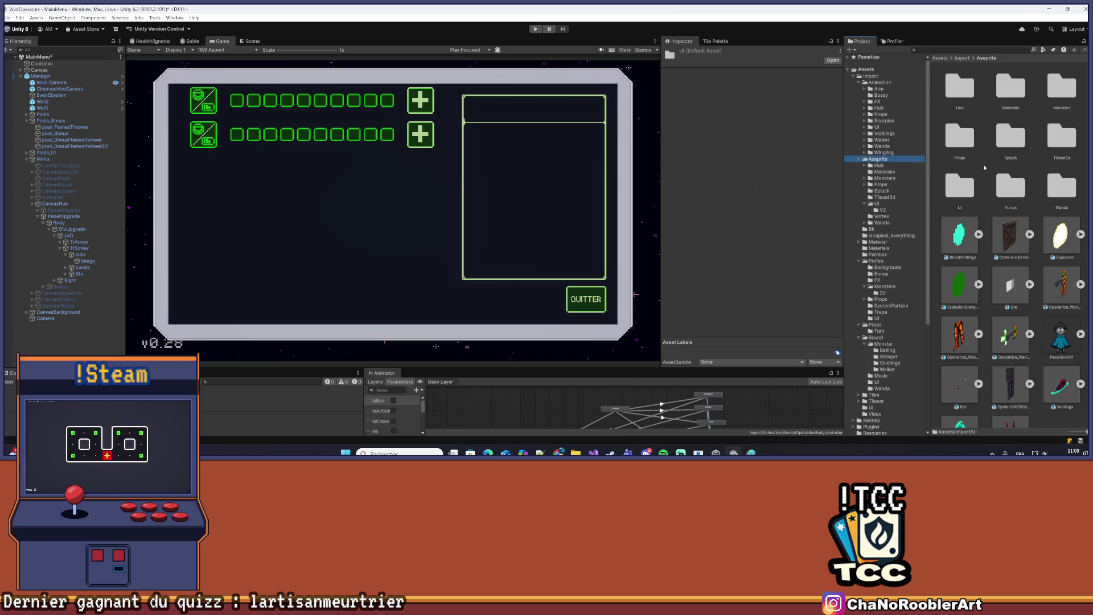
{"action": "left_click", "coordinate": [877, 204]}
{"action": "double_click", "coordinate": [973, 90]}
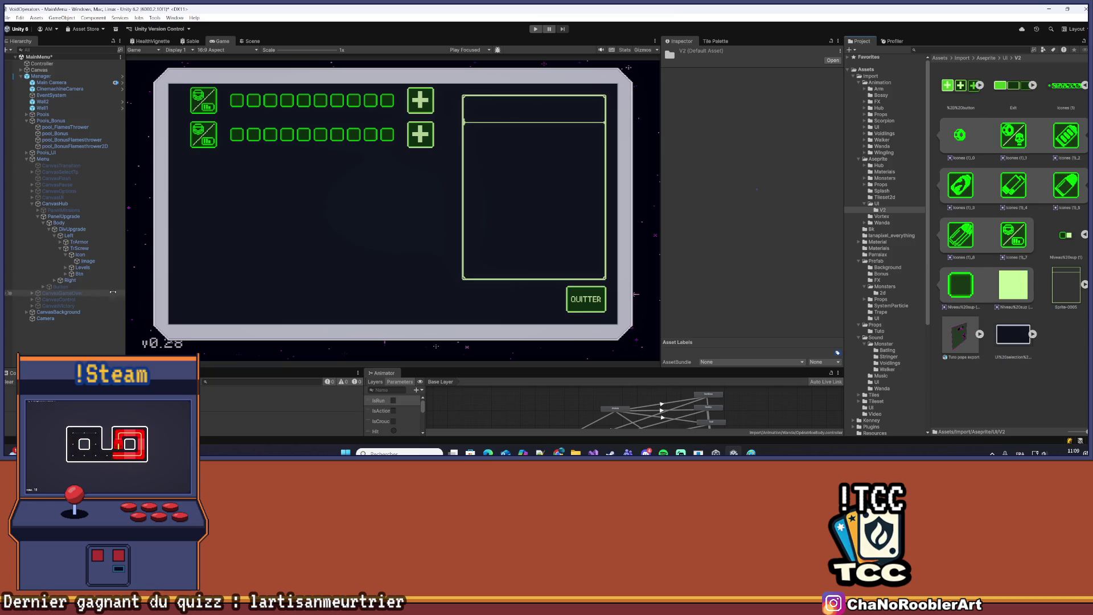
Drag the Icones (1)_1 skull sprite into the Image's Source Image and save the scene
{"action": "left_click", "coordinate": [87, 260]}
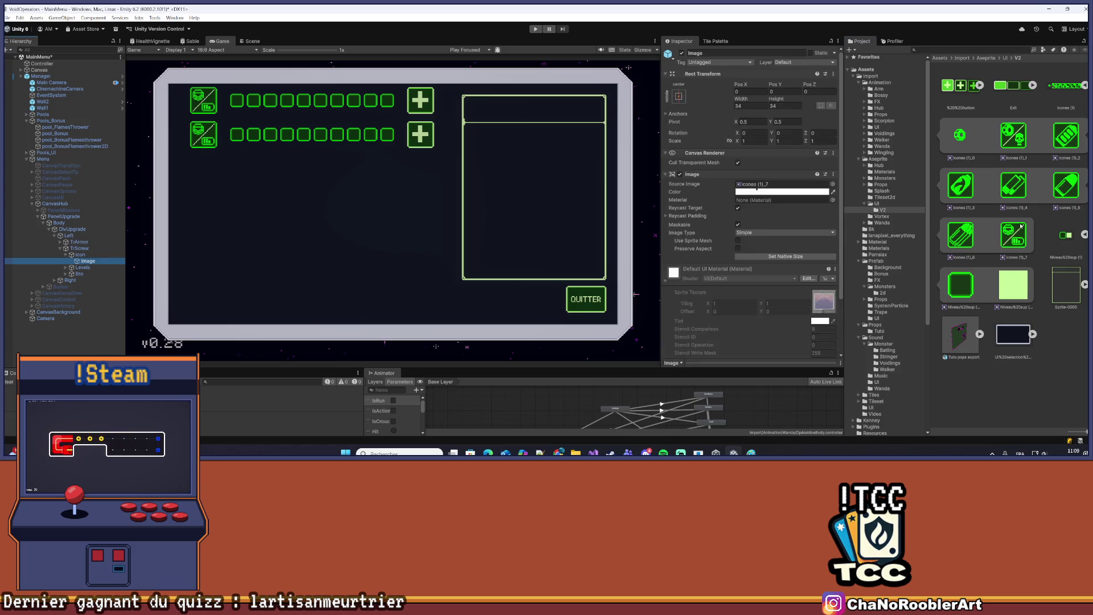
{"action": "left_click_drag", "start_coordinate": [1004, 137], "coordinate": [761, 185]}
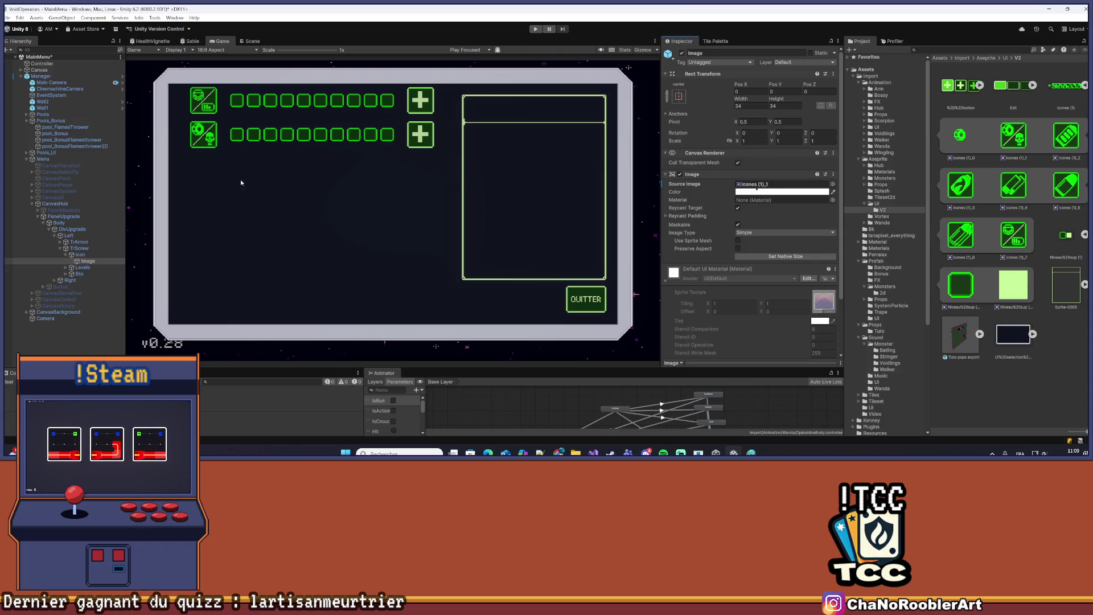
{"action": "left_click", "coordinate": [8, 17]}
{"action": "left_click", "coordinate": [45, 53]}
{"action": "scroll", "coordinate": [210, 93], "scroll_direction": "up", "scroll_amount": 5}
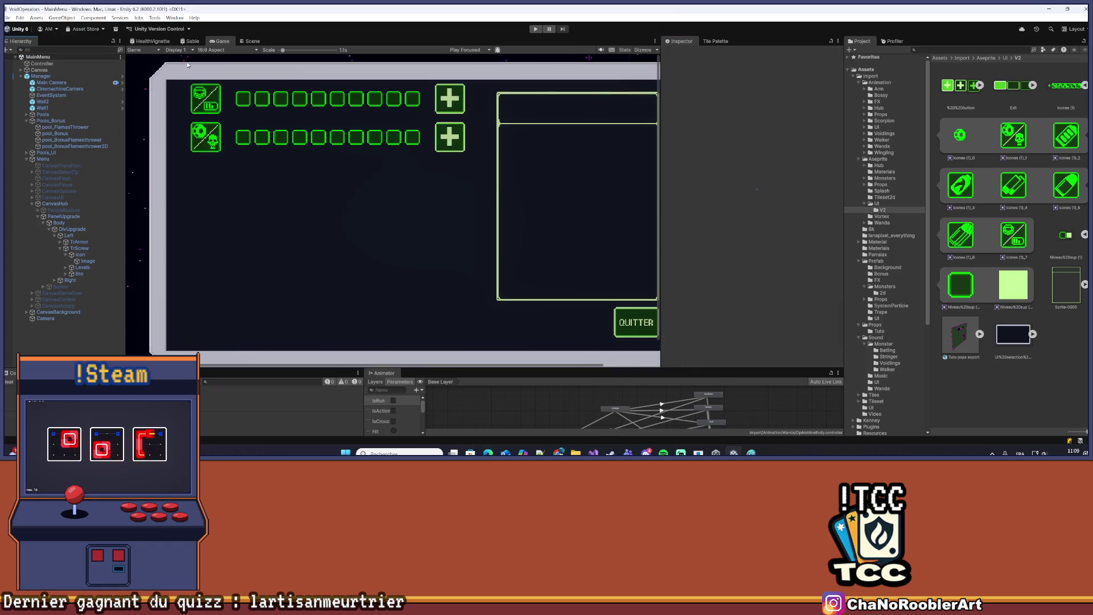
Select the skull icon's Image and set the Game view to Free Aspect
{"action": "scroll", "coordinate": [197, 113], "scroll_direction": "up", "scroll_amount": 3}
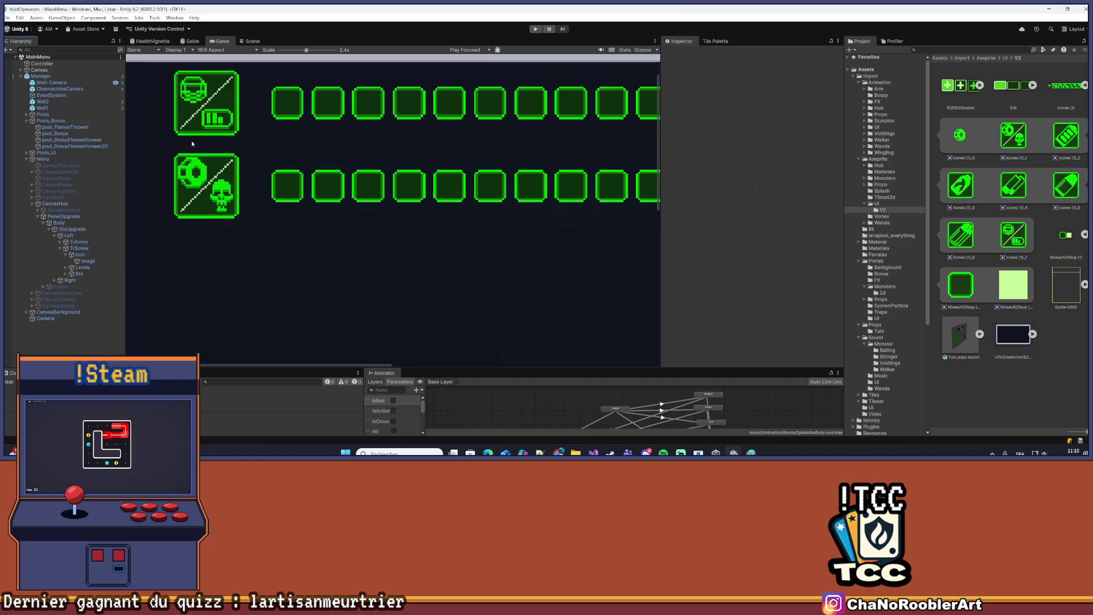
{"action": "scroll", "coordinate": [192, 148], "scroll_direction": "up", "scroll_amount": 8}
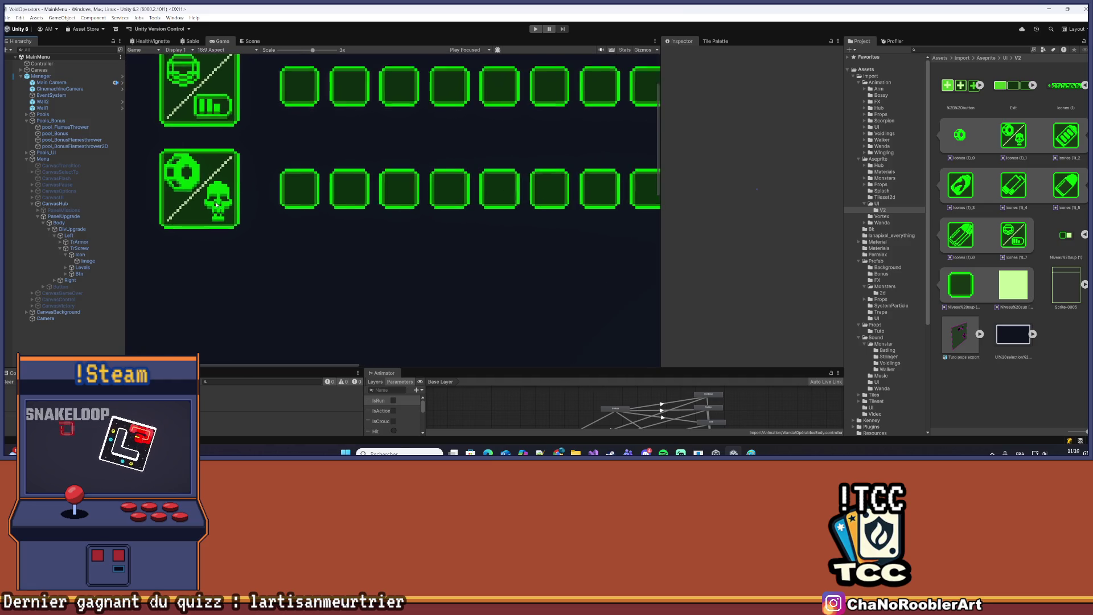
{"action": "scroll", "coordinate": [228, 188], "scroll_direction": "up", "scroll_amount": 3}
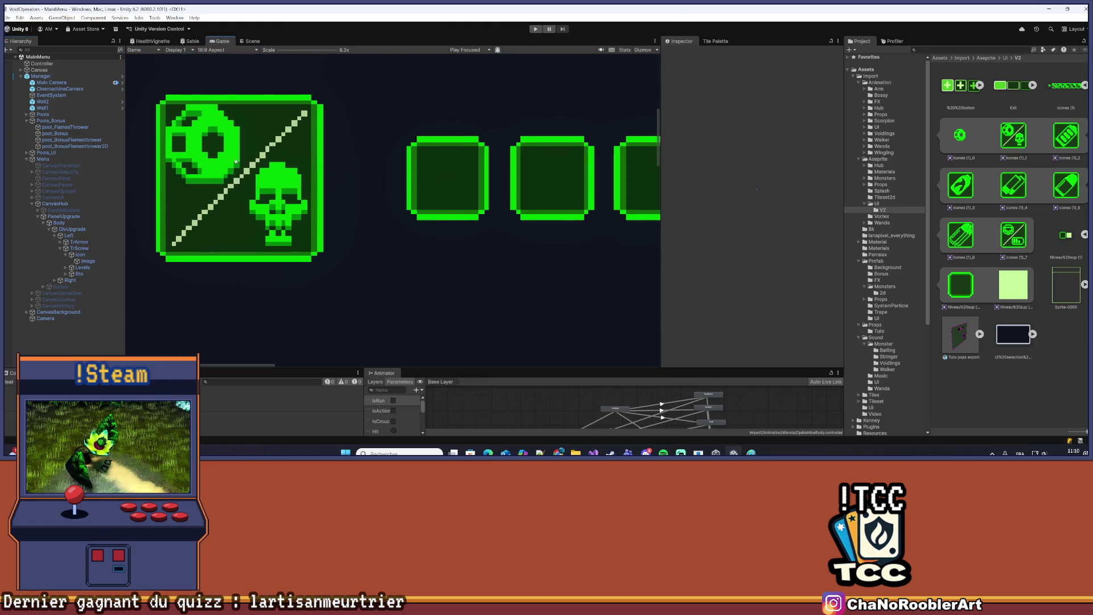
{"action": "left_click", "coordinate": [87, 261]}
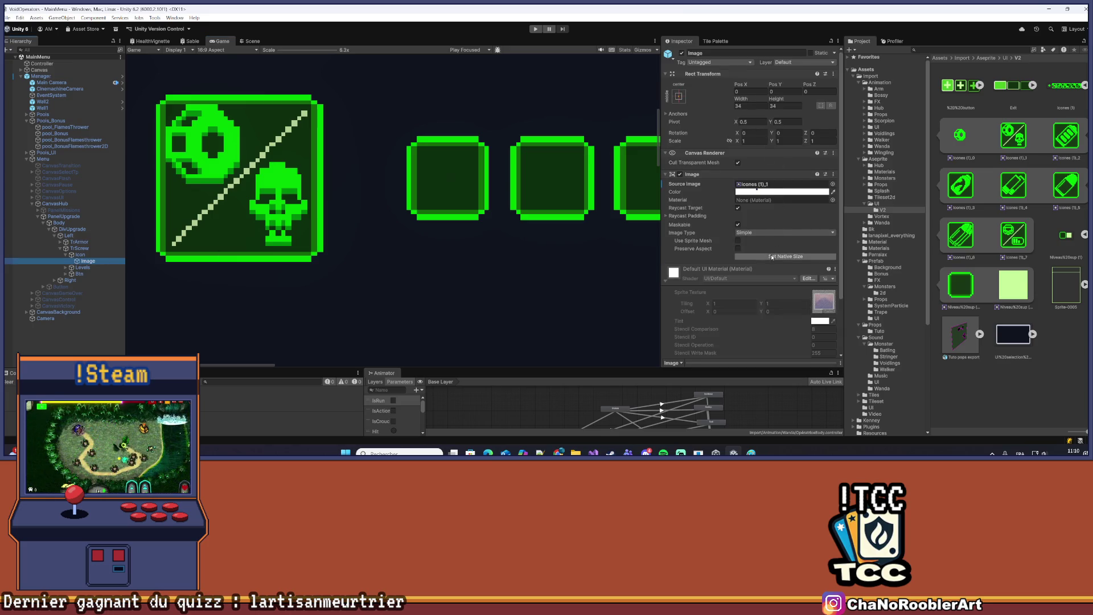
{"action": "left_click", "coordinate": [85, 255]}
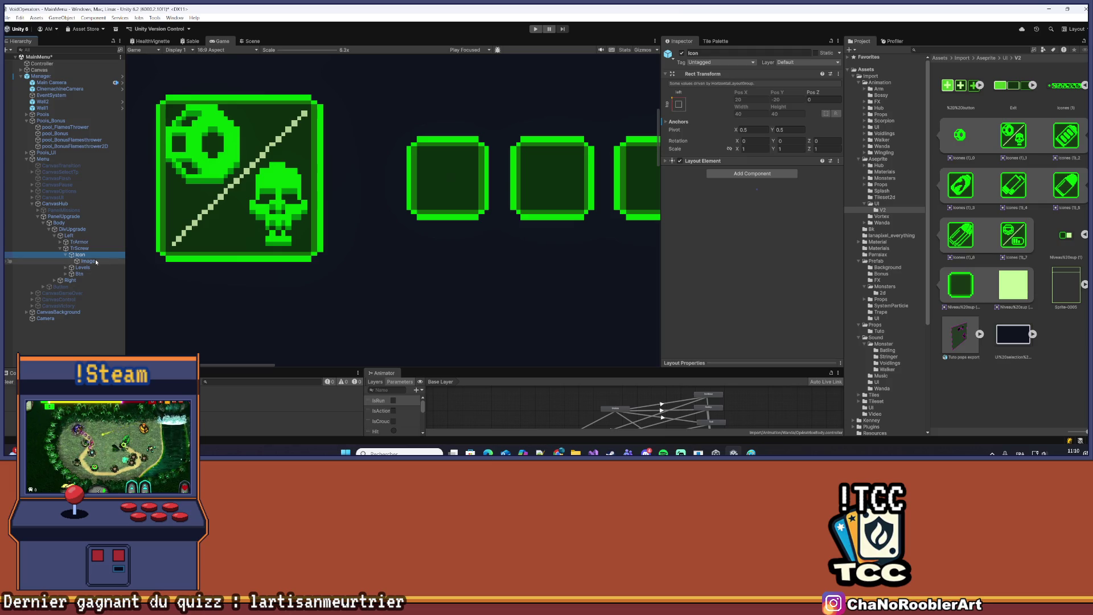
{"action": "left_click", "coordinate": [217, 50]}
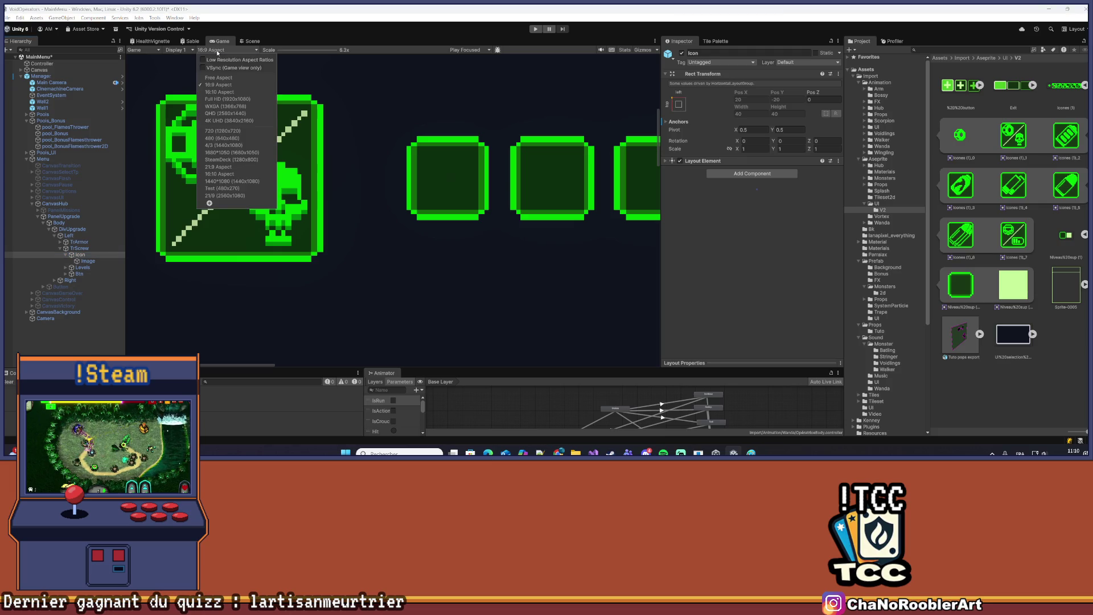
{"action": "left_click", "coordinate": [231, 80]}
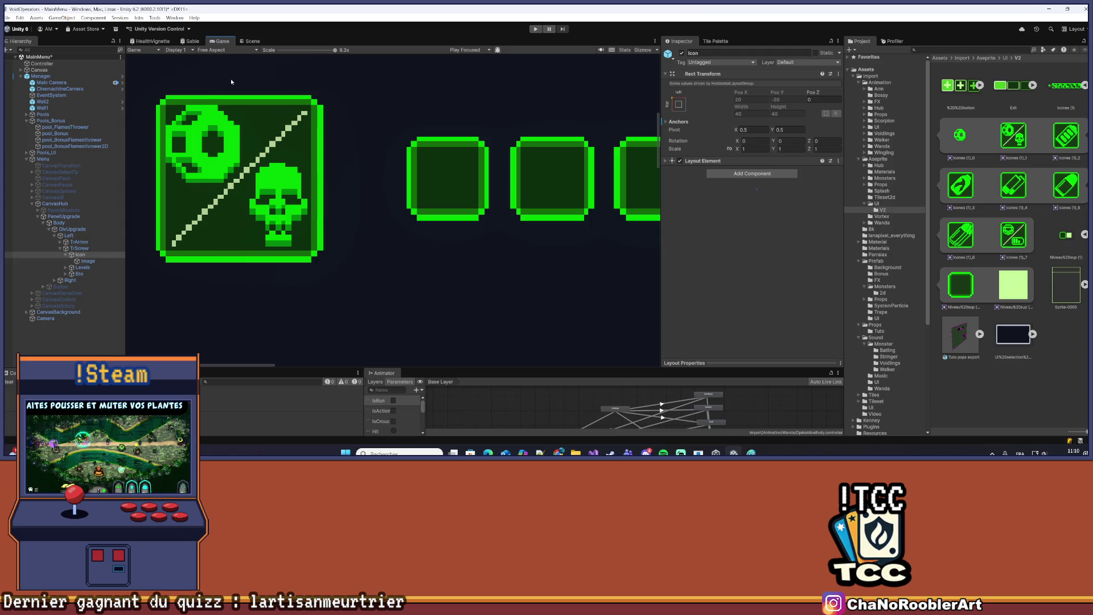
{"action": "left_click", "coordinate": [220, 50]}
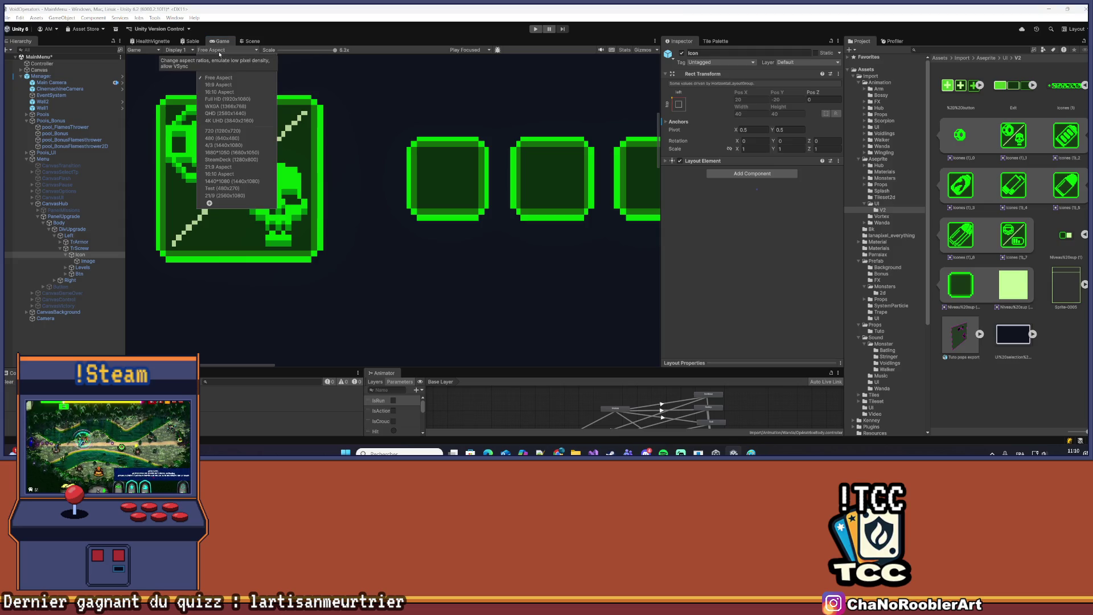
{"action": "left_click", "coordinate": [219, 77]}
Reset the skull icon Image to its native size and switch the Game view to 16:9
{"action": "scroll", "coordinate": [307, 303], "scroll_direction": "down", "scroll_amount": 3}
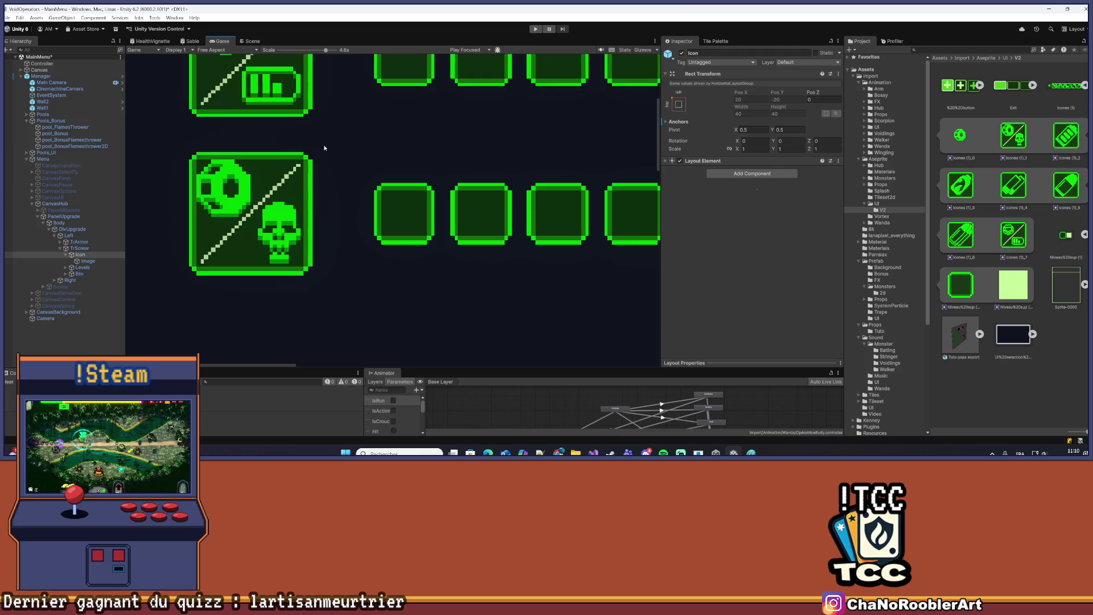
{"action": "scroll", "coordinate": [322, 150], "scroll_direction": "down", "scroll_amount": 8}
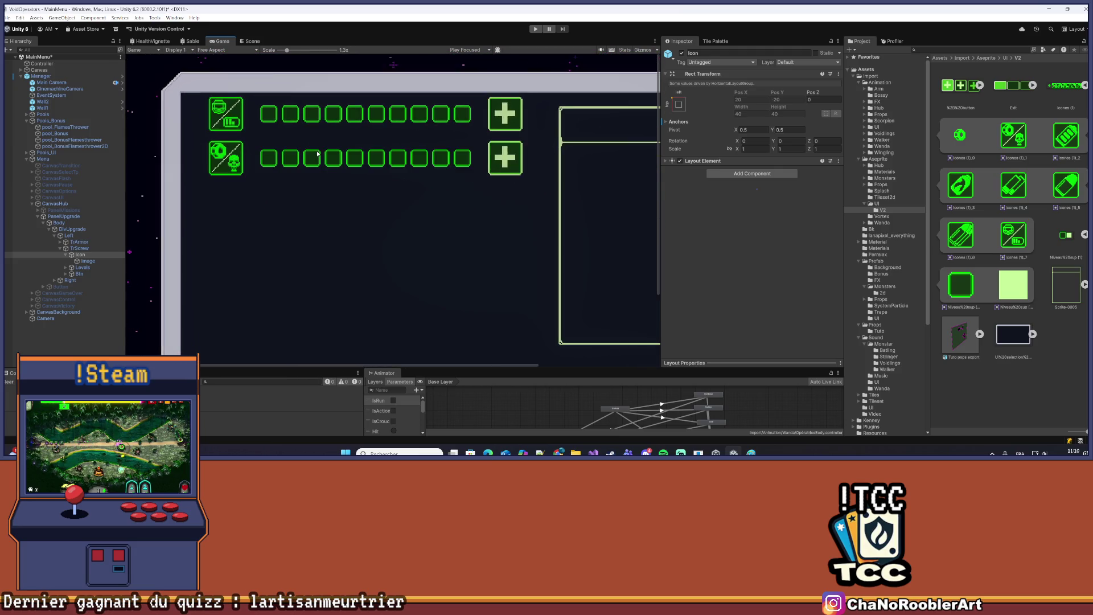
{"action": "scroll", "coordinate": [317, 154], "scroll_direction": "down", "scroll_amount": 2}
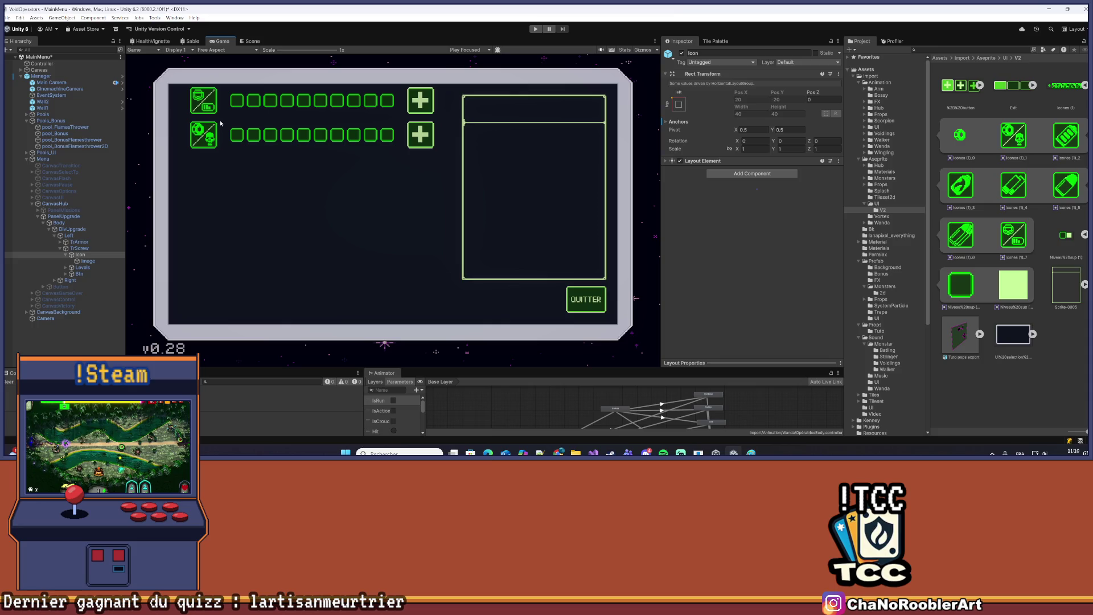
{"action": "scroll", "coordinate": [221, 123], "scroll_direction": "up", "scroll_amount": 5}
{"action": "scroll", "coordinate": [233, 88], "scroll_direction": "up", "scroll_amount": 6}
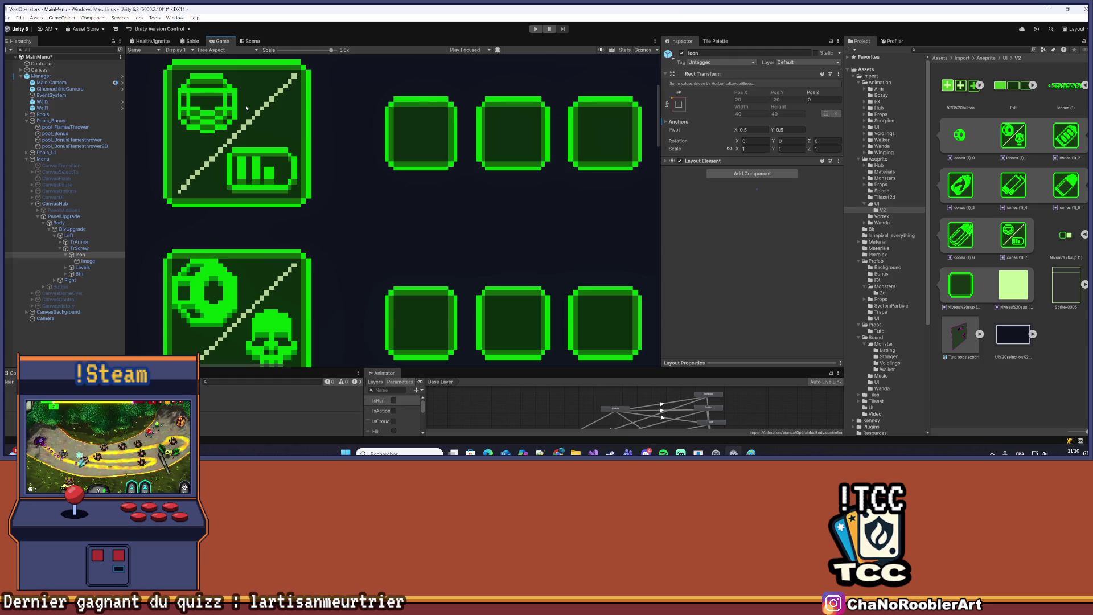
{"action": "scroll", "coordinate": [325, 146], "scroll_direction": "up", "scroll_amount": 2}
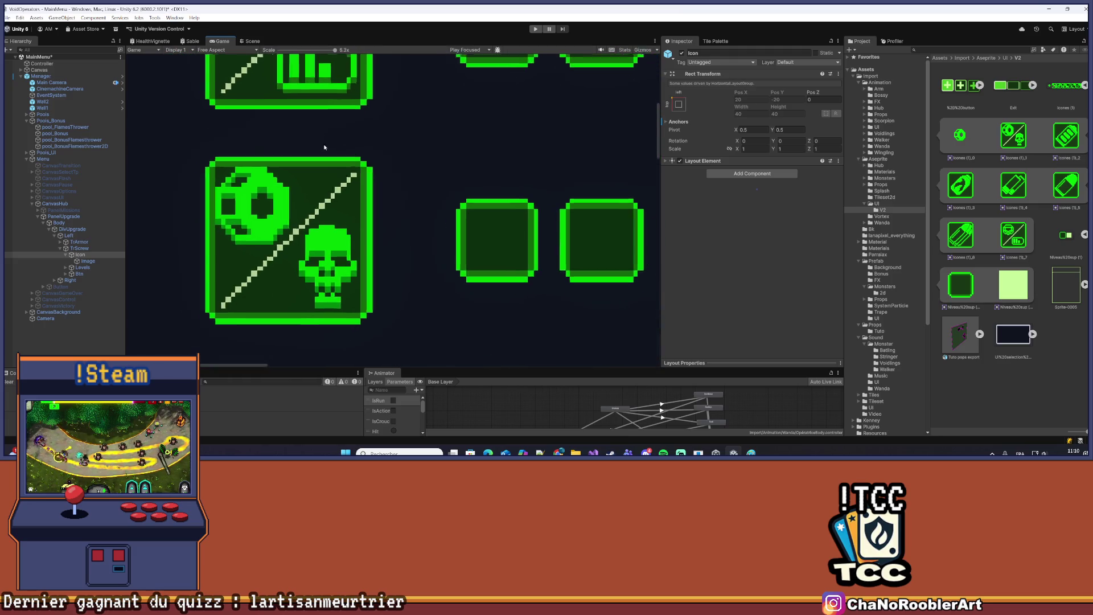
{"action": "left_click", "coordinate": [87, 261]}
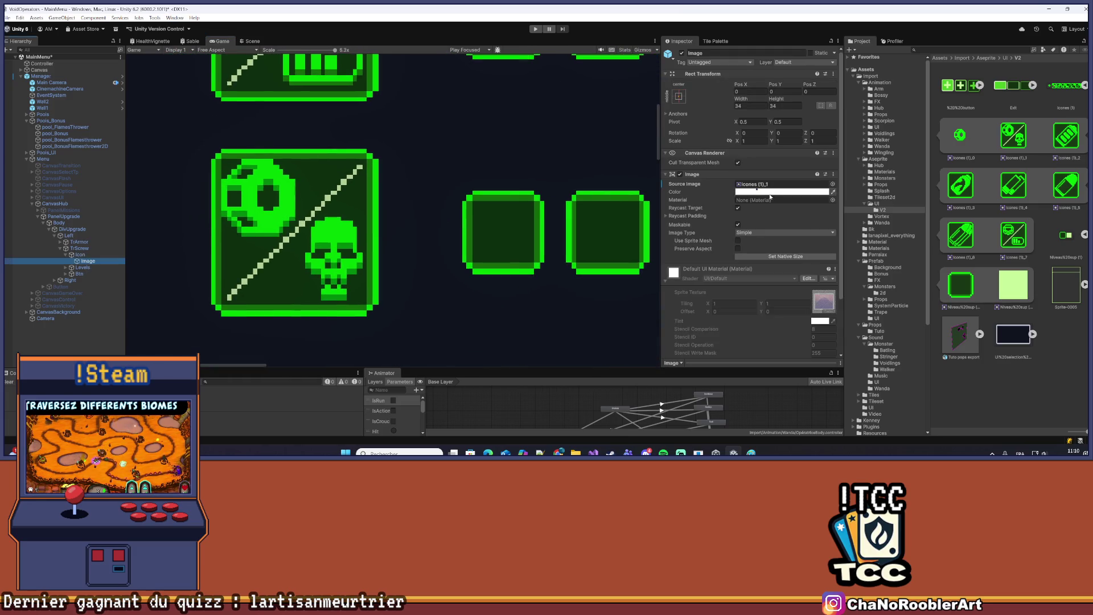
{"action": "left_click", "coordinate": [786, 256]}
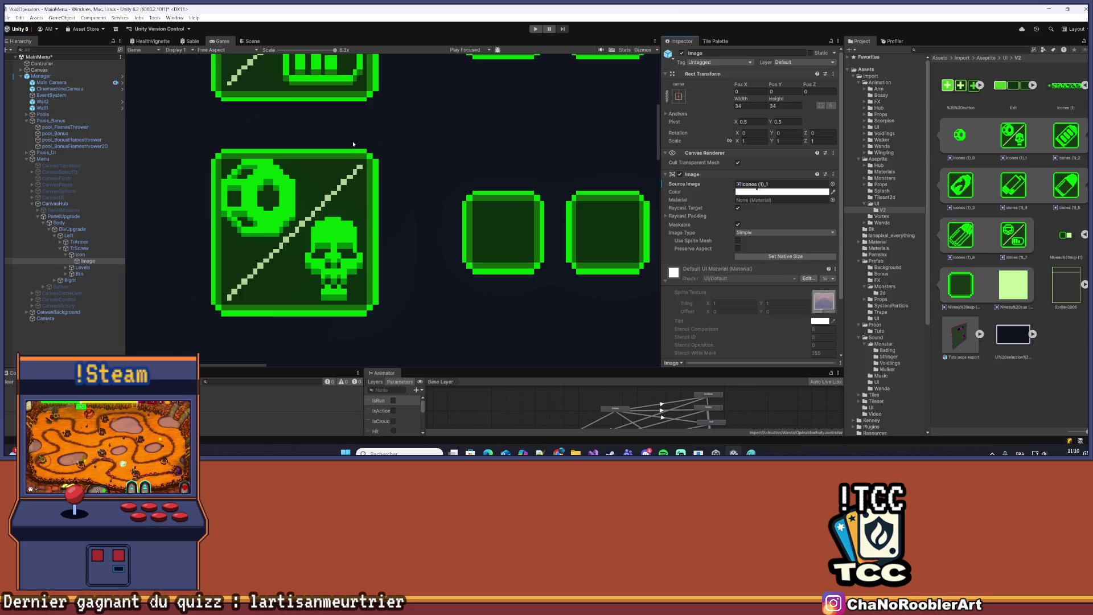
{"action": "left_click", "coordinate": [225, 50]}
{"action": "left_click", "coordinate": [229, 88]}
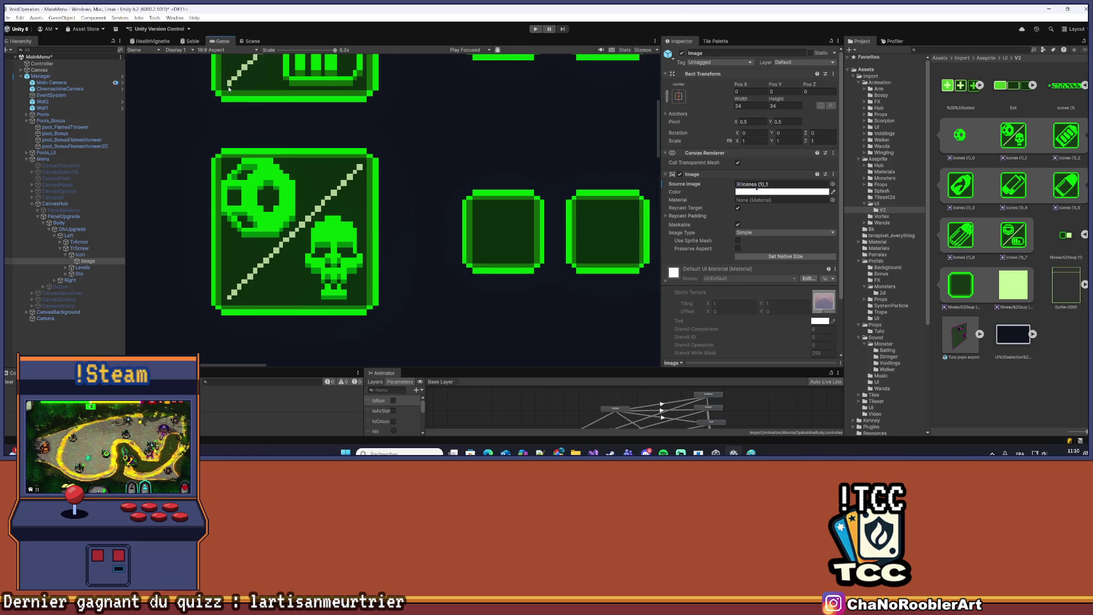
Try a 40×40 size on the icon Image, then restore its native 34×34 size
{"action": "left_click", "coordinate": [233, 50]}
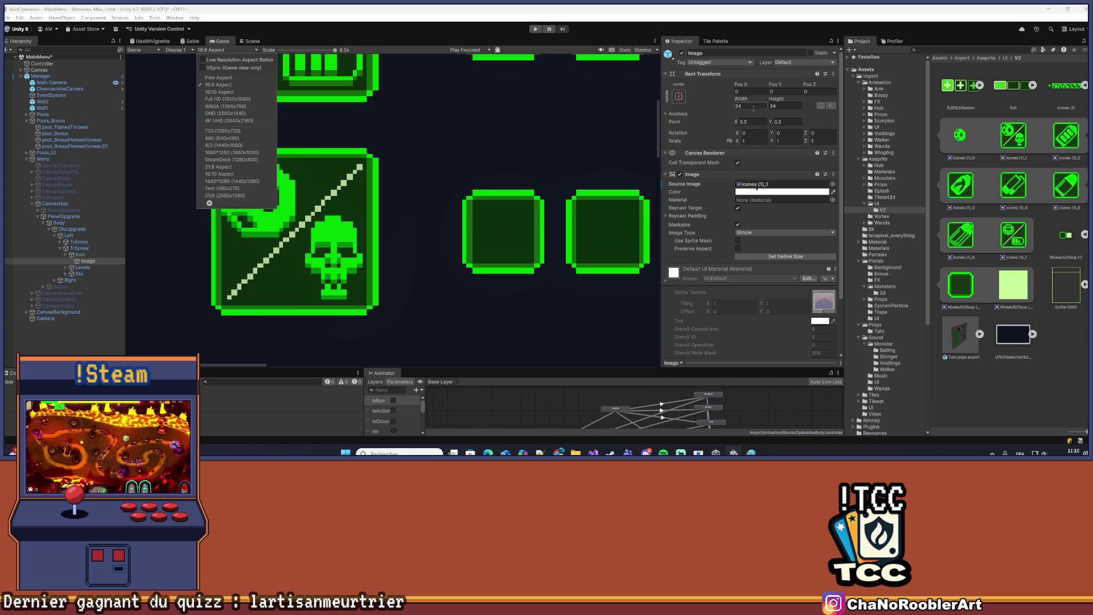
{"action": "left_click", "coordinate": [103, 255]}
{"action": "left_click", "coordinate": [99, 261]}
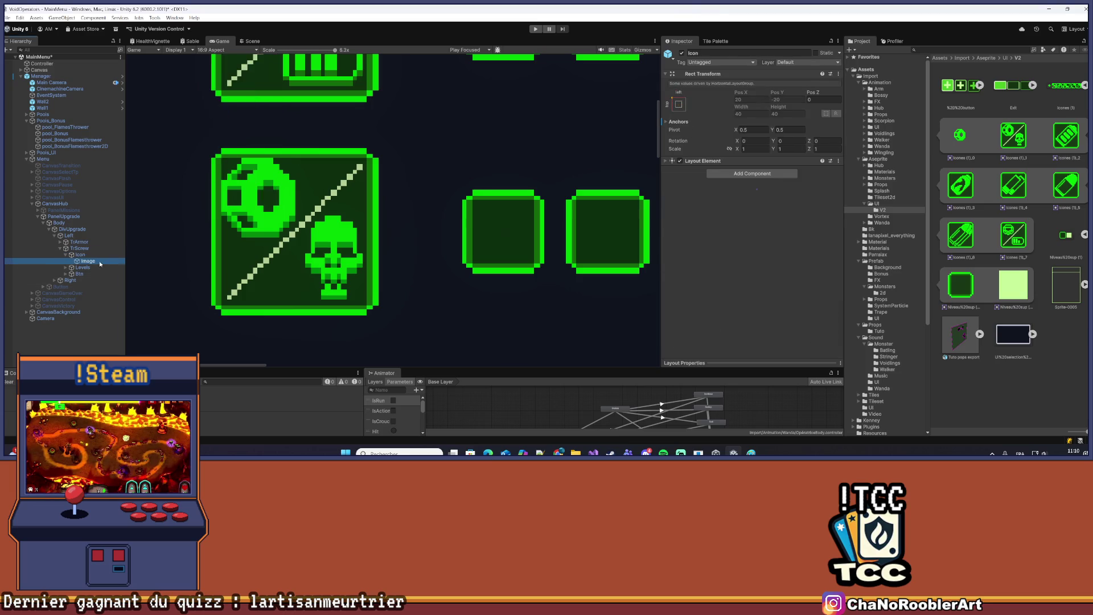
{"action": "left_click", "coordinate": [768, 257]}
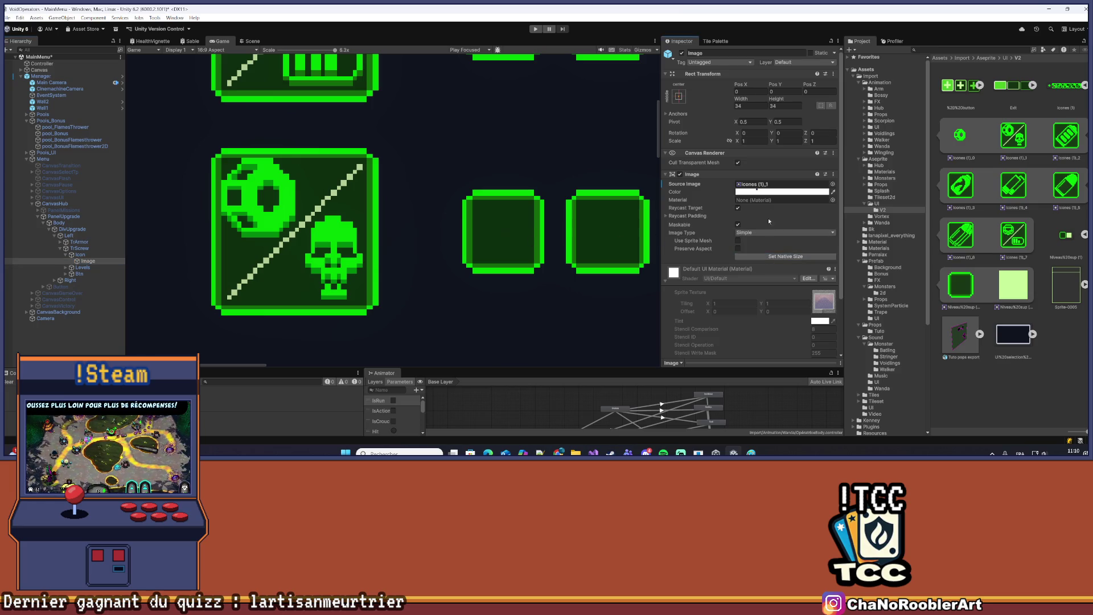
{"action": "type", "text": "40"}
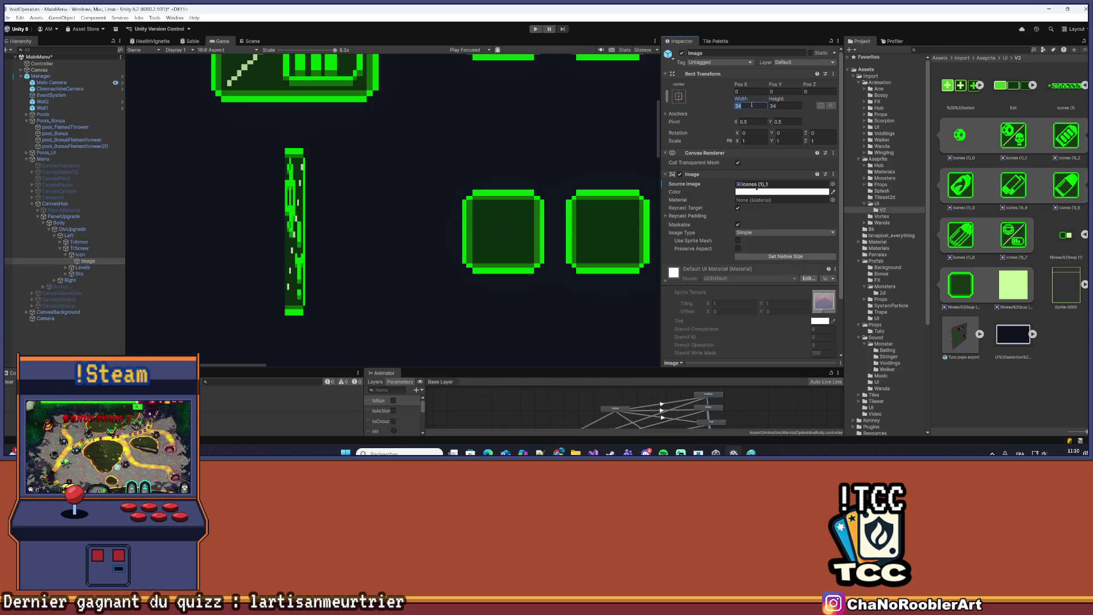
{"action": "key", "text": "Tab"}
{"action": "type", "text": "40"}
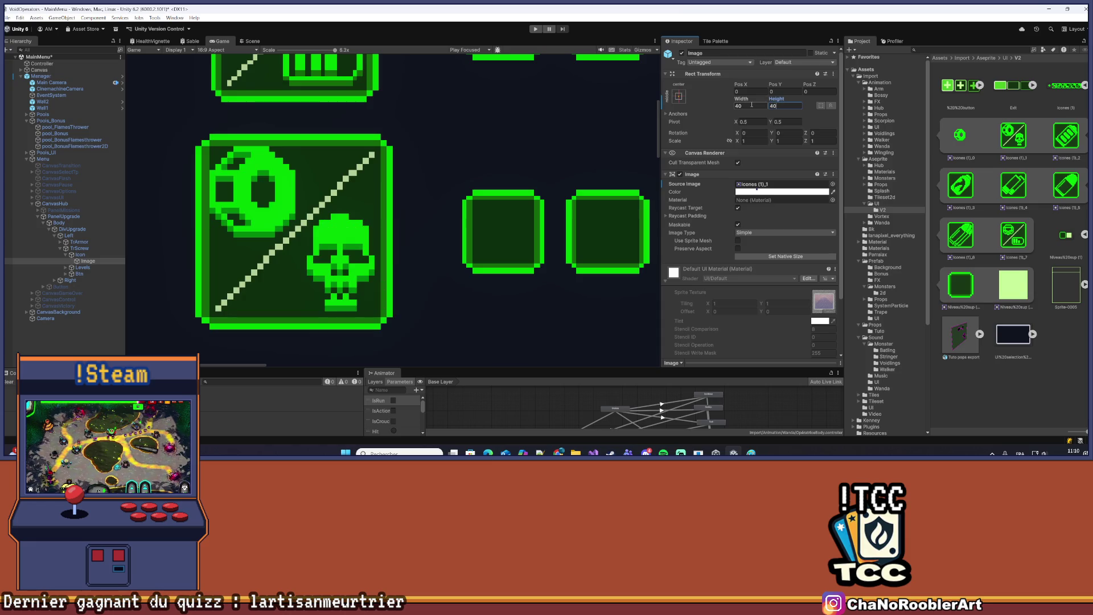
{"action": "left_click", "coordinate": [783, 256]}
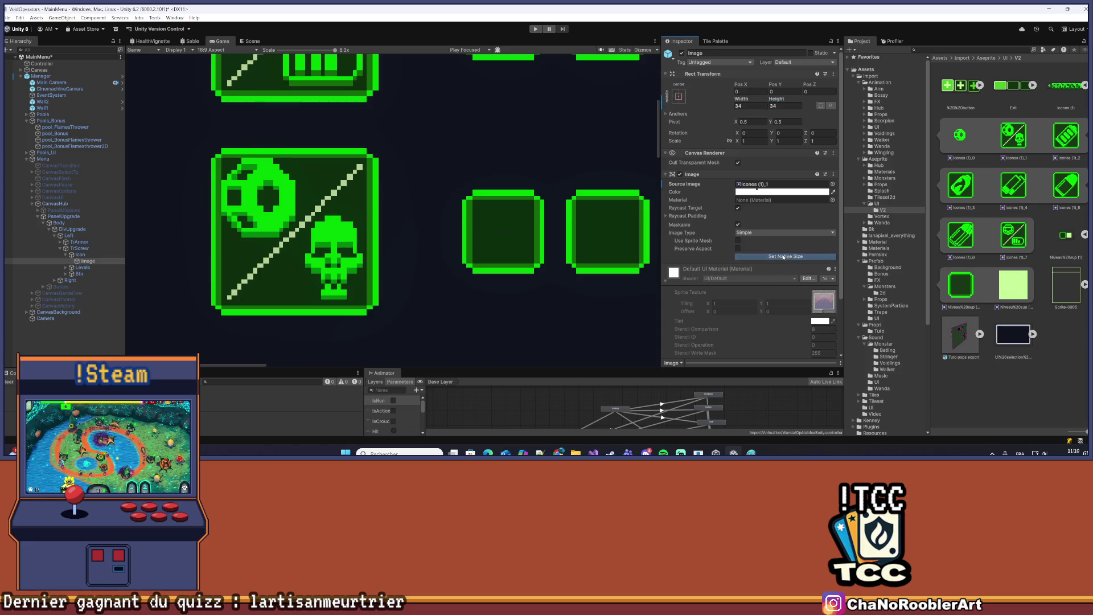
Compare the upgrade panel between the Scene and Game views
{"action": "scroll", "coordinate": [795, 197], "scroll_direction": "down", "scroll_amount": 3}
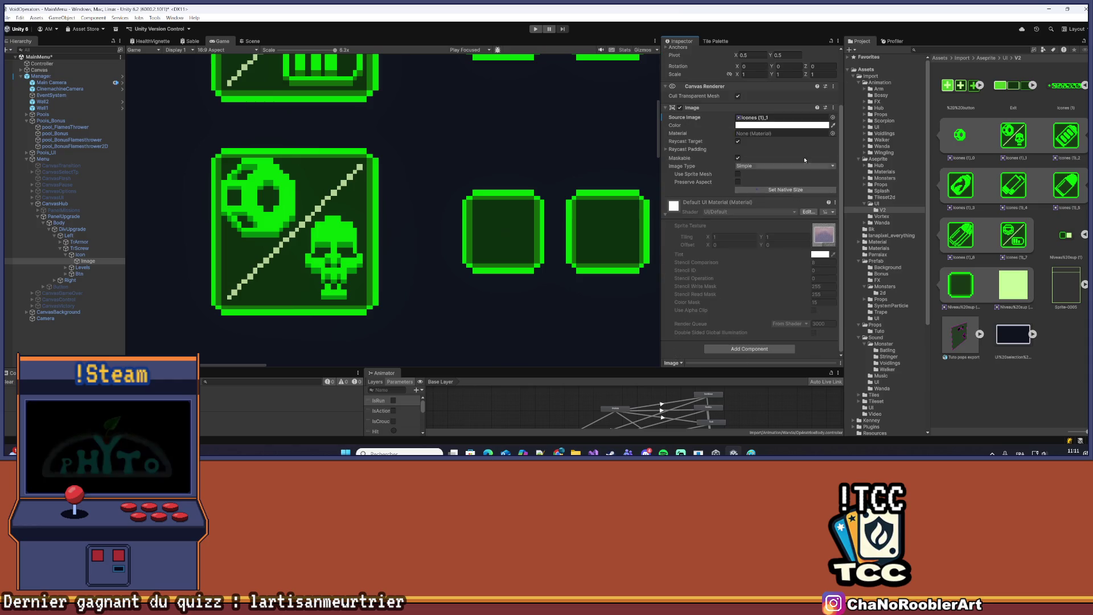
{"action": "scroll", "coordinate": [446, 197], "scroll_direction": "down", "scroll_amount": 3}
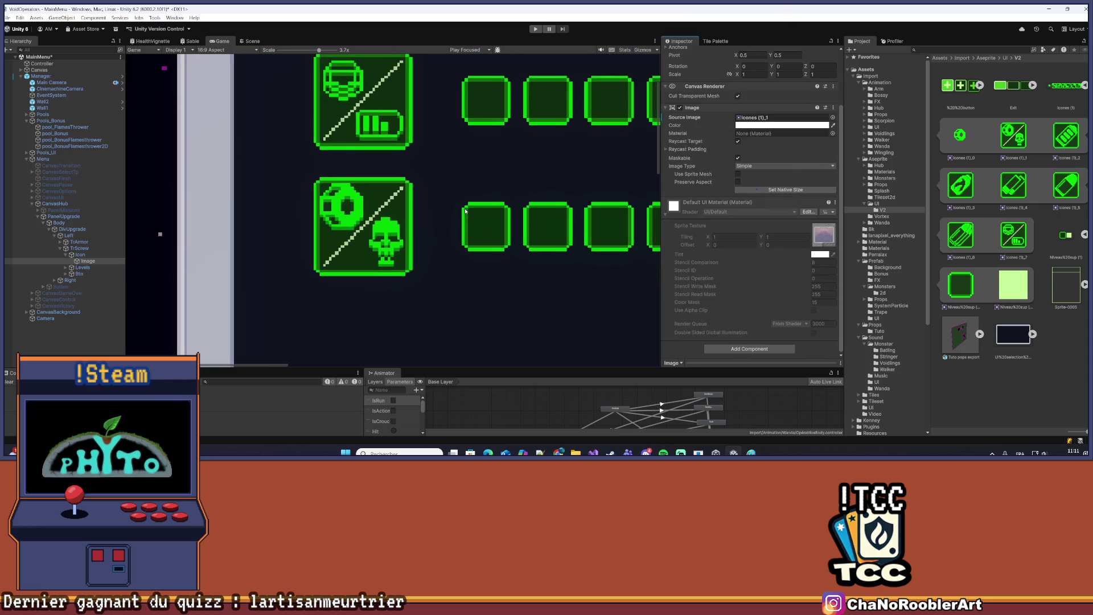
{"action": "scroll", "coordinate": [421, 191], "scroll_direction": "up", "scroll_amount": 2}
{"action": "scroll", "coordinate": [411, 187], "scroll_direction": "down", "scroll_amount": 10}
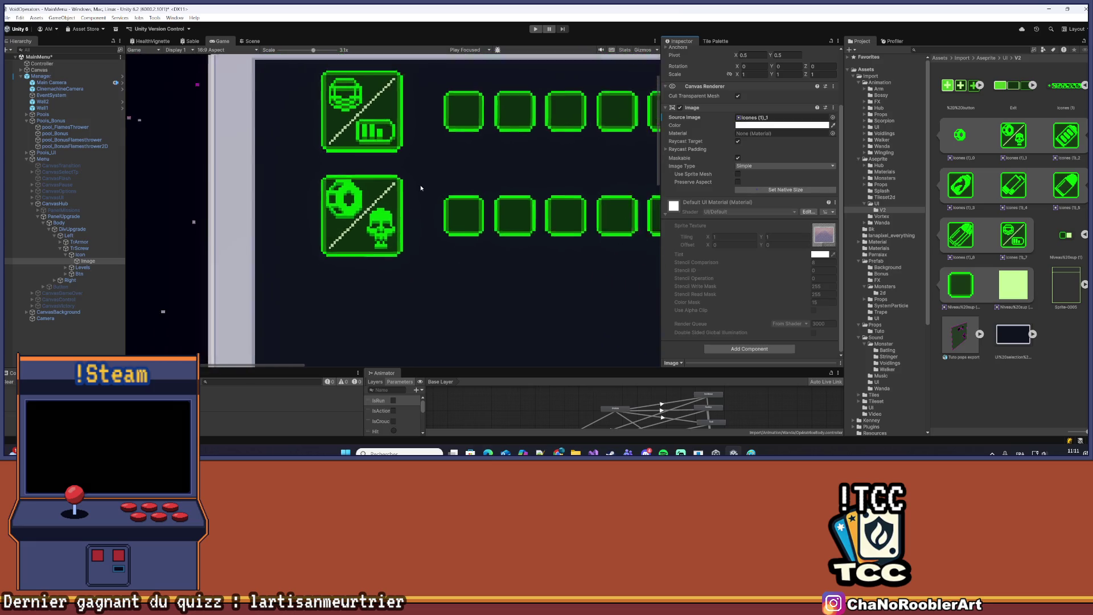
{"action": "scroll", "coordinate": [430, 174], "scroll_direction": "down", "scroll_amount": 1}
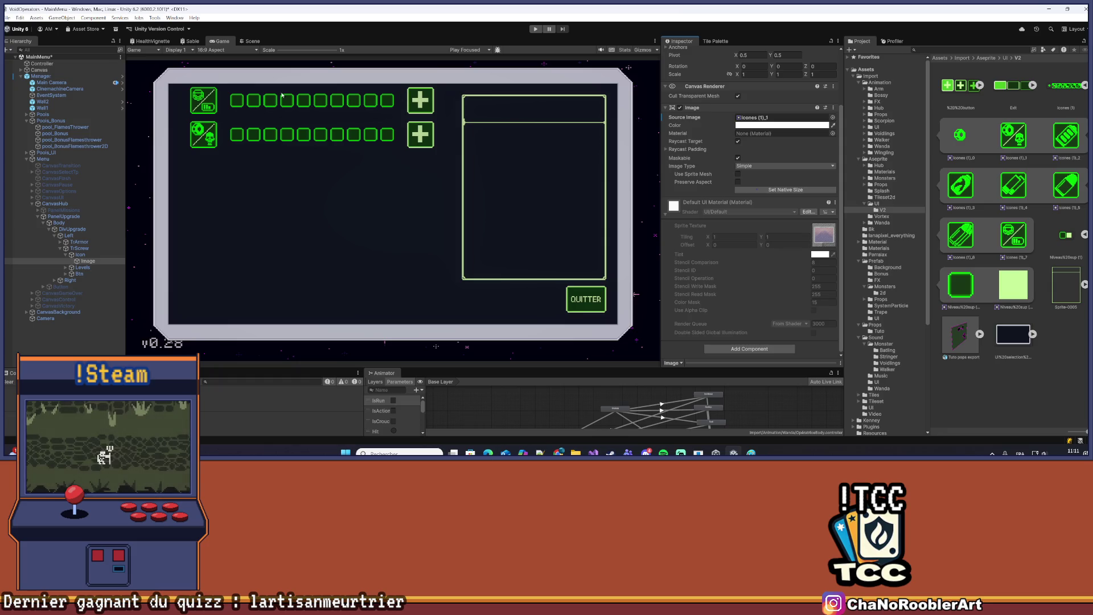
{"action": "scroll", "coordinate": [216, 90], "scroll_direction": "up", "scroll_amount": 5}
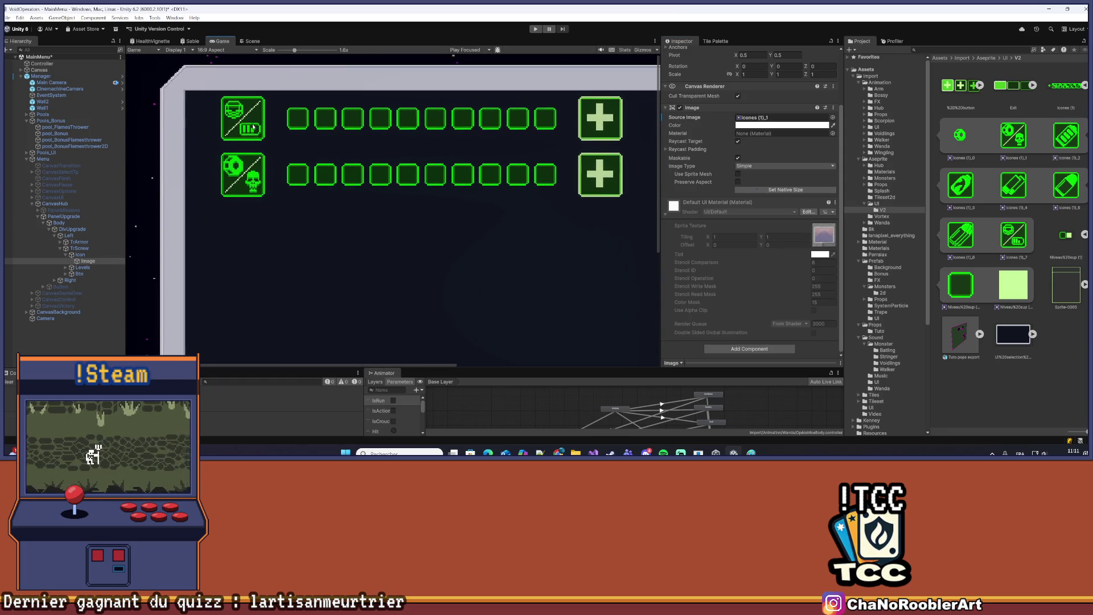
{"action": "scroll", "coordinate": [229, 89], "scroll_direction": "down", "scroll_amount": 5}
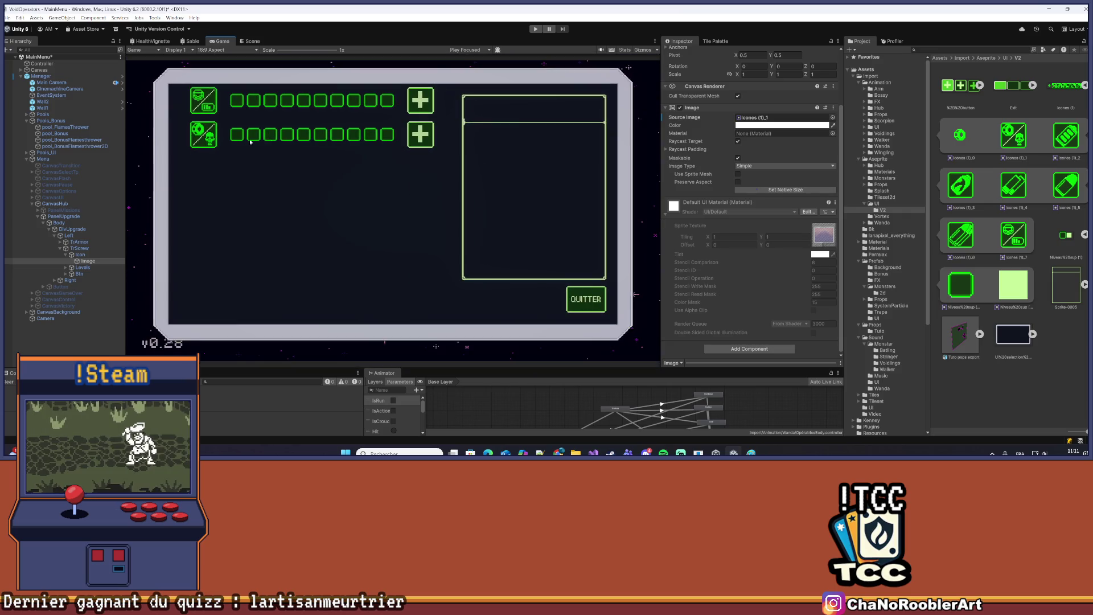
{"action": "left_click", "coordinate": [250, 41]}
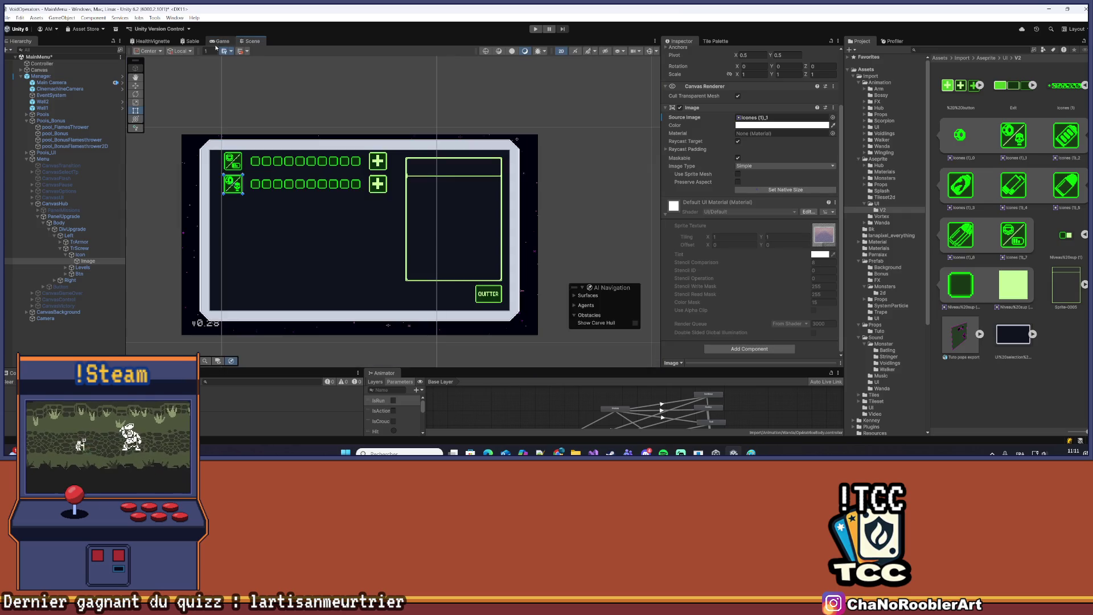
{"action": "scroll", "coordinate": [220, 170], "scroll_direction": "up", "scroll_amount": 10}
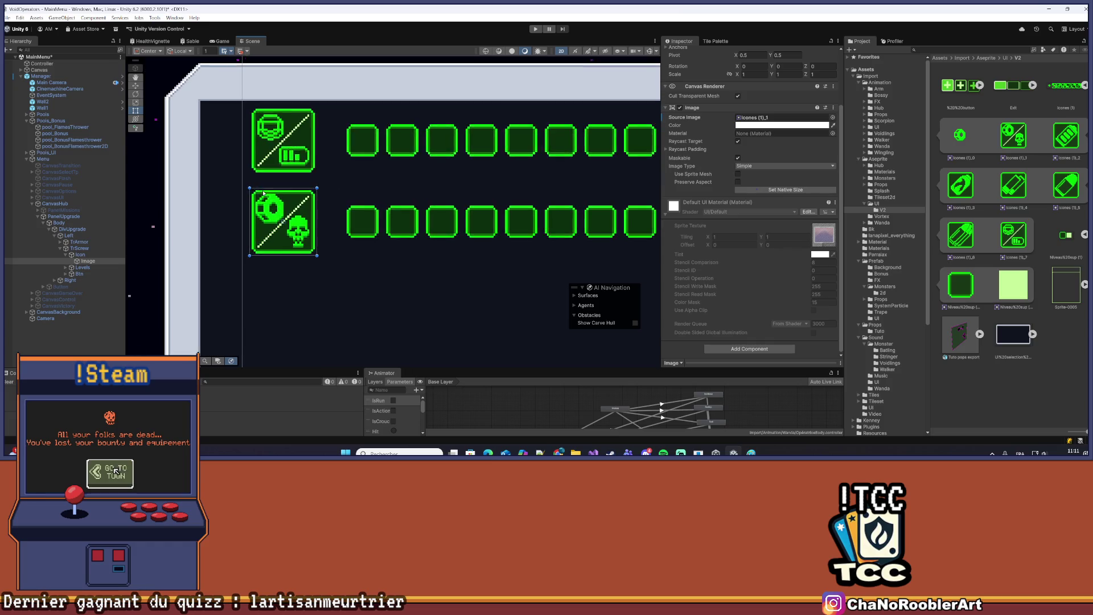
{"action": "scroll", "coordinate": [276, 199], "scroll_direction": "up", "scroll_amount": 5}
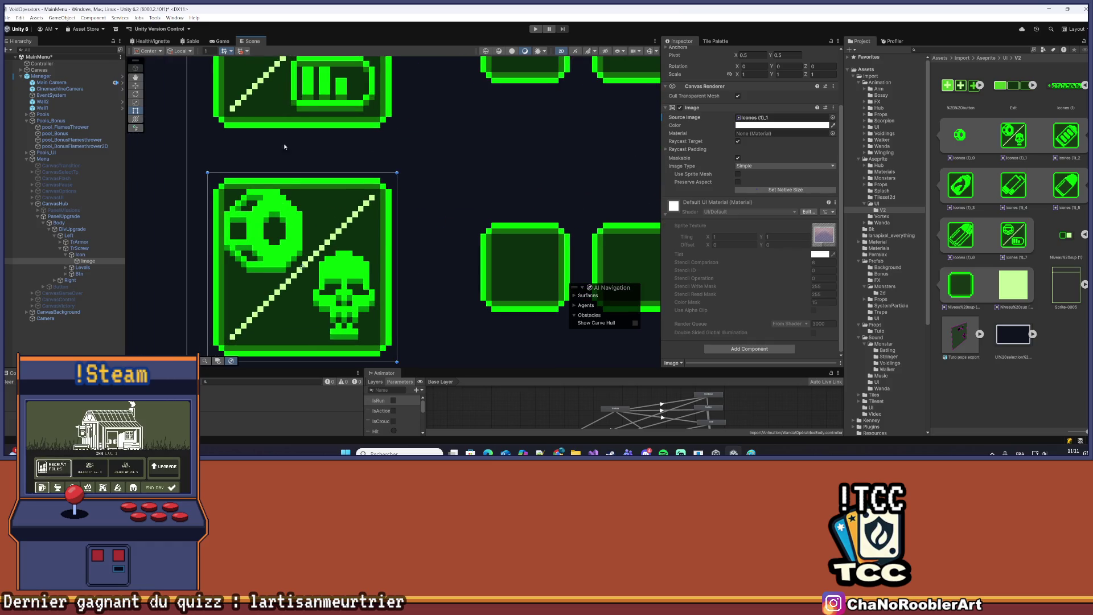
{"action": "scroll", "coordinate": [284, 147], "scroll_direction": "down", "scroll_amount": 2}
{"action": "left_click", "coordinate": [220, 41]}
{"action": "left_click", "coordinate": [252, 42]}
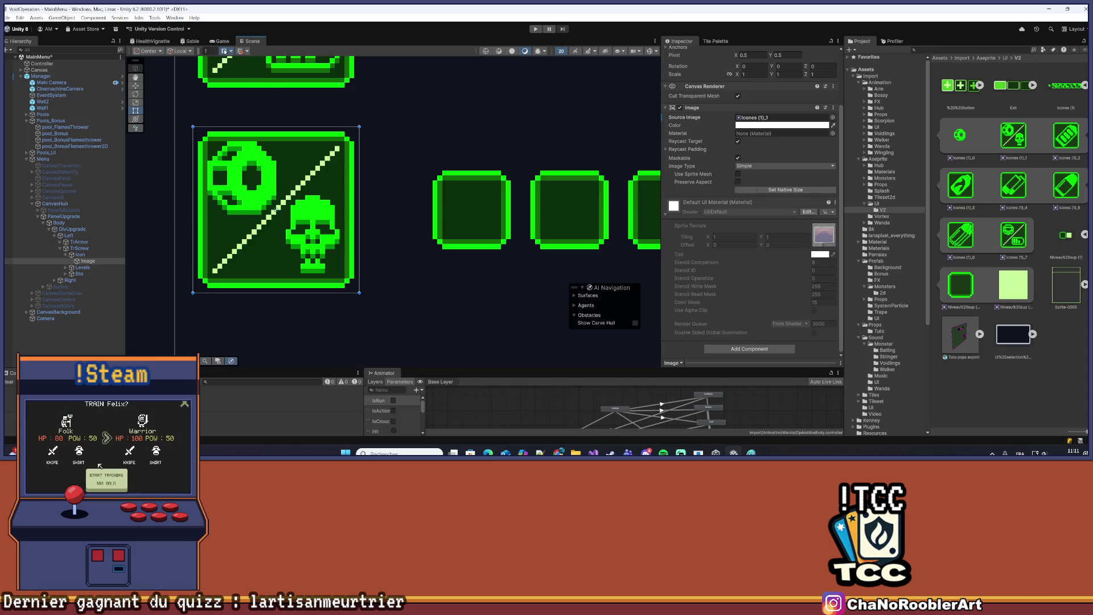
{"action": "key", "text": "ctrl+2"}
{"action": "scroll", "coordinate": [299, 54], "scroll_direction": "up", "scroll_amount": 3}
{"action": "scroll", "coordinate": [298, 54], "scroll_direction": "down", "scroll_amount": 3}
{"action": "scroll", "coordinate": [273, 56], "scroll_direction": "up", "scroll_amount": 3}
{"action": "scroll", "coordinate": [234, 57], "scroll_direction": "down", "scroll_amount": 3}
{"action": "key", "text": "ctrl+1"}
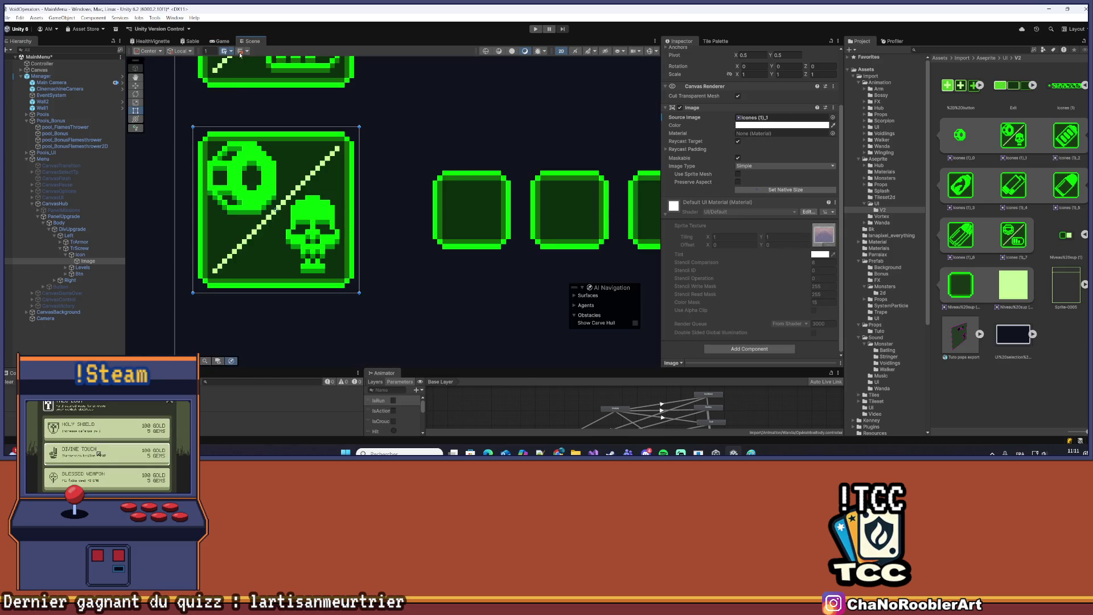
{"action": "scroll", "coordinate": [272, 129], "scroll_direction": "down", "scroll_amount": 2}
{"action": "scroll", "coordinate": [272, 129], "scroll_direction": "down", "scroll_amount": 2}
{"action": "scroll", "coordinate": [274, 144], "scroll_direction": "up", "scroll_amount": 3}
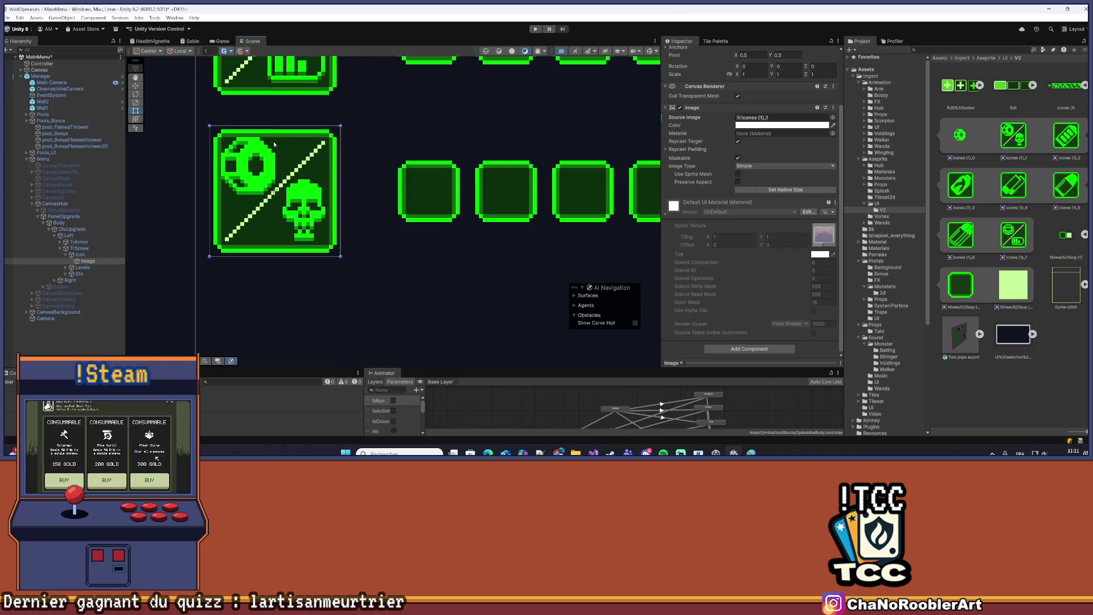
{"action": "scroll", "coordinate": [696, 140], "scroll_direction": "up", "scroll_amount": 3}
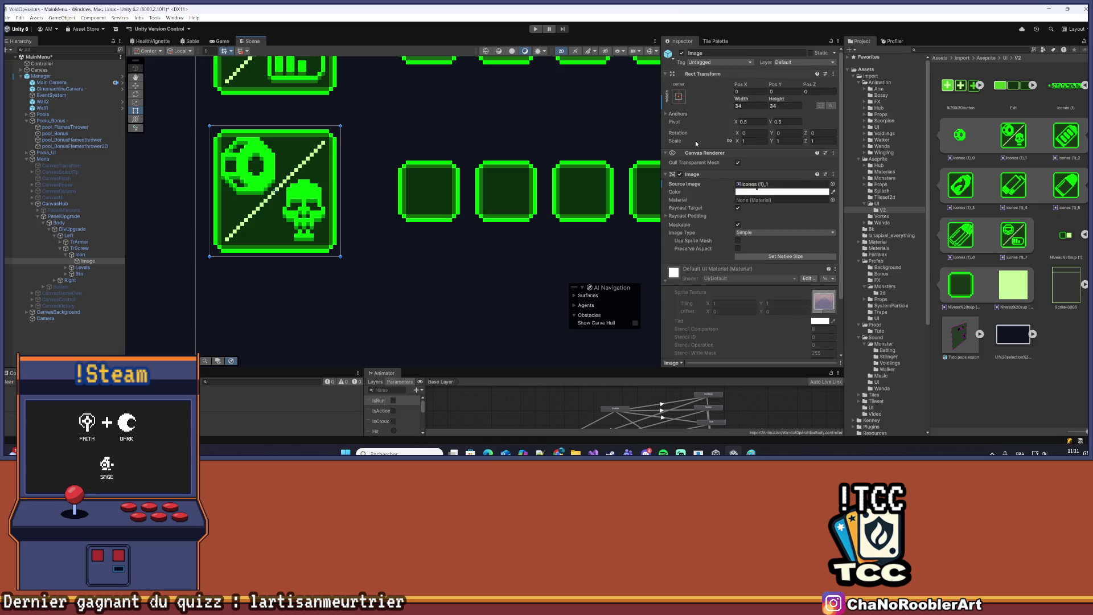
Snap the icon Image to native size again, preview in-game, and select TrScrew in Scene view
{"action": "left_click", "coordinate": [767, 257]}
{"action": "left_click", "coordinate": [93, 262]}
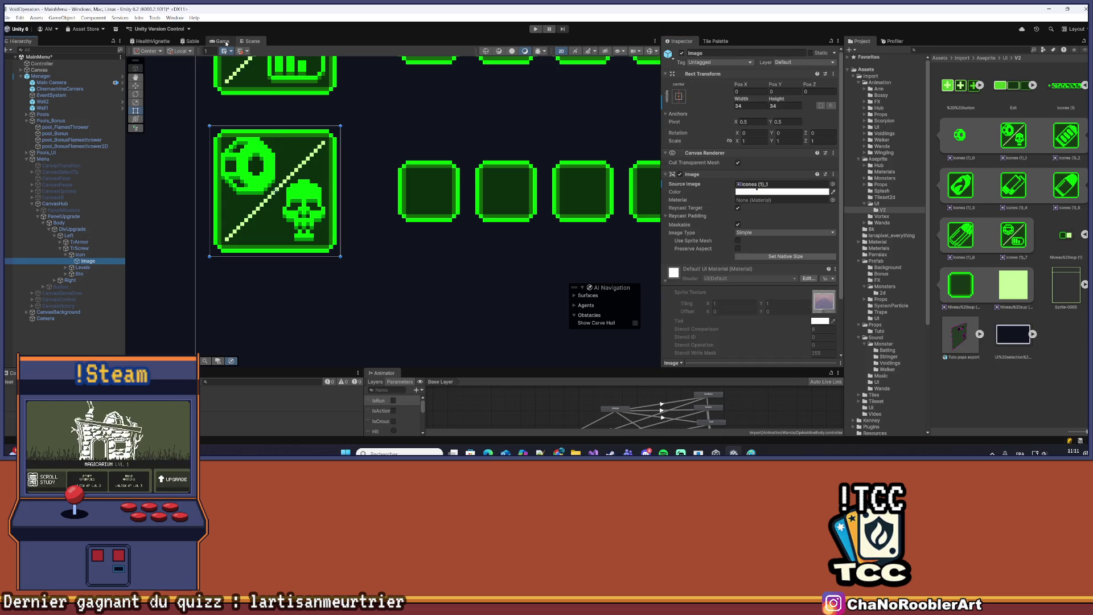
{"action": "left_click", "coordinate": [224, 42]}
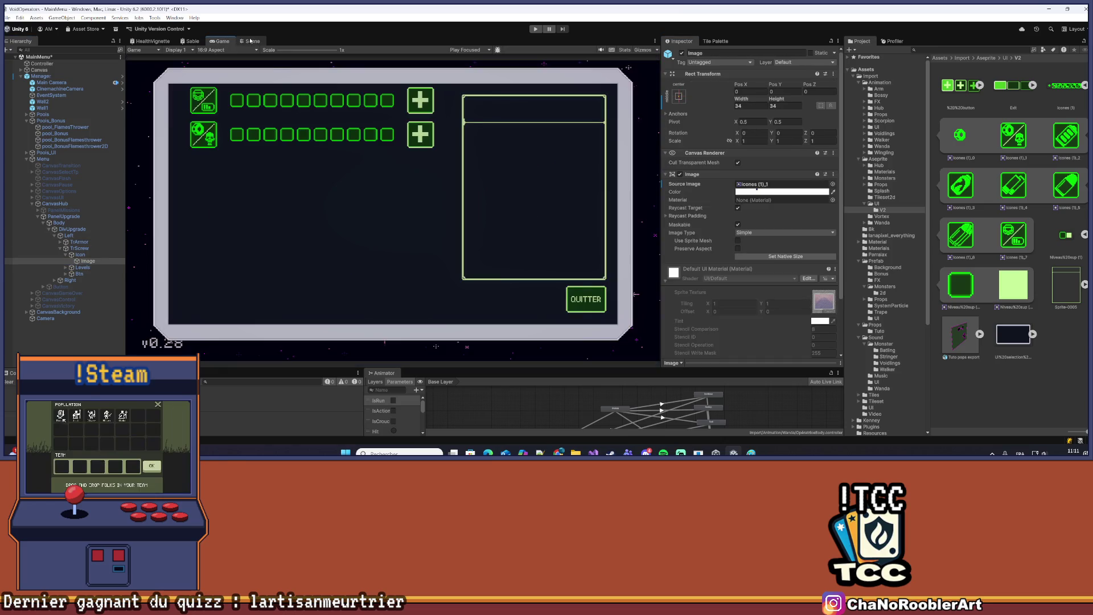
{"action": "left_click", "coordinate": [251, 42]}
{"action": "left_click", "coordinate": [222, 42]}
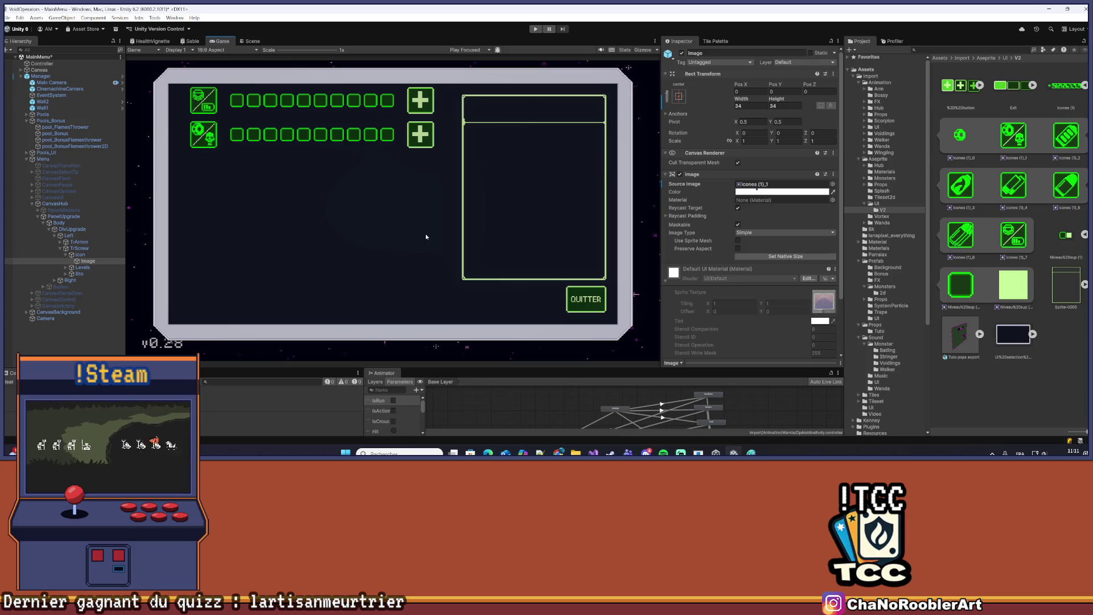
{"action": "left_click", "coordinate": [111, 255]}
{"action": "left_click", "coordinate": [114, 248]}
{"action": "left_click", "coordinate": [249, 41]}
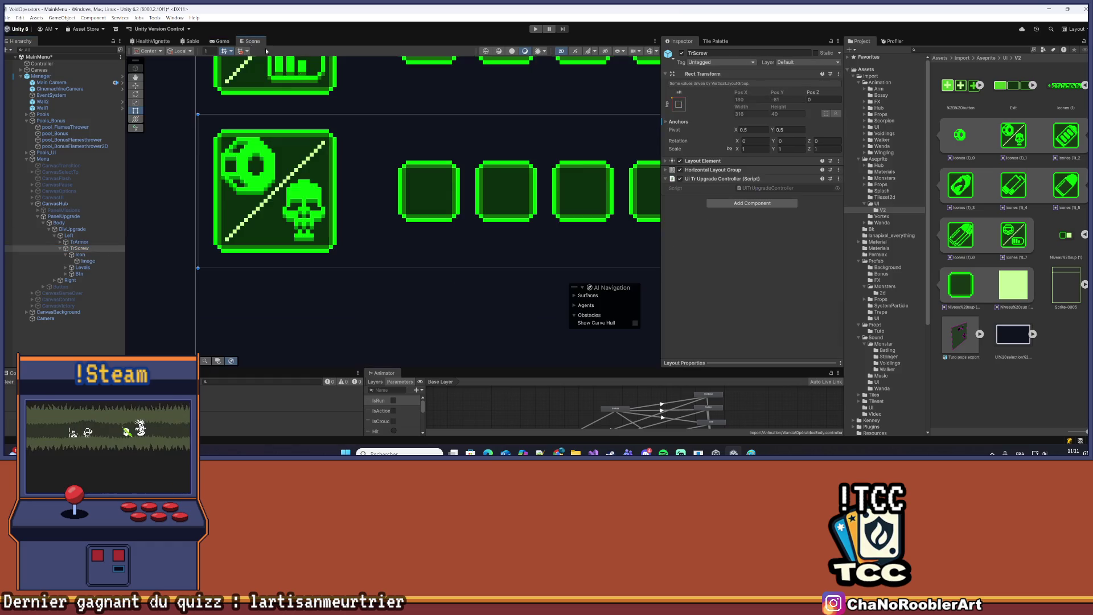
Preview the upgrade panel in the Game view and select PanelUpgrade
{"action": "scroll", "coordinate": [354, 269], "scroll_direction": "up", "scroll_amount": 8}
{"action": "scroll", "coordinate": [354, 270], "scroll_direction": "down", "scroll_amount": 8}
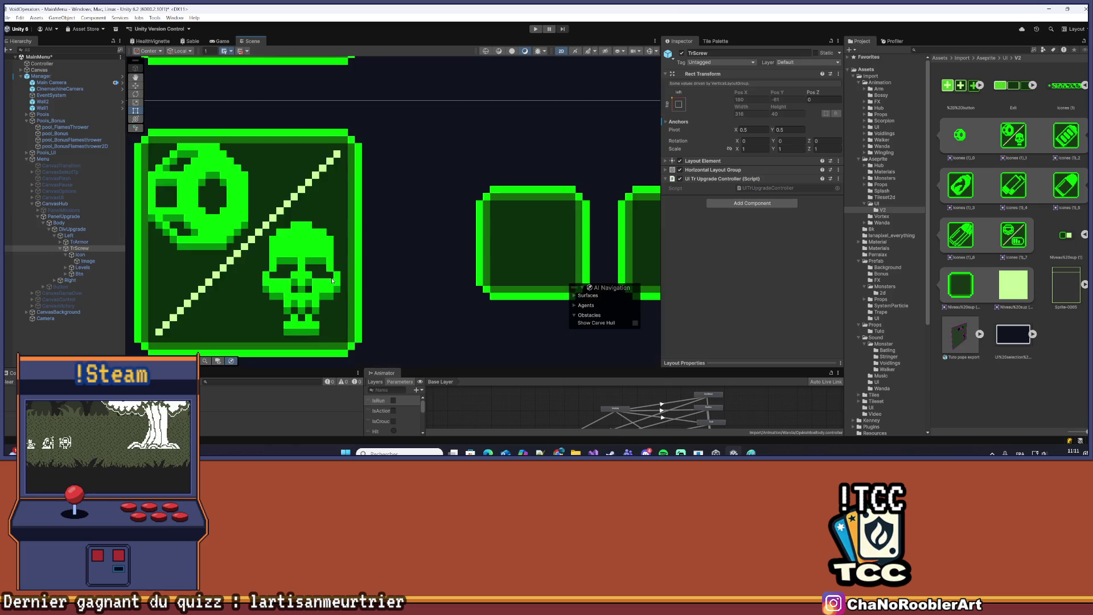
{"action": "scroll", "coordinate": [381, 234], "scroll_direction": "down", "scroll_amount": 5}
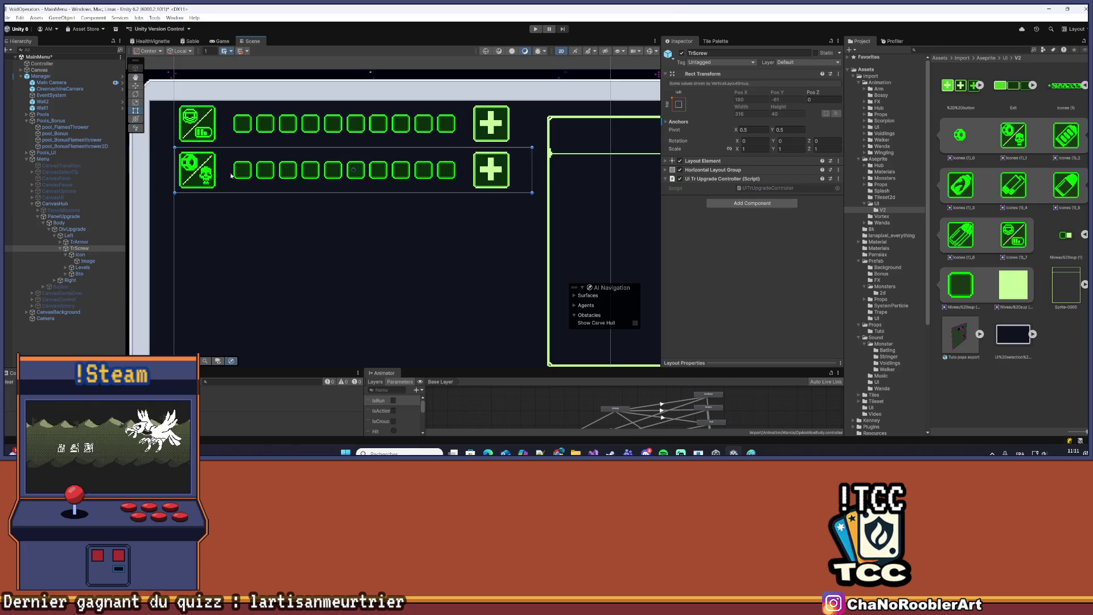
{"action": "scroll", "coordinate": [227, 173], "scroll_direction": "down", "scroll_amount": 3}
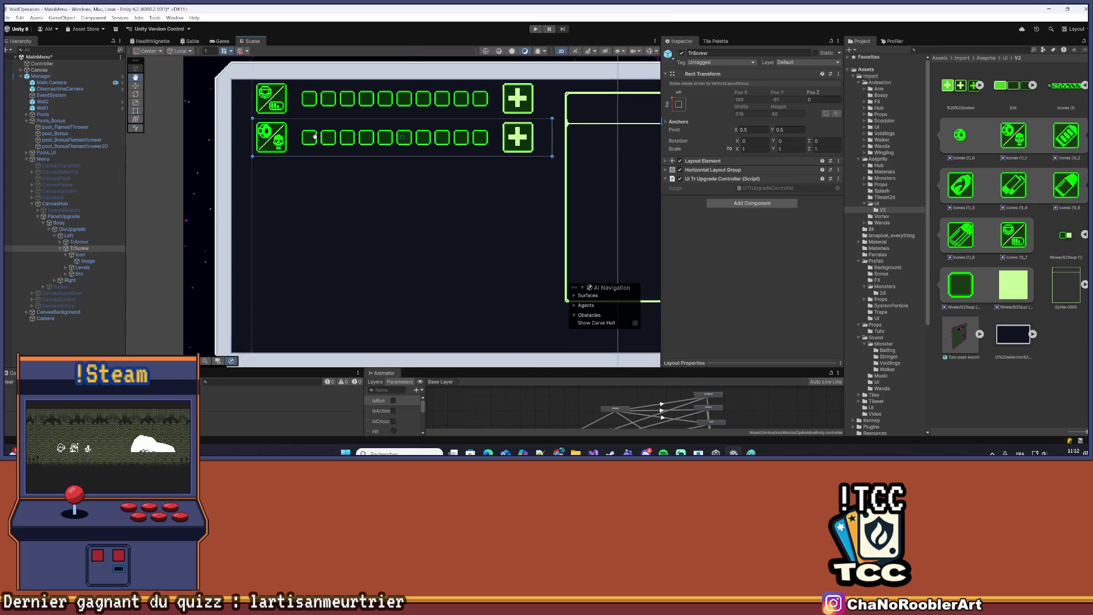
{"action": "left_click", "coordinate": [220, 42]}
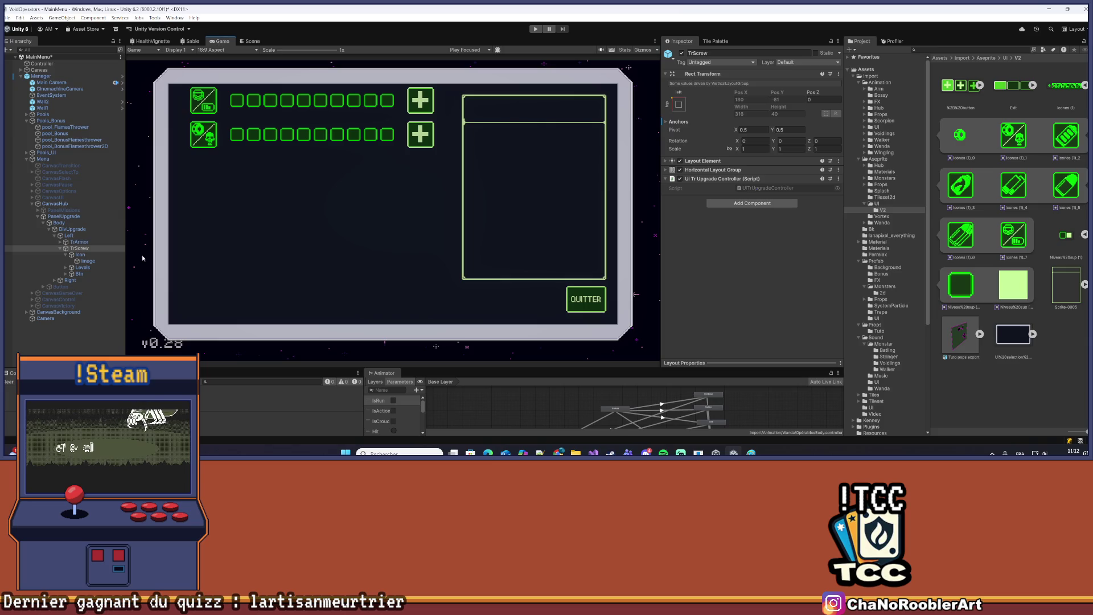
{"action": "left_click", "coordinate": [69, 228]}
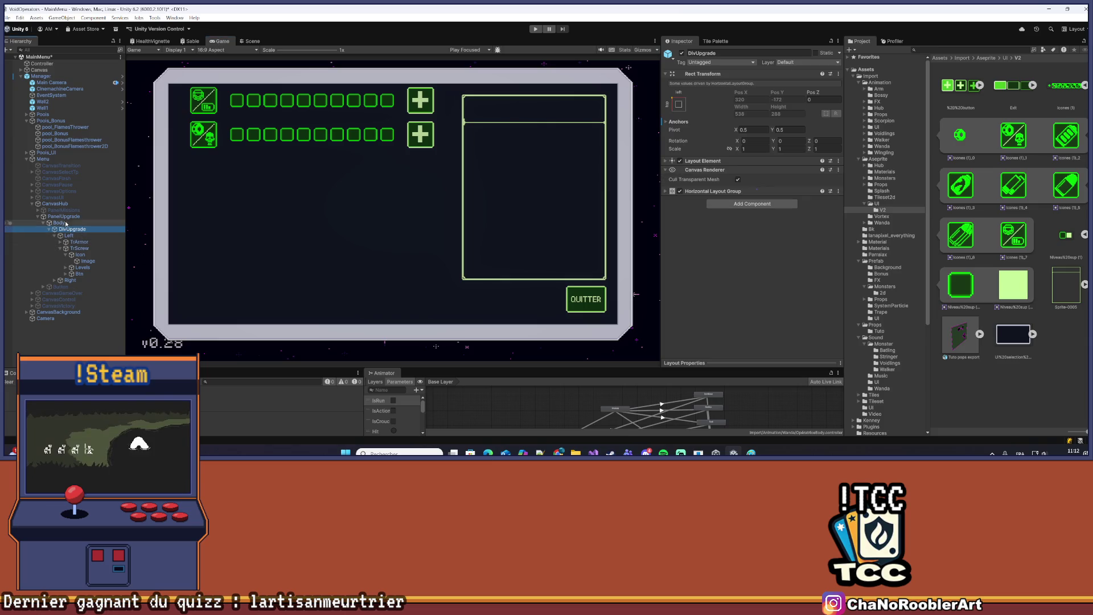
{"action": "left_click", "coordinate": [64, 216]}
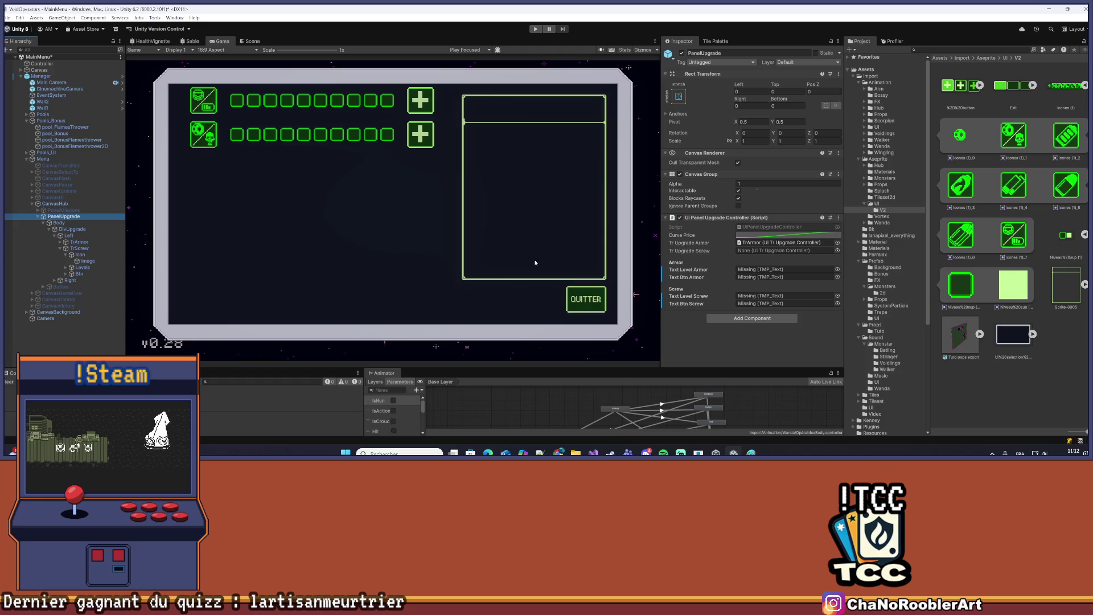
Expand the Left group and drag TrScrew into the Tr Upgrade Screw field
{"action": "left_click", "coordinate": [54, 235]}
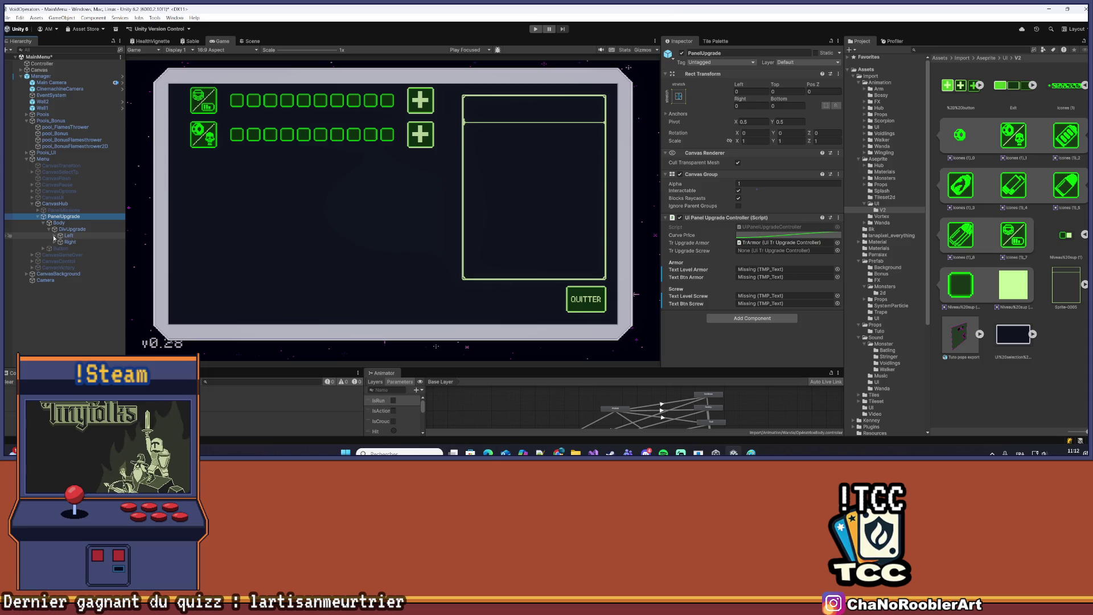
{"action": "left_click", "coordinate": [55, 241]}
{"action": "left_click", "coordinate": [54, 241]}
{"action": "left_click", "coordinate": [54, 235]}
{"action": "left_click", "coordinate": [61, 249]}
{"action": "left_click_drag", "start_coordinate": [80, 249], "coordinate": [785, 250]}
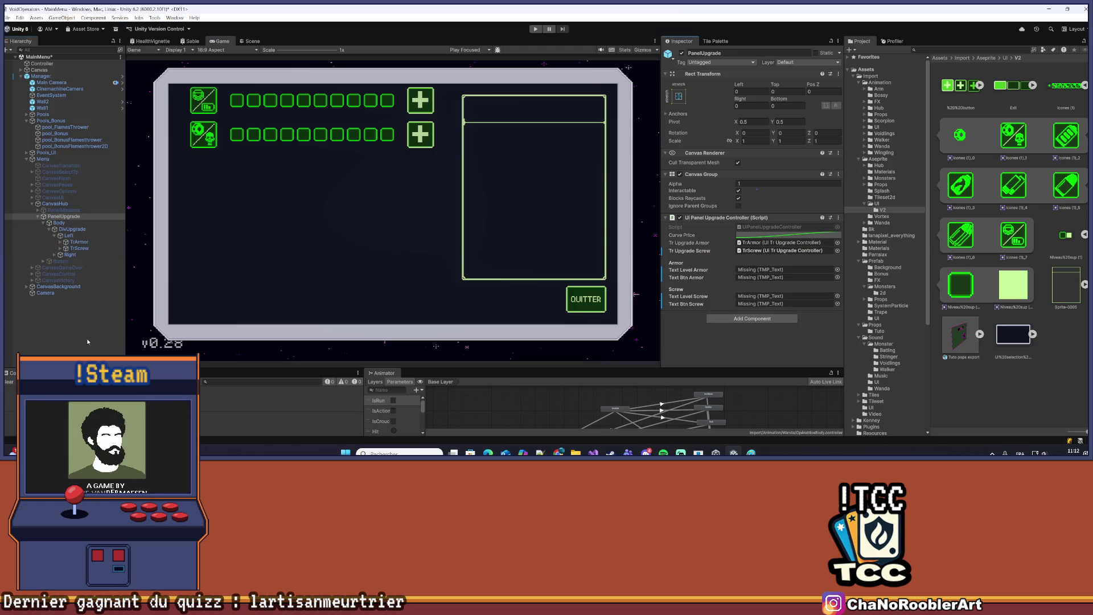
Save the scene and deactivate CanvasHub
{"action": "left_click", "coordinate": [87, 342]}
{"action": "left_click", "coordinate": [8, 18]}
{"action": "left_click", "coordinate": [18, 56]}
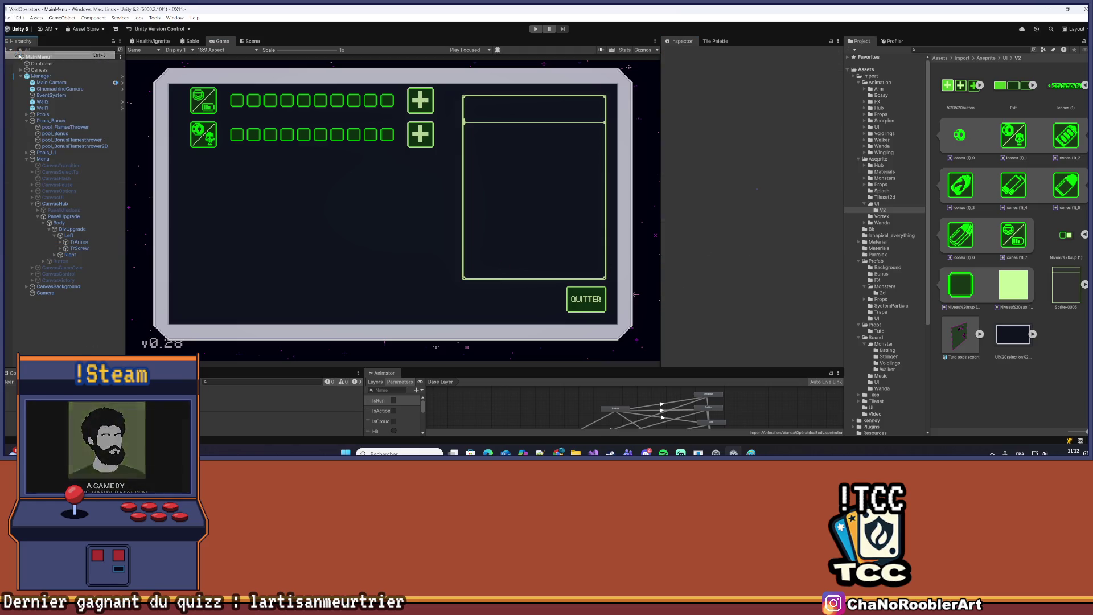
{"action": "left_click", "coordinate": [55, 203]}
{"action": "left_click", "coordinate": [681, 53]}
Run the game in Play mode, then switch to Visual Studio
{"action": "left_click", "coordinate": [52, 197]}
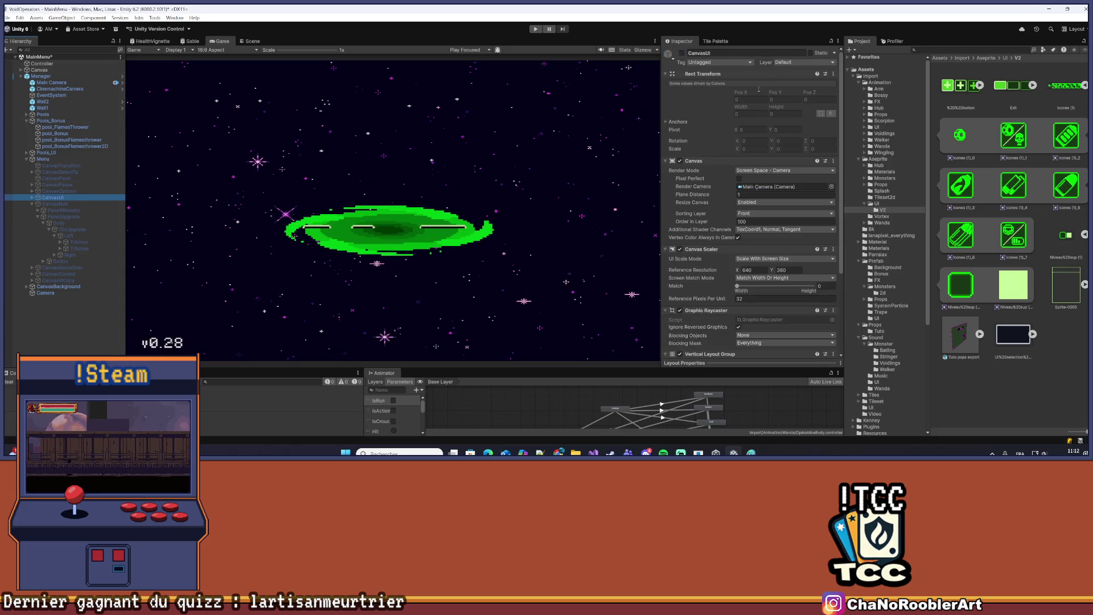
{"action": "left_click", "coordinate": [682, 53]}
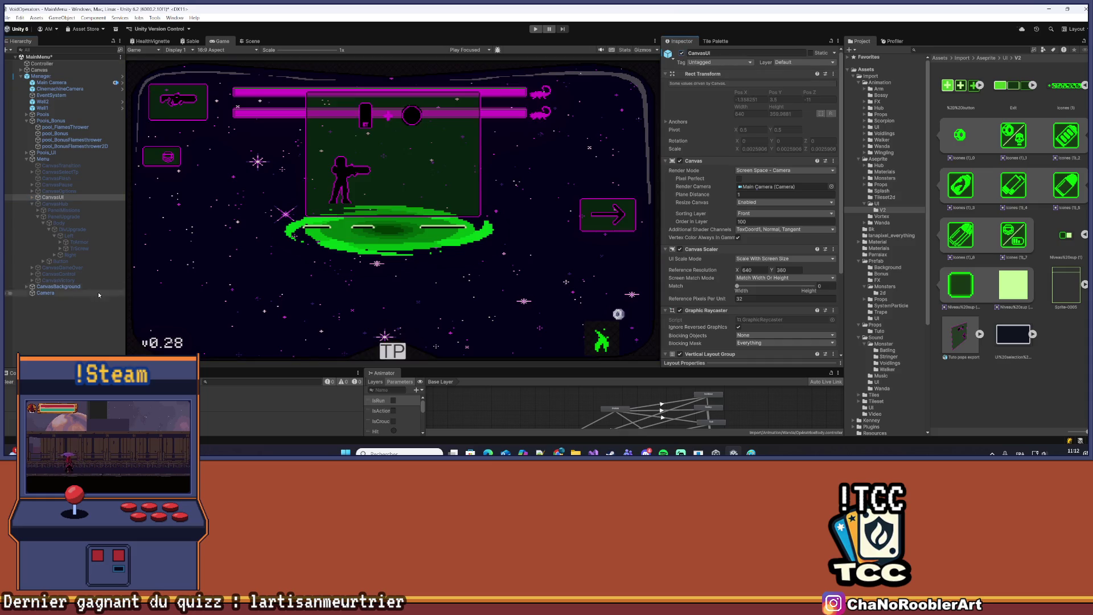
{"action": "left_click", "coordinate": [537, 29]}
{"action": "key", "text": "alt+Tab"}
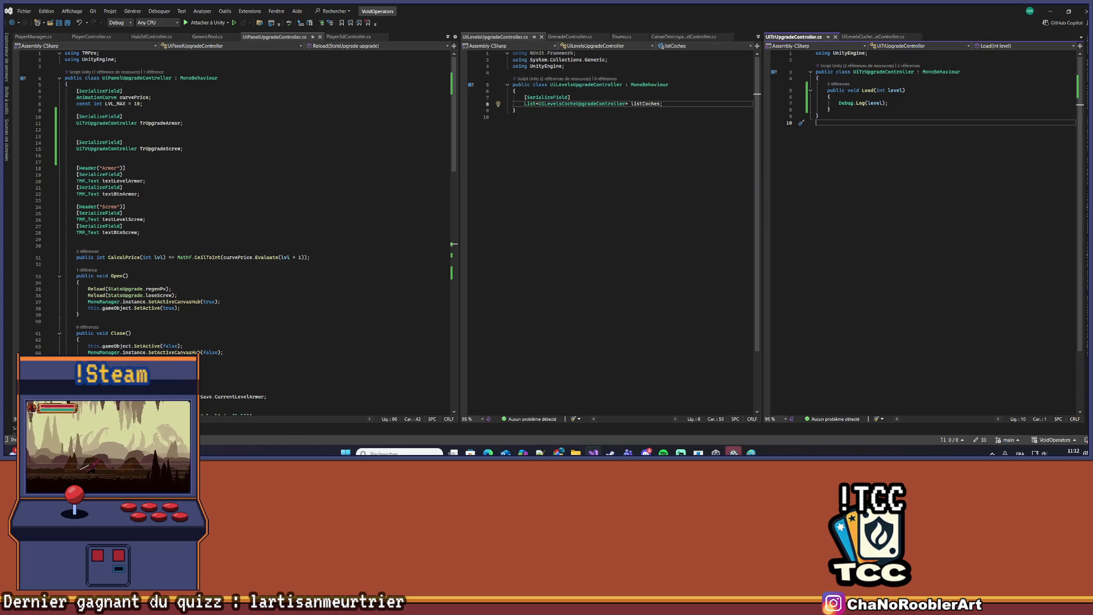
Leave Visual Studio and return to Unity with the game at its title screen
{"action": "left_click", "coordinate": [1051, 10]}
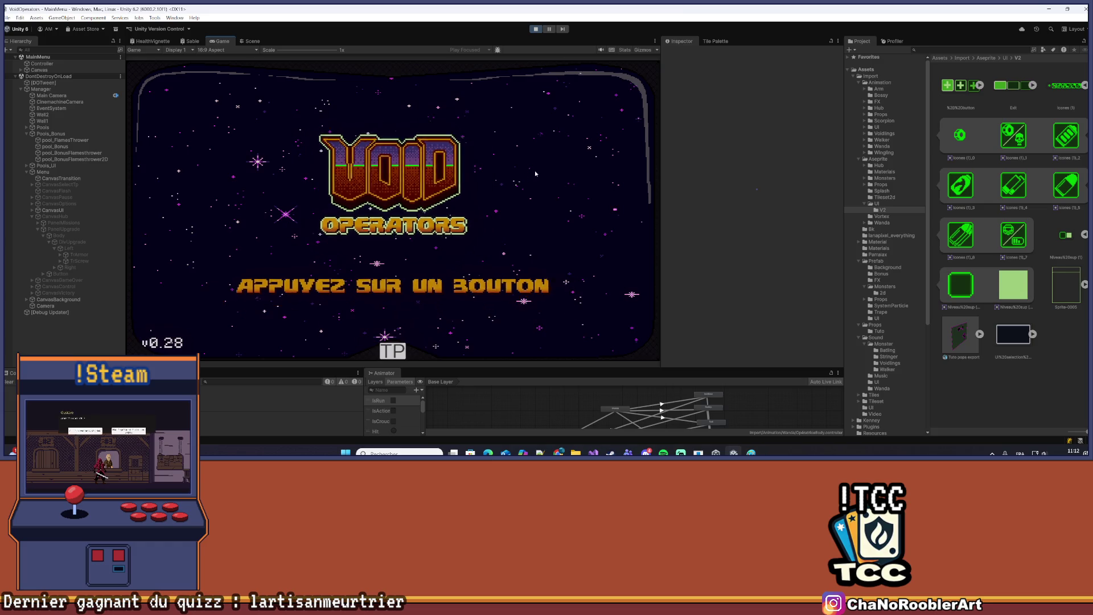
Continue the save into the hub, set the Game view to 4K UHD, and move around
{"action": "left_click", "coordinate": [484, 211]}
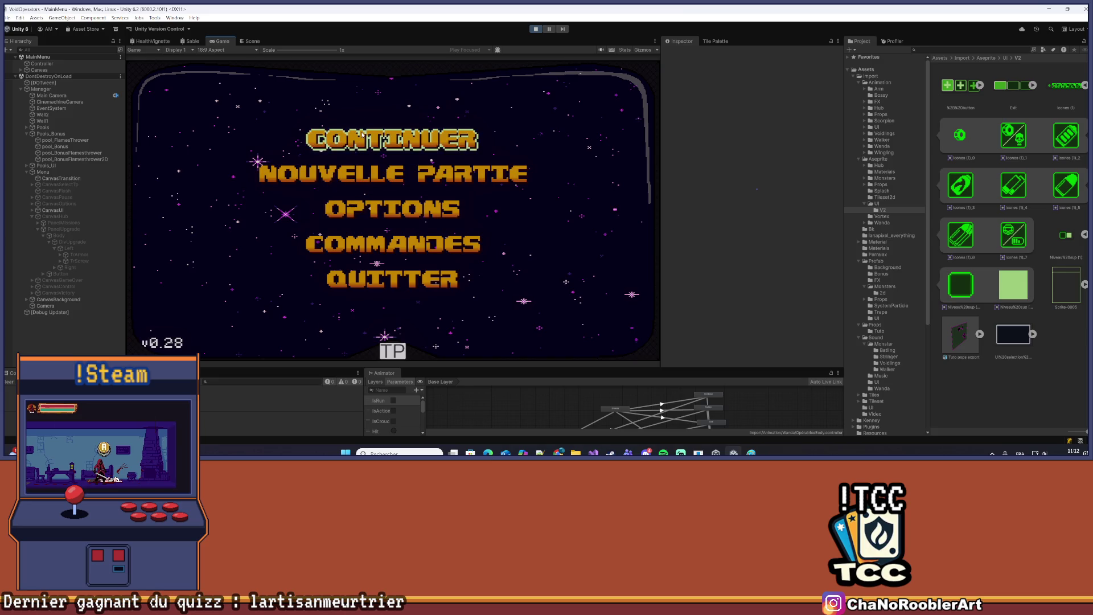
{"action": "left_click", "coordinate": [379, 144]}
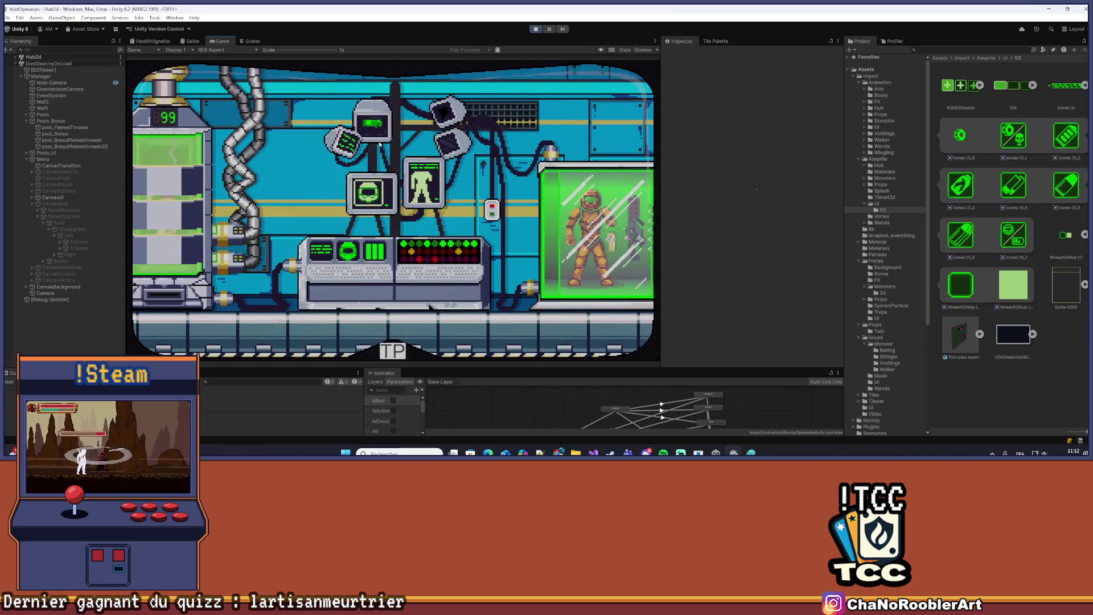
{"action": "left_click", "coordinate": [237, 50]}
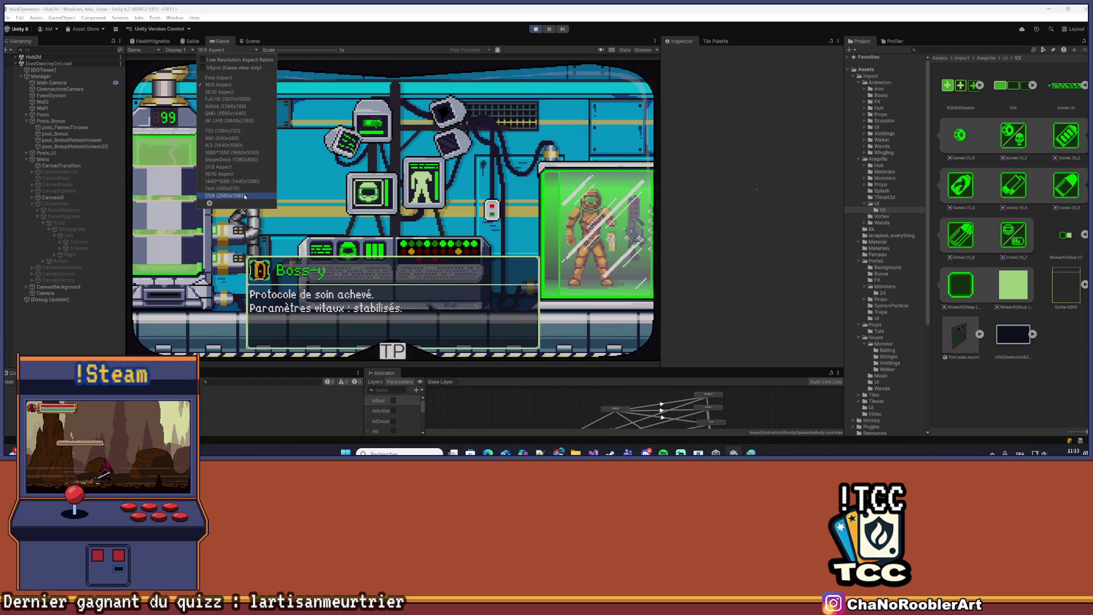
{"action": "left_click", "coordinate": [251, 121]}
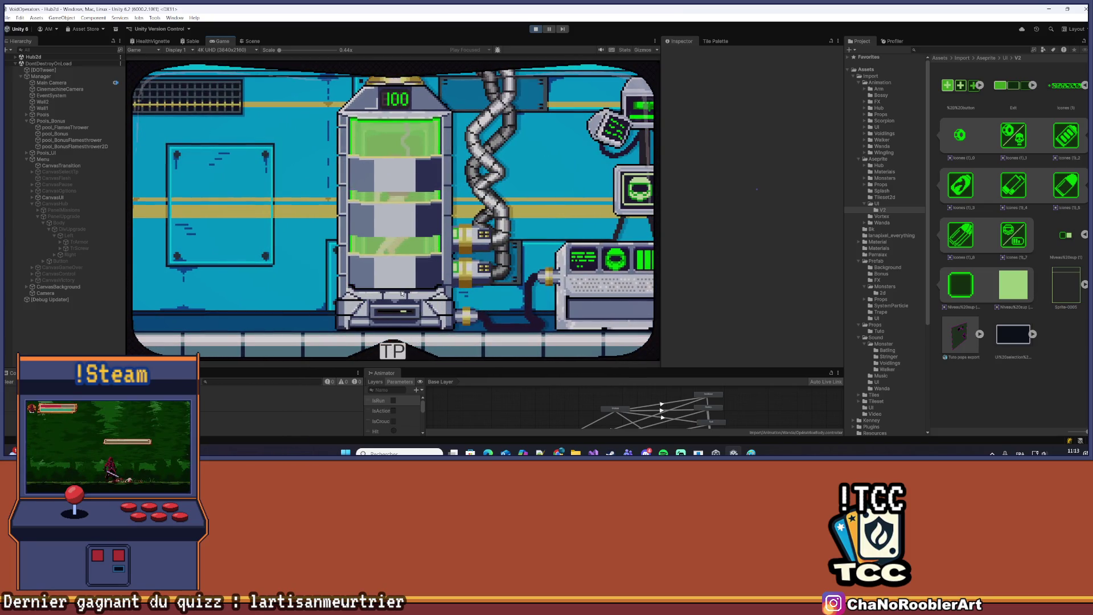
{"action": "left_click", "coordinate": [386, 351]}
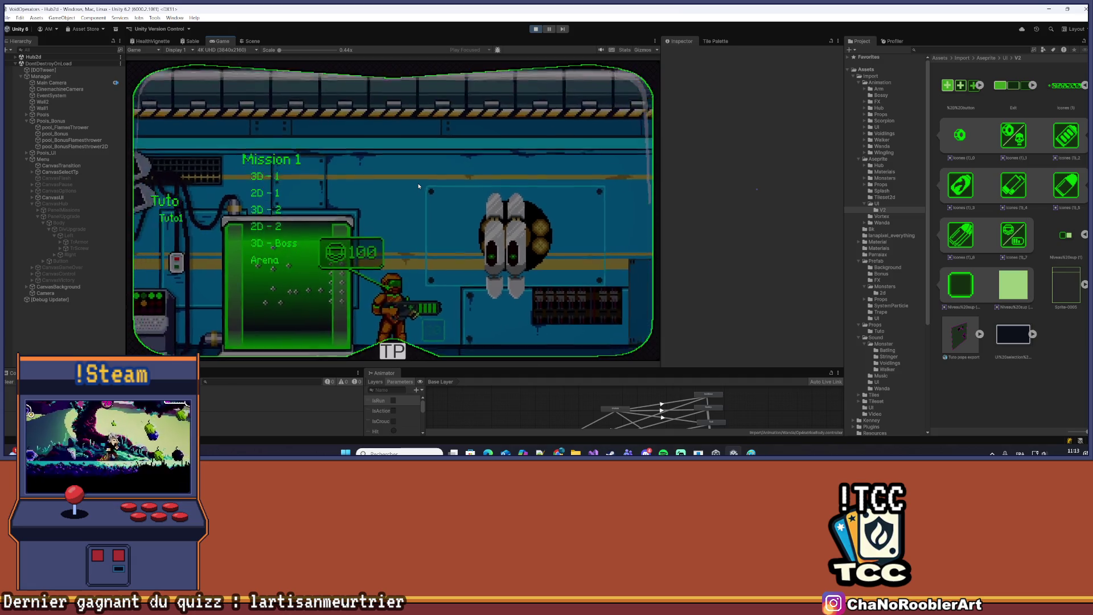
{"action": "key", "text": "a"}
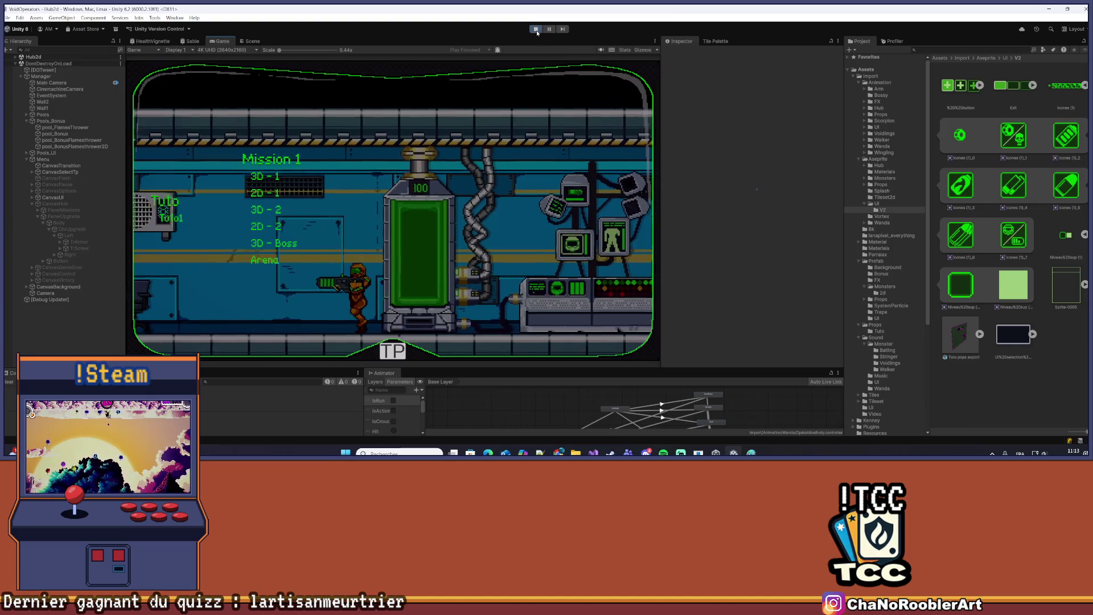
Restart Play mode, continue into the hub, and open the upgrade panel at the locker
{"action": "left_click", "coordinate": [535, 29]}
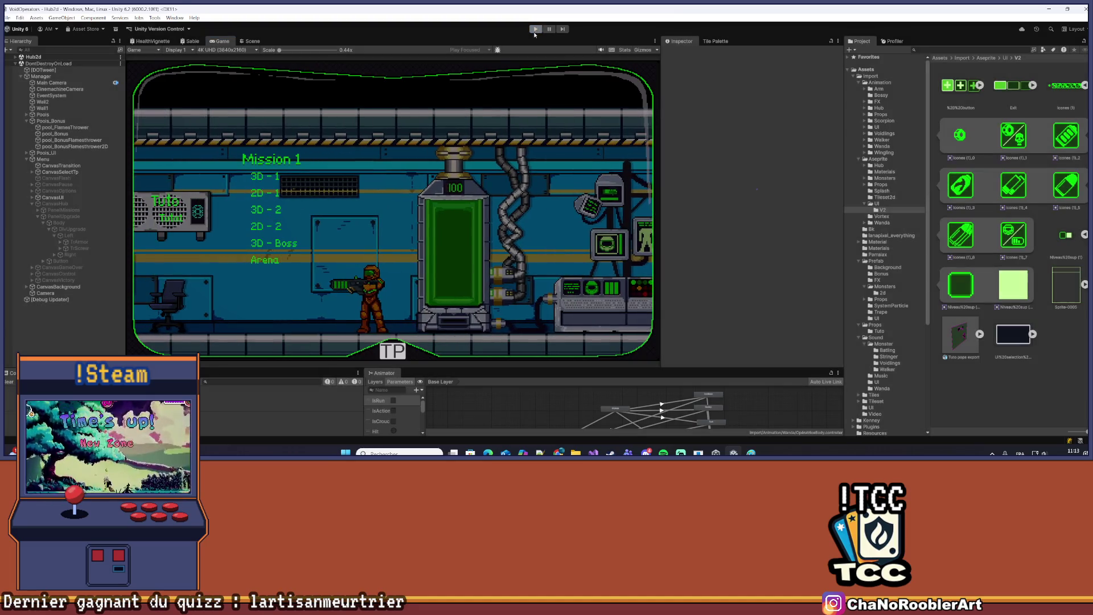
{"action": "left_click", "coordinate": [617, 179]}
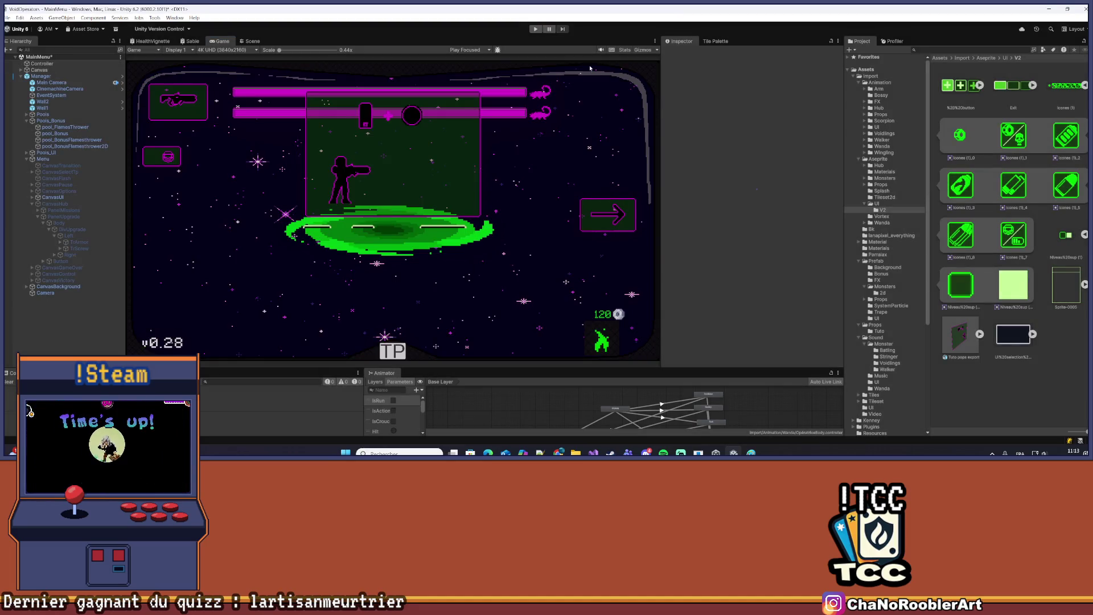
{"action": "left_click", "coordinate": [535, 29]}
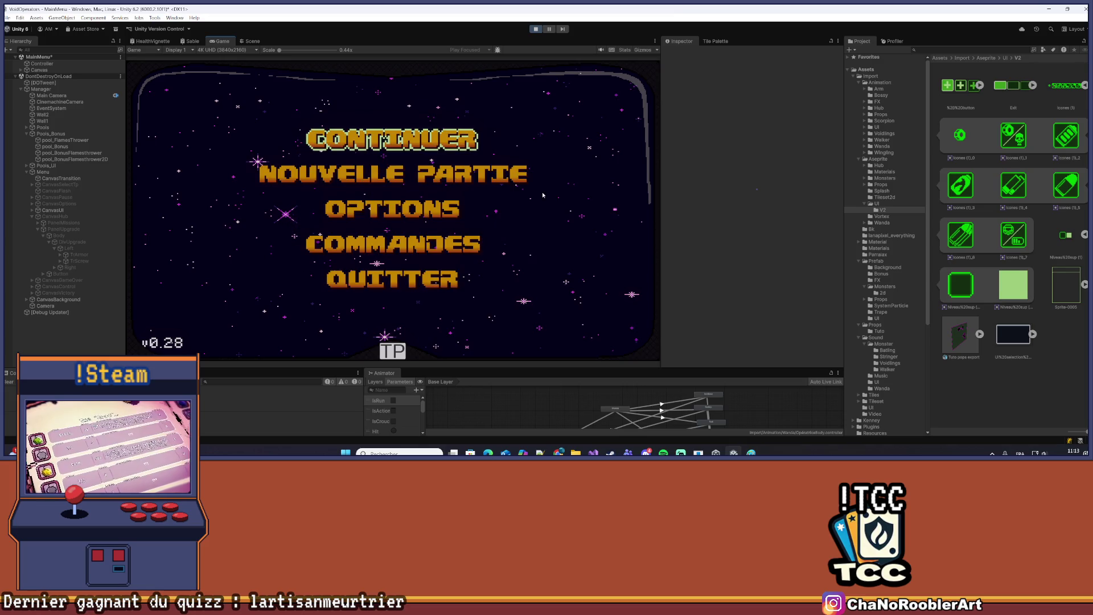
{"action": "left_click", "coordinate": [394, 142]}
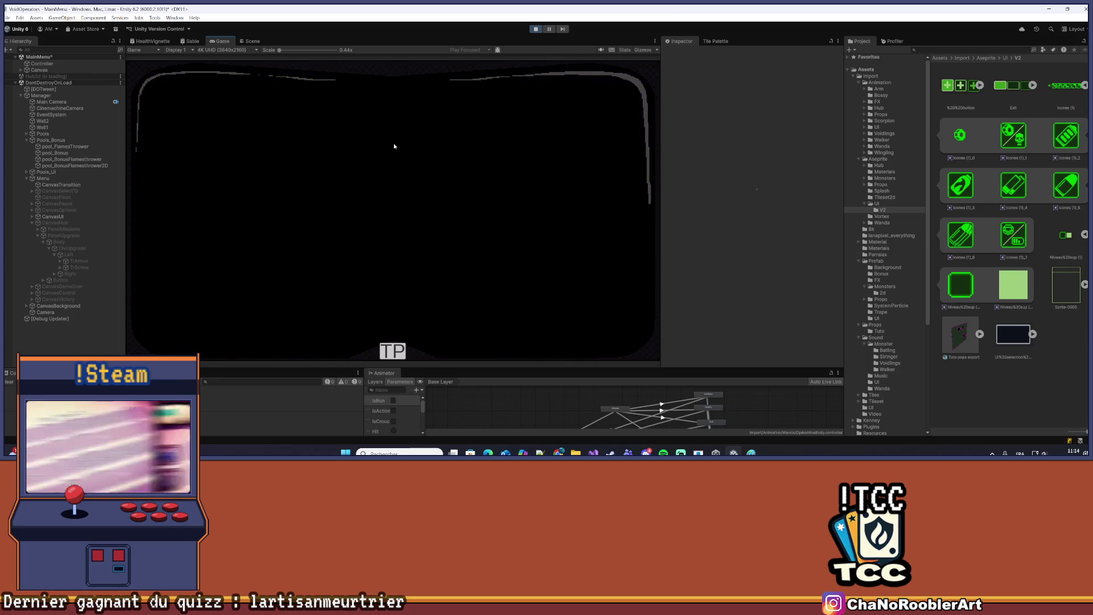
{"action": "key", "text": "d"}
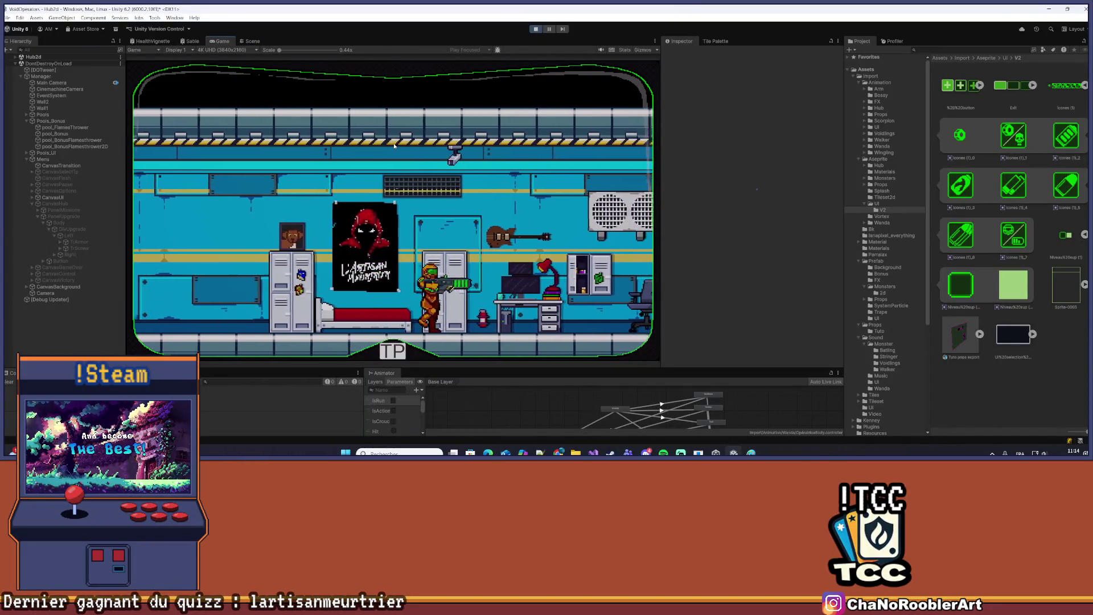
{"action": "key", "text": "a"}
{"action": "key", "text": "e"}
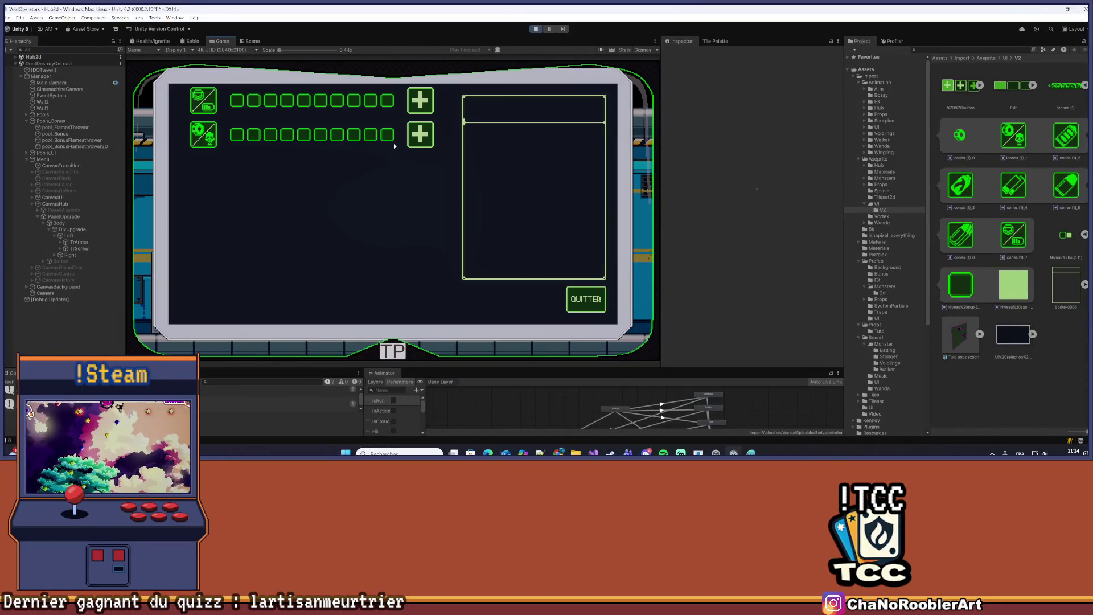
Try the screw row's + button twice, then move focus to the armor row
{"action": "left_click", "coordinate": [422, 145]}
{"action": "left_click", "coordinate": [421, 145]}
{"action": "key", "text": "w"}
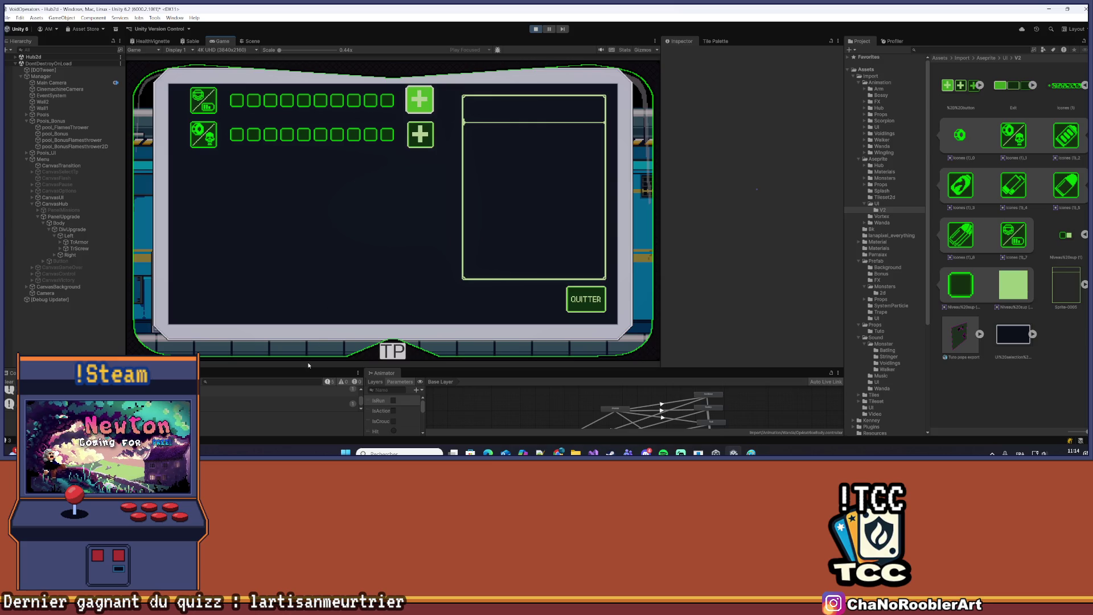
Enlarge and clear the Console, then retry the screw and armor + buttons
{"action": "left_click_drag", "start_coordinate": [309, 369], "coordinate": [274, 283]}
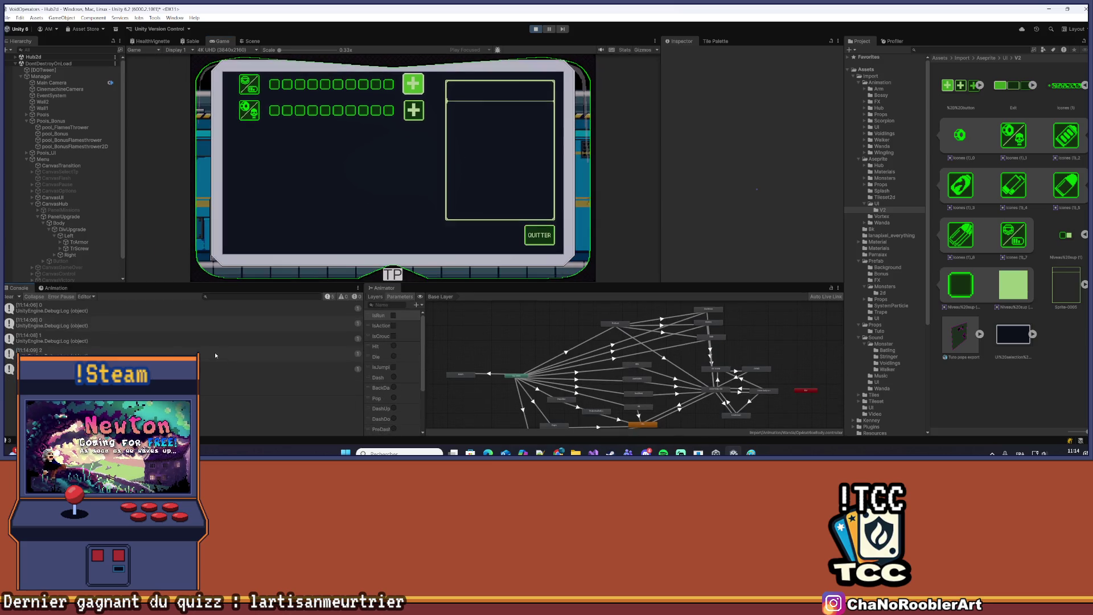
{"action": "left_click", "coordinate": [8, 297]}
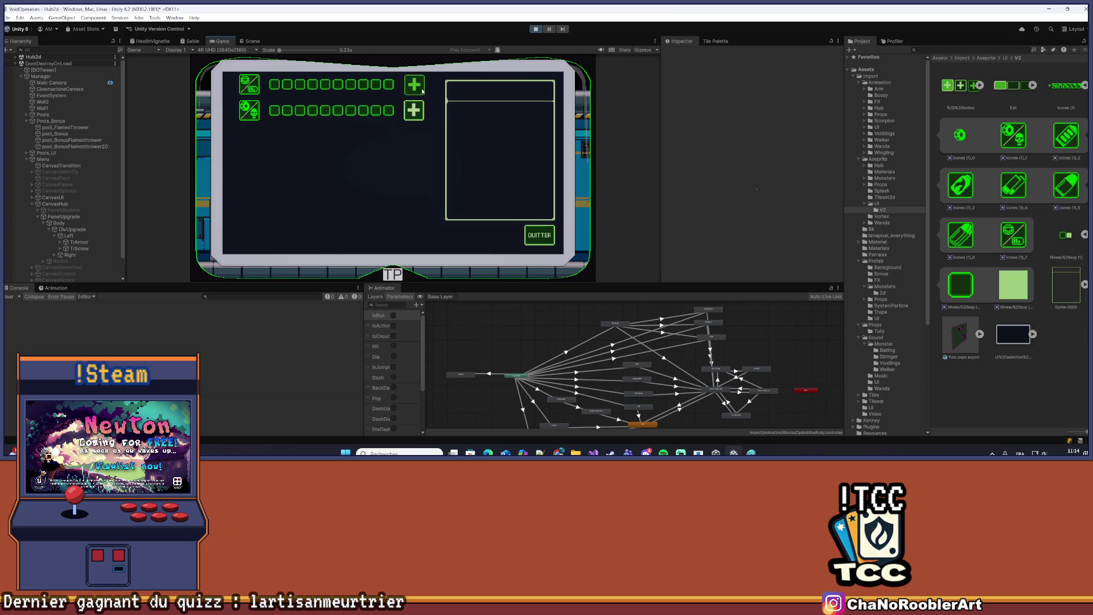
{"action": "left_click", "coordinate": [414, 110]}
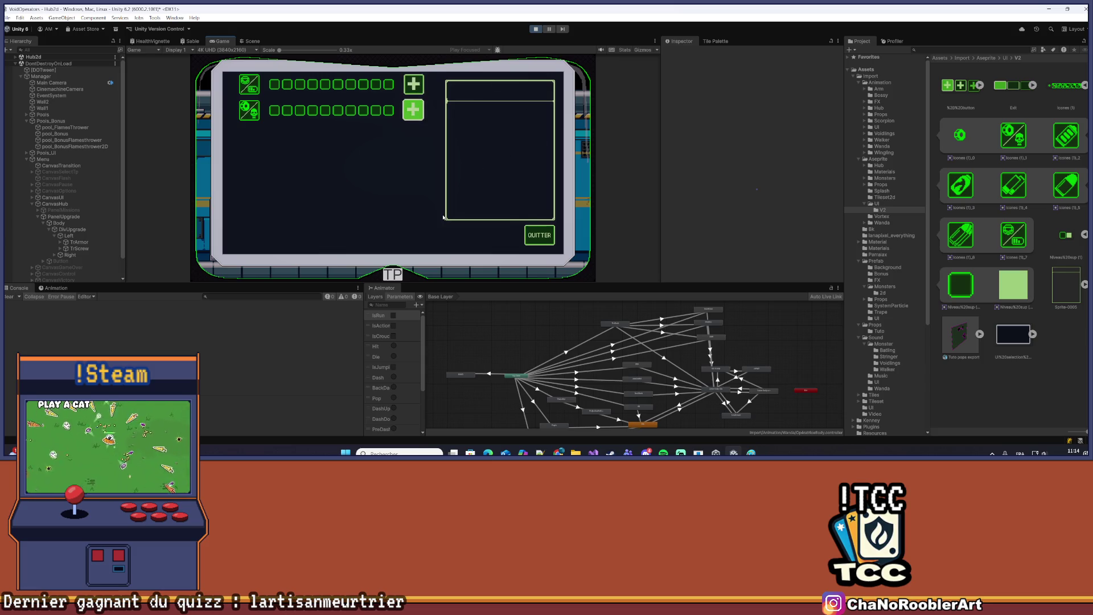
{"action": "left_click_drag", "start_coordinate": [497, 285], "coordinate": [497, 363]}
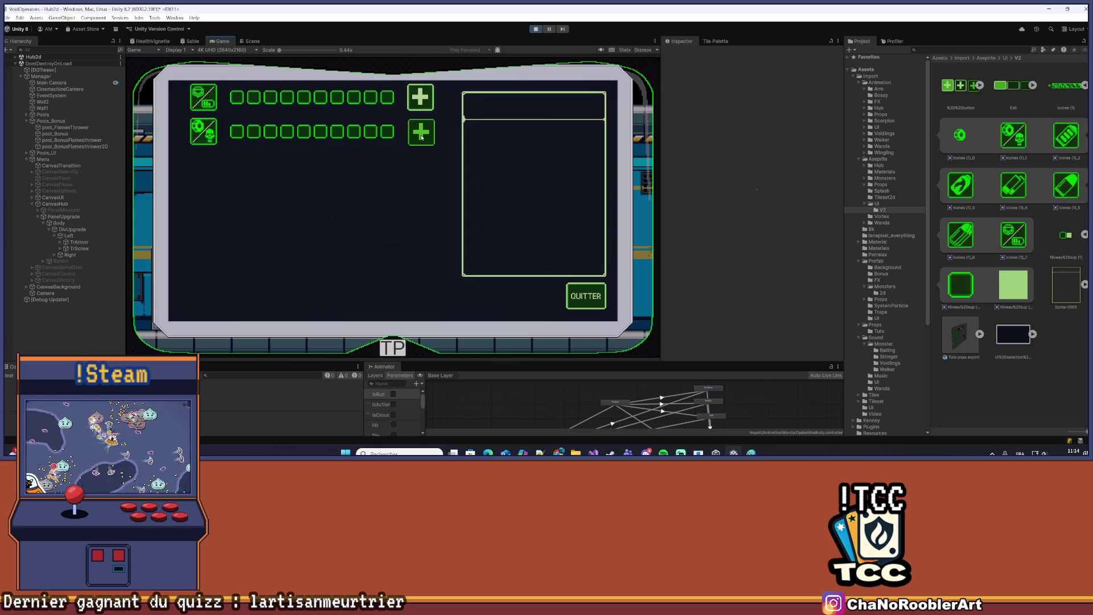
{"action": "left_click", "coordinate": [428, 102]}
{"action": "left_click", "coordinate": [425, 140]}
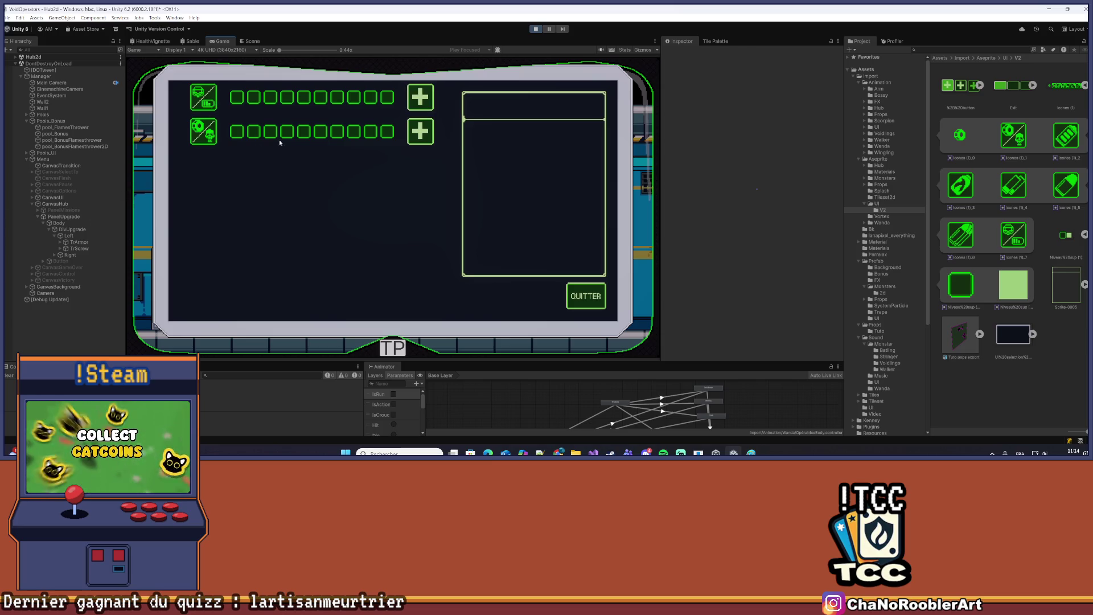
Close the upgrade panel with QUITTER and reopen it with E, five times
{"action": "left_click", "coordinate": [585, 296]}
{"action": "key", "text": "e"}
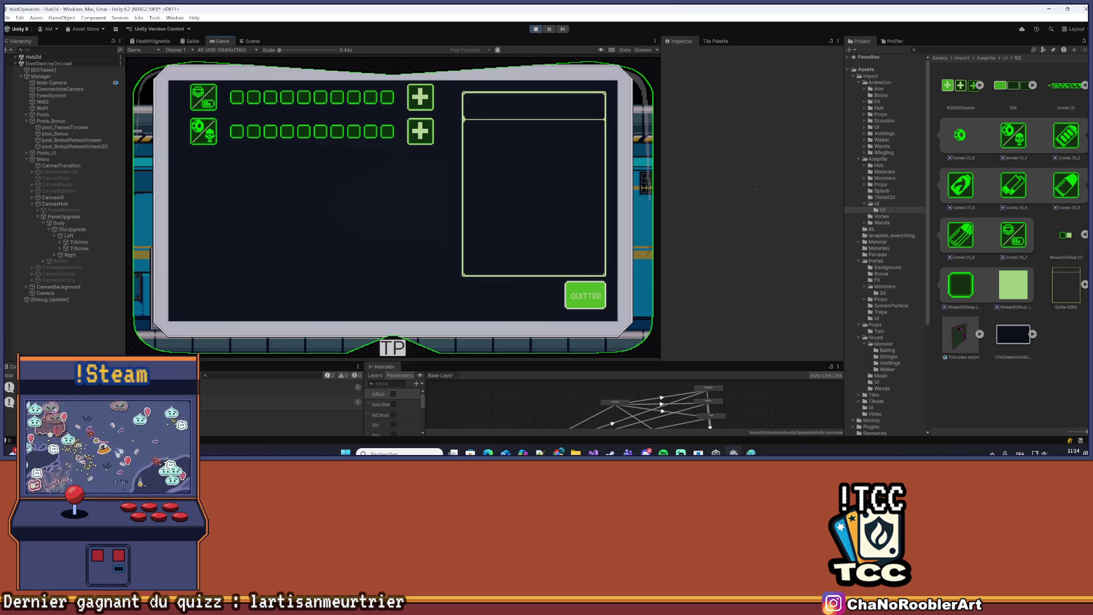
{"action": "left_click", "coordinate": [574, 296]}
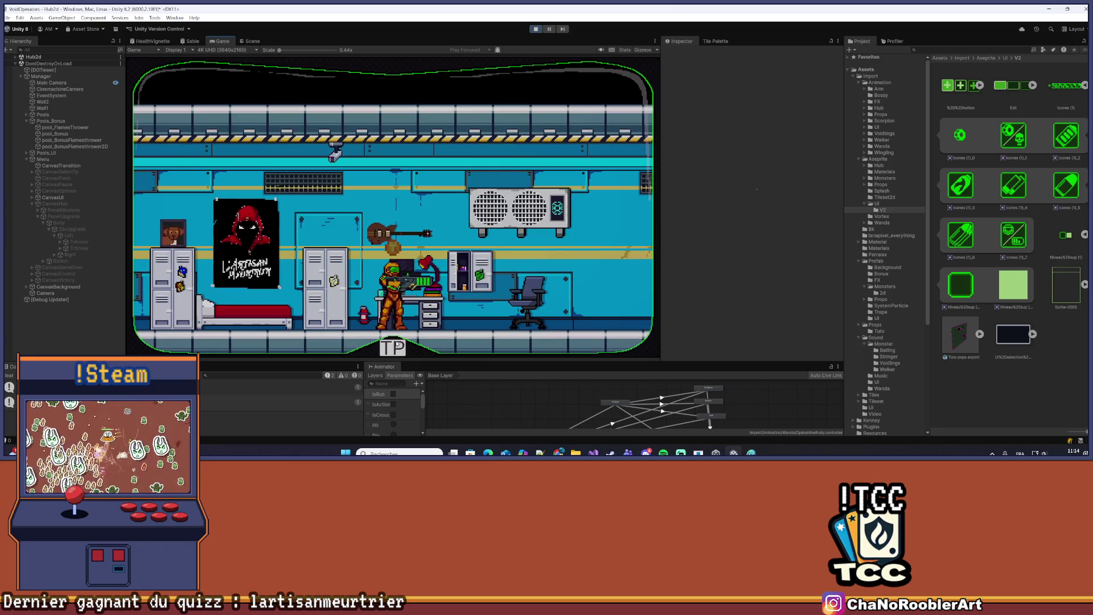
{"action": "key", "text": "e"}
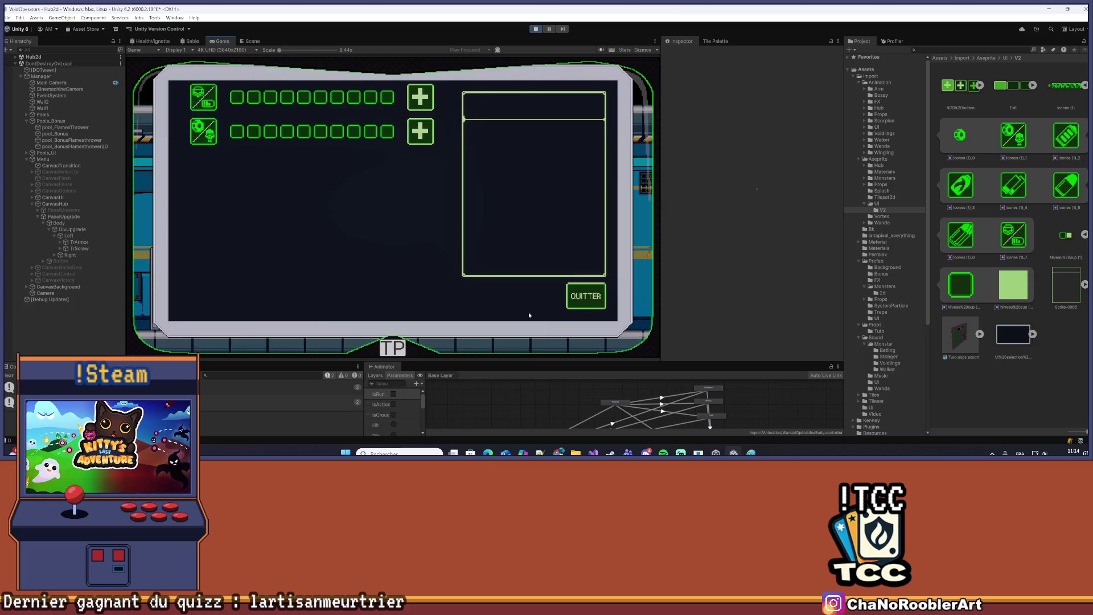
{"action": "left_click", "coordinate": [575, 296]}
{"action": "key", "text": "e"}
{"action": "left_click", "coordinate": [575, 296]}
{"action": "key", "text": "e"}
{"action": "left_click", "coordinate": [582, 296]}
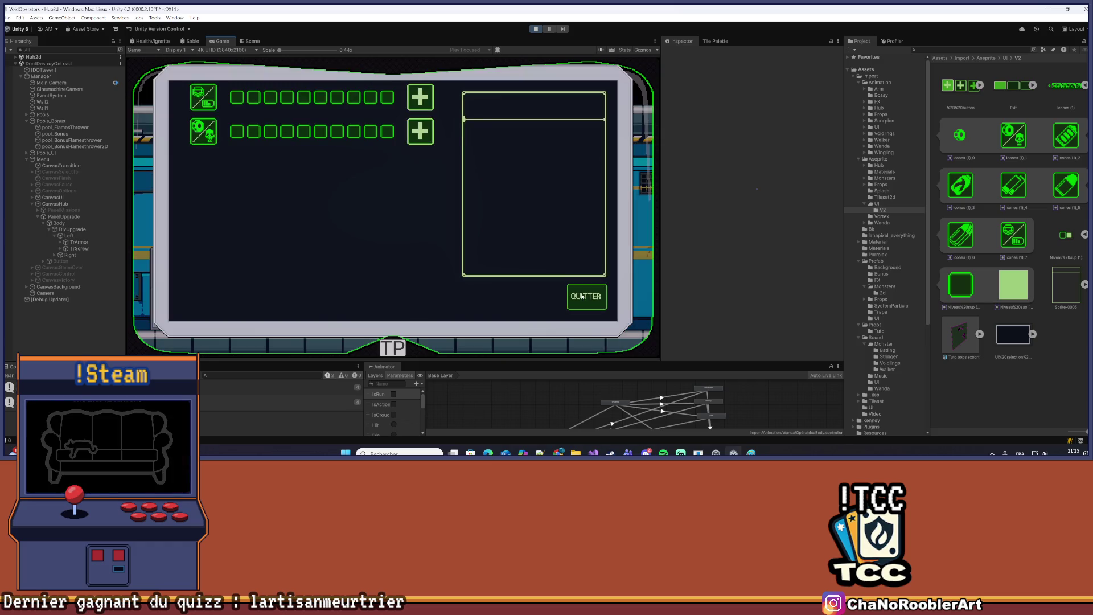
{"action": "key", "text": "e"}
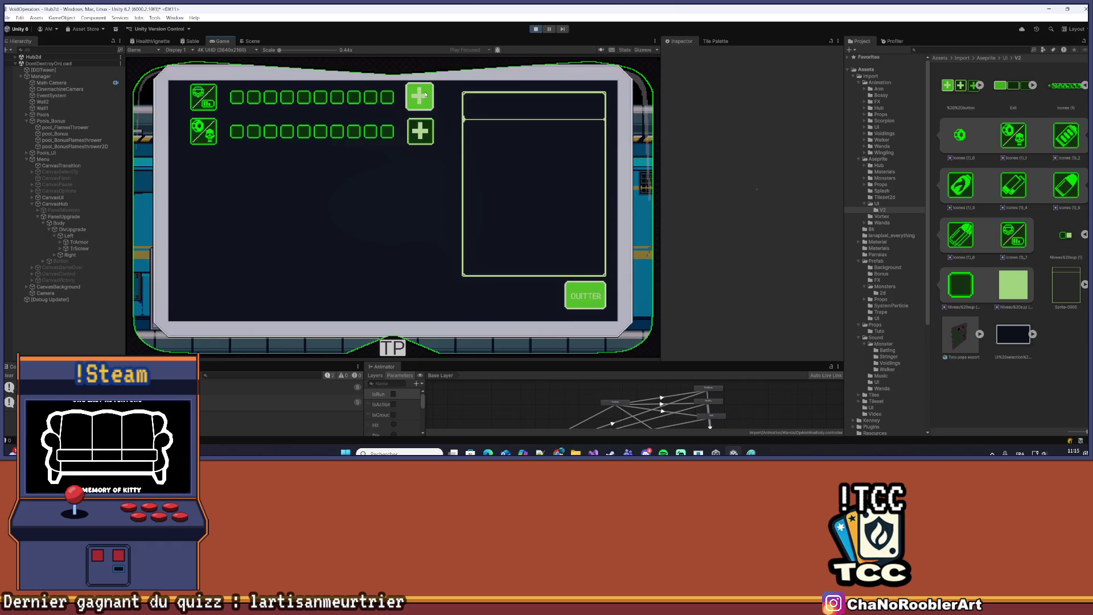